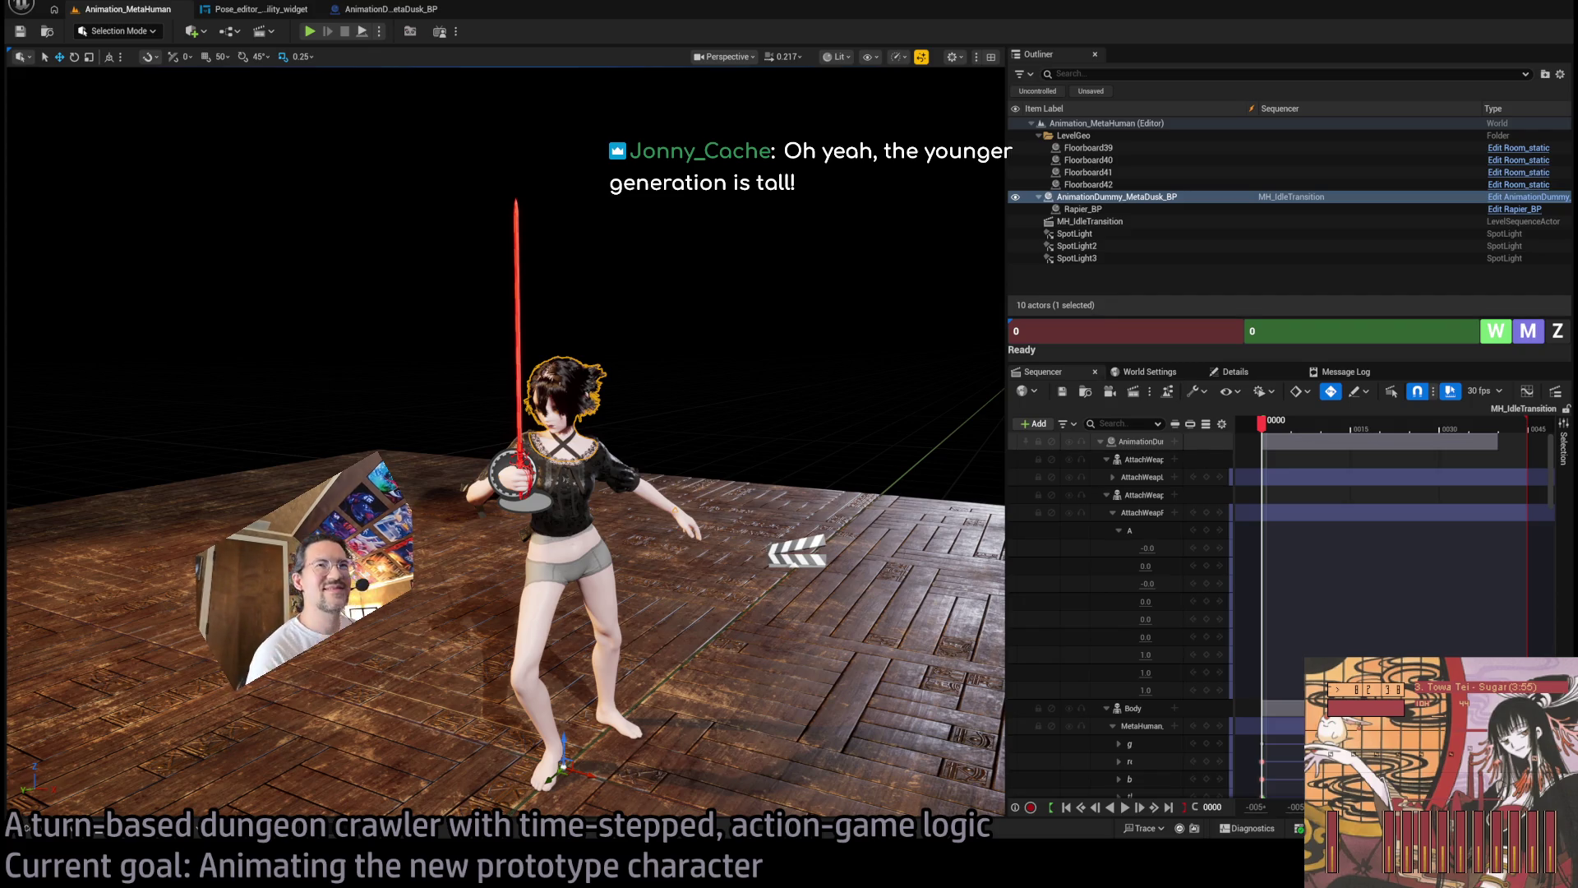
Reframe the character and undo to bring back the MH_Idle sequence.
mouse_move(594, 407)
mouse_down()
mouse_move(567, 409)
mouse_move(583, 358)
mouse_move(745, 325)
mouse_move(755, 296)
mouse_up()
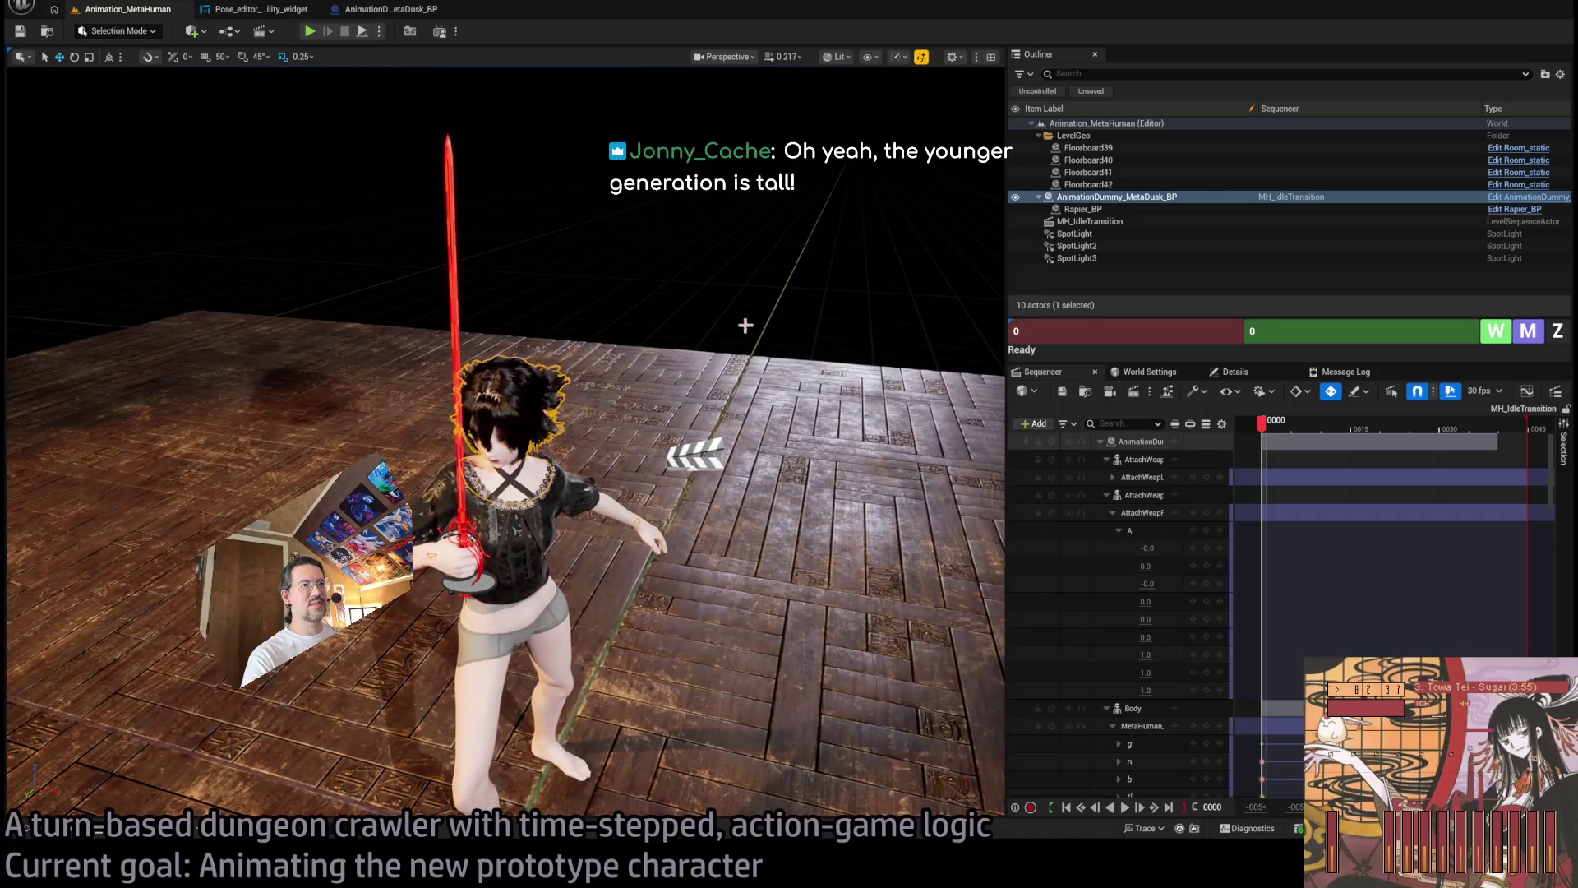
click(751, 310)
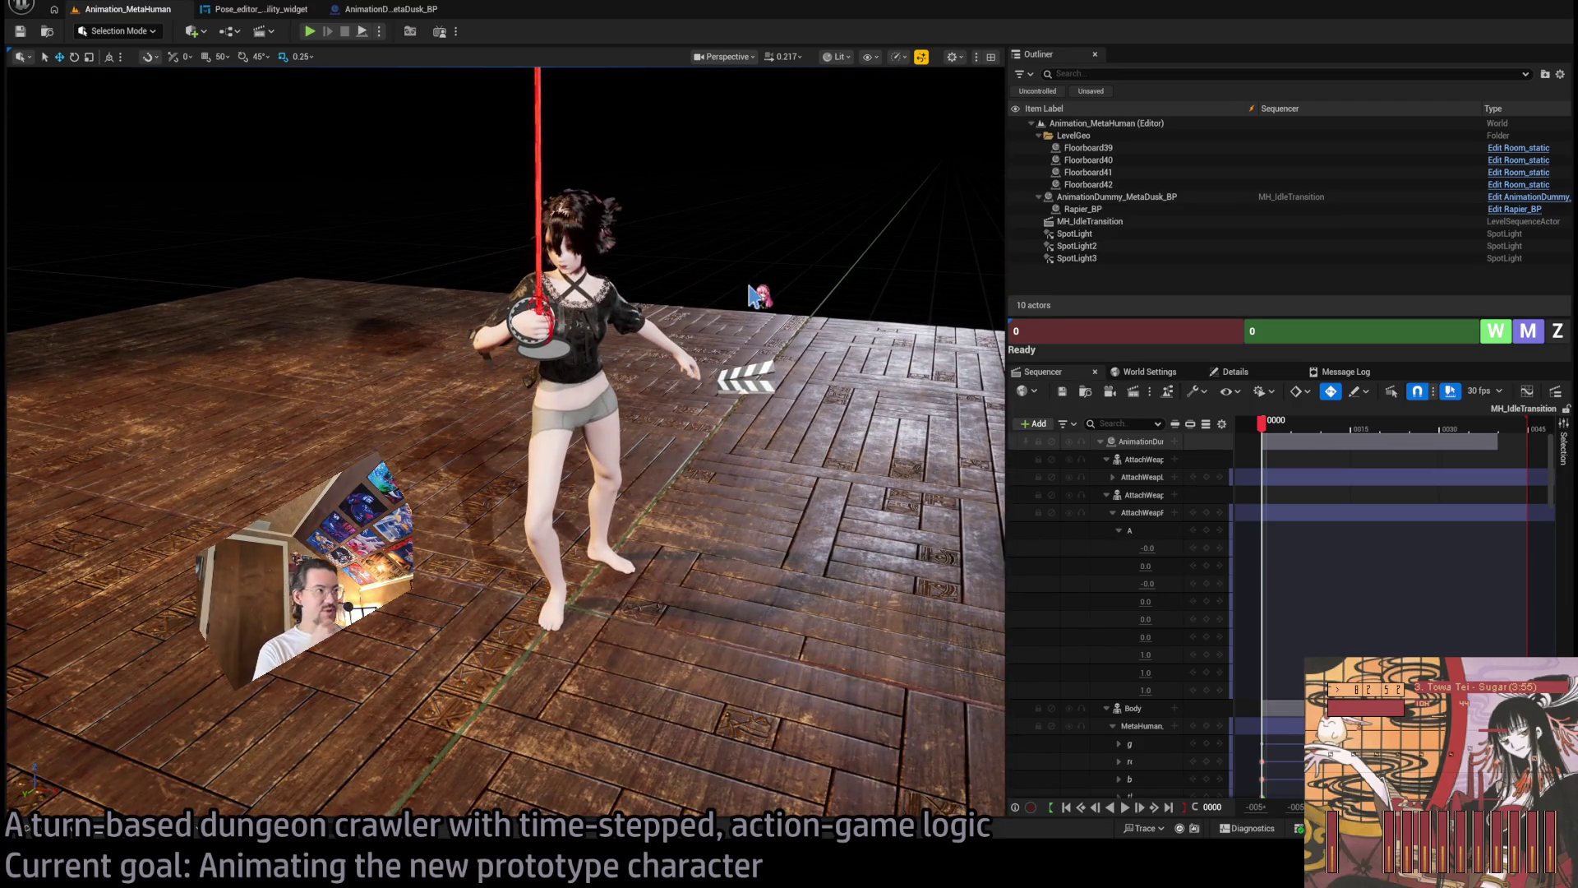
mouse_move(817, 289)
mouse_down()
mouse_move(994, 90)
mouse_move(715, 267)
mouse_up()
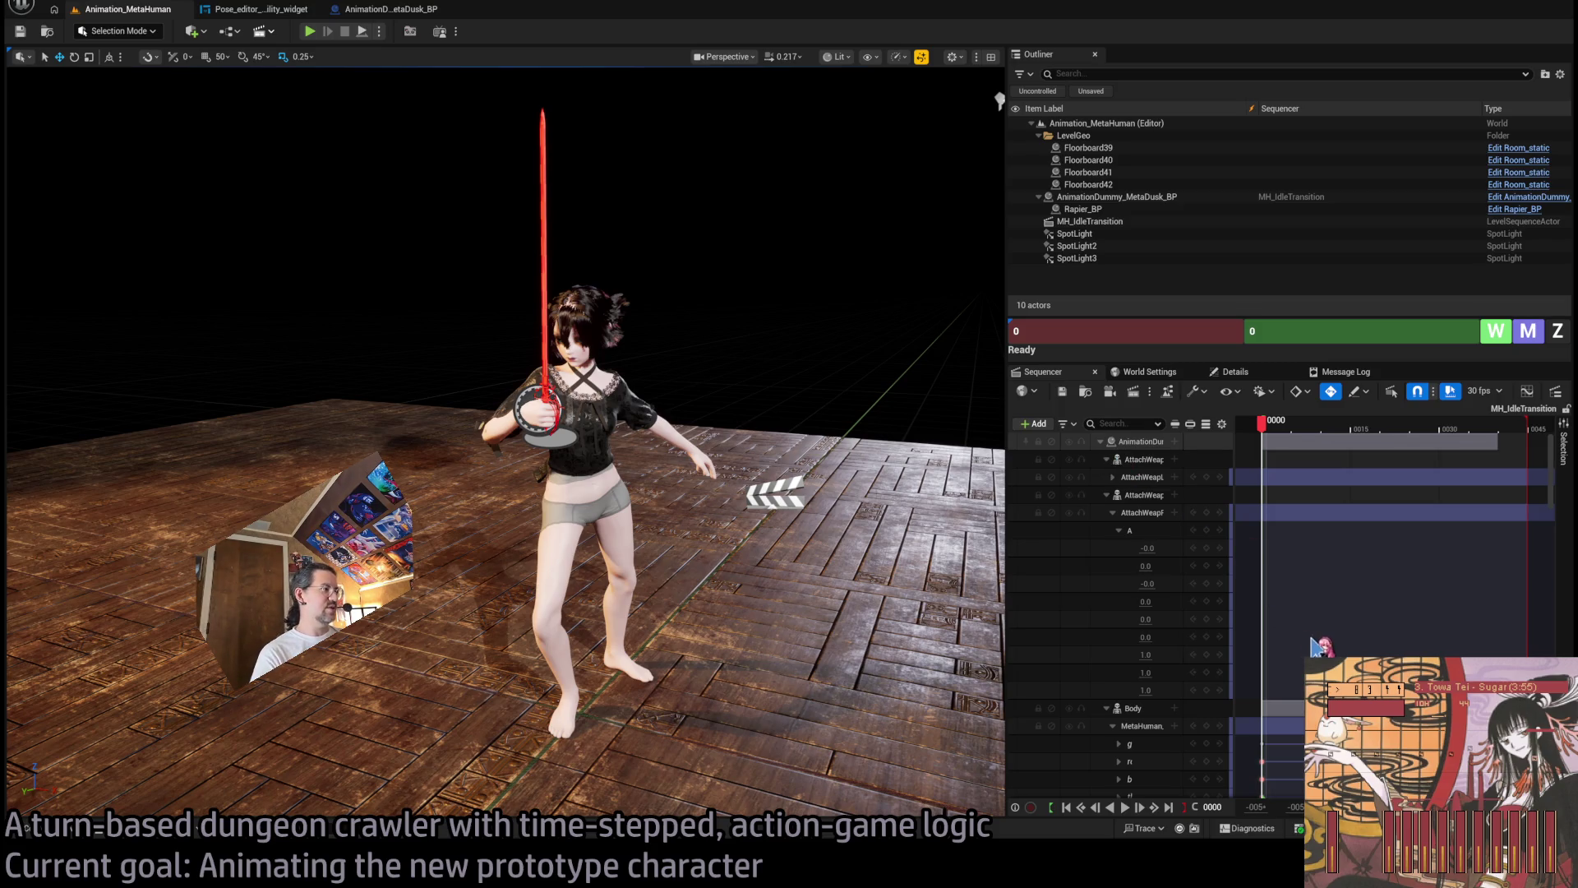
key(ctrl+z)
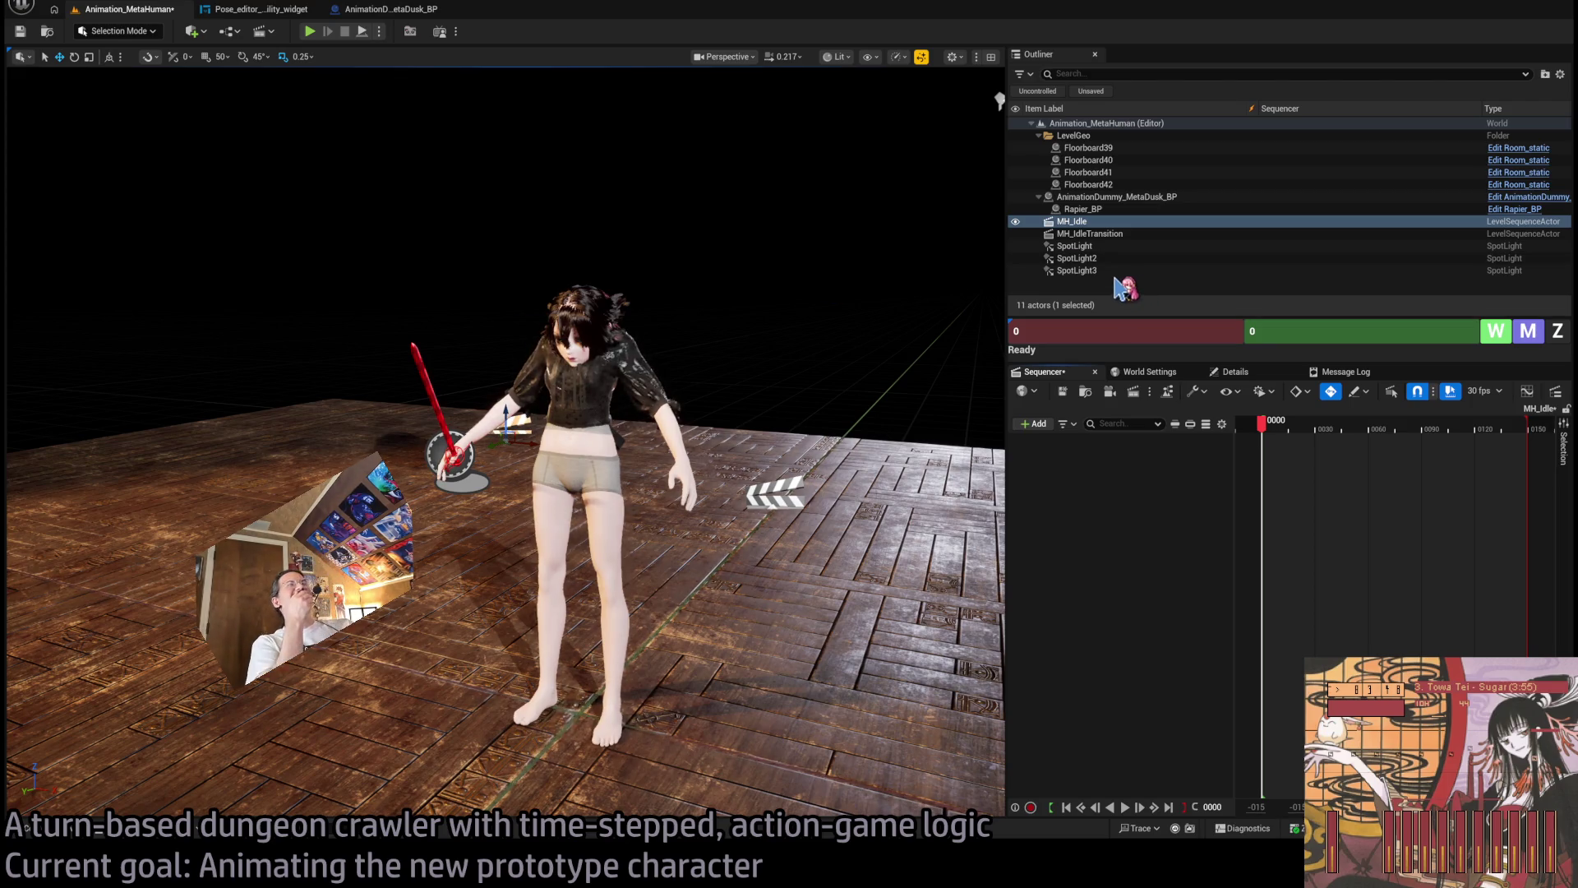
Detach Rapier_BP from AnimationDummy_MetaDusk_BP into the LevelGeo folder in the Outliner.
click(646, 370)
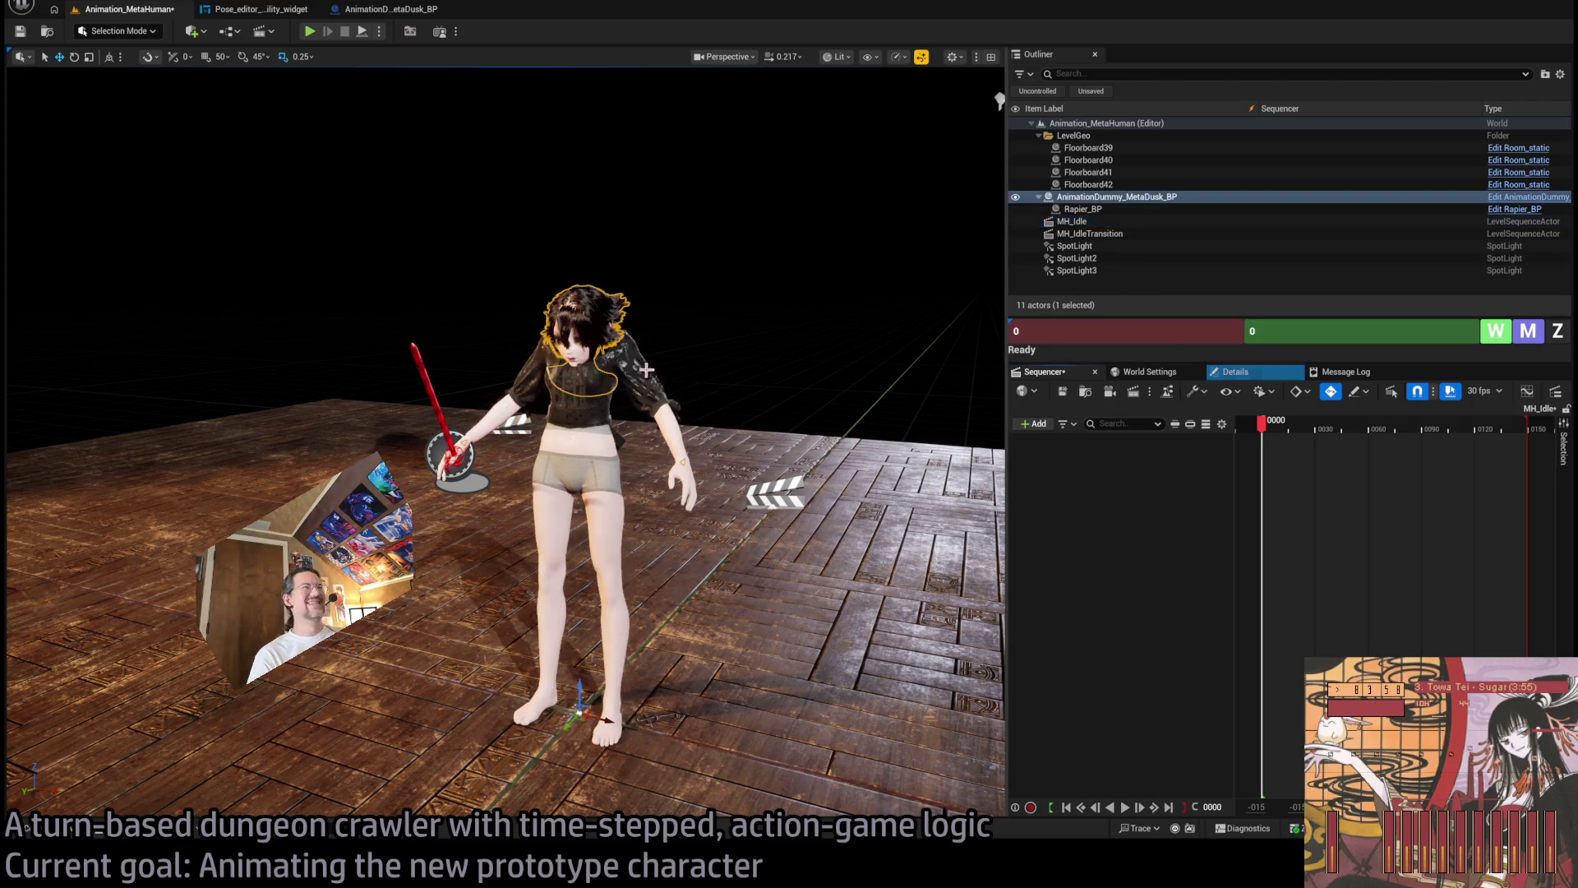
click(863, 312)
scroll(904, 345, up, 3)
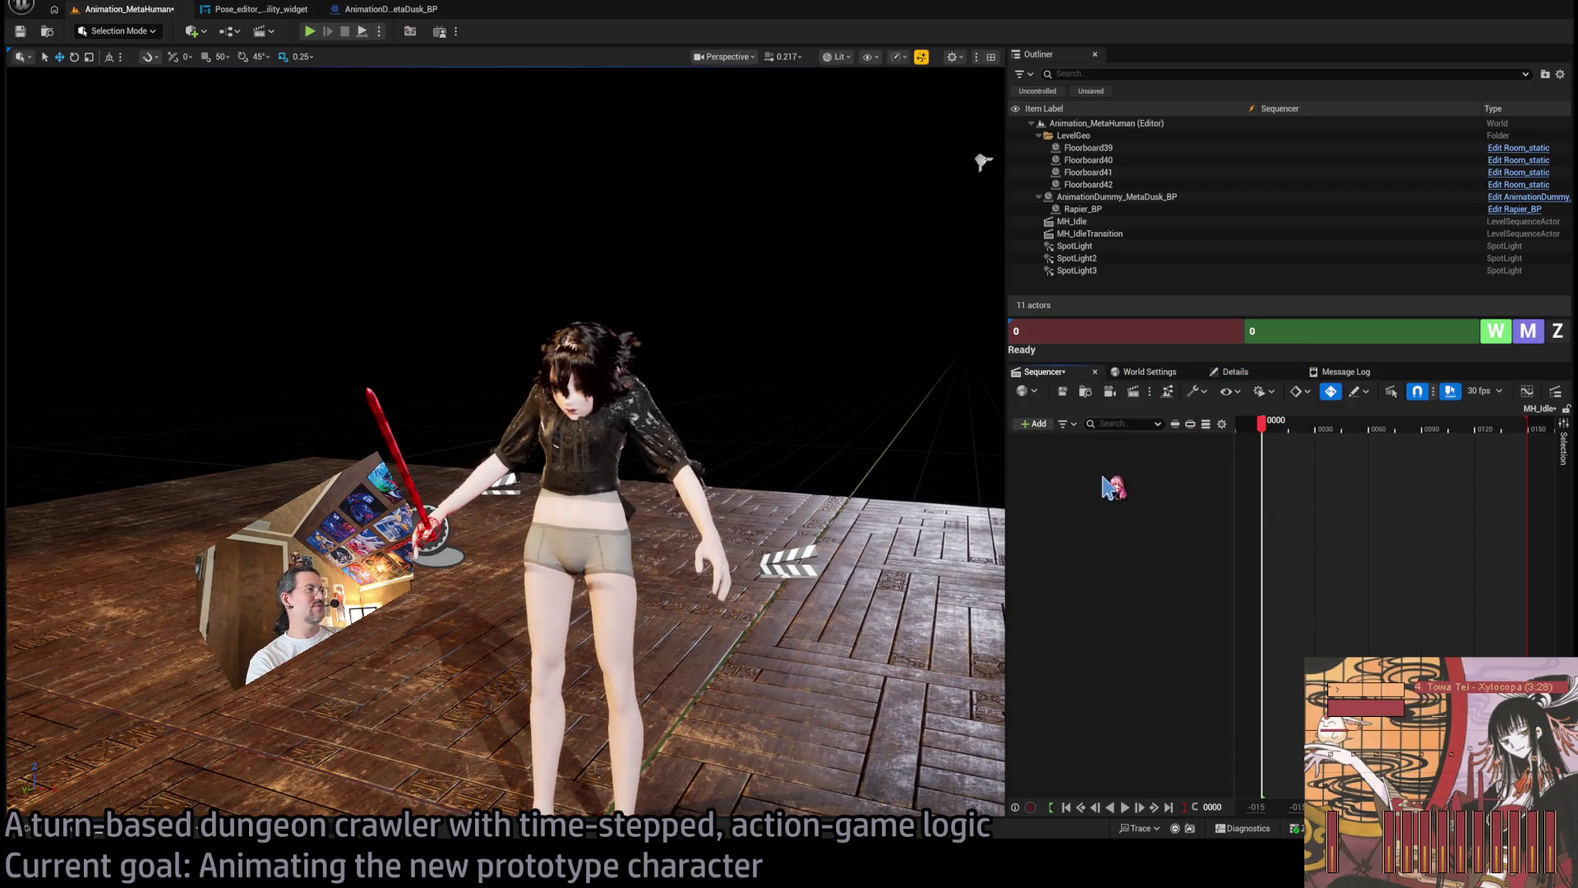
click(1085, 210)
click(1237, 372)
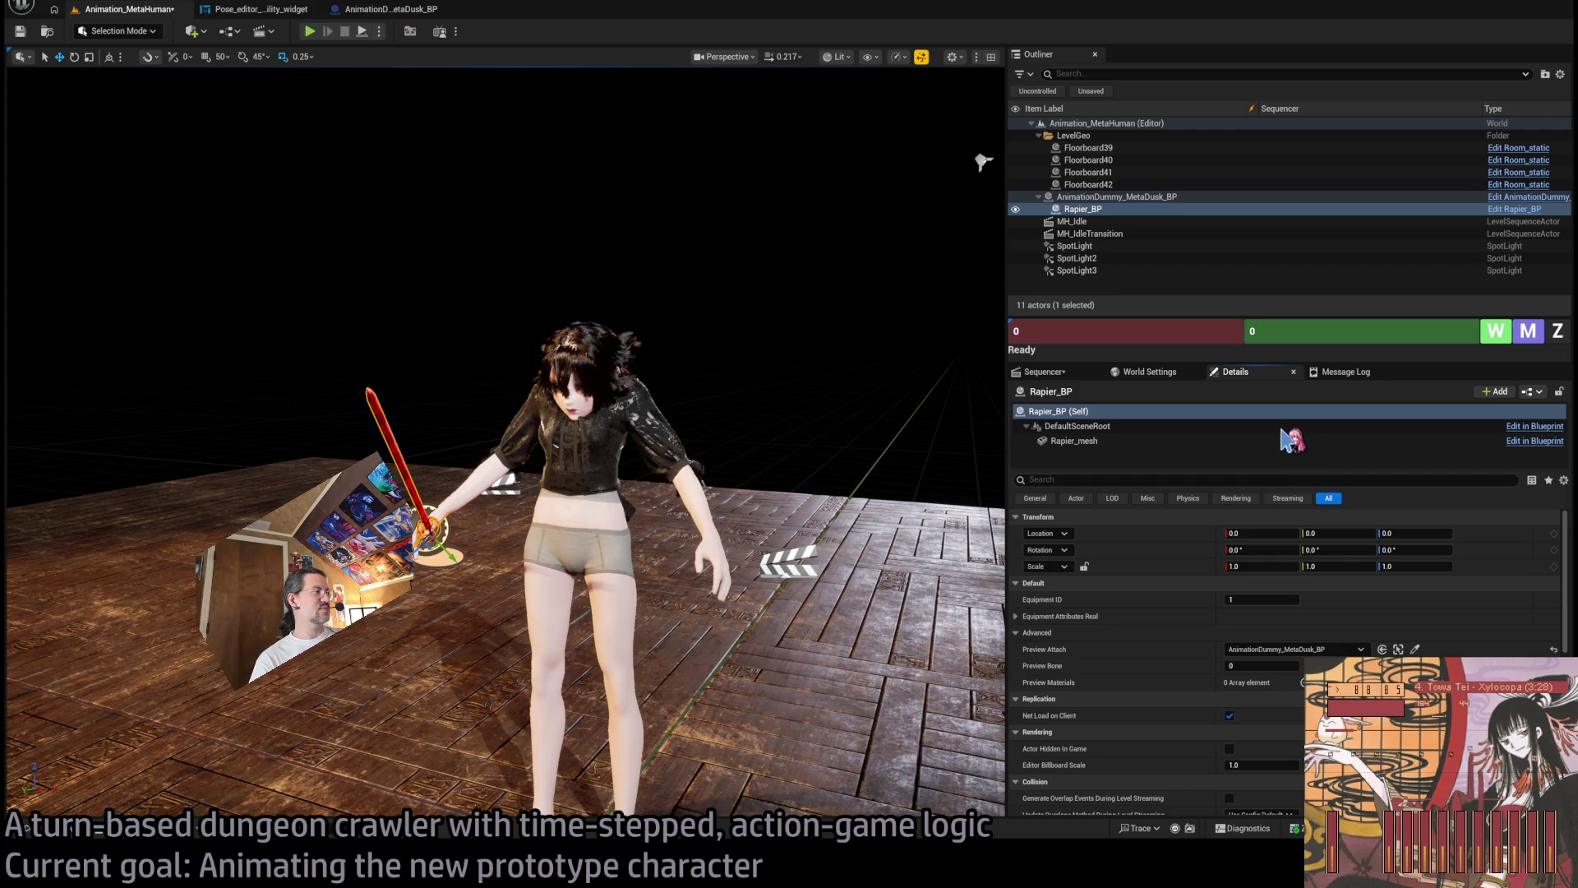
drag(1111, 210, 1118, 161)
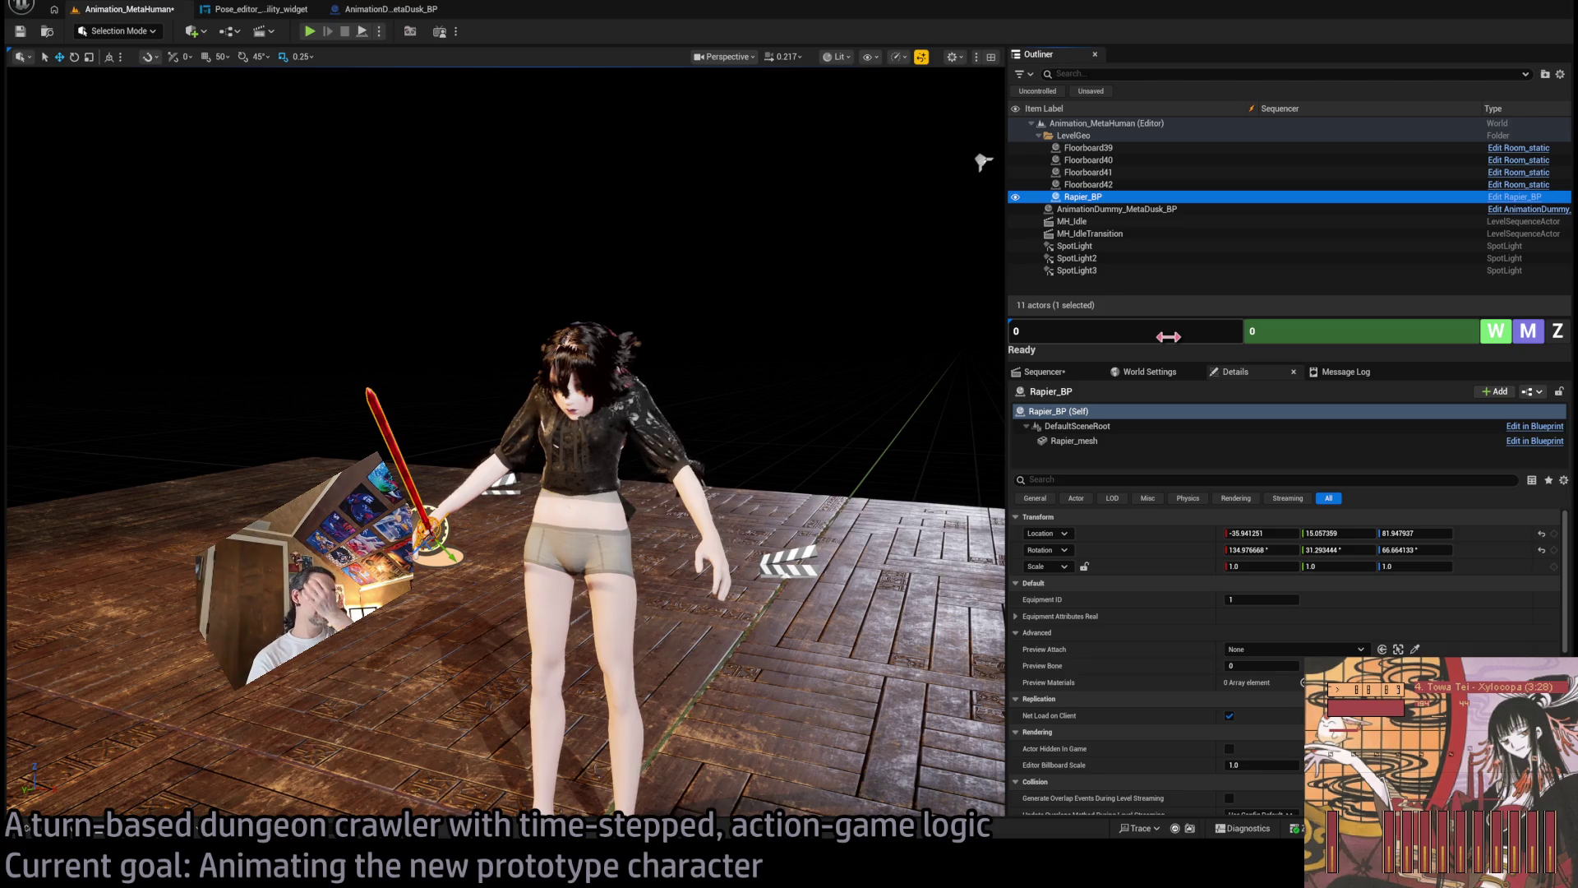
Reselect the character, restore the Sequencer timeline, and enter Animation Mode with Shift+4.
click(1151, 209)
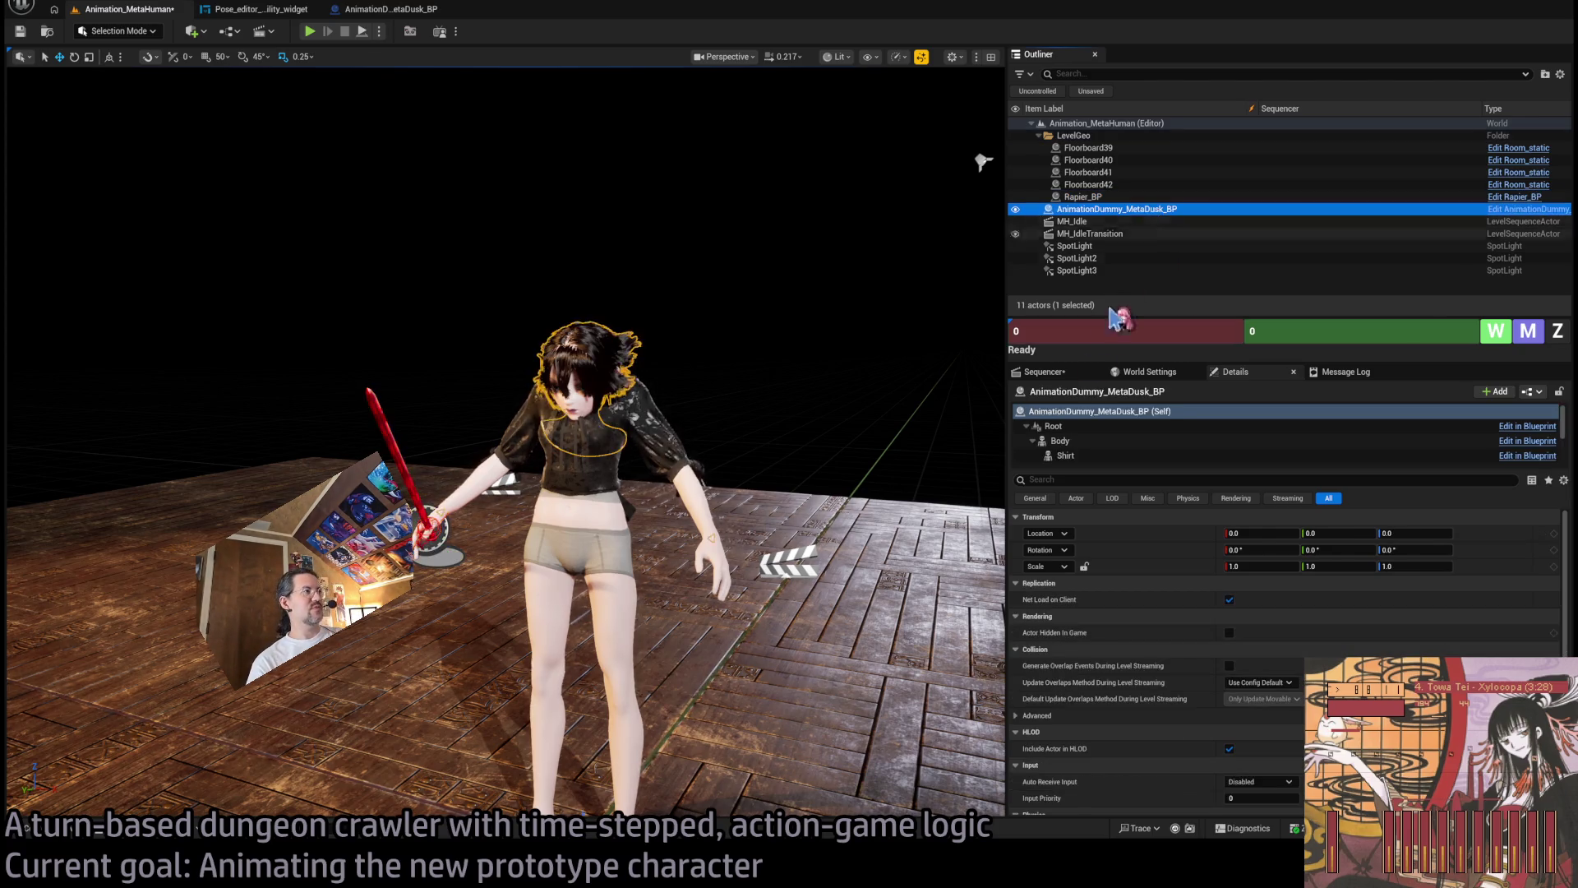
click(1046, 371)
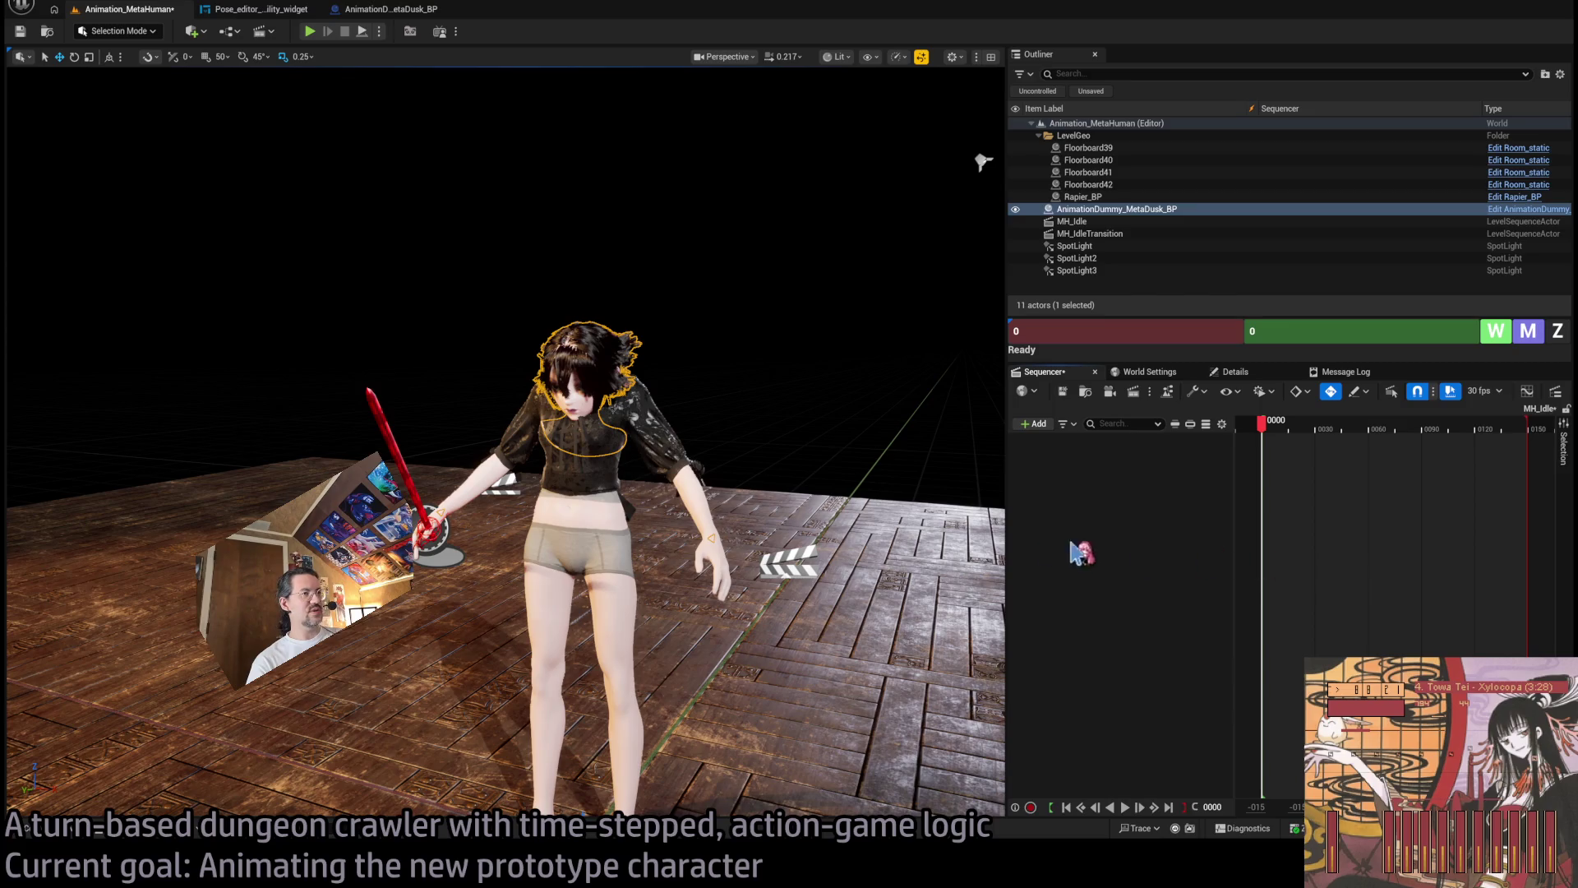
key(shift+4)
Choose the MH-Idle pose in the Control Rig Pose panel.
scroll(875, 238, up, 5)
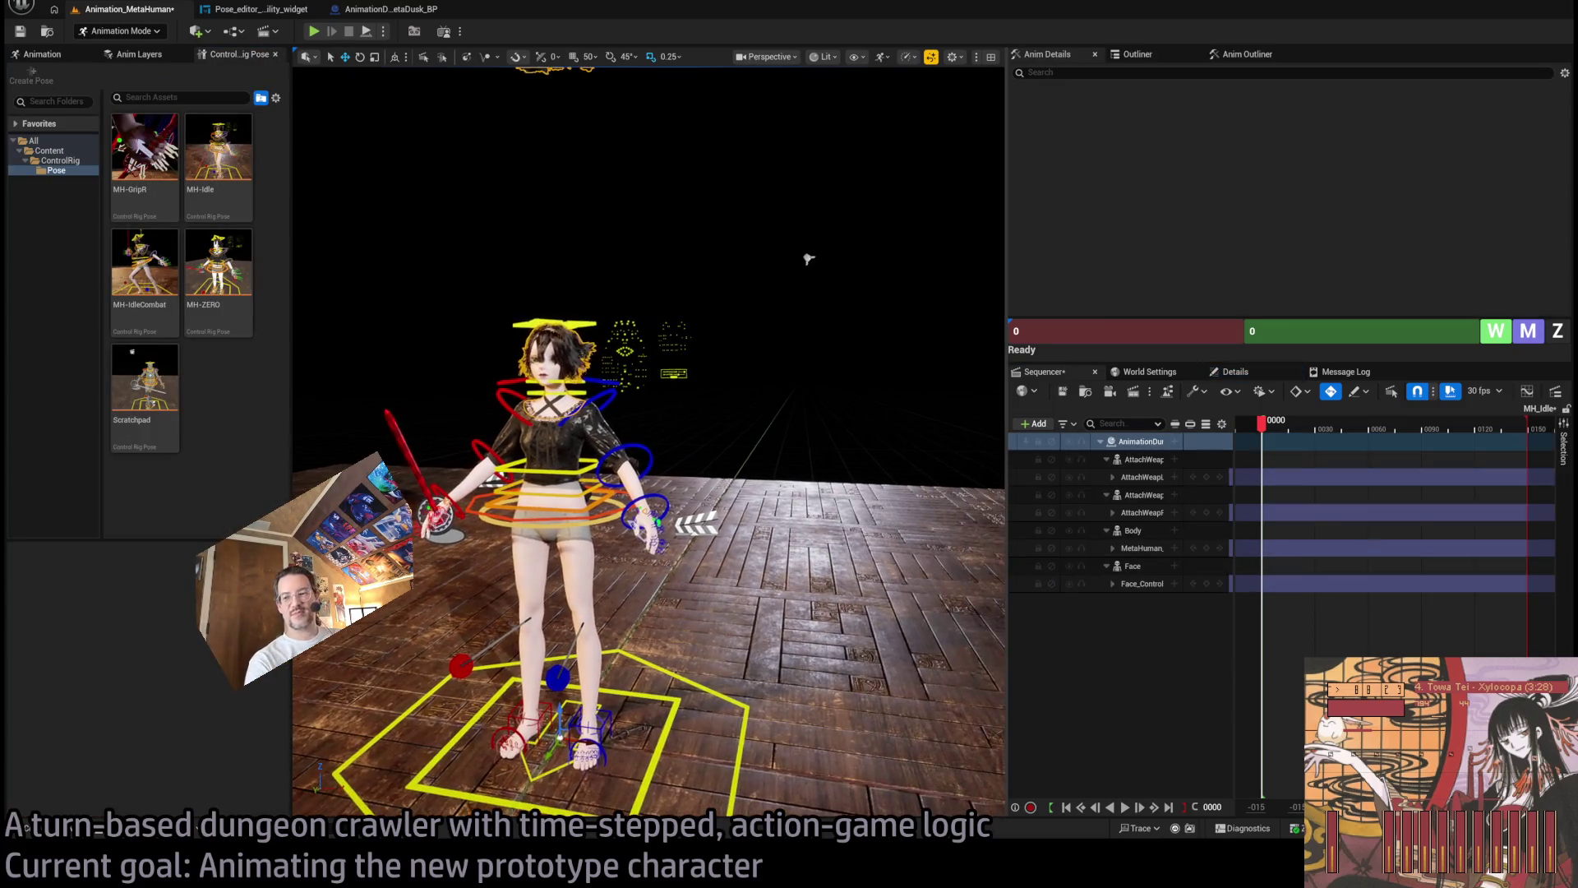
scroll(804, 217, up, 4)
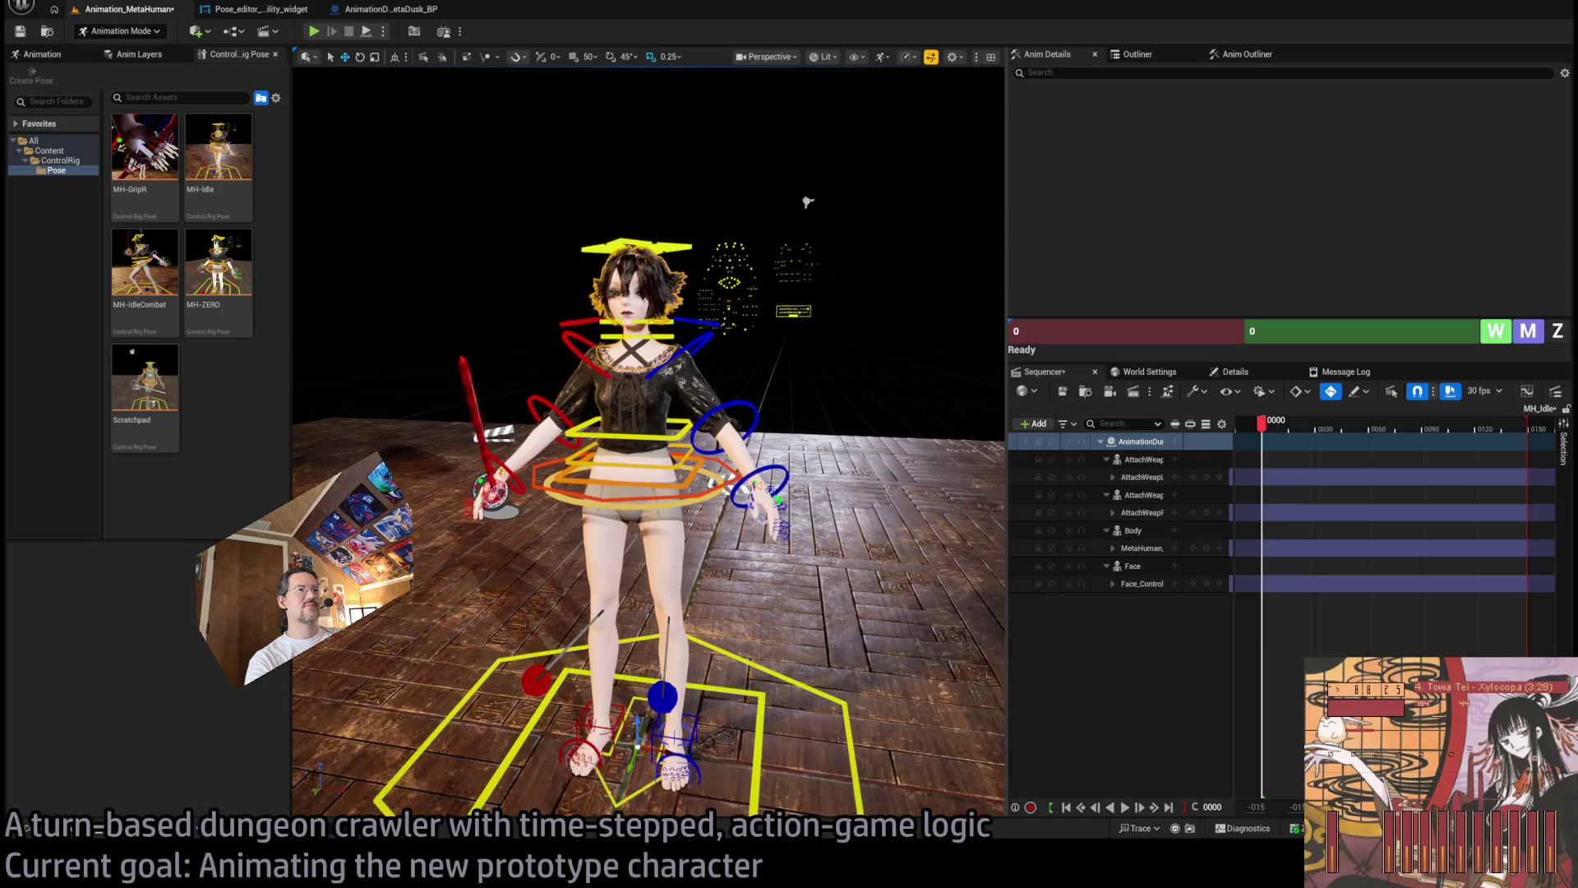
drag(493, 386, 300, 387)
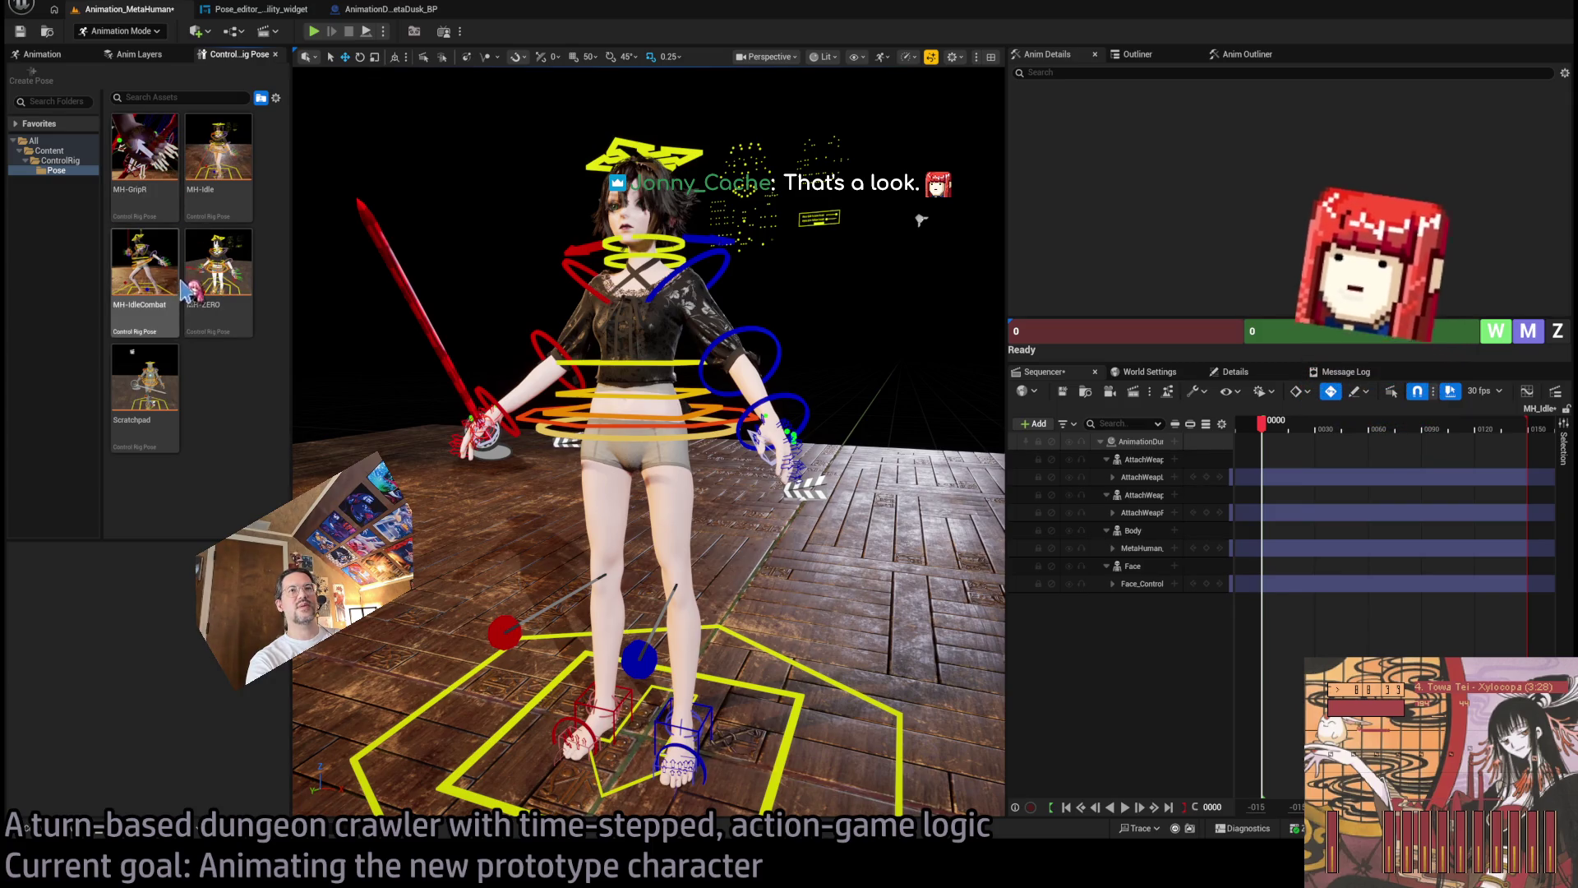
click(231, 166)
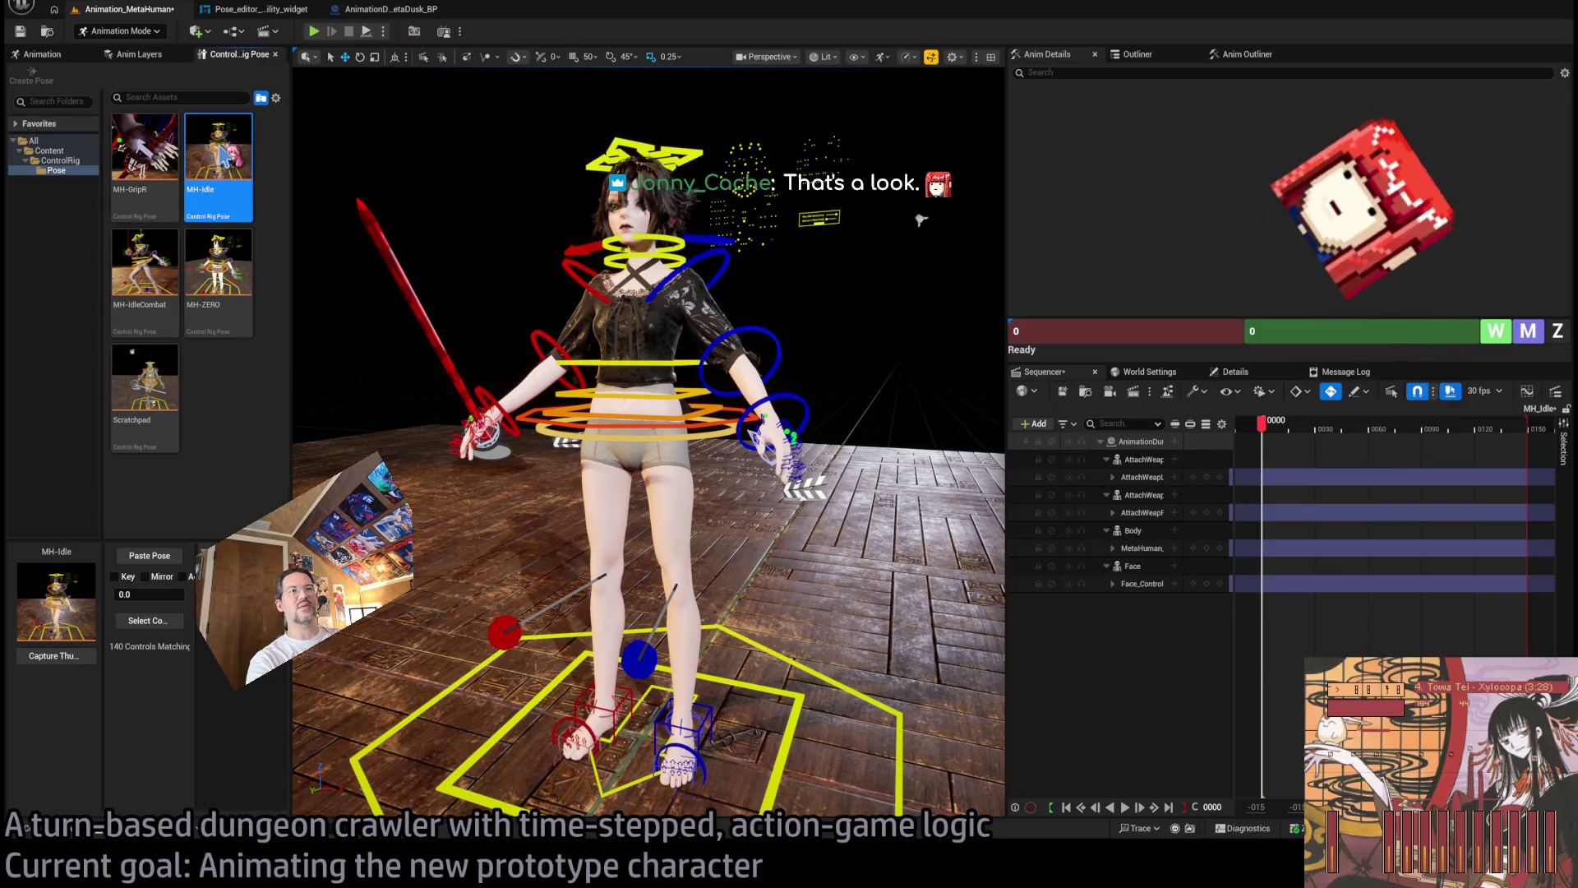
Expand the MetaHuman_ControlRig track in Sequencer to list its controls.
click(1119, 551)
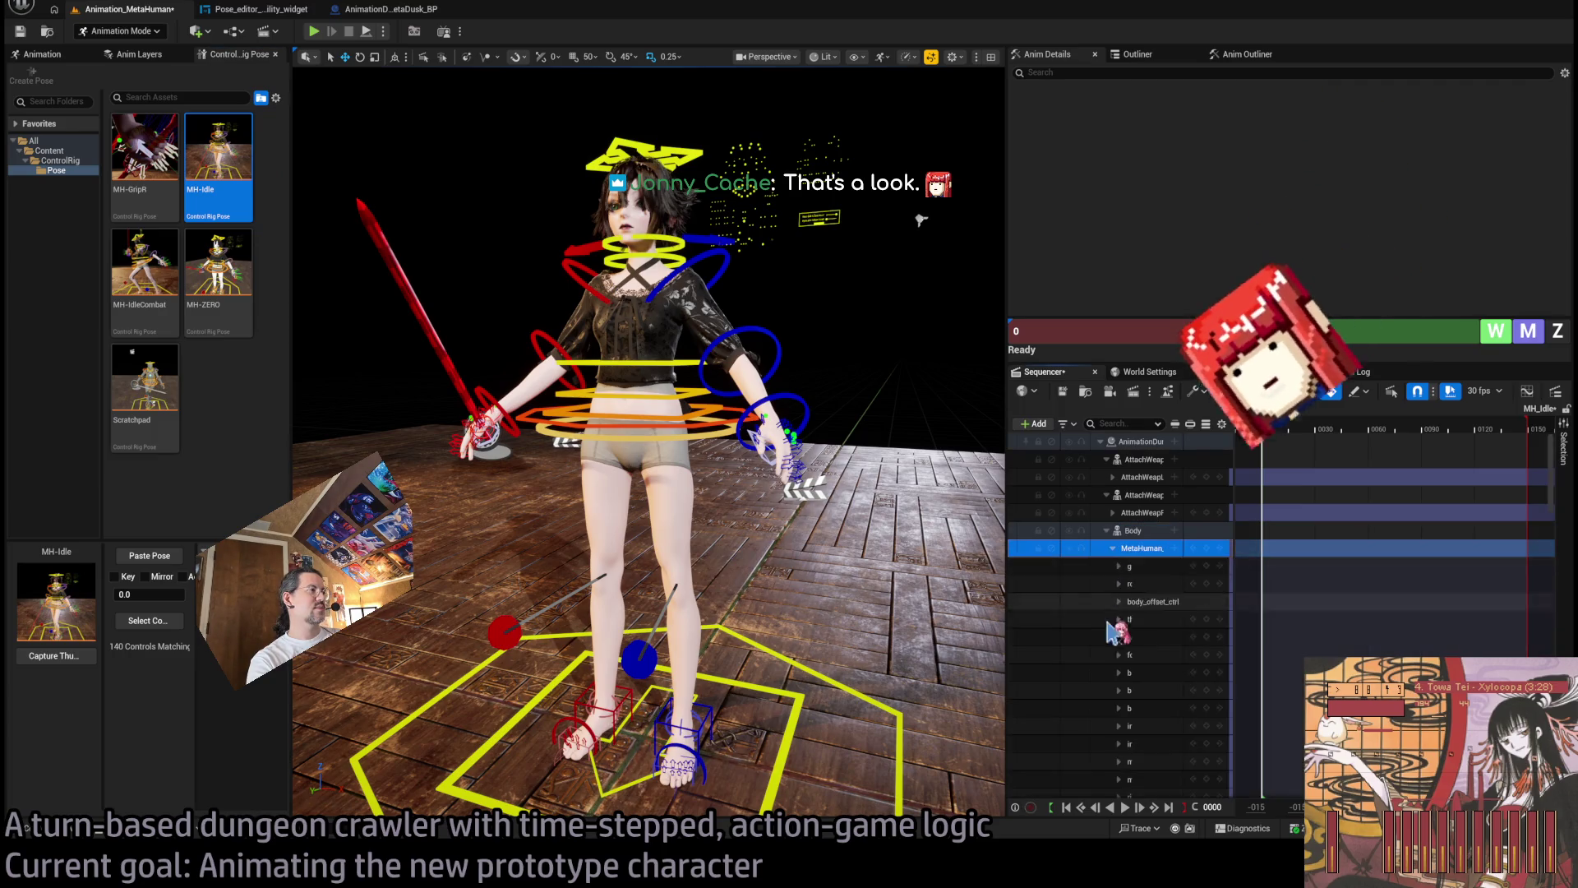
click(1113, 549)
click(1111, 513)
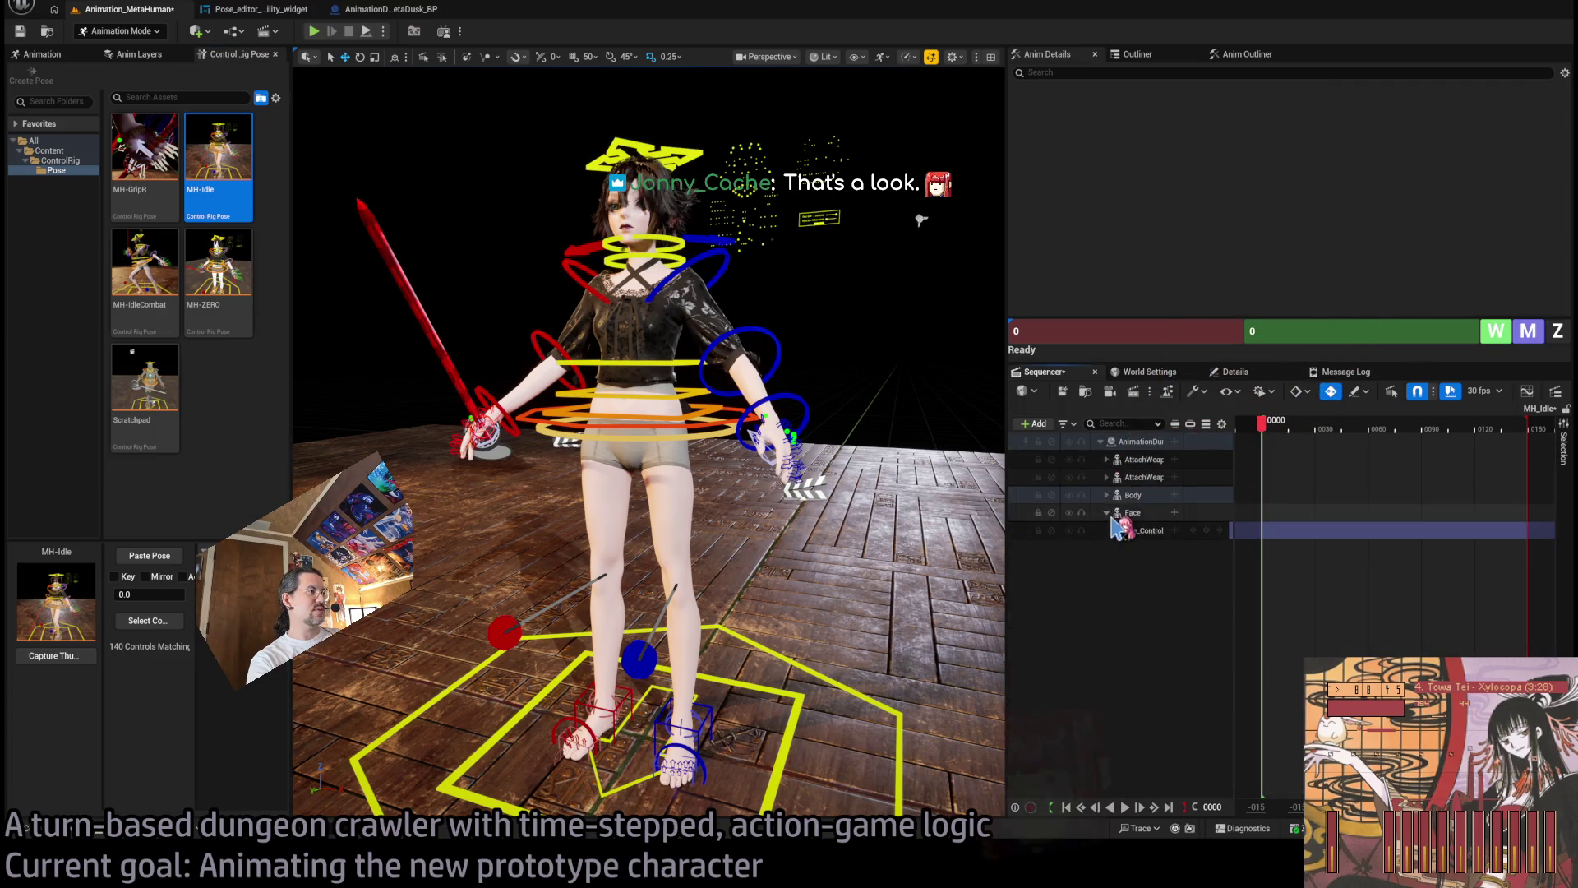
click(1112, 513)
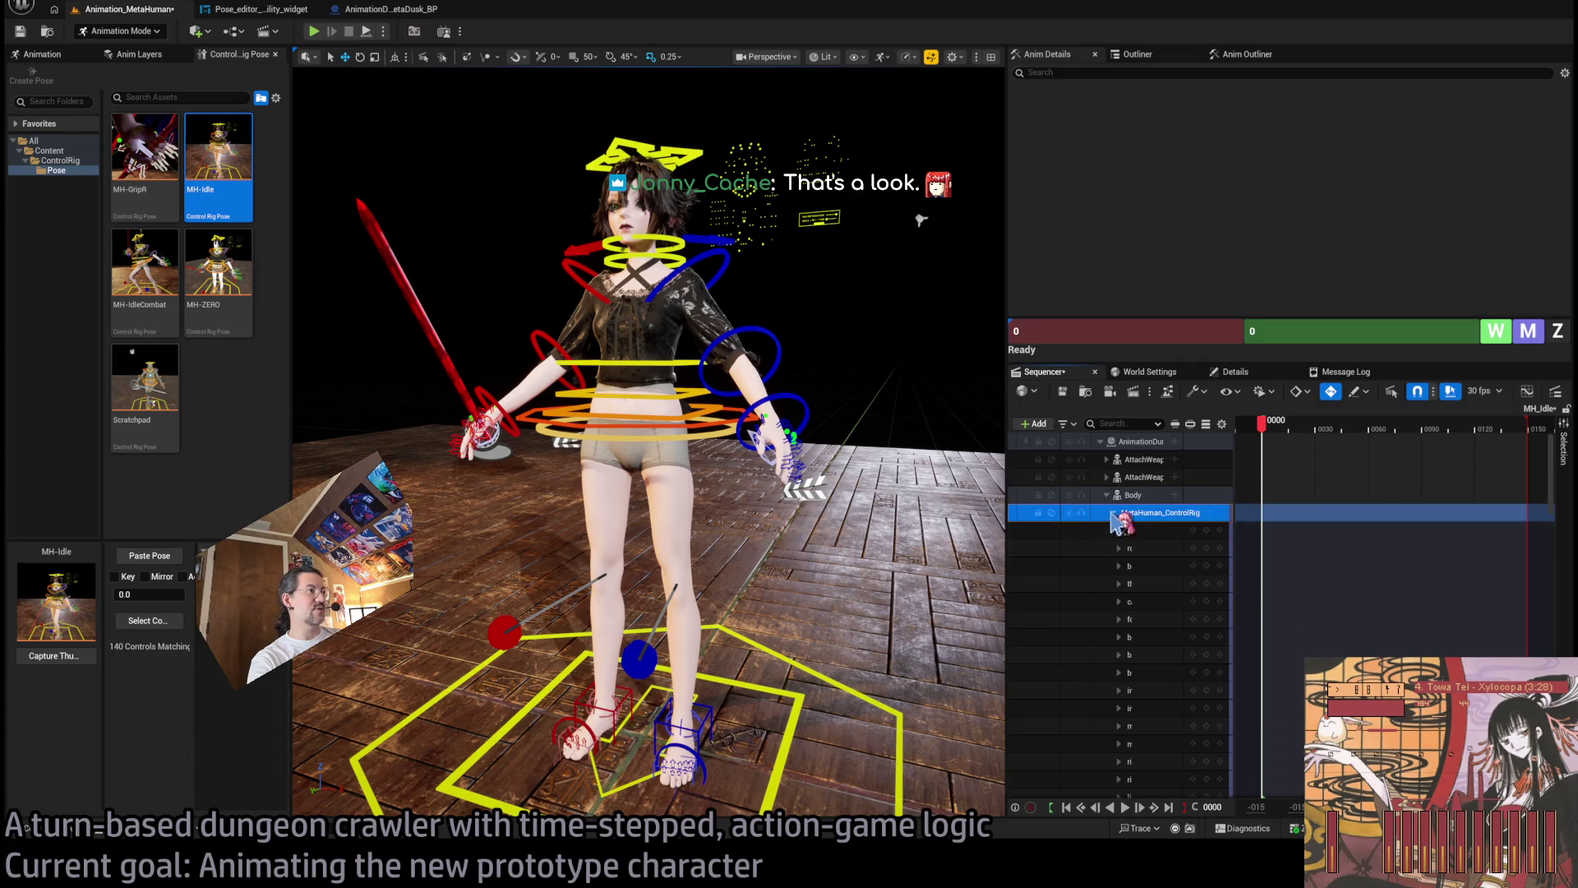
Switch the viewport to Unlit, frame the character's head, and widen the Sequencer panel.
mouse_move(576, 247)
mouse_down()
mouse_move(444, 79)
mouse_move(435, 57)
mouse_move(467, 27)
mouse_move(793, 264)
mouse_up()
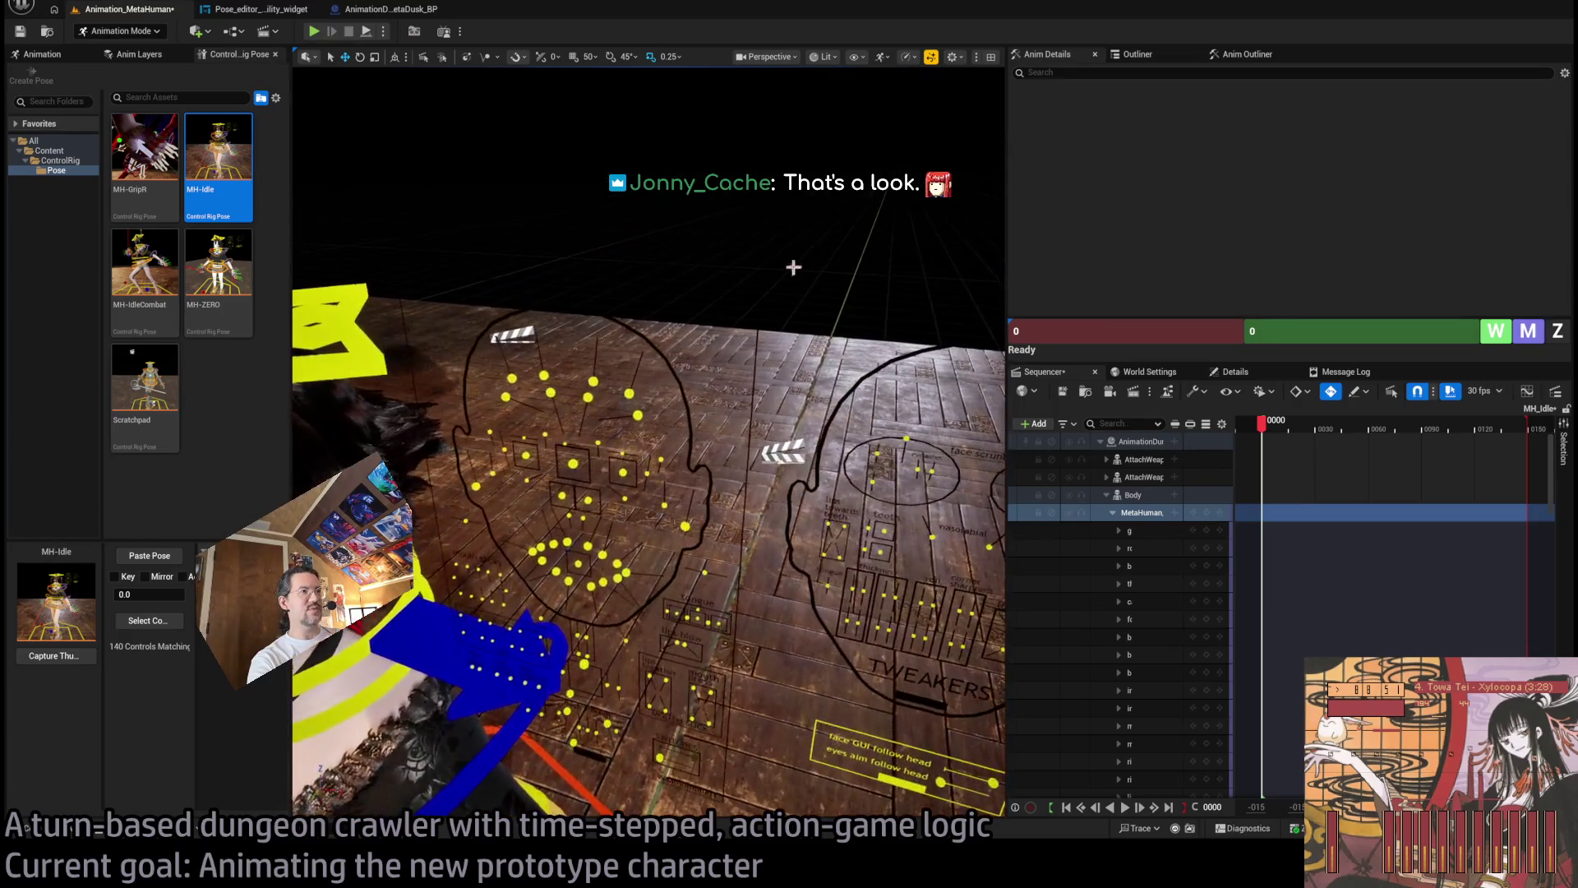
key(alt+3)
mouse_move(878, 138)
mouse_down()
mouse_move(863, 197)
mouse_move(859, 140)
mouse_move(860, 197)
mouse_move(940, 320)
mouse_up()
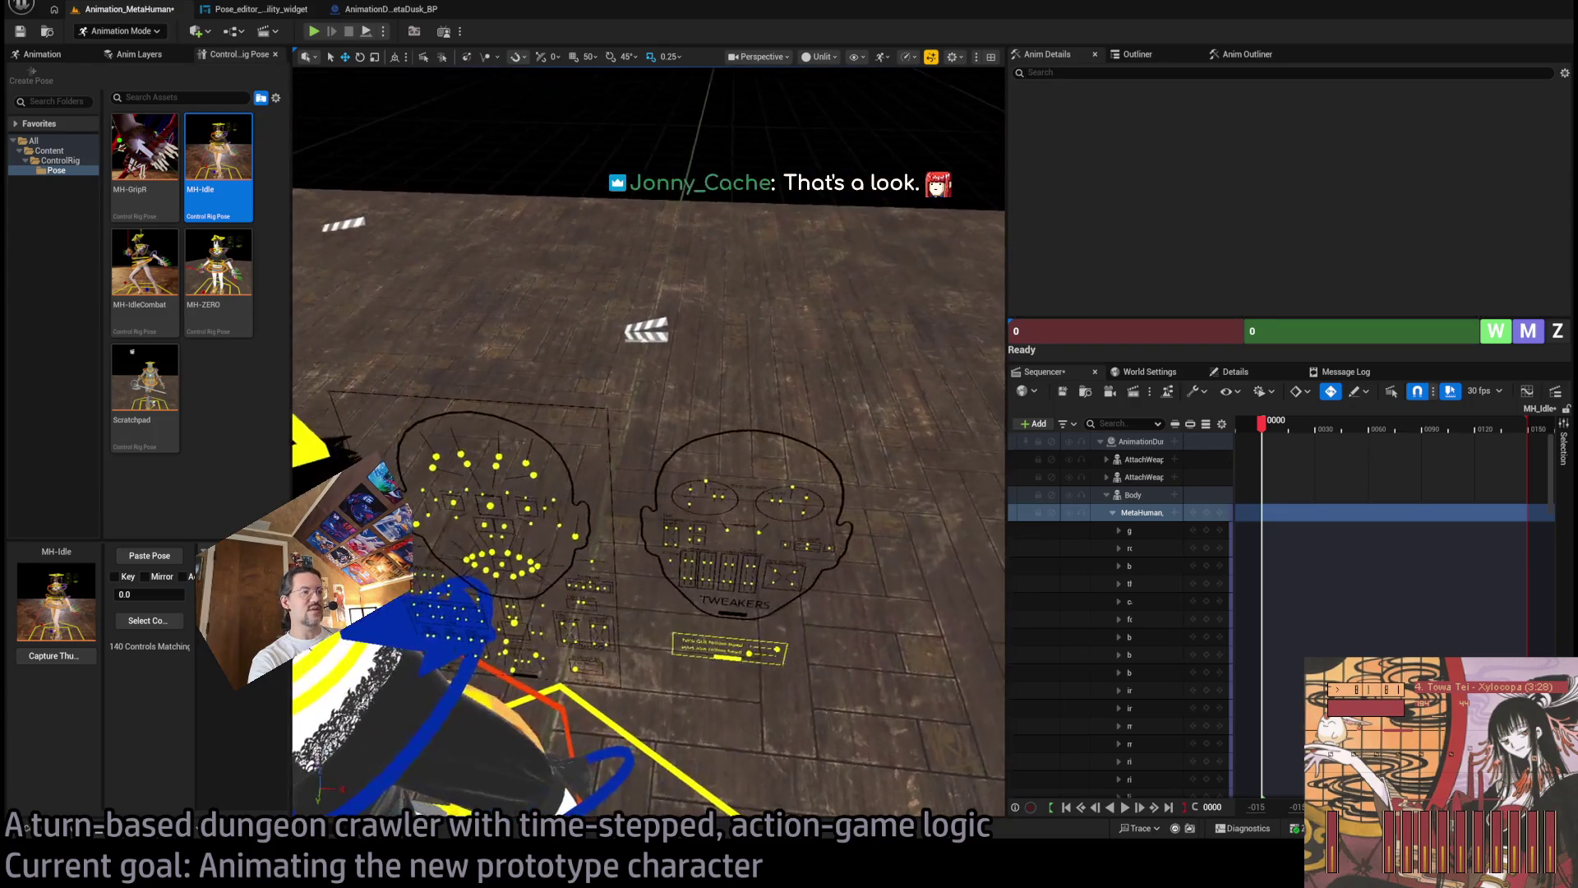
mouse_move(440, 356)
mouse_down()
mouse_move(428, 263)
mouse_move(428, 296)
mouse_up()
mouse_move(438, 534)
mouse_down()
mouse_move(362, 510)
mouse_move(828, 448)
mouse_up()
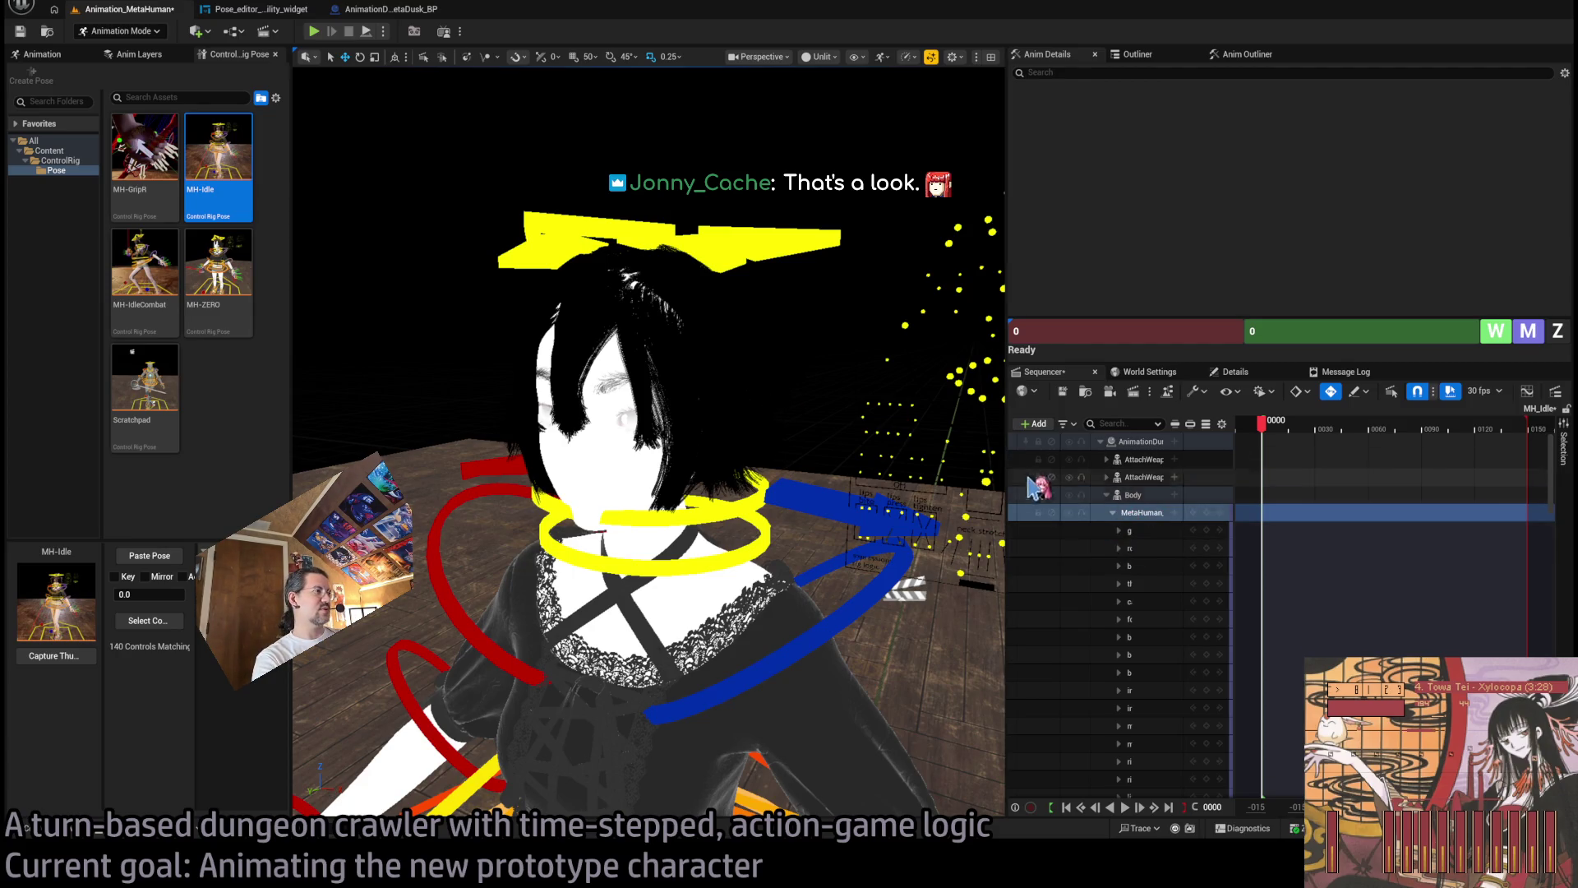
drag(1004, 462, 816, 462)
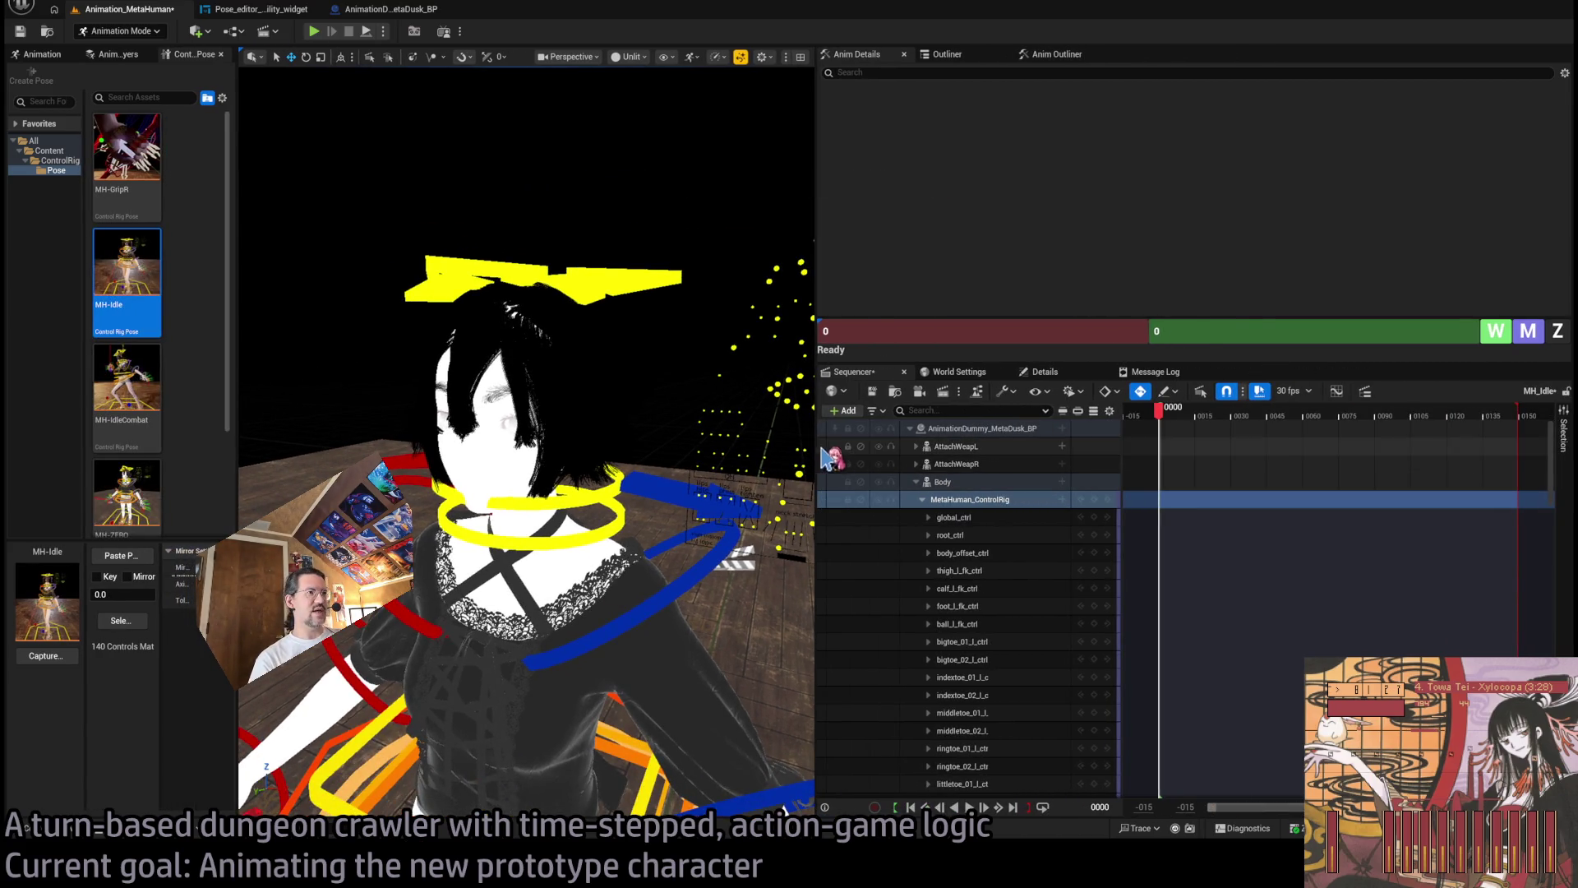
Select global_ctrl and all rig controls, then paste the MH-Idle pose onto them.
drag(815, 445, 840, 445)
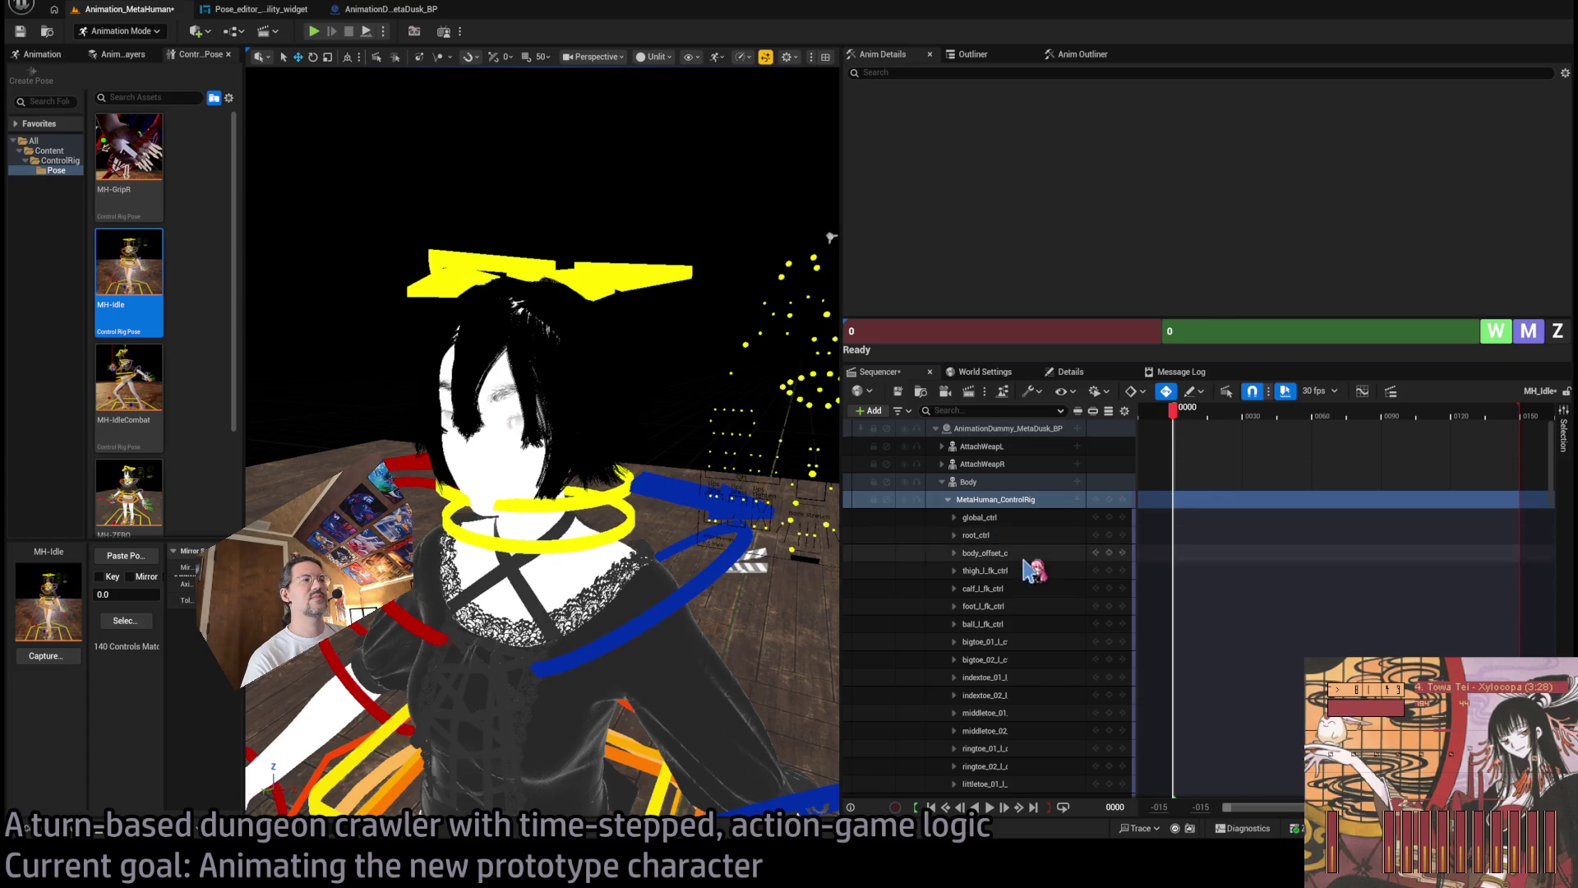
click(1065, 517)
scroll(1069, 519, down, 15)
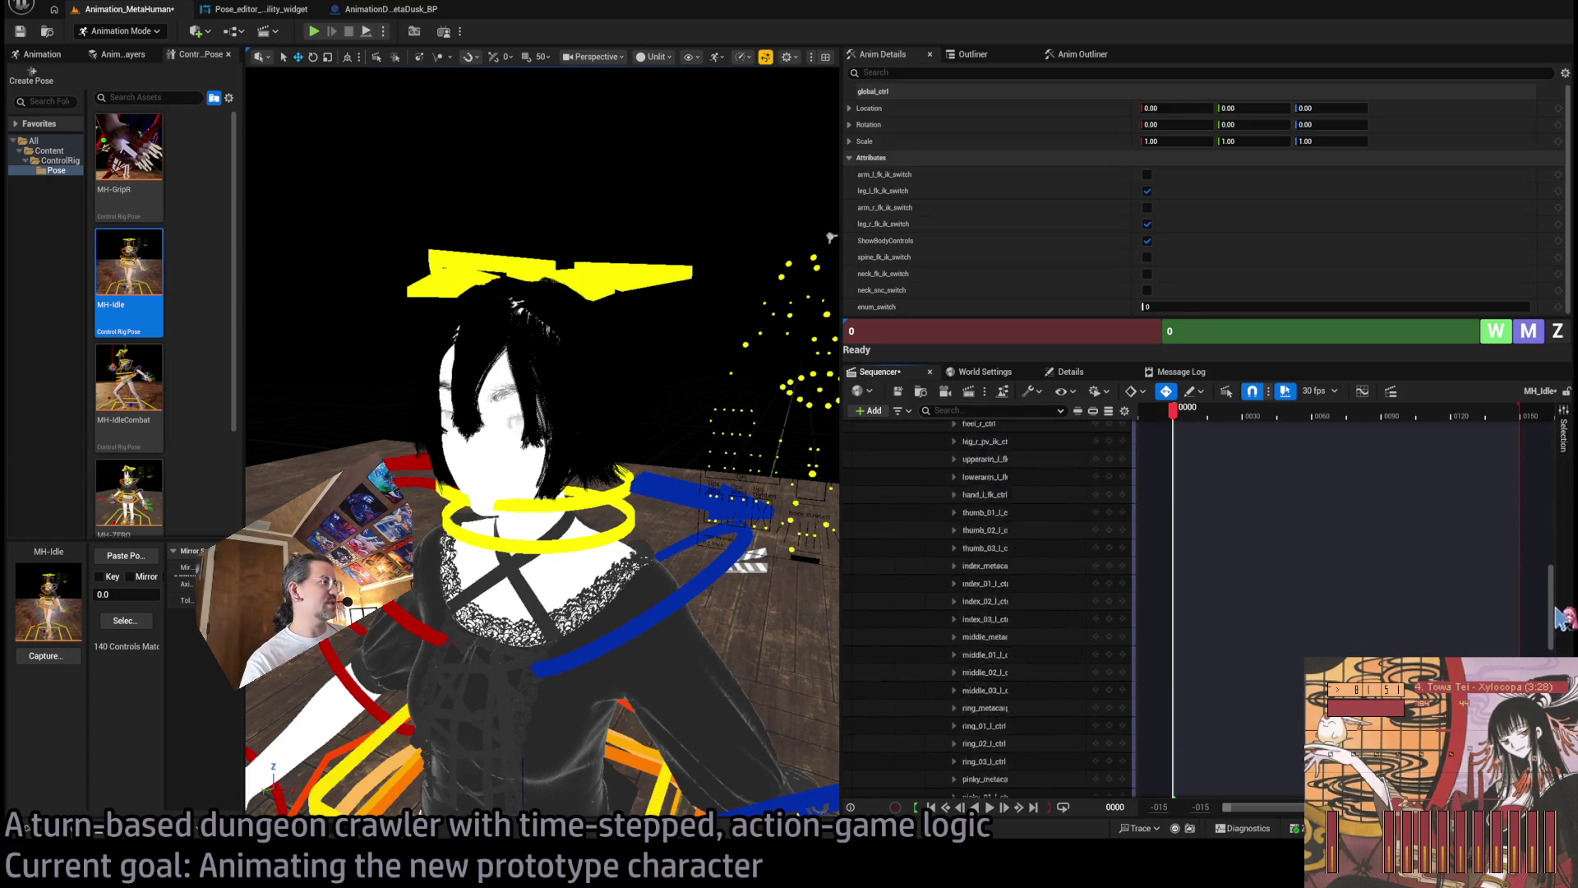
key(ctrl+a)
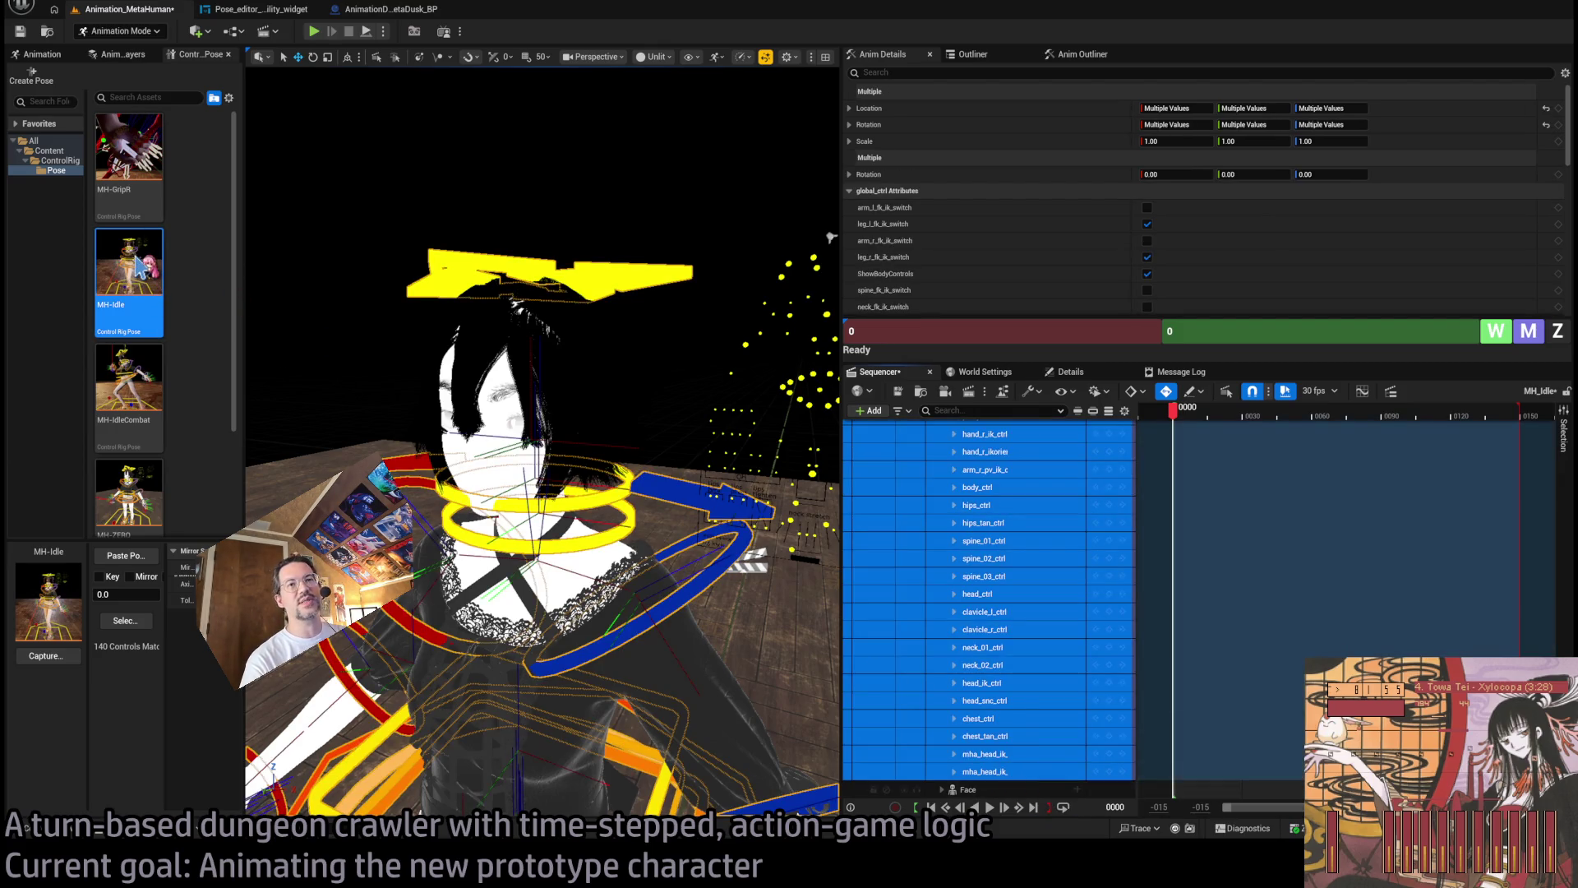
click(147, 559)
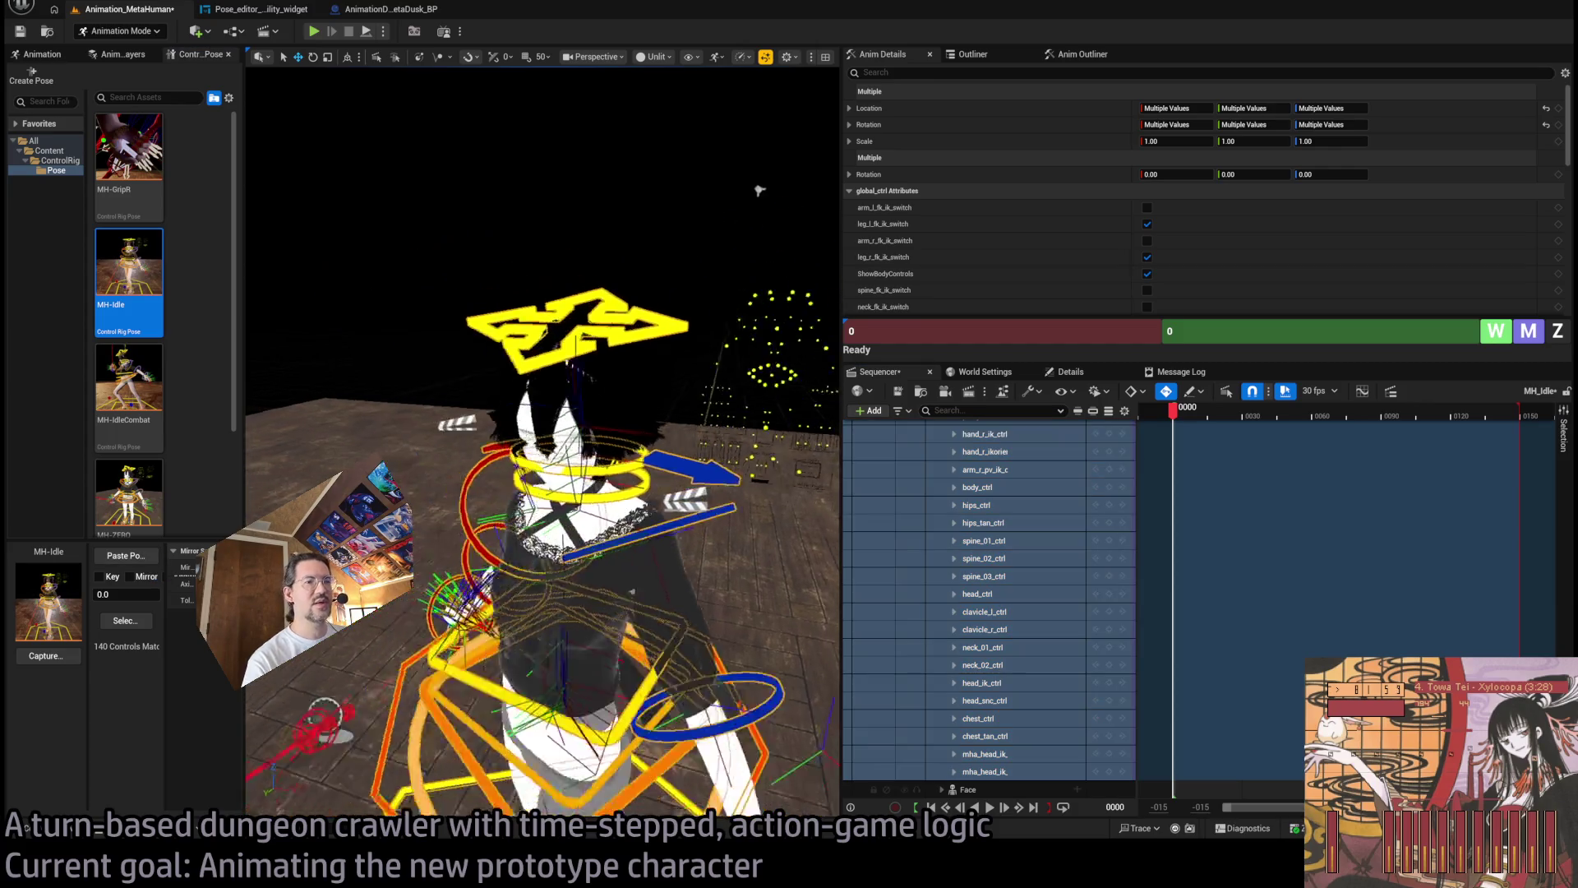
Return the viewport to Lit shading and reframe the character from the front three-quarter view.
drag(590, 301, 753, 183)
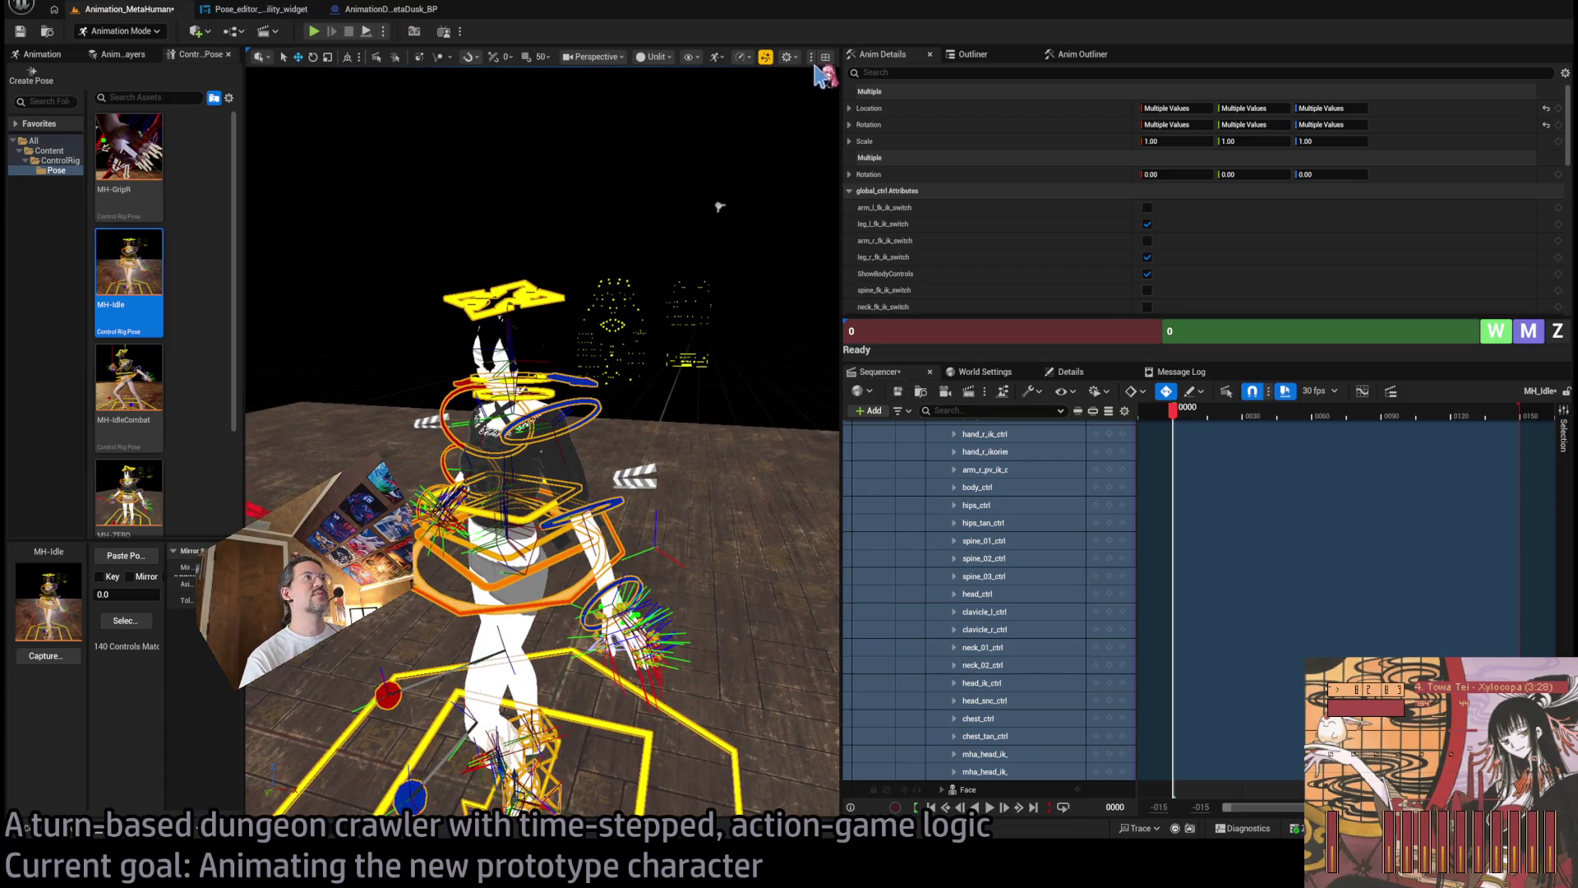
key(alt+4)
mouse_move(719, 206)
mouse_down()
mouse_move(840, 355)
mouse_move(893, 355)
mouse_up()
mouse_move(723, 247)
mouse_down()
mouse_move(641, 222)
mouse_move(509, 255)
mouse_up()
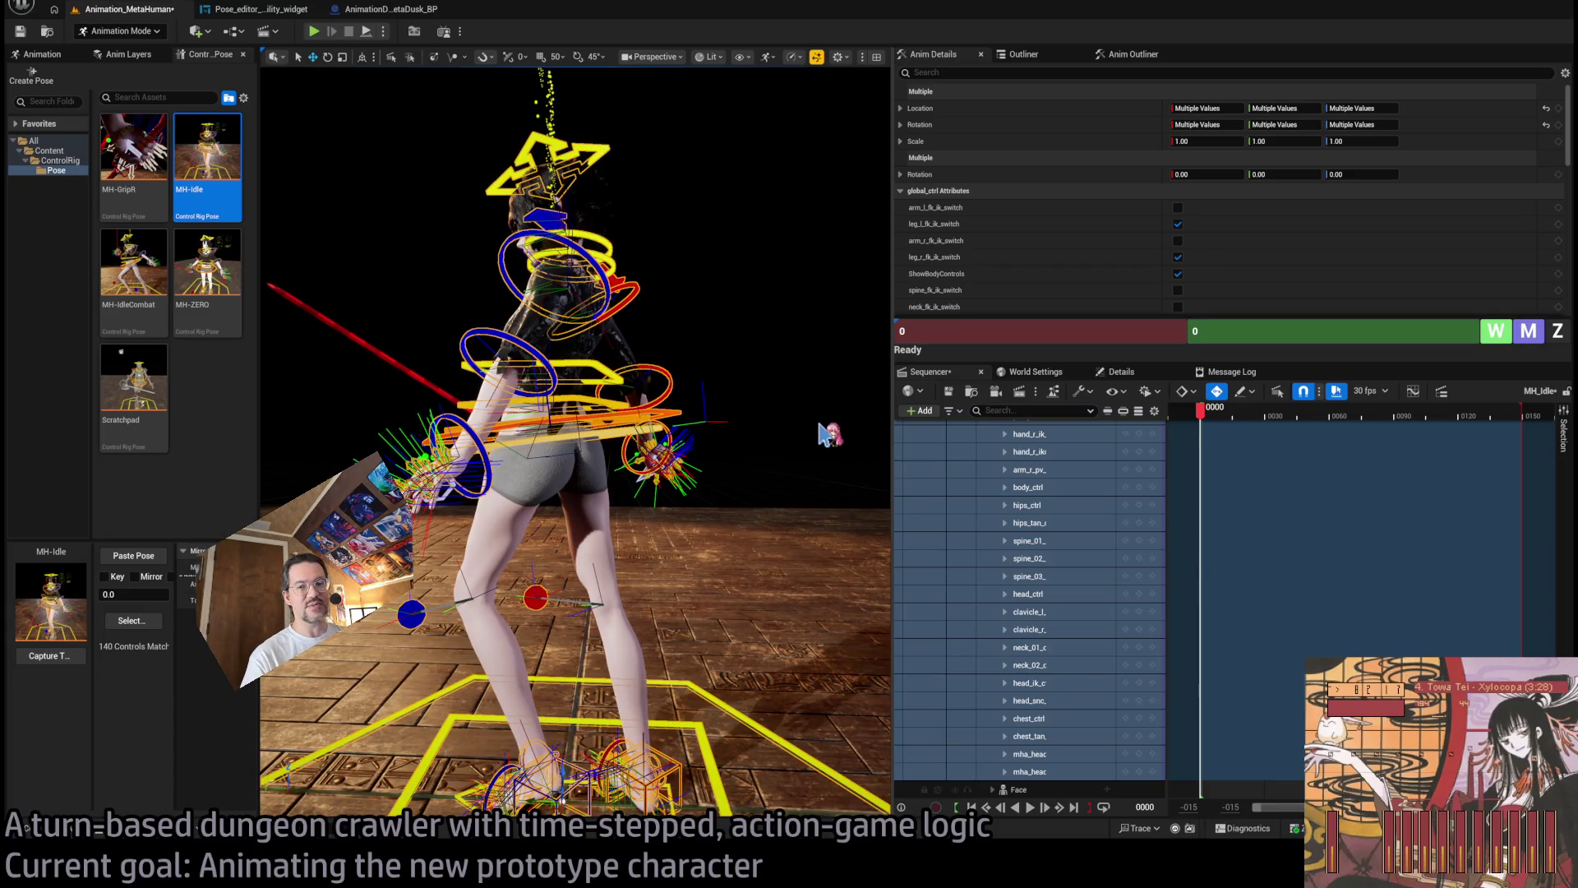
mouse_move(798, 489)
mouse_down()
mouse_move(884, 290)
mouse_move(792, 307)
mouse_move(476, 257)
mouse_move(878, 191)
mouse_move(813, 305)
mouse_move(655, 80)
mouse_move(551, 132)
mouse_move(740, 493)
mouse_move(764, 503)
mouse_up()
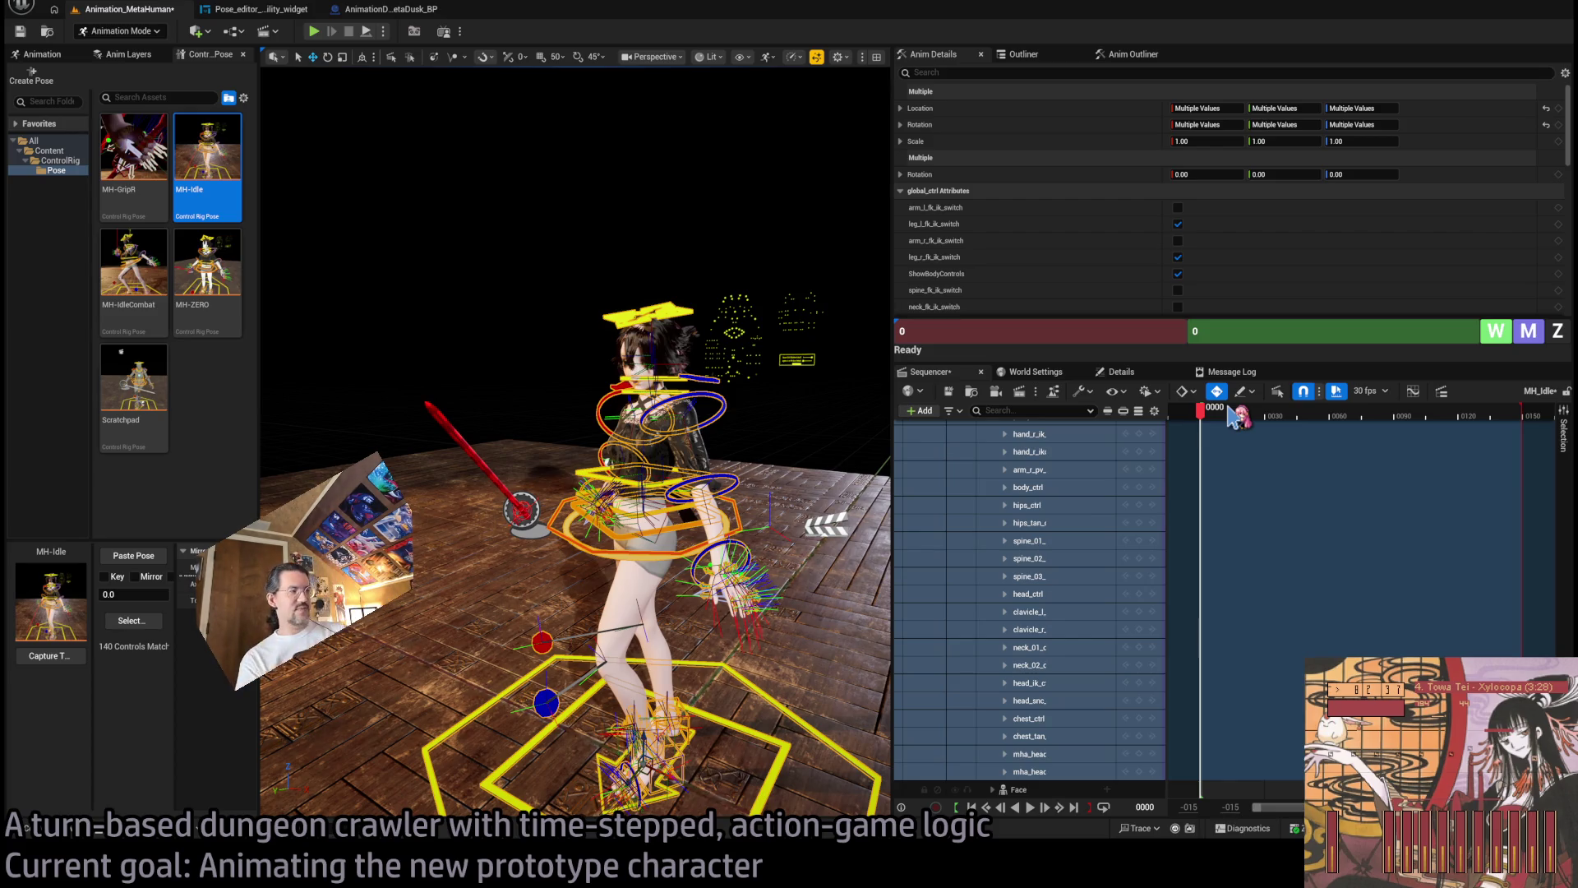
scroll(1112, 521, up, 5)
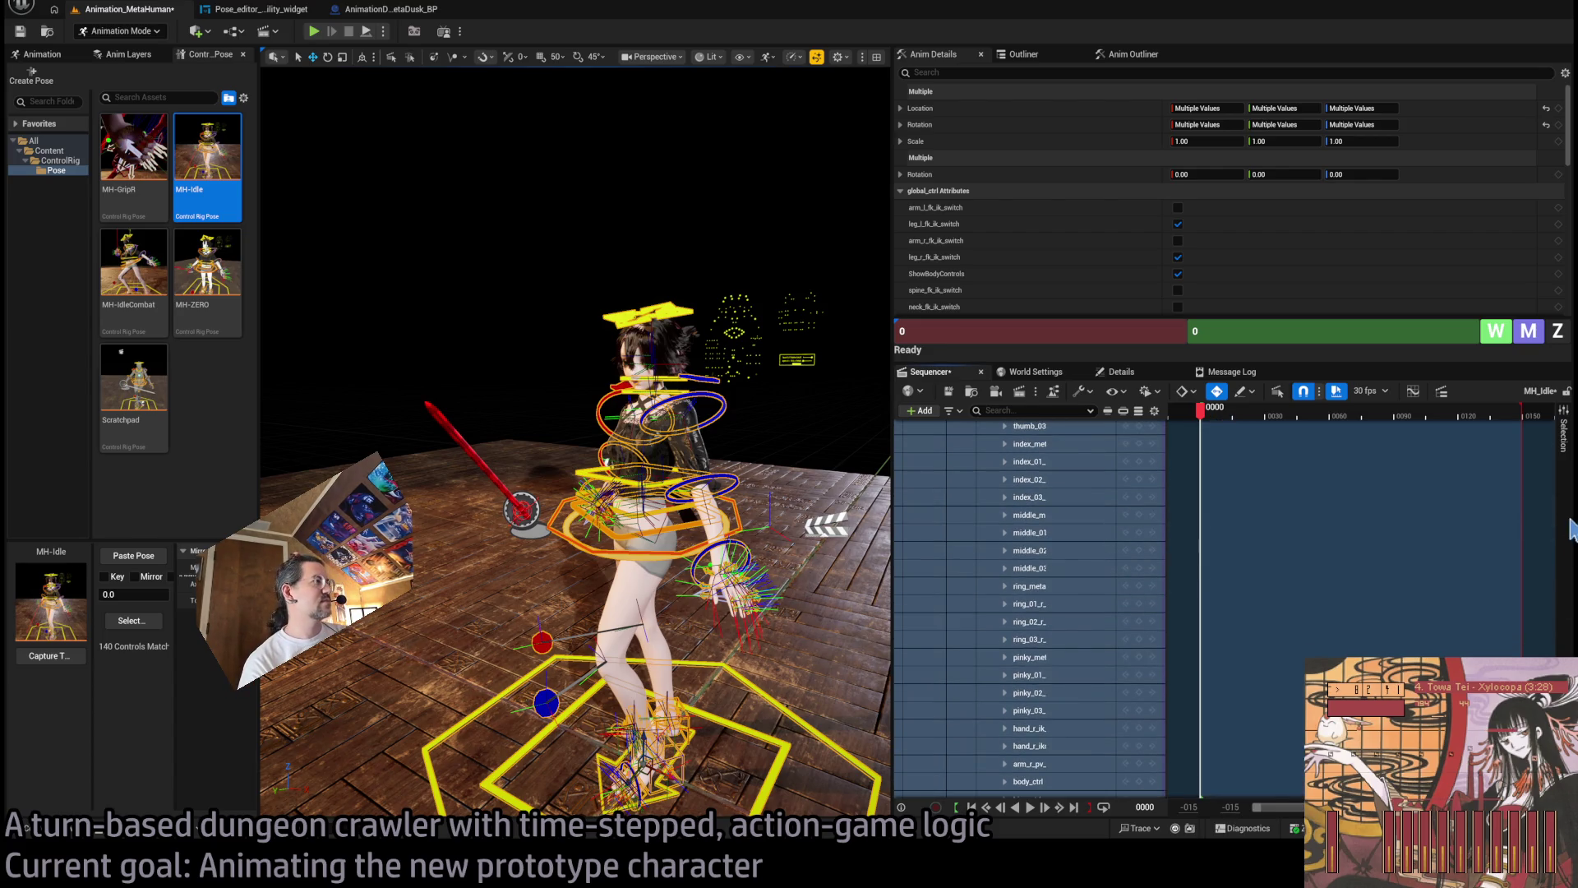
scroll(1101, 503, up, 10)
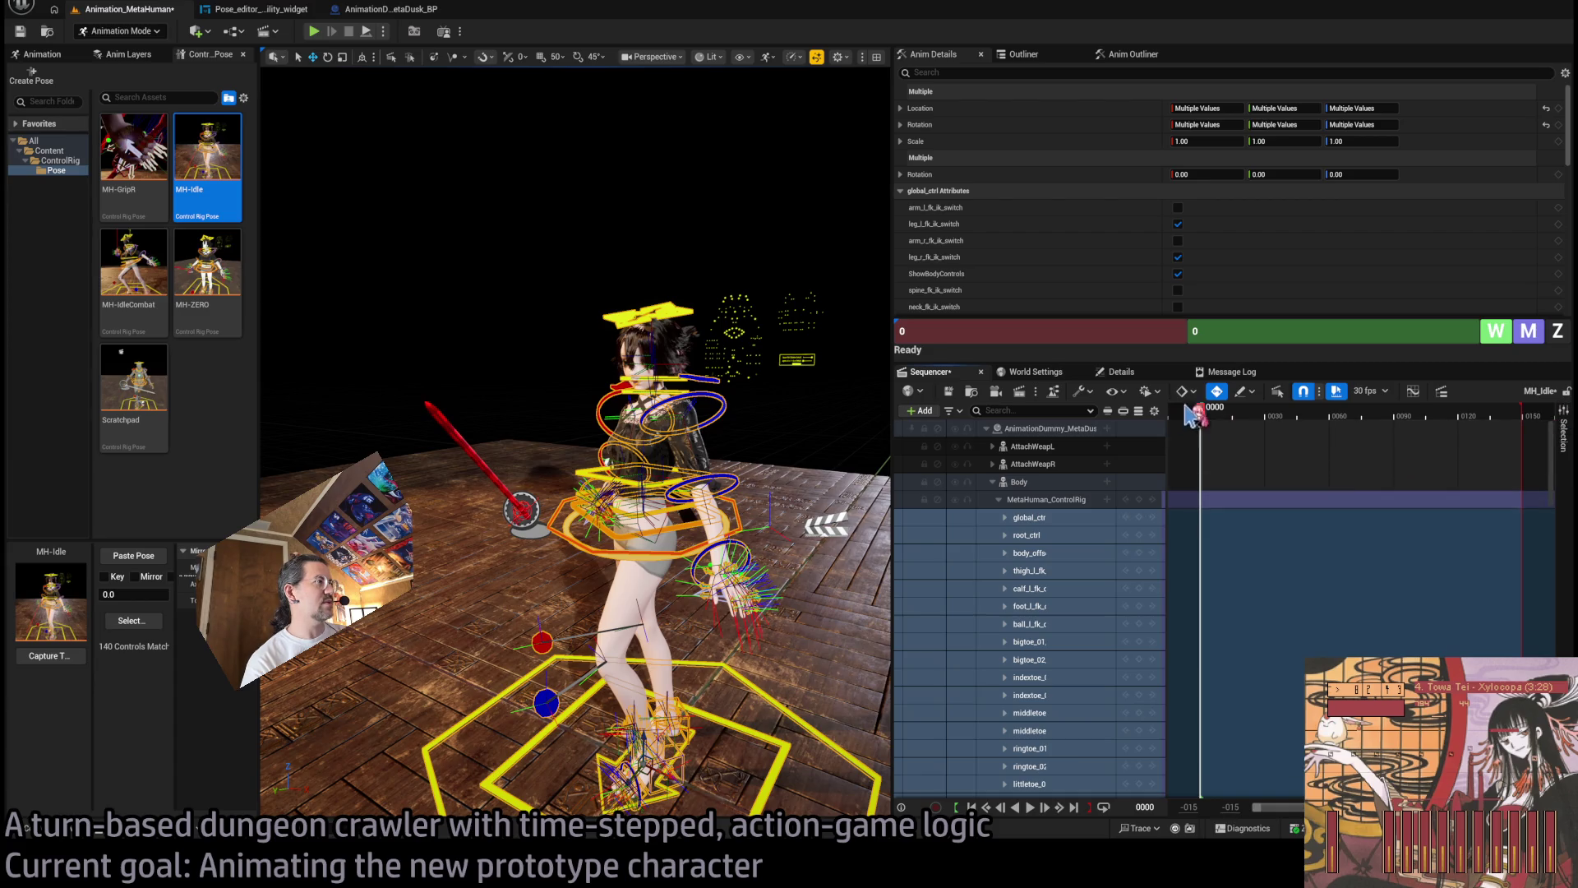
Key the idle pose at frame 0 and briefly play the sequence.
click(1138, 499)
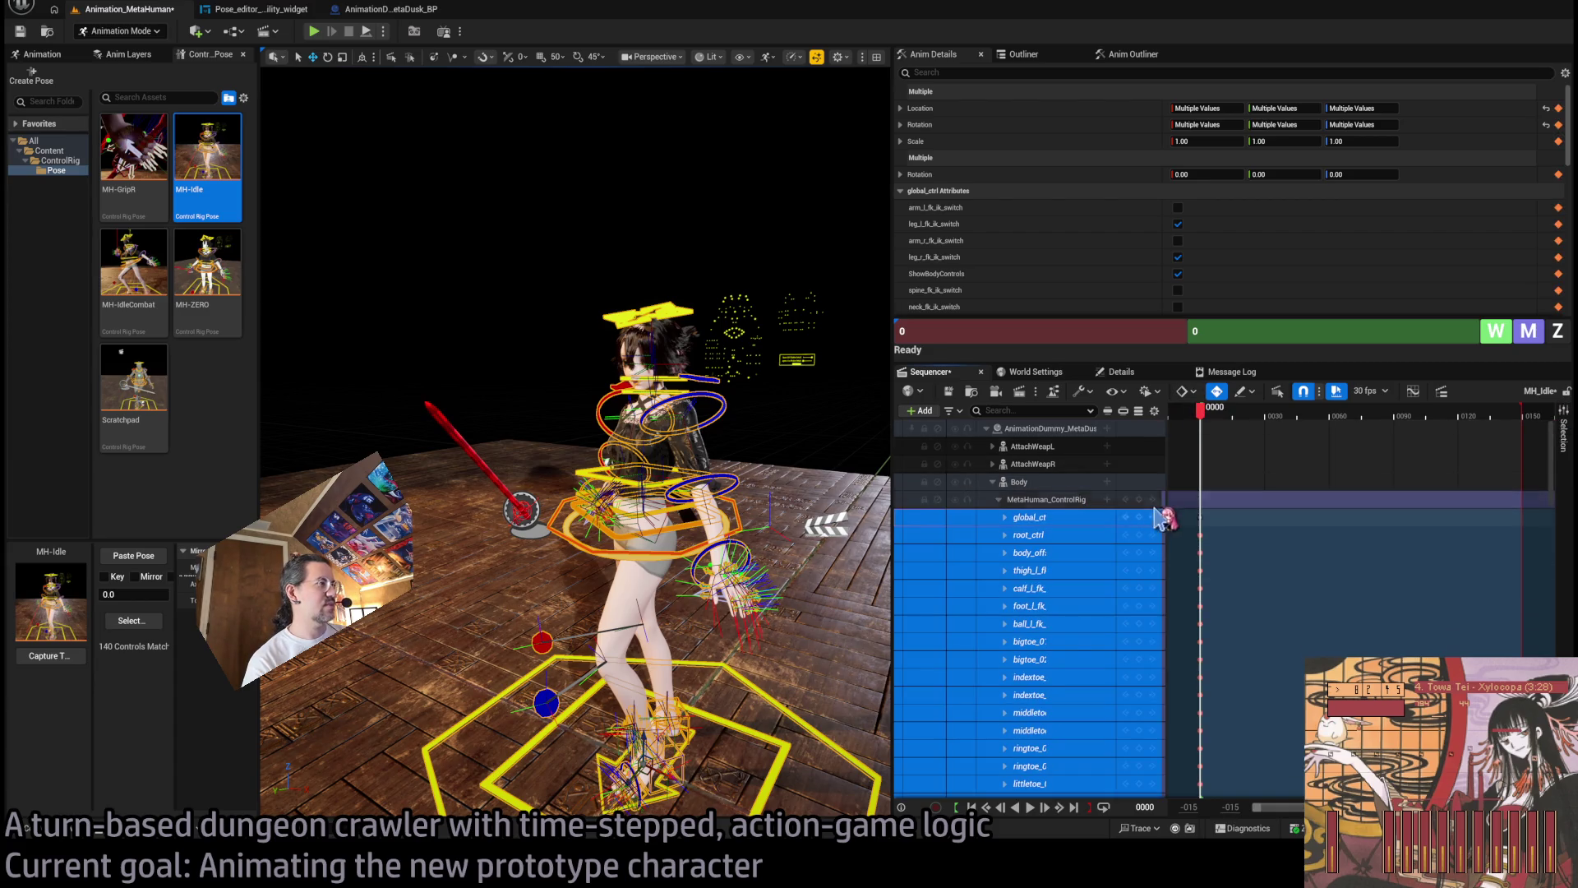
click(1211, 423)
key(space)
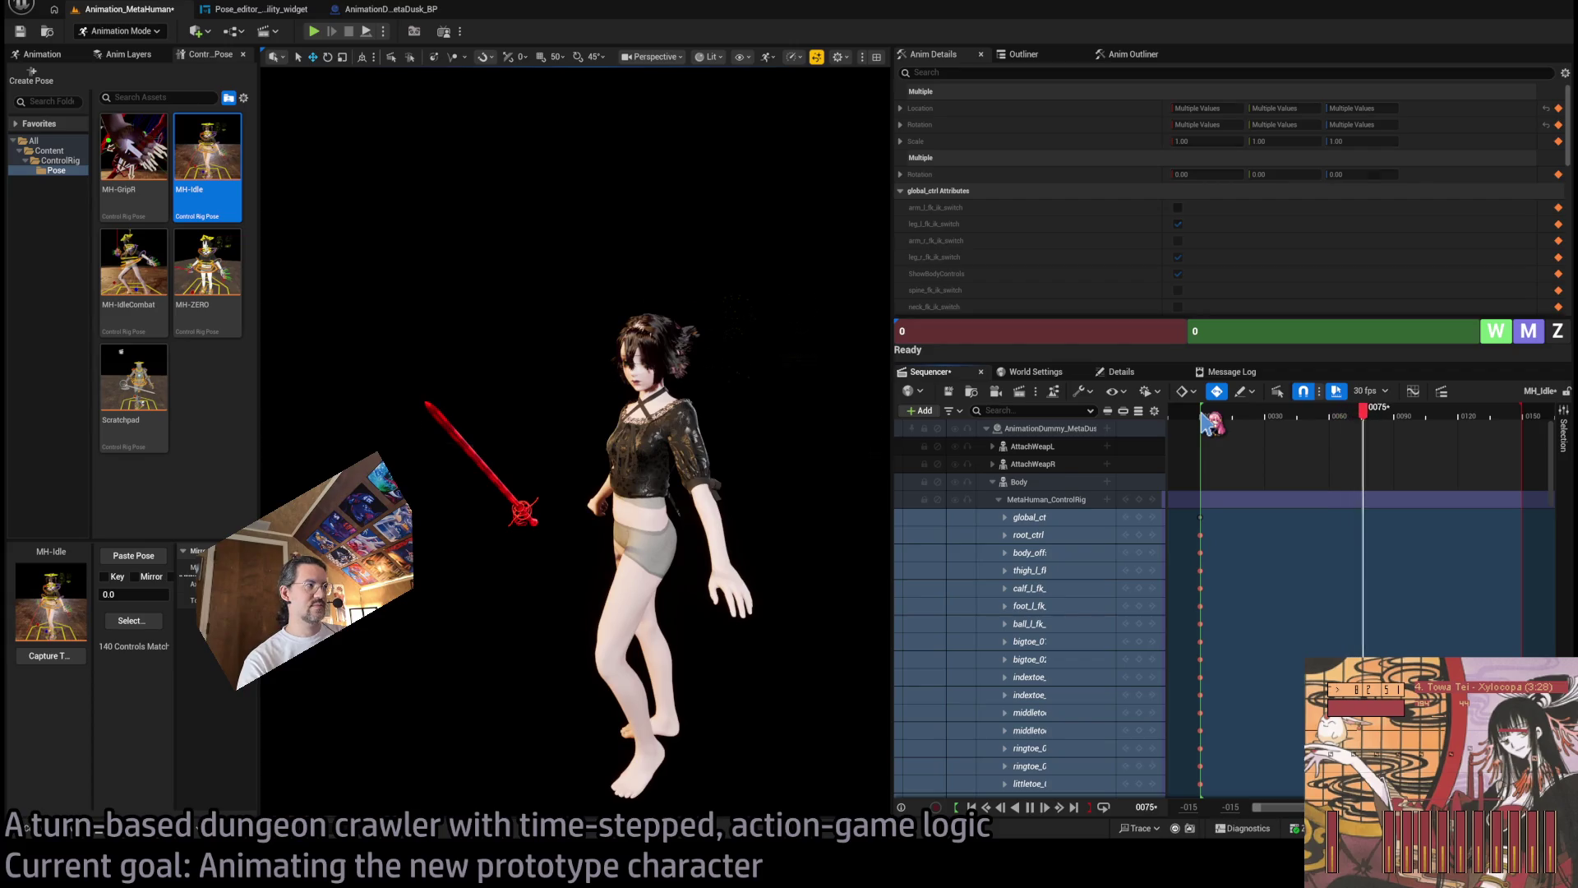
key(space)
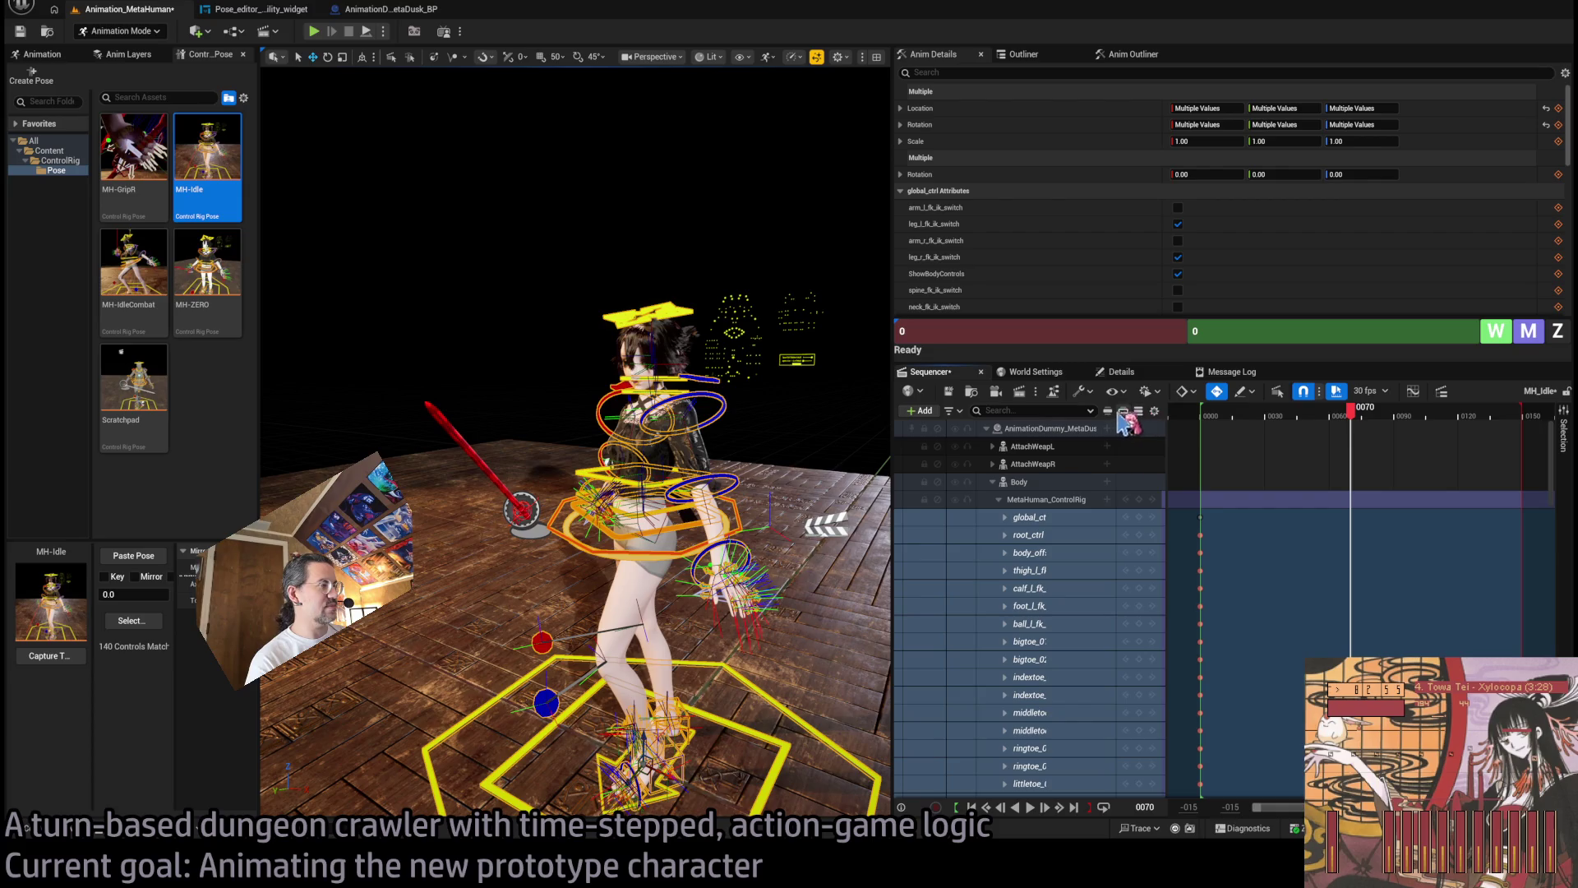
Key all MetaHuman_ControlRig channels at frame 70, then move the playhead to frame 35.
click(1141, 501)
key(s)
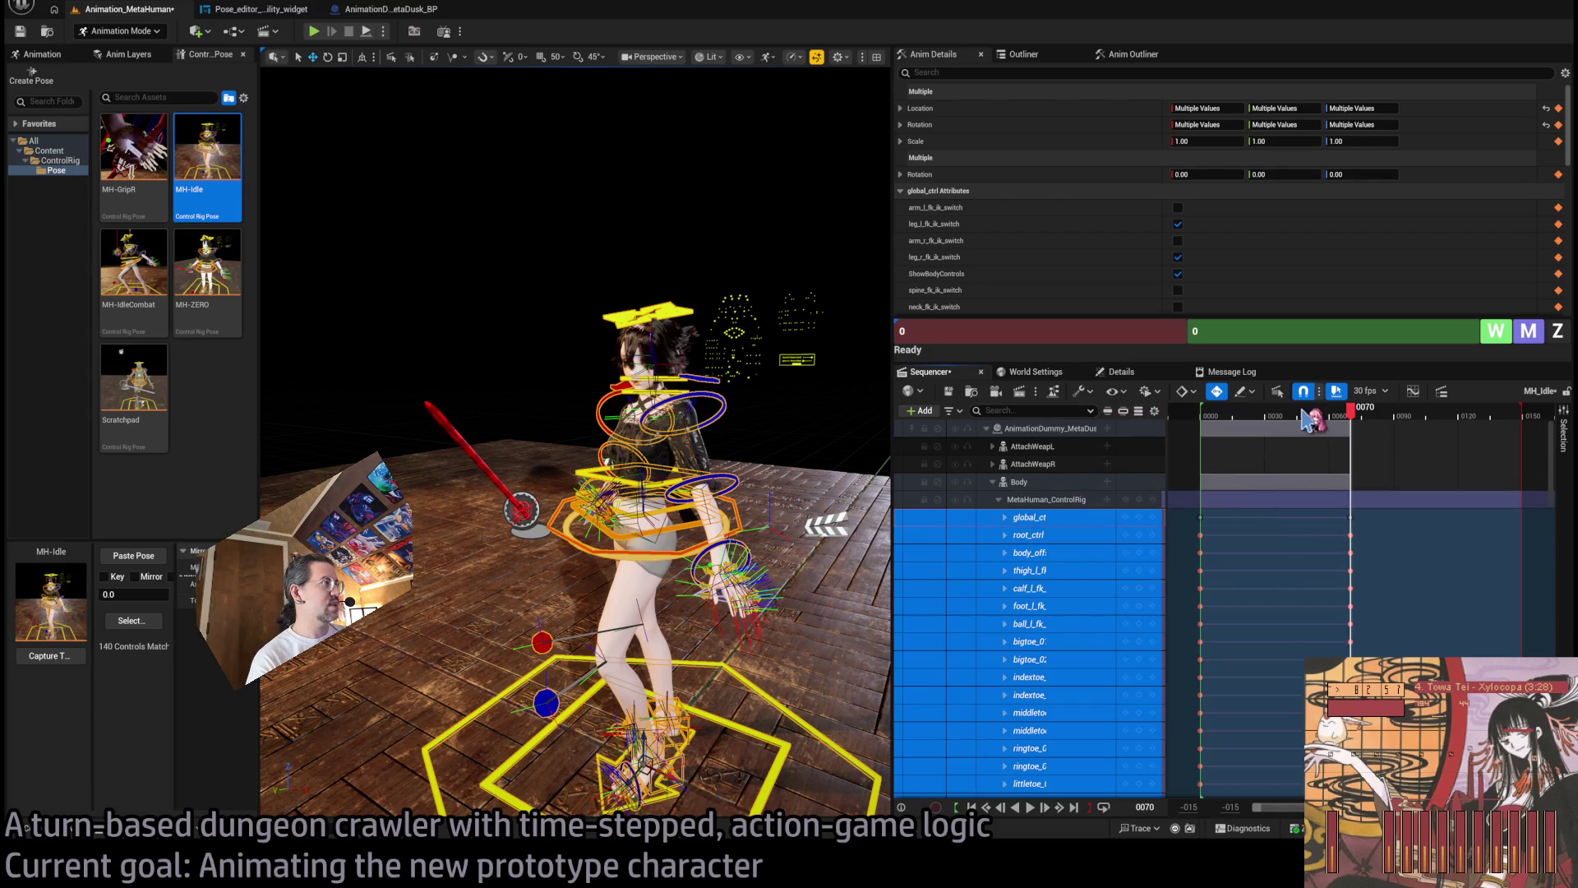
click(1278, 427)
click(1270, 414)
click(1275, 414)
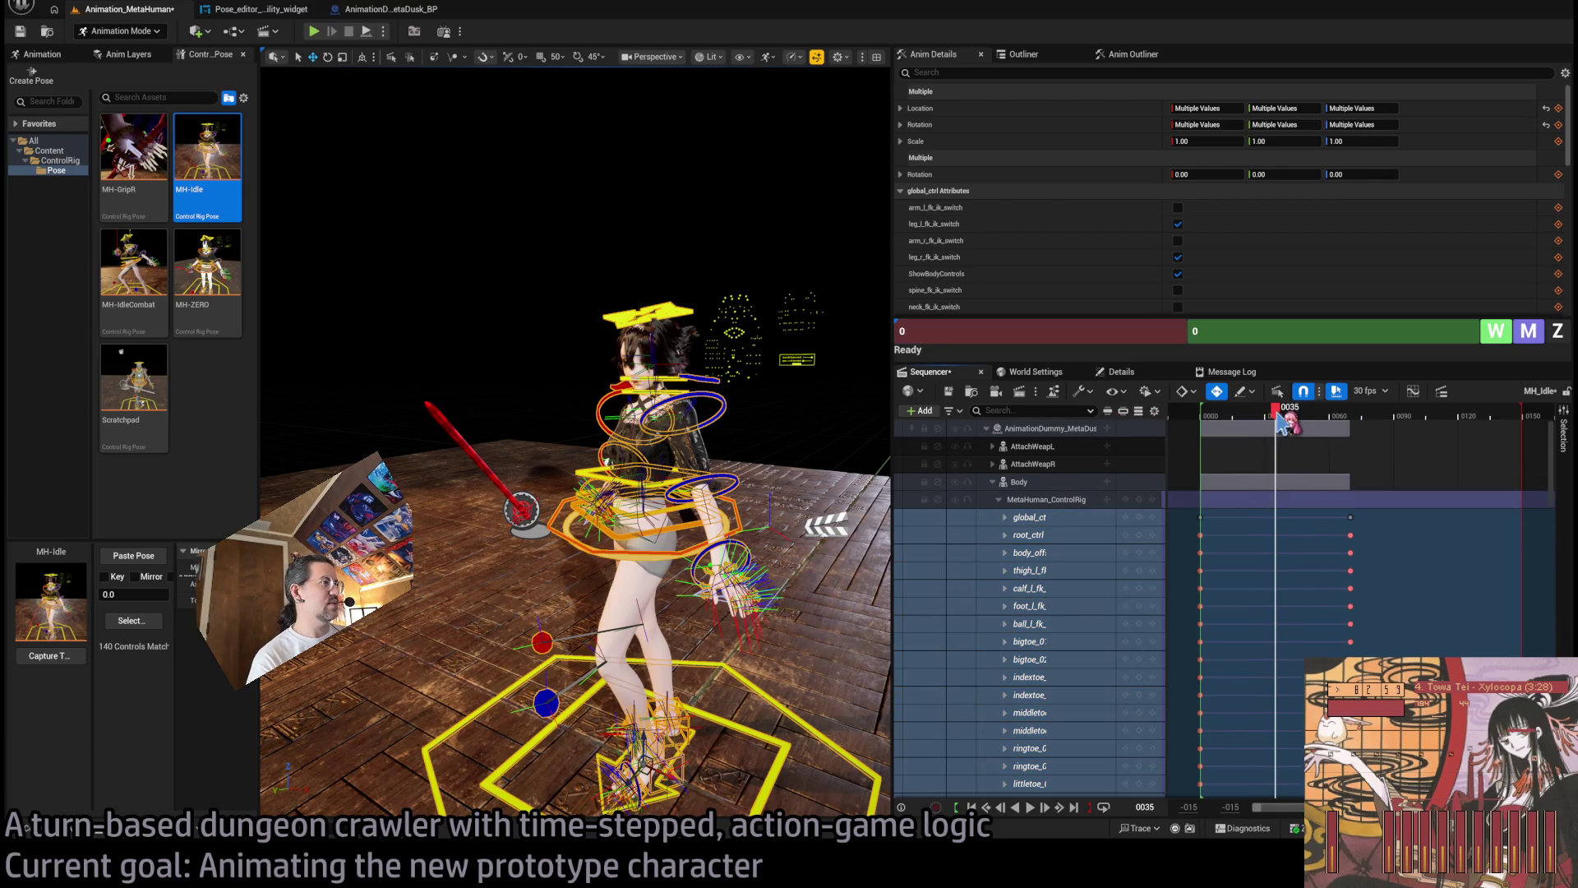
drag(576, 444, 497, 453)
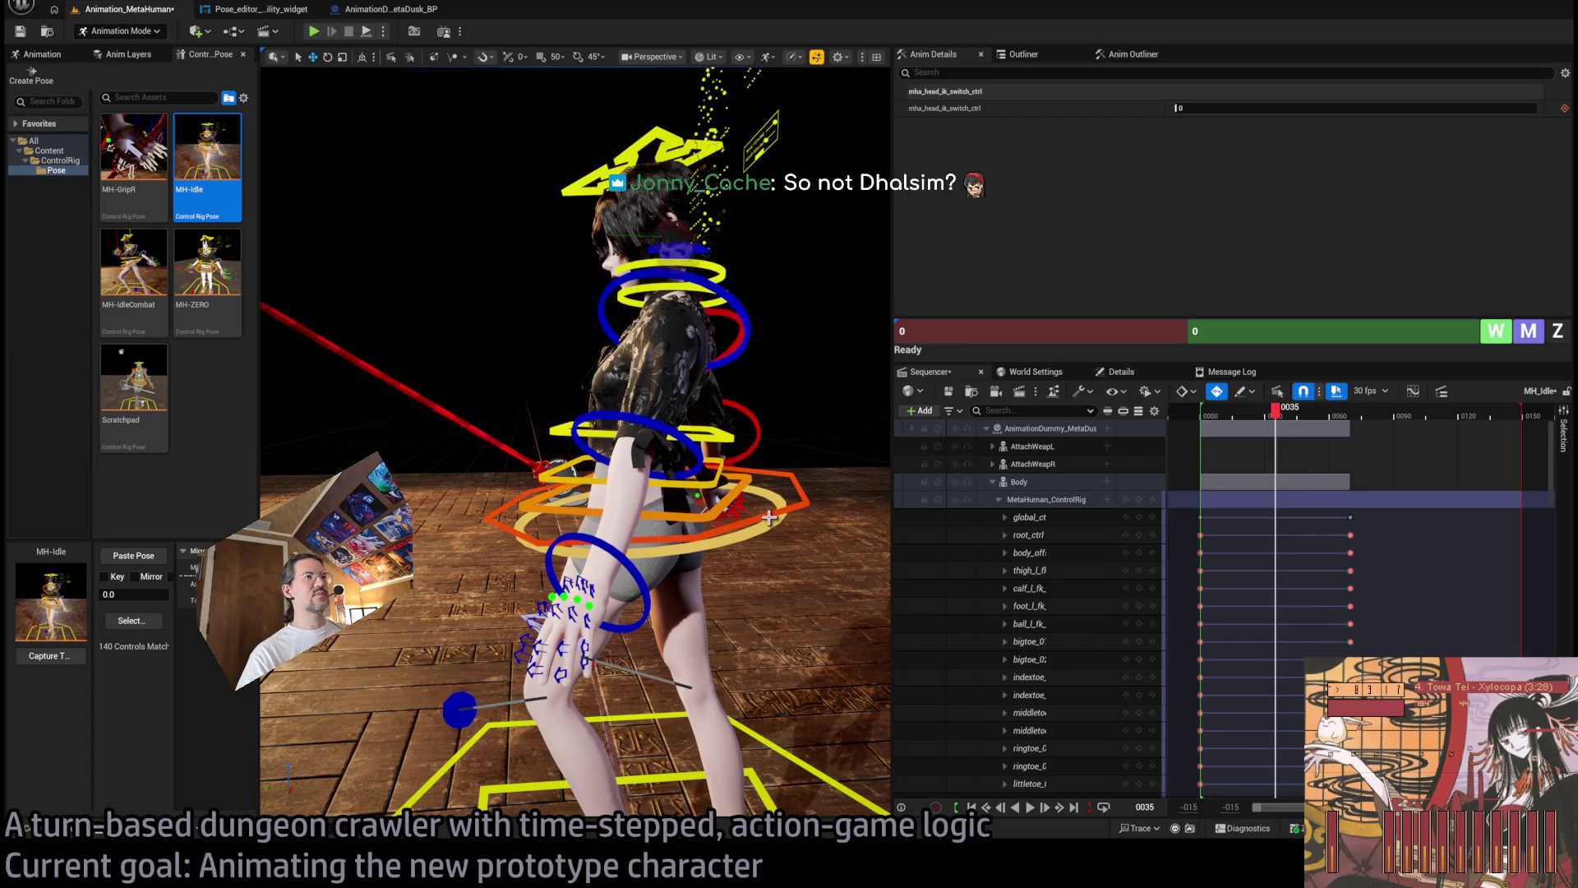
Rotate body_ctrl at frame 35 so the character leans.
click(769, 516)
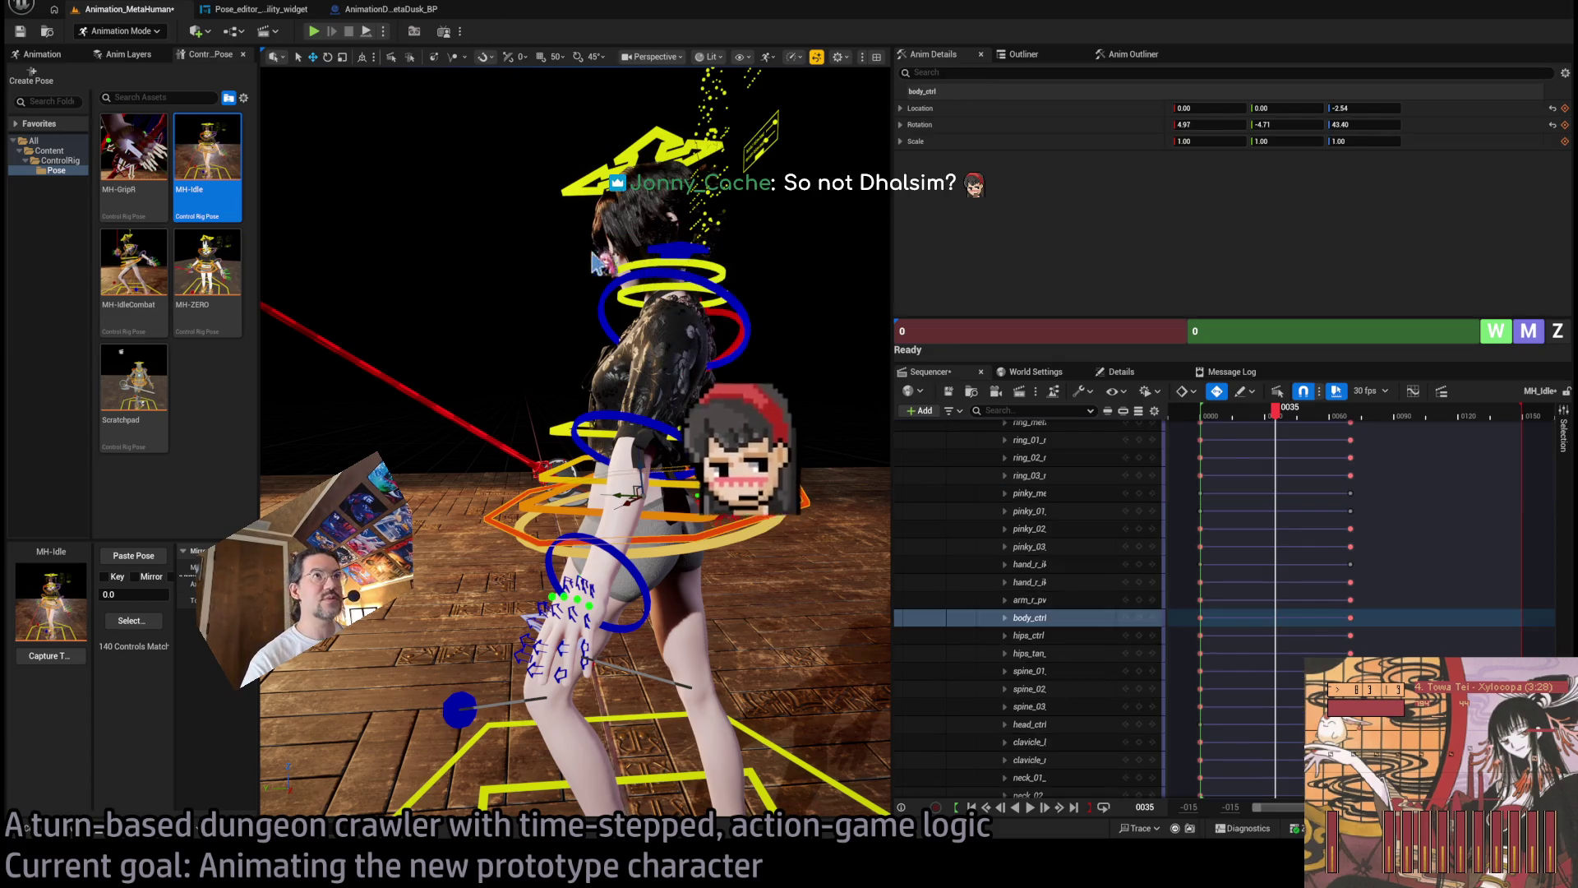
mouse_move(596, 261)
mouse_down()
mouse_move(551, 266)
mouse_move(597, 265)
mouse_up()
key(e)
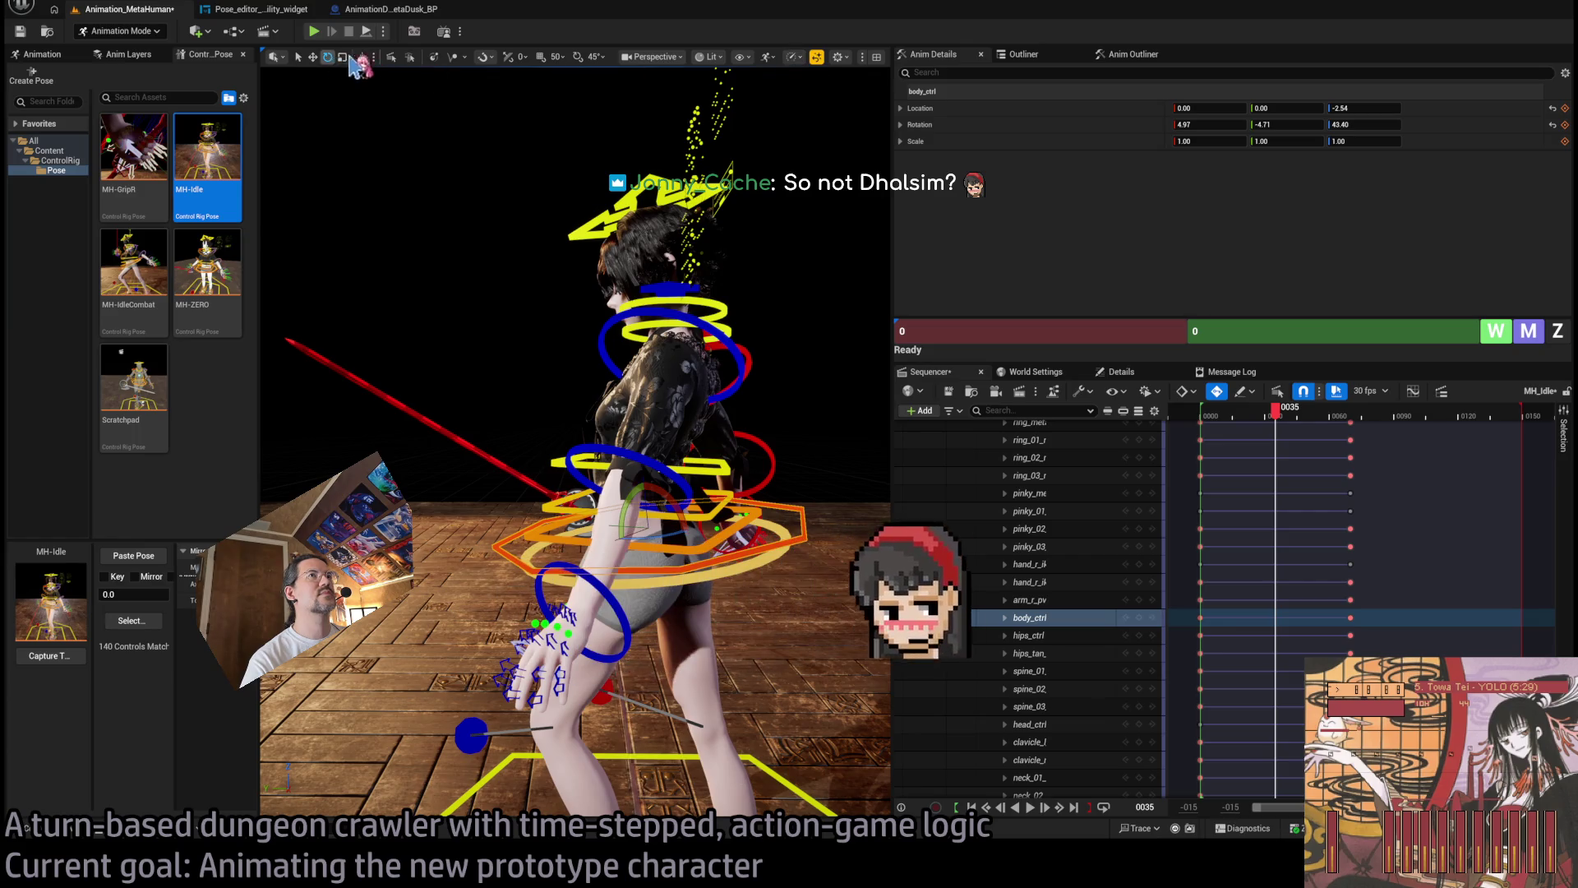
drag(631, 487, 651, 483)
Twist the torso with spine_01–spine_03 and lower body_ctrl slightly.
click(707, 513)
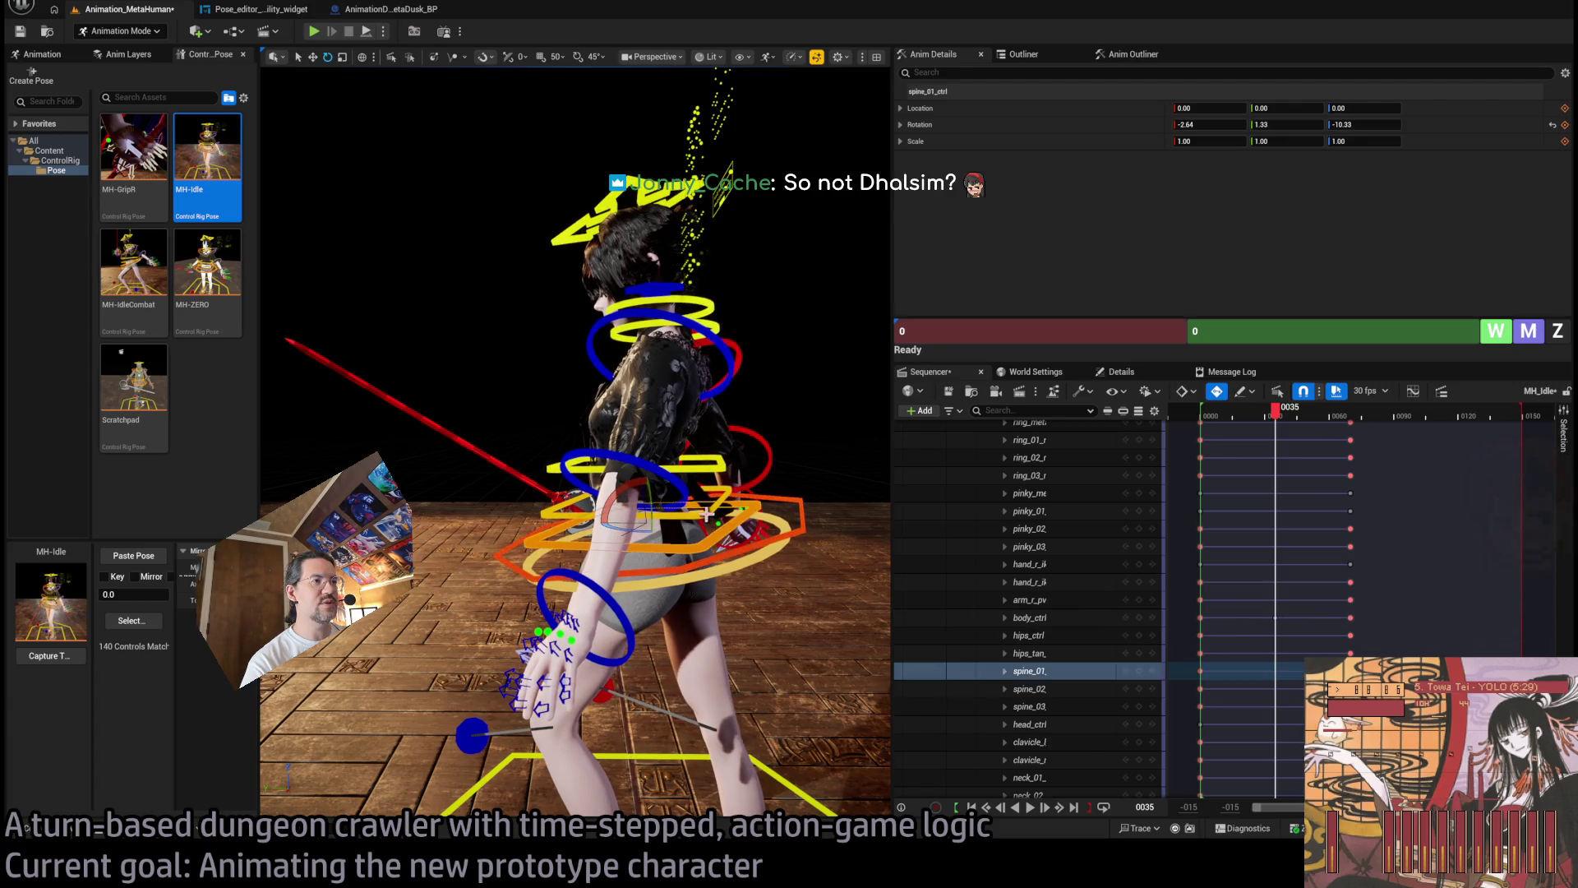
ctrl+click(707, 503)
ctrl+click(703, 482)
drag(626, 486, 670, 484)
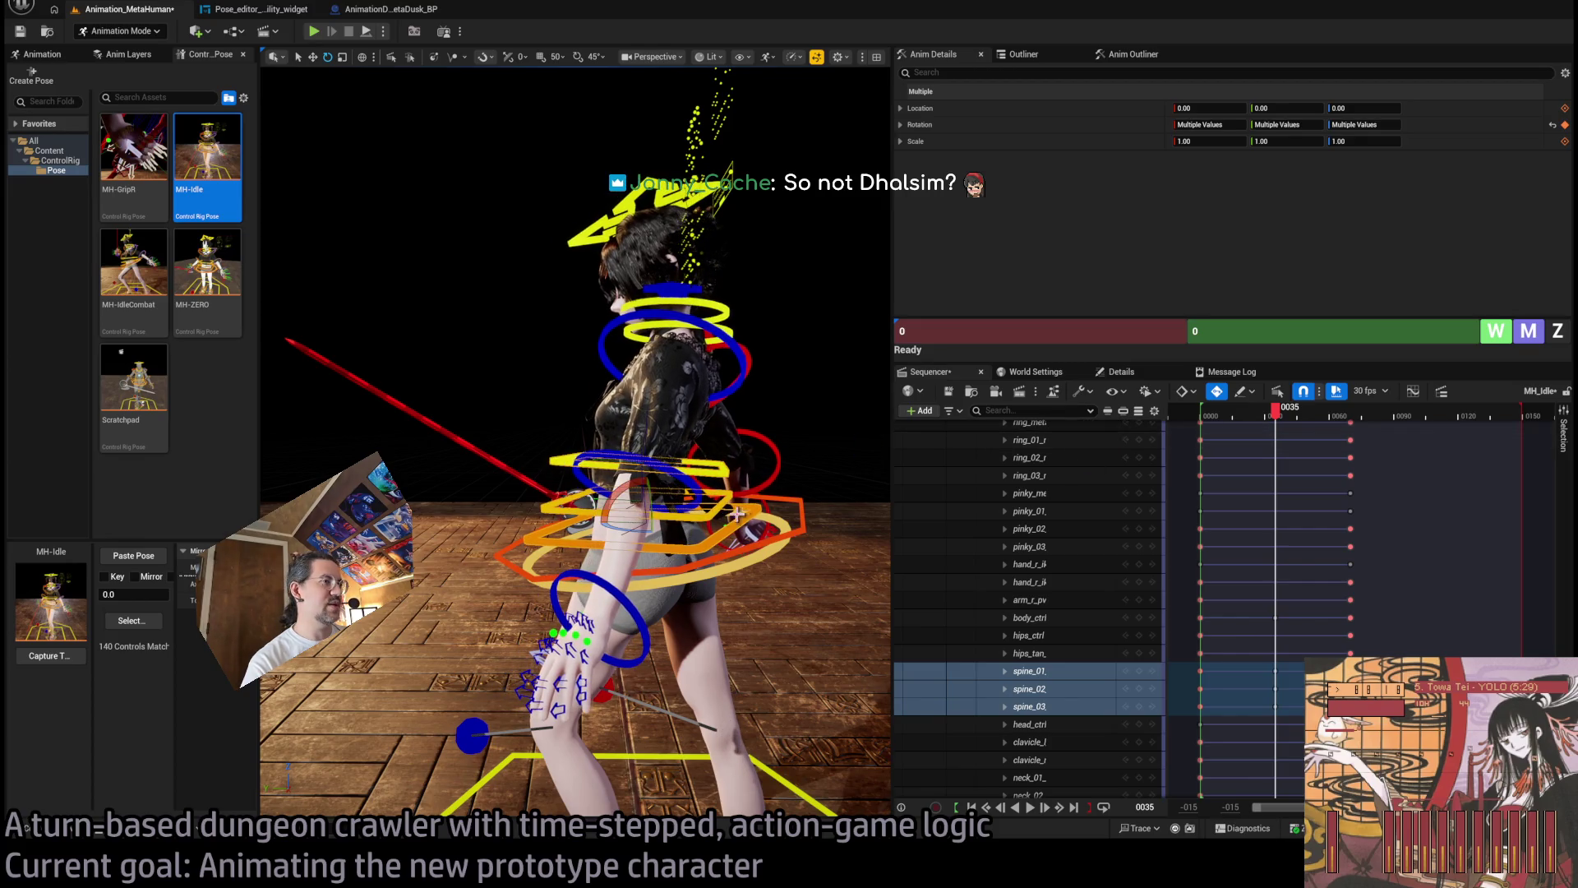
drag(791, 427, 712, 559)
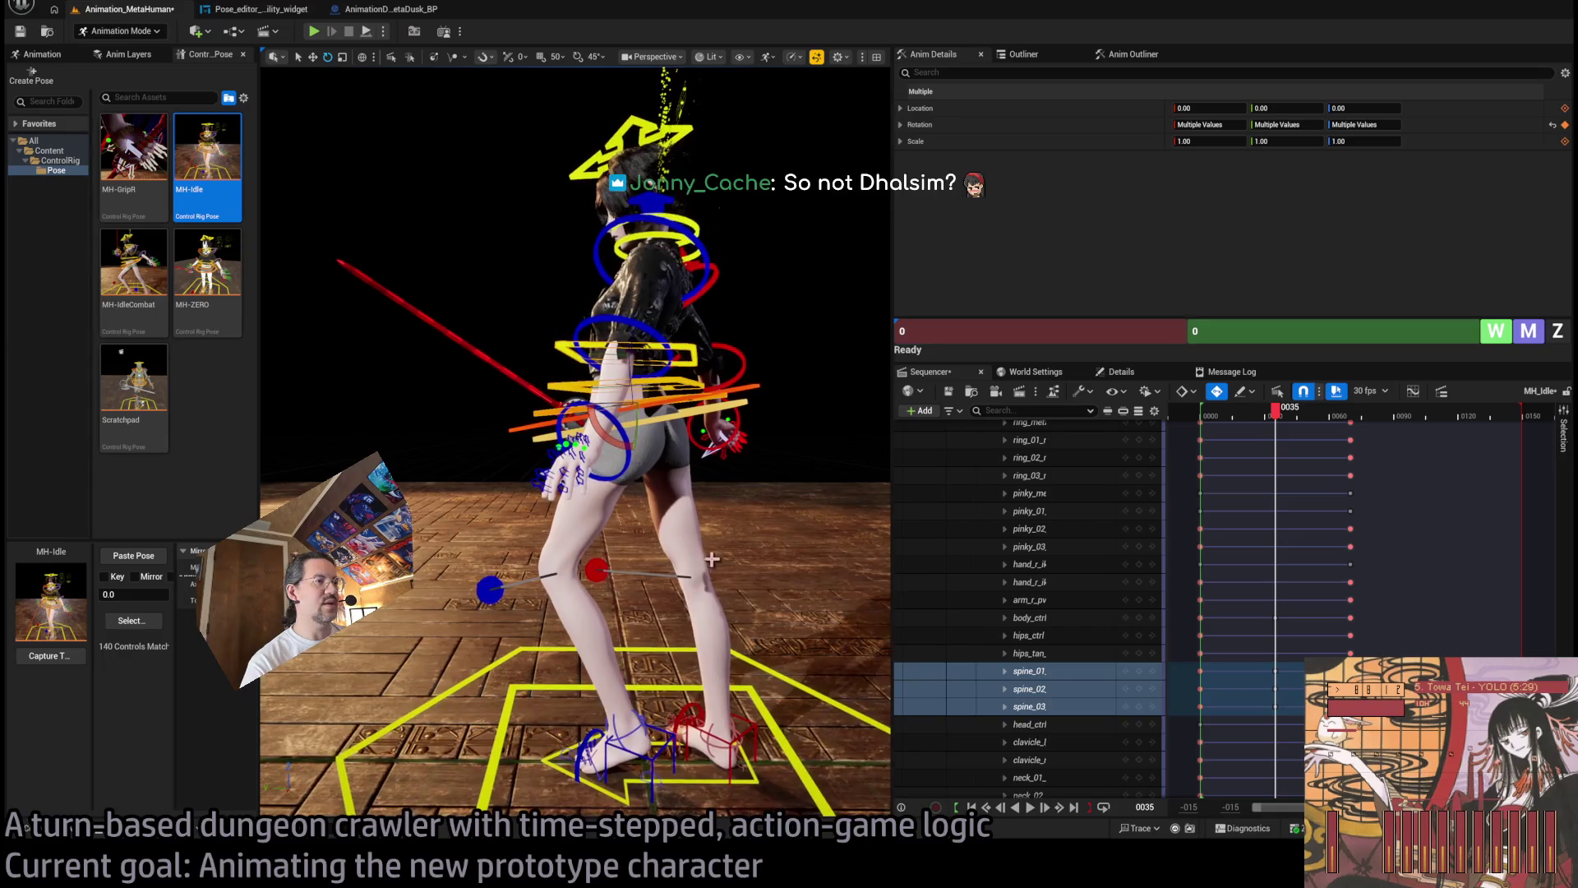
click(754, 387)
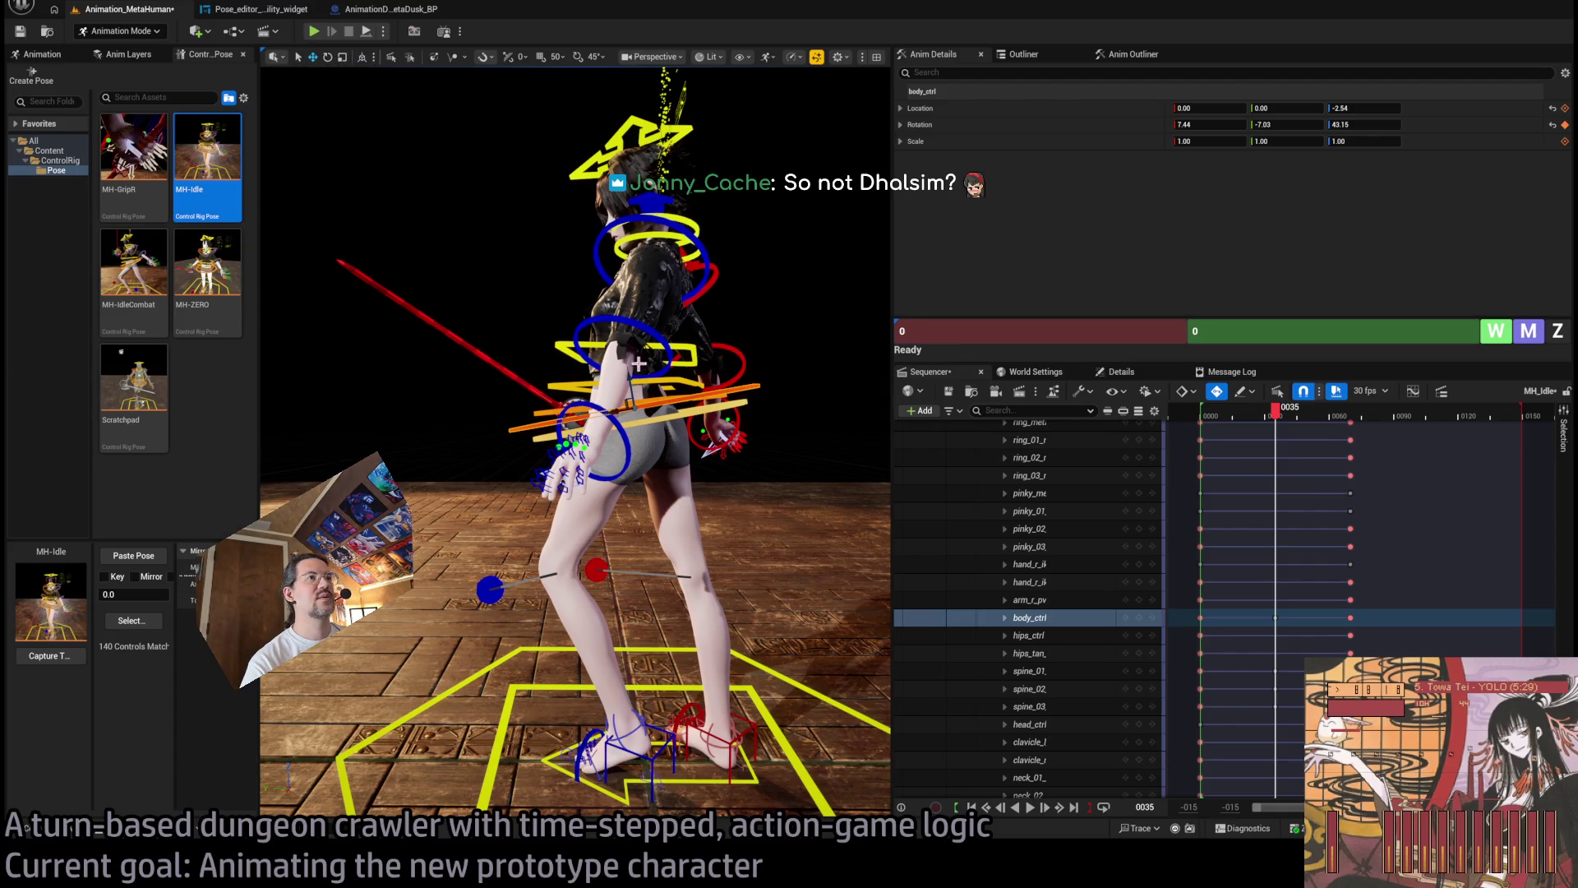
drag(632, 379, 633, 387)
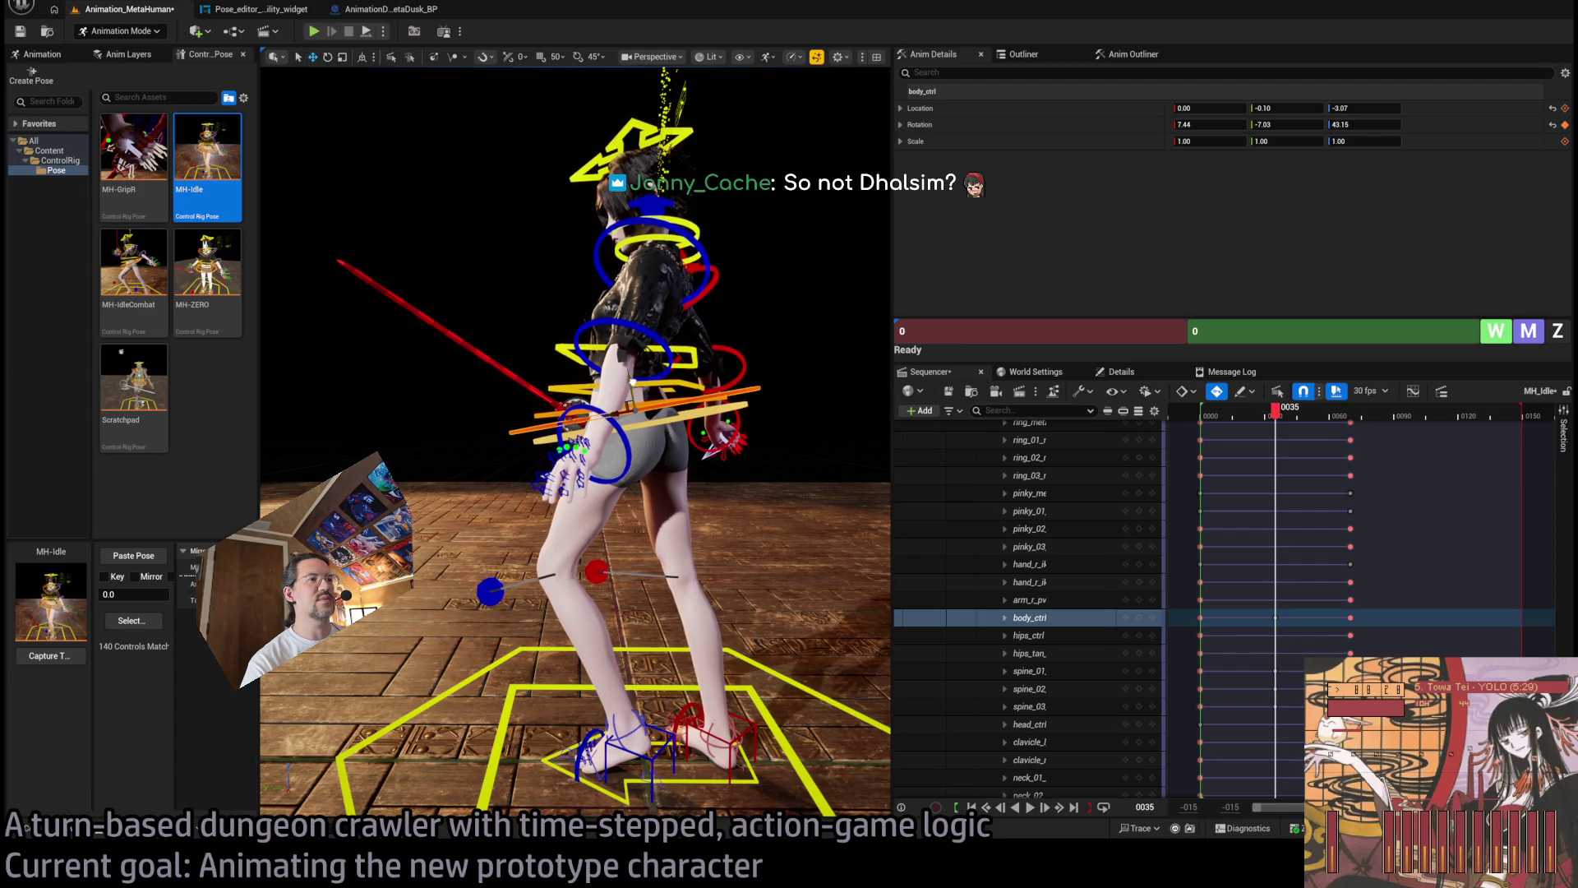
Preview the idle, end the playback range around frame 62, and replay the shortened loop.
mouse_move(1279, 419)
mouse_down()
mouse_move(1230, 419)
mouse_move(1319, 419)
mouse_move(1202, 422)
mouse_up()
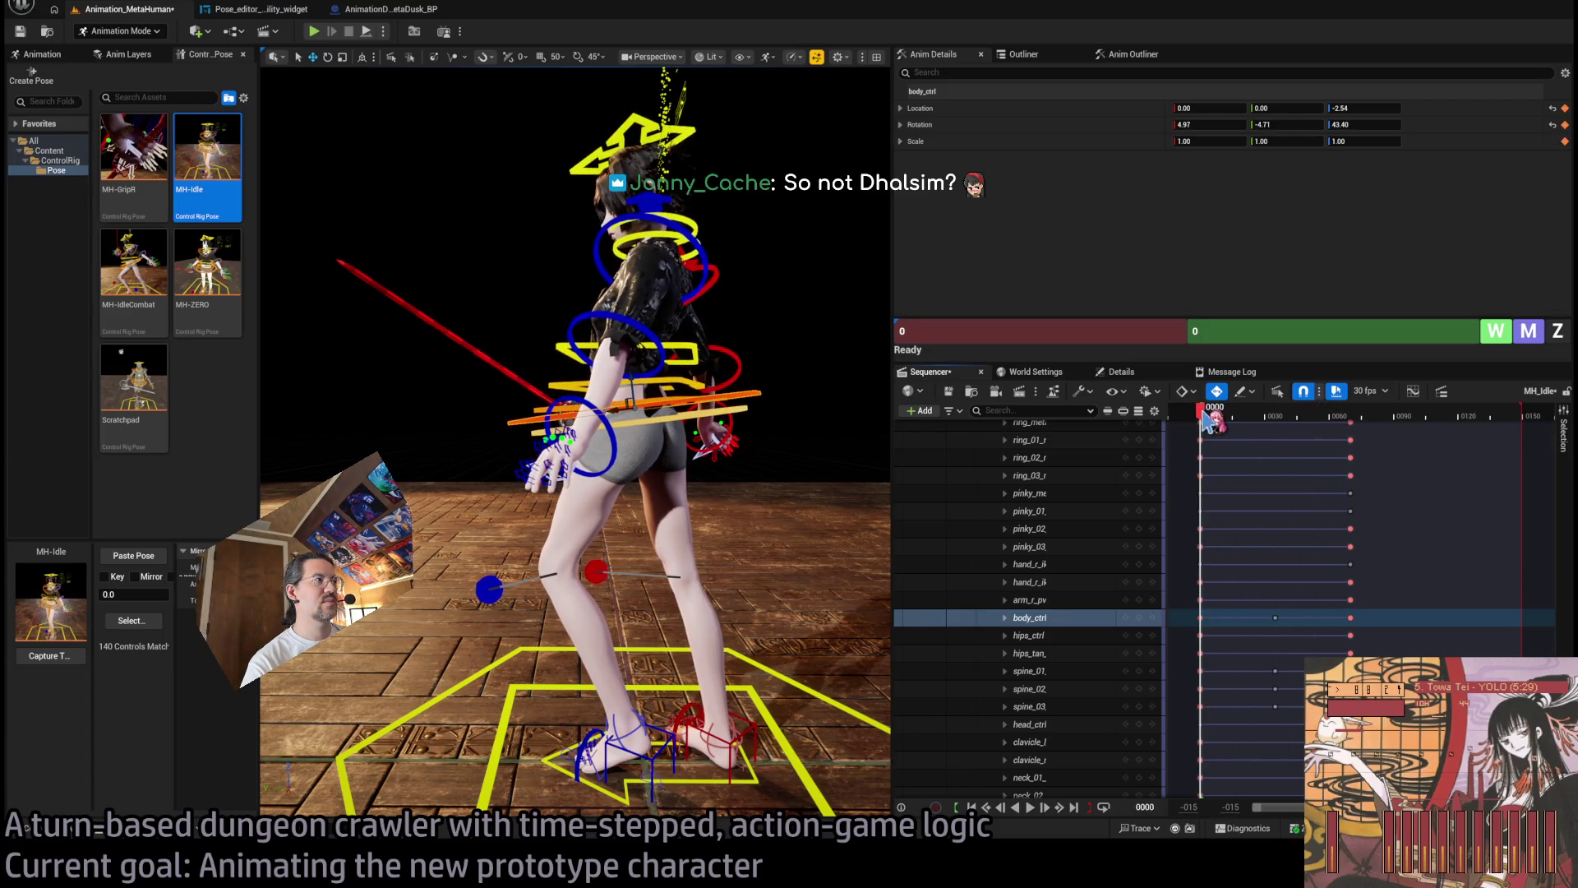
key(space)
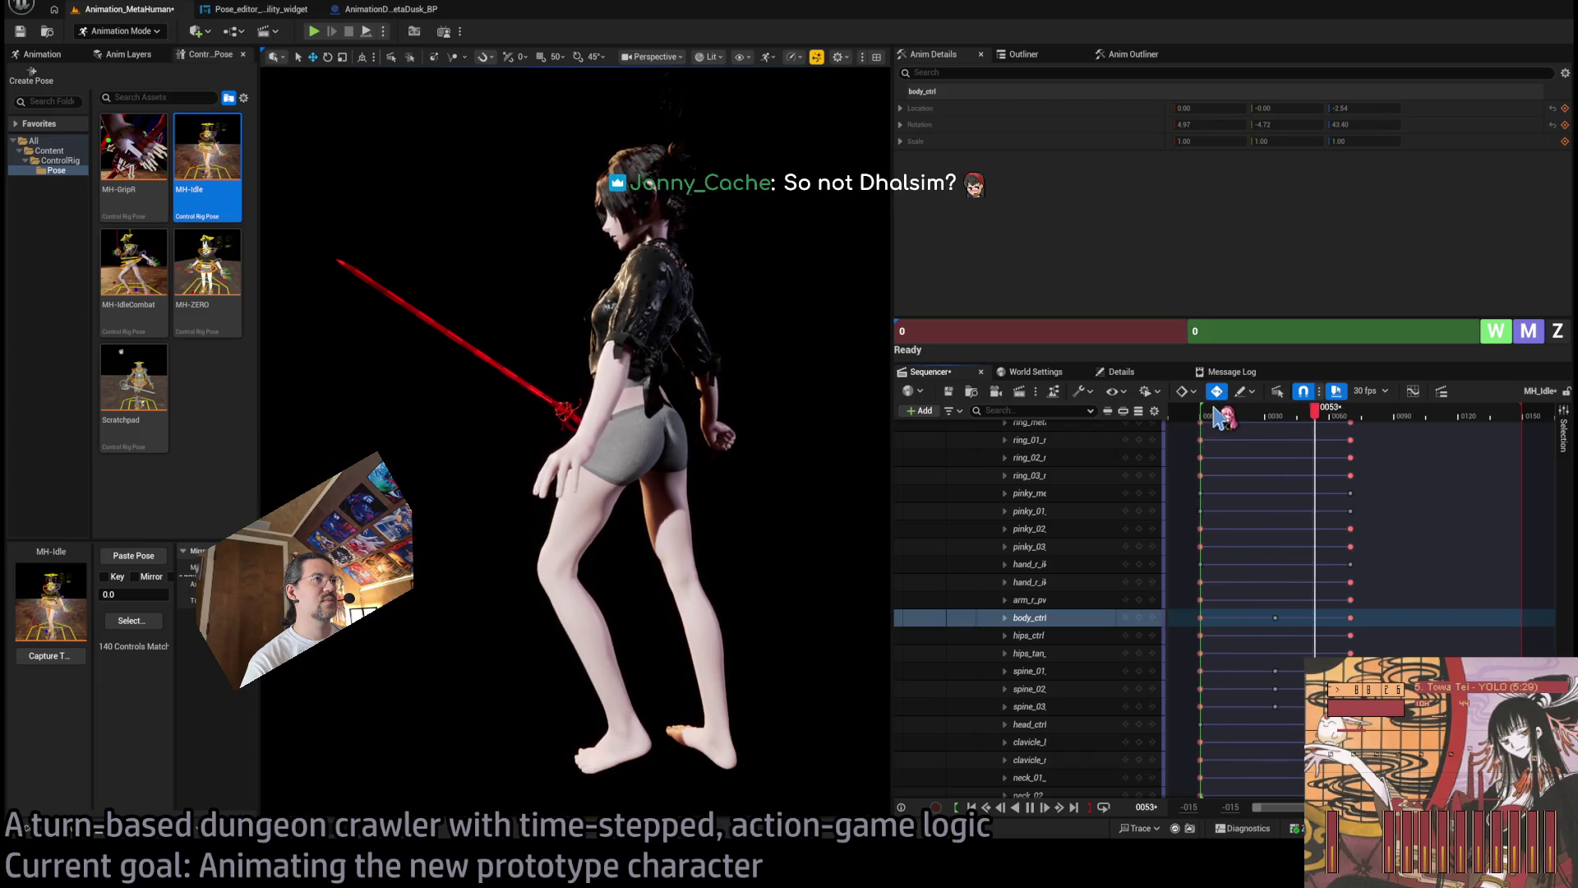
scroll(706, 388, up, 5)
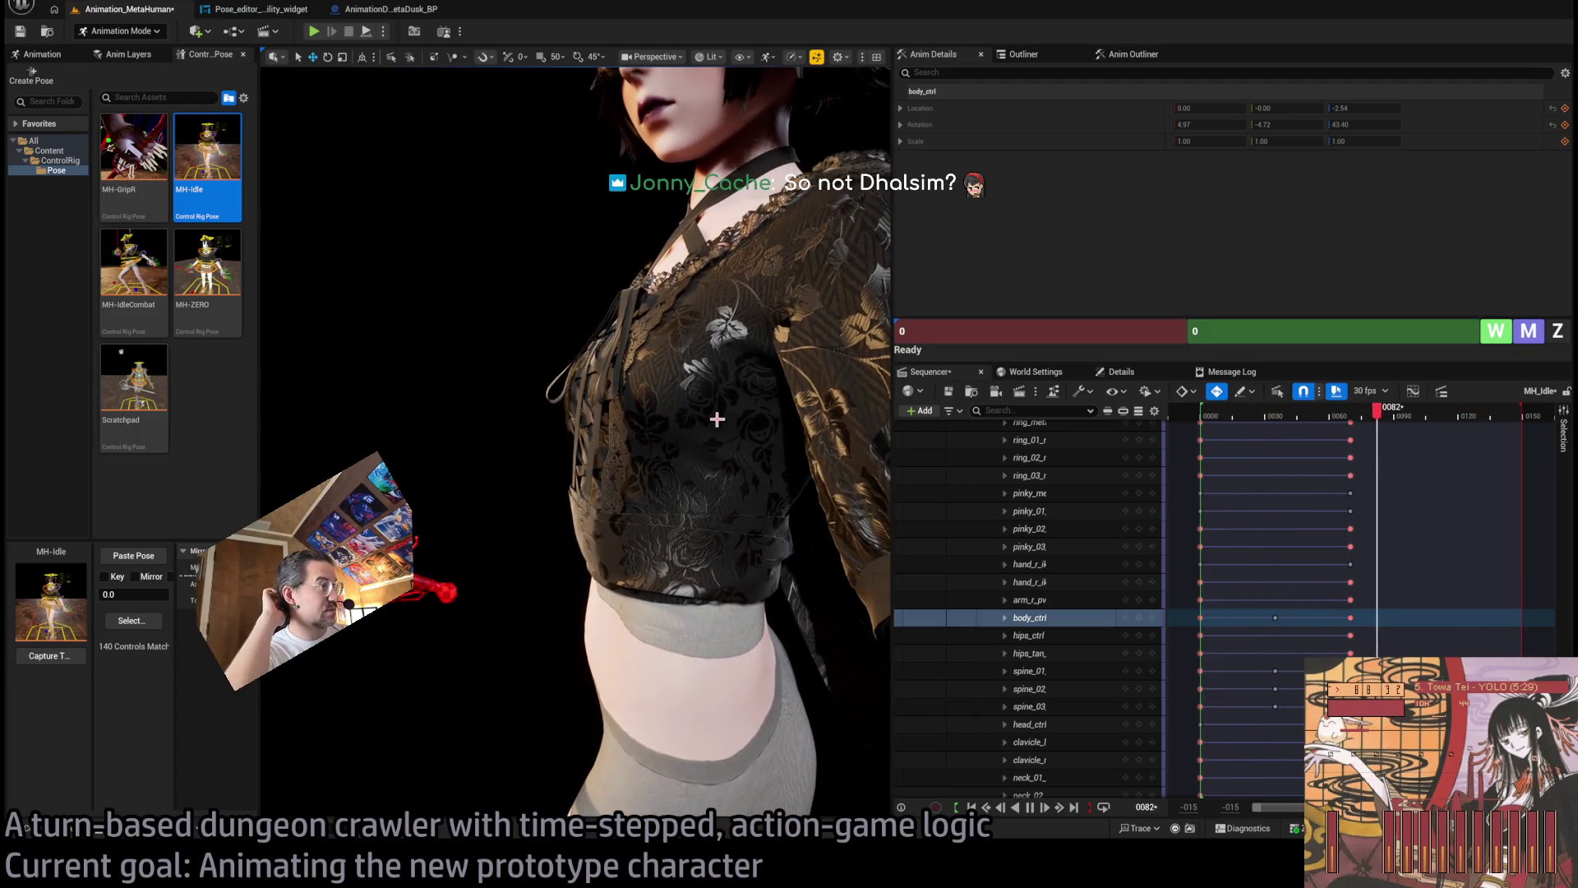
key(space)
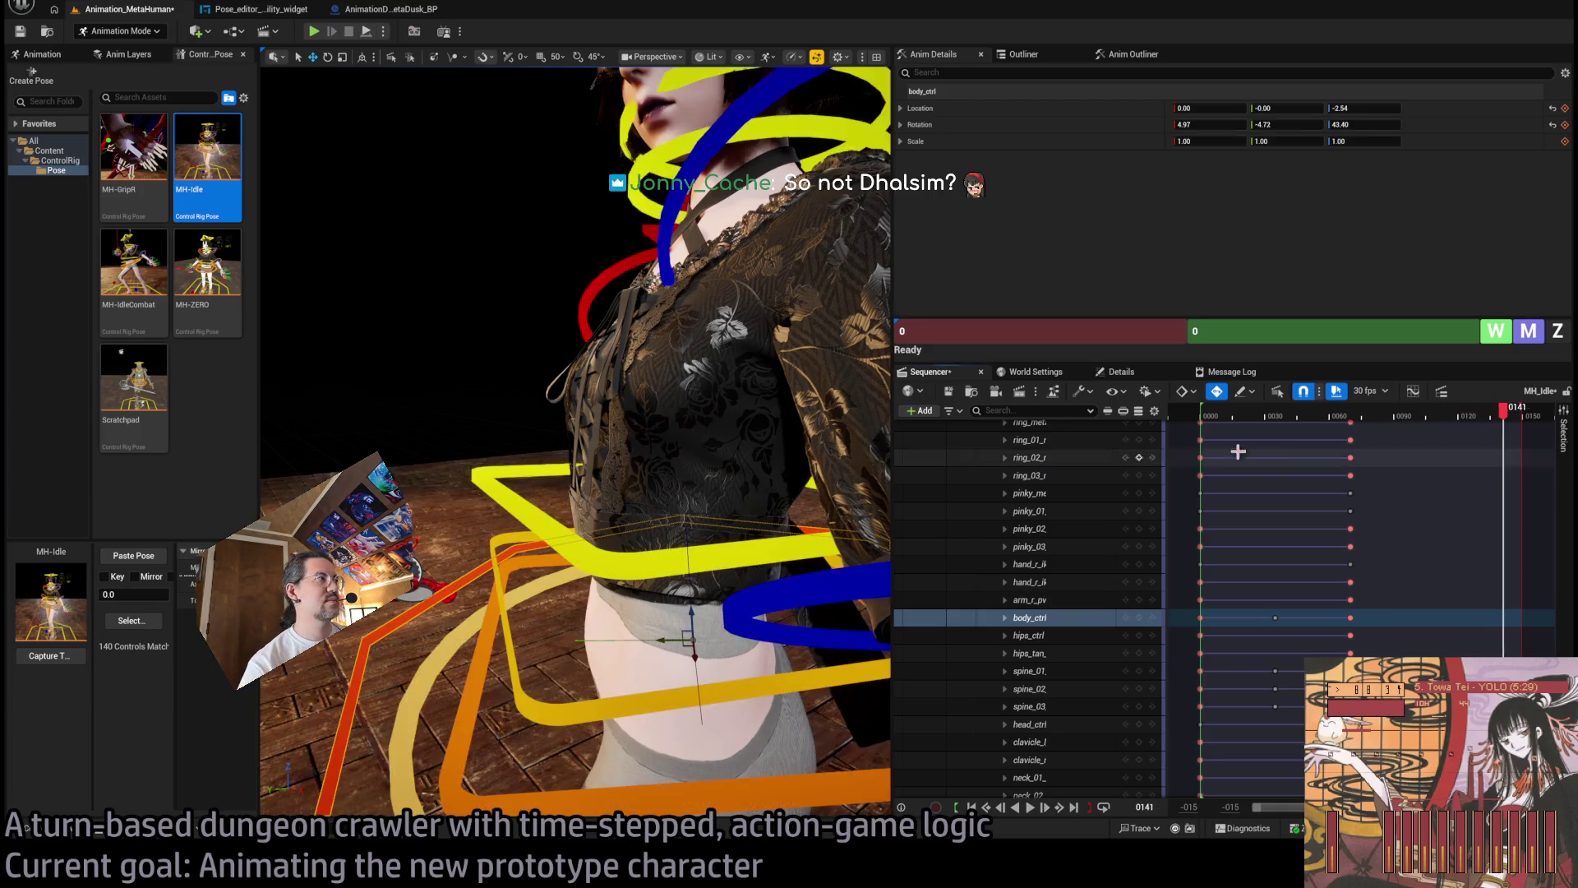
drag(1356, 411, 1301, 411)
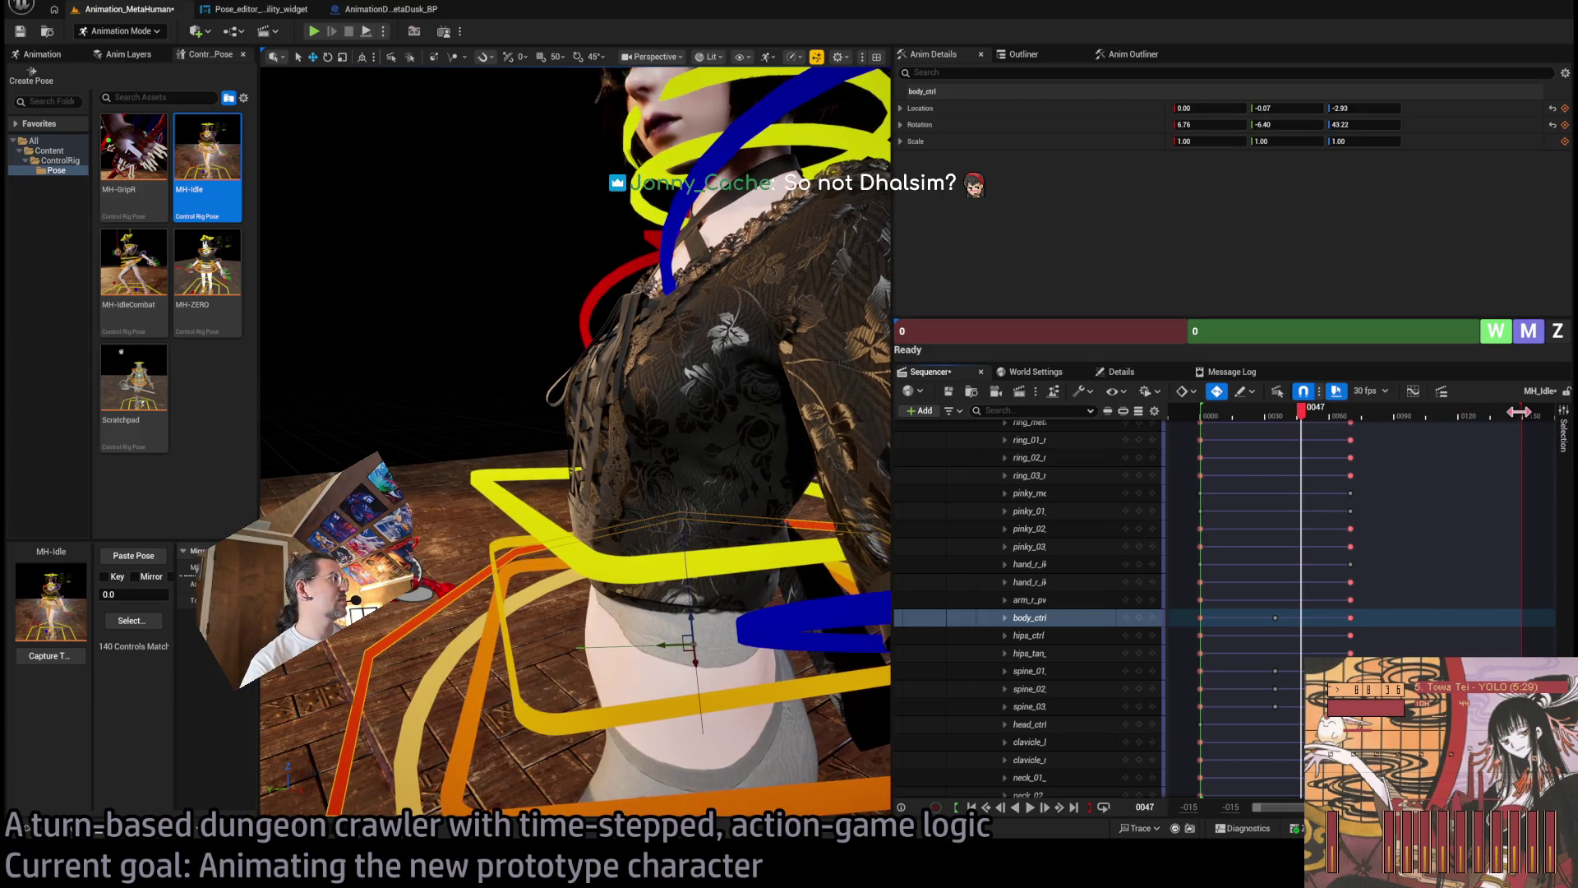
drag(1519, 411, 1344, 461)
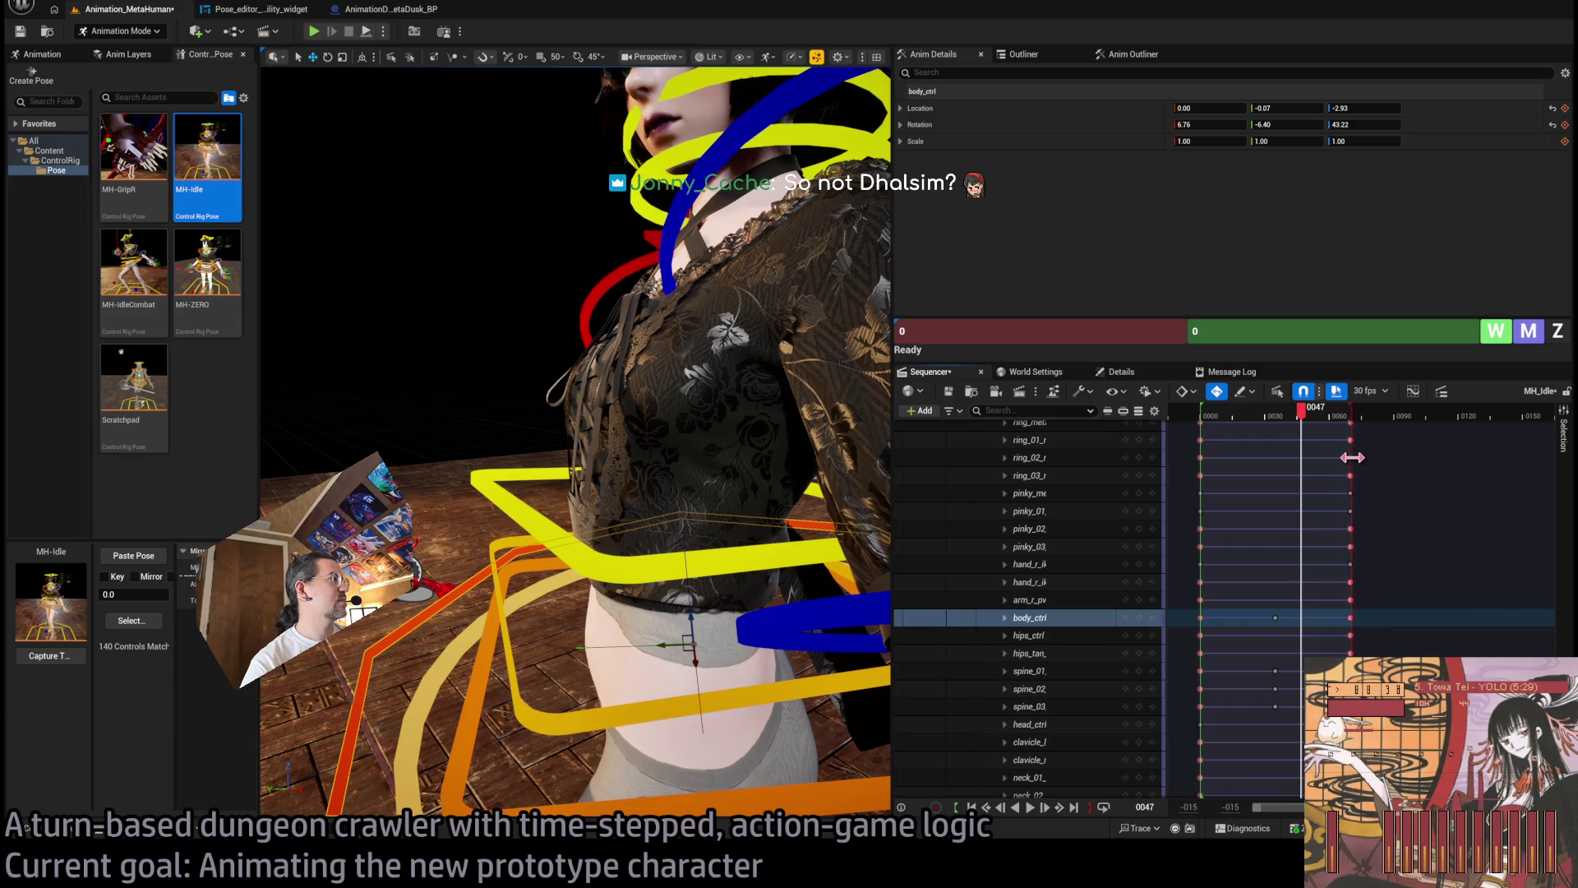
click(1228, 416)
key(space)
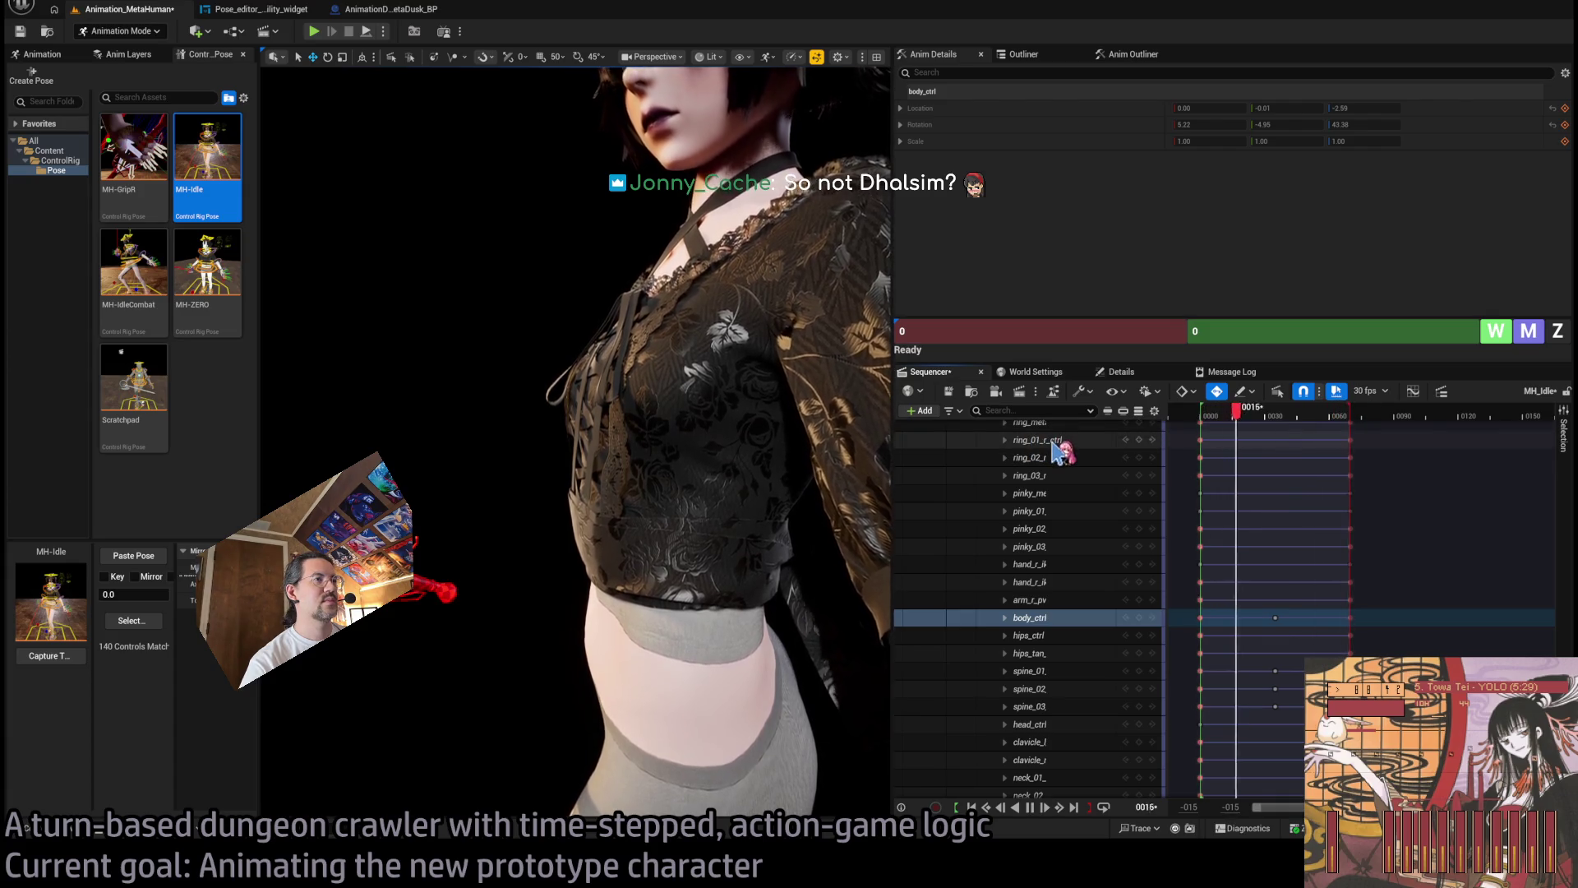
drag(1233, 411, 1278, 415)
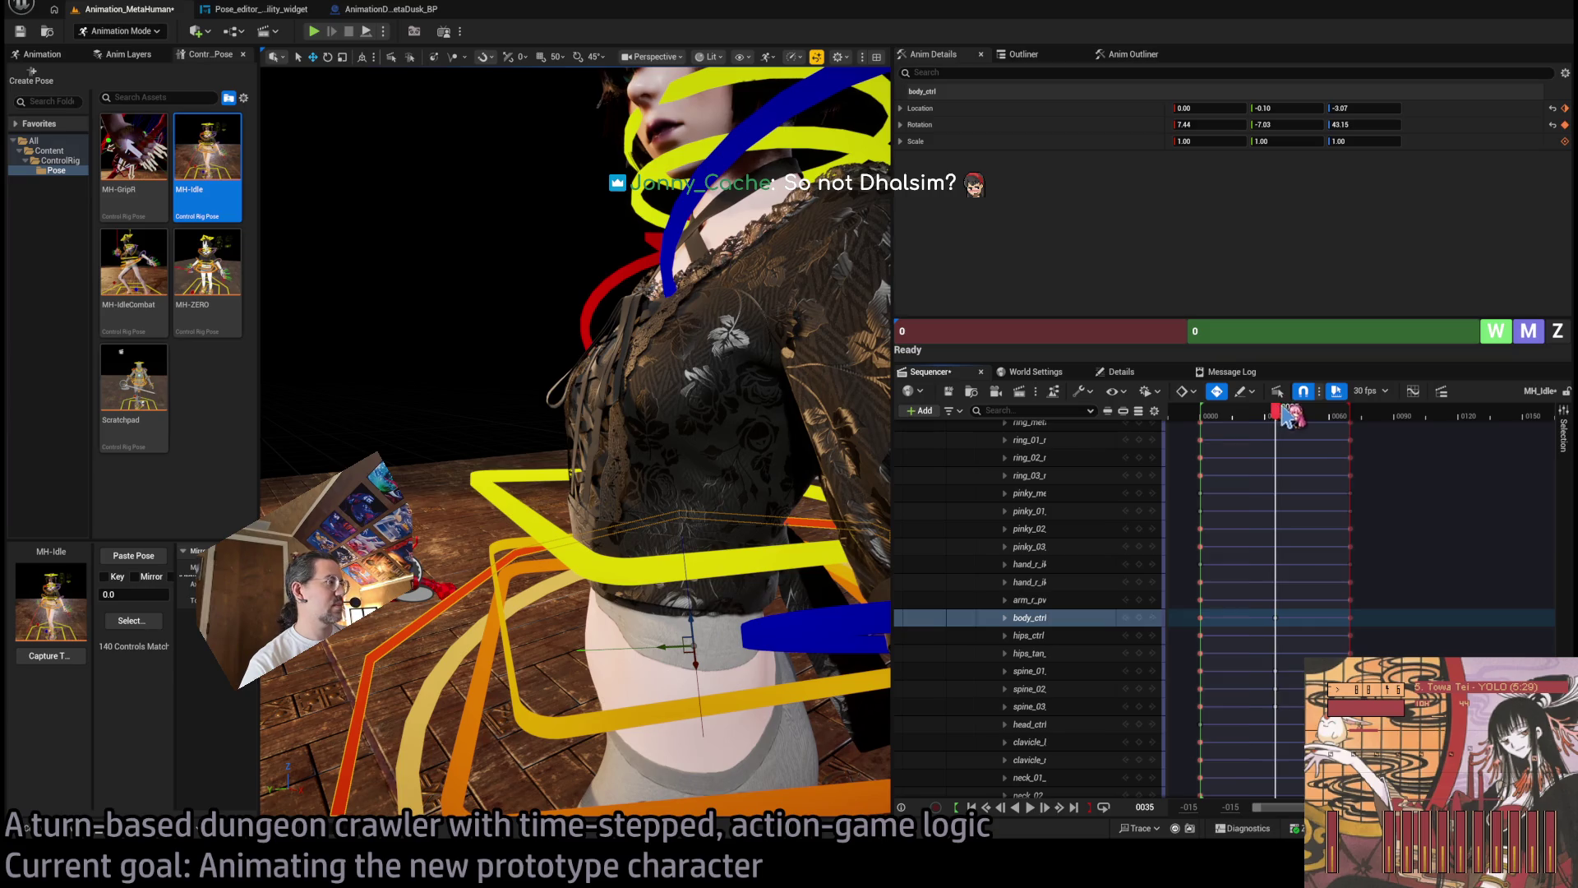
mouse_move(706, 636)
mouse_down()
mouse_move(606, 568)
mouse_move(612, 469)
mouse_up()
Select spine_01–spine_03, frame them, and tilt the upper torso and head further.
click(1029, 671)
ctrl+click(1029, 688)
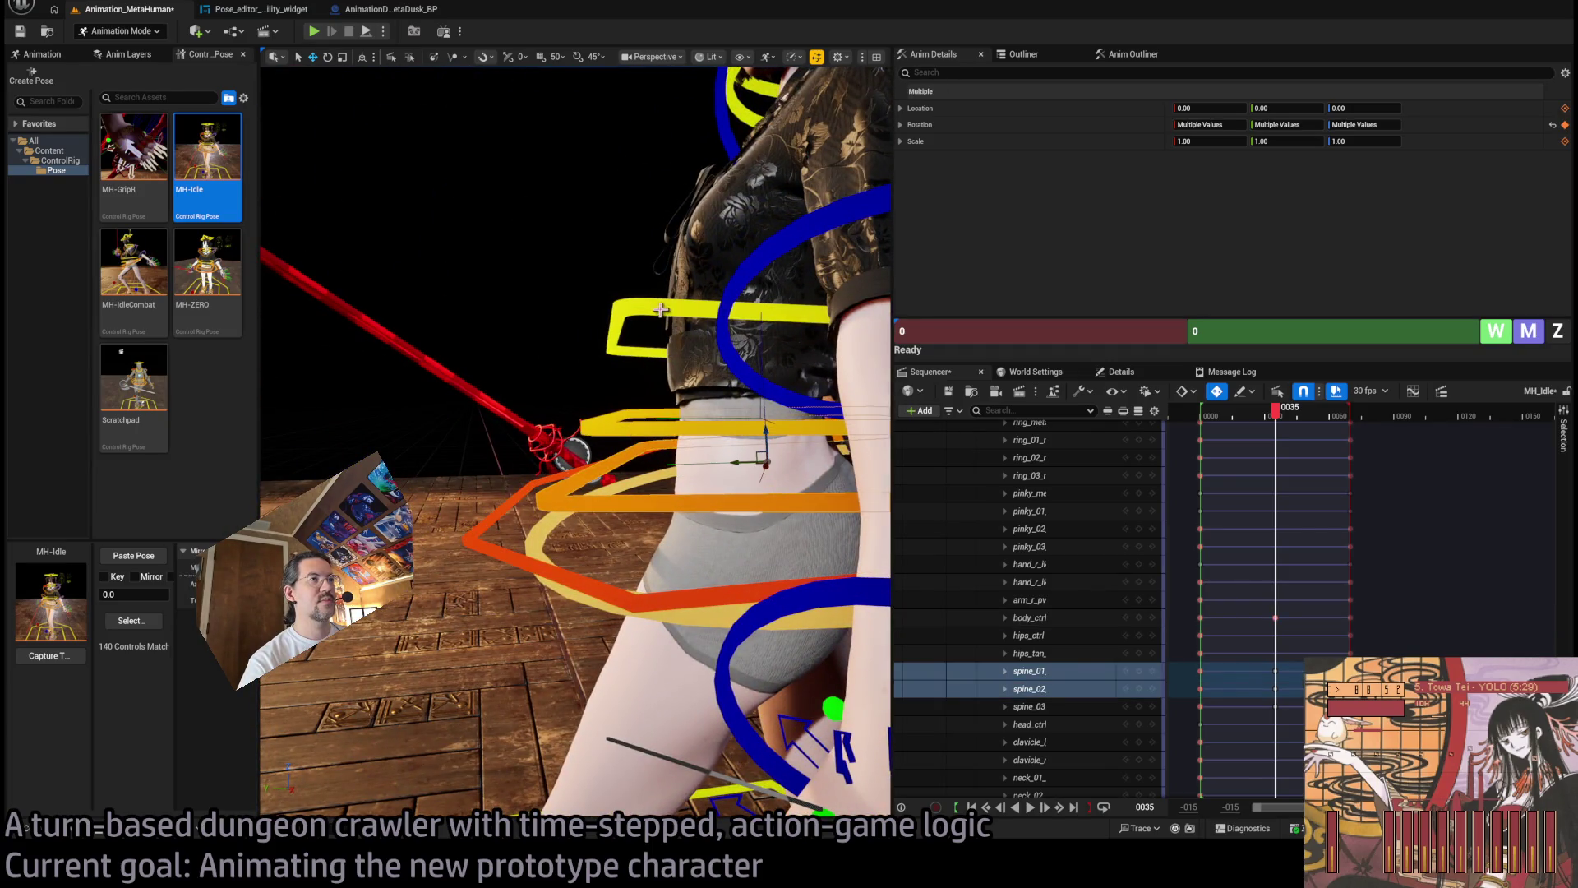
ctrl+click(1029, 706)
key(f)
scroll(575, 444, down, 6)
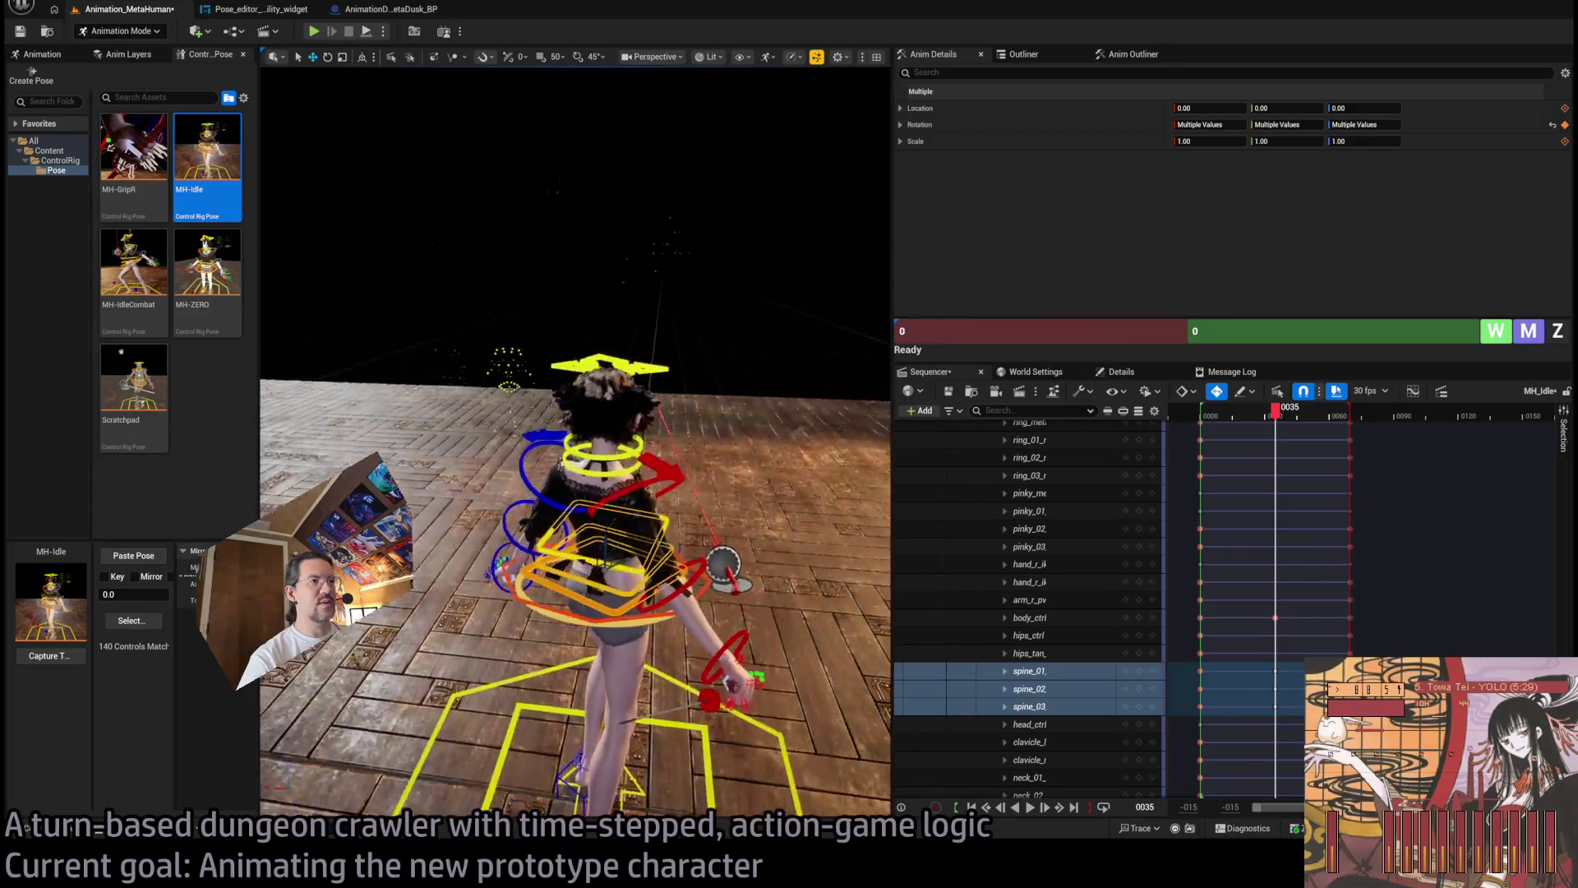
drag(575, 443, 551, 395)
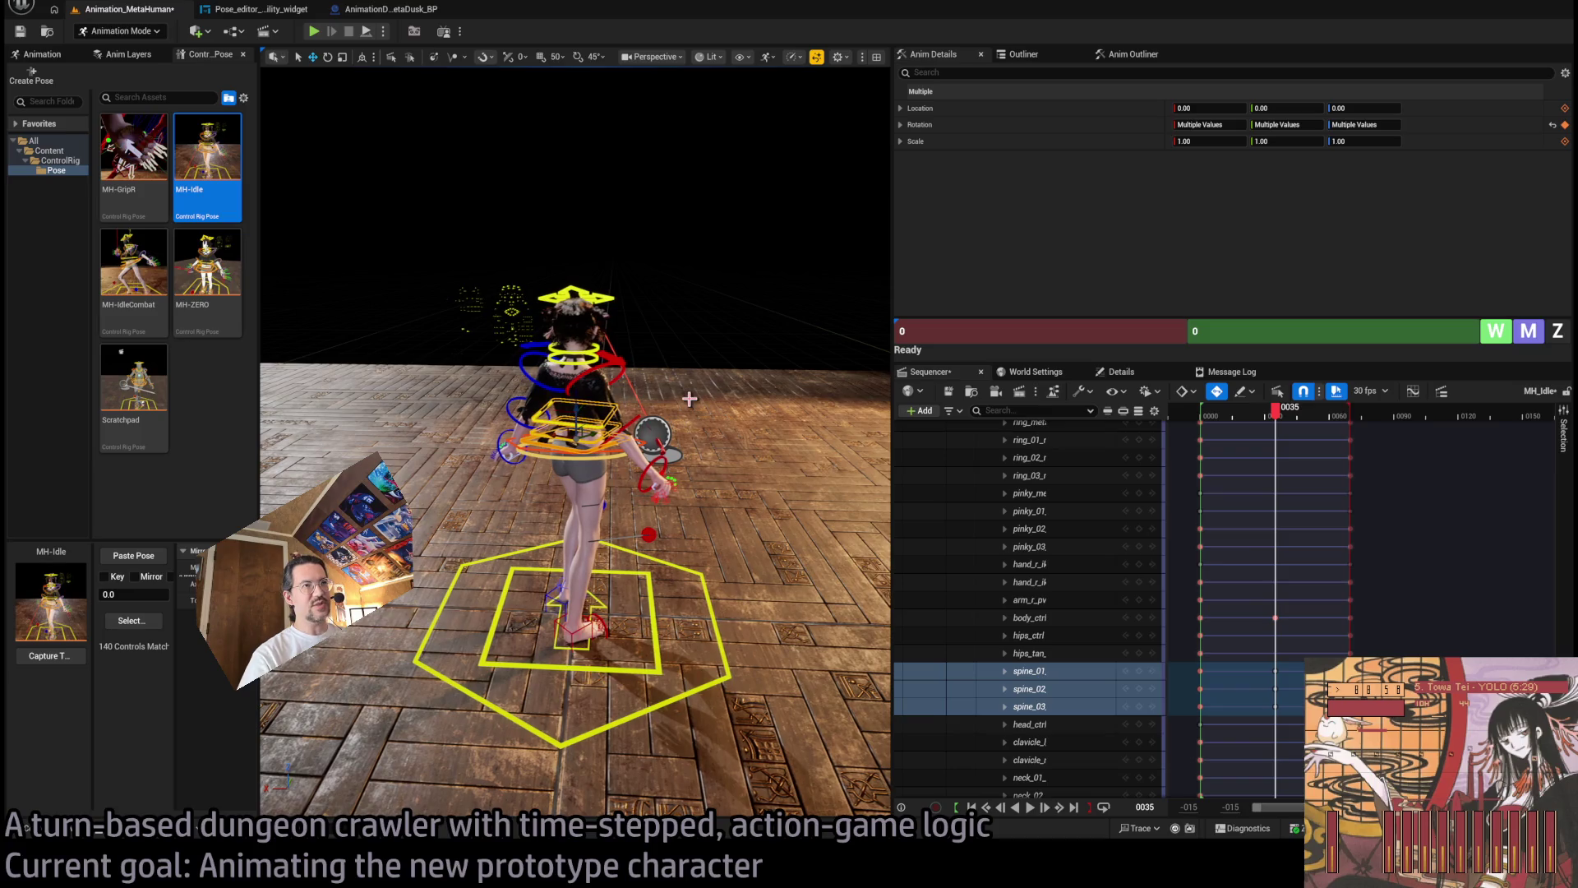
mouse_move(717, 493)
mouse_down()
mouse_move(691, 490)
mouse_move(687, 470)
mouse_up()
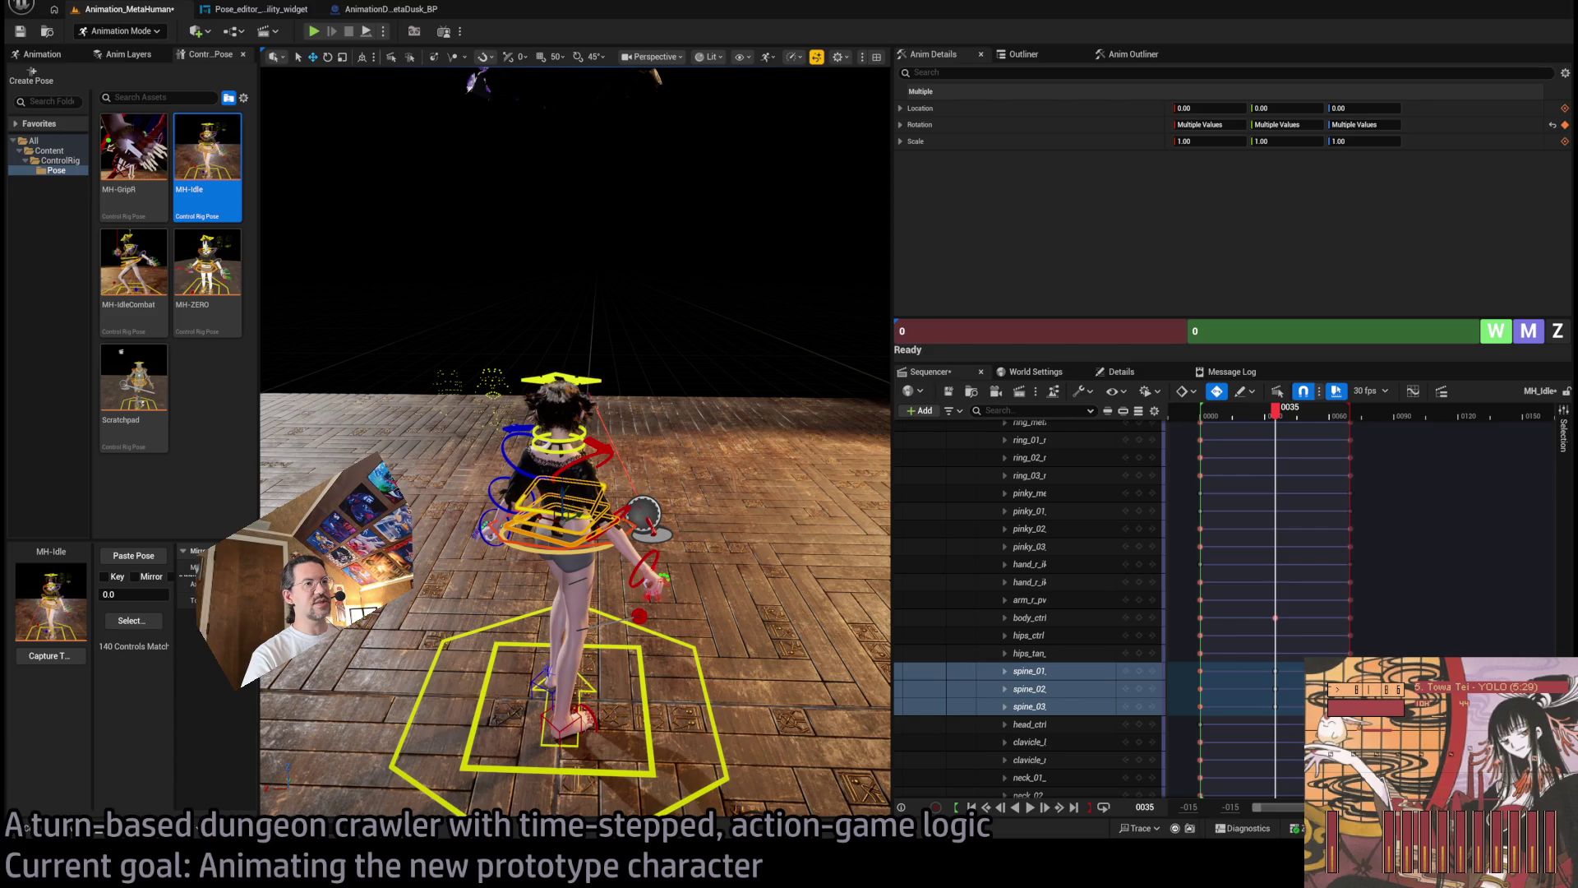
drag(687, 470, 671, 467)
mouse_move(337, 154)
mouse_down()
mouse_move(369, 160)
mouse_move(663, 771)
mouse_up()
mouse_move(575, 444)
mouse_down()
mouse_move(641, 394)
mouse_move(658, 432)
mouse_move(673, 398)
mouse_move(739, 382)
mouse_move(674, 387)
mouse_up()
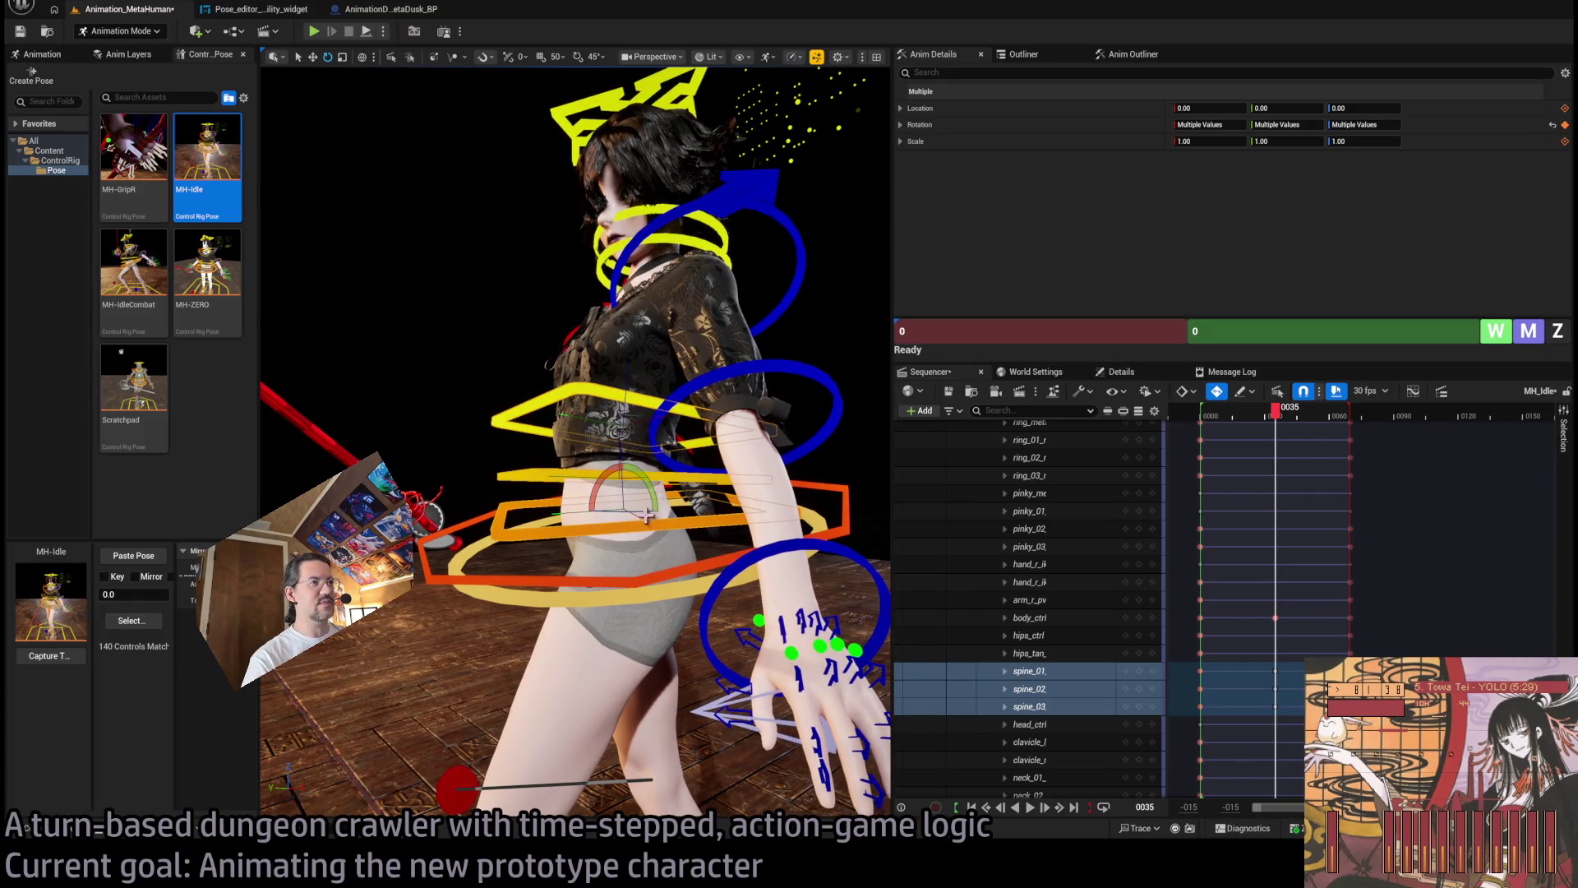
drag(604, 496, 609, 484)
Play the idle from frame 1, stopping at frame 35, and select the head control.
drag(1275, 408, 1208, 415)
key(space)
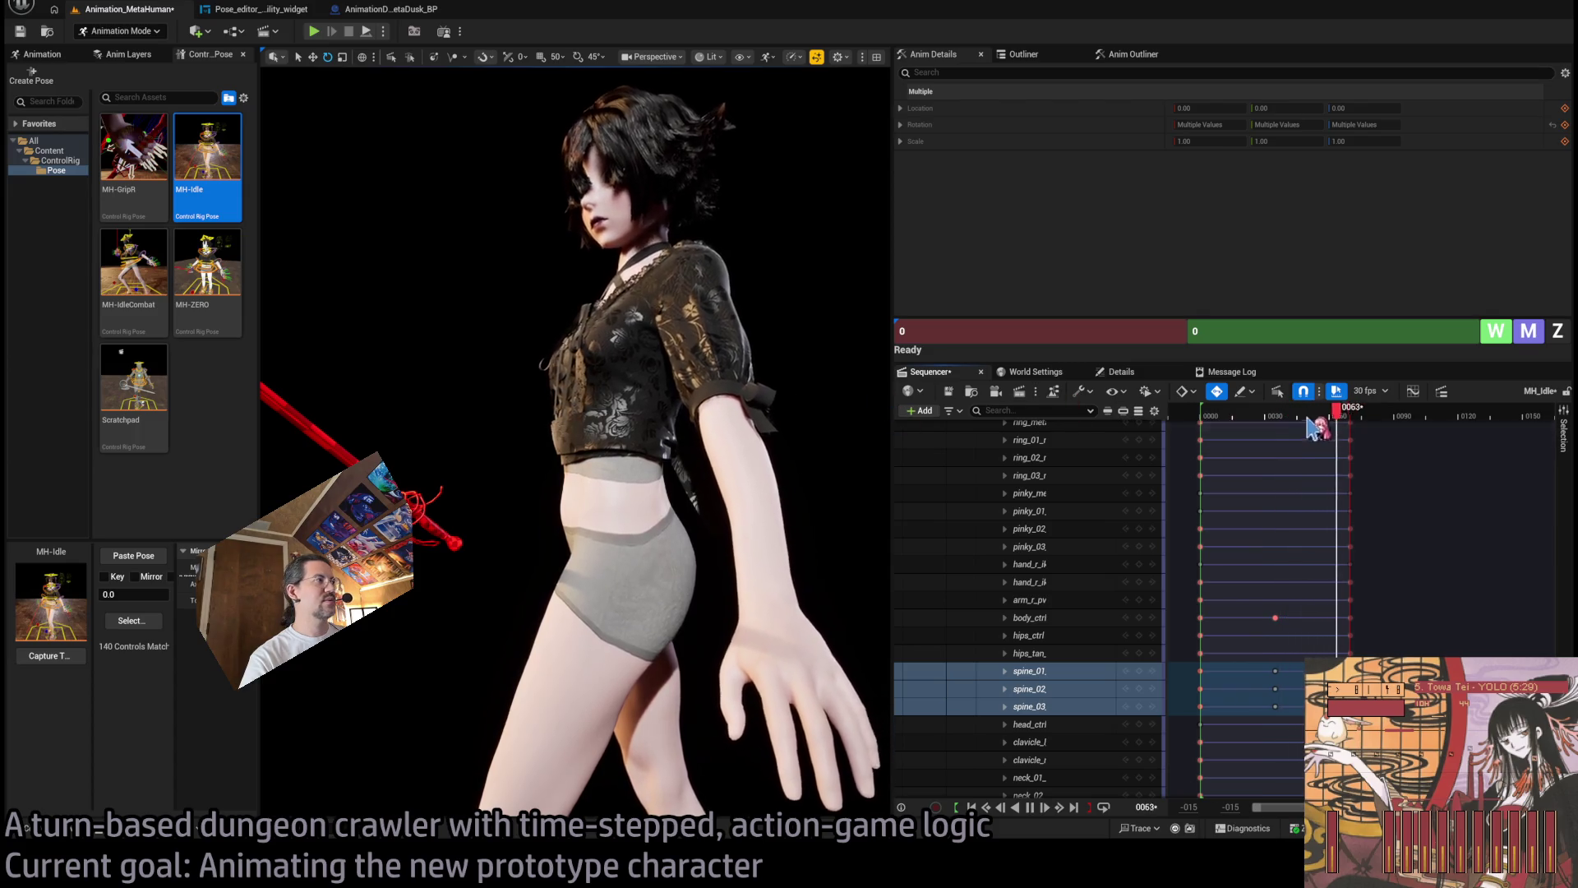
key(space)
drag(884, 354, 658, 386)
drag(822, 374, 861, 370)
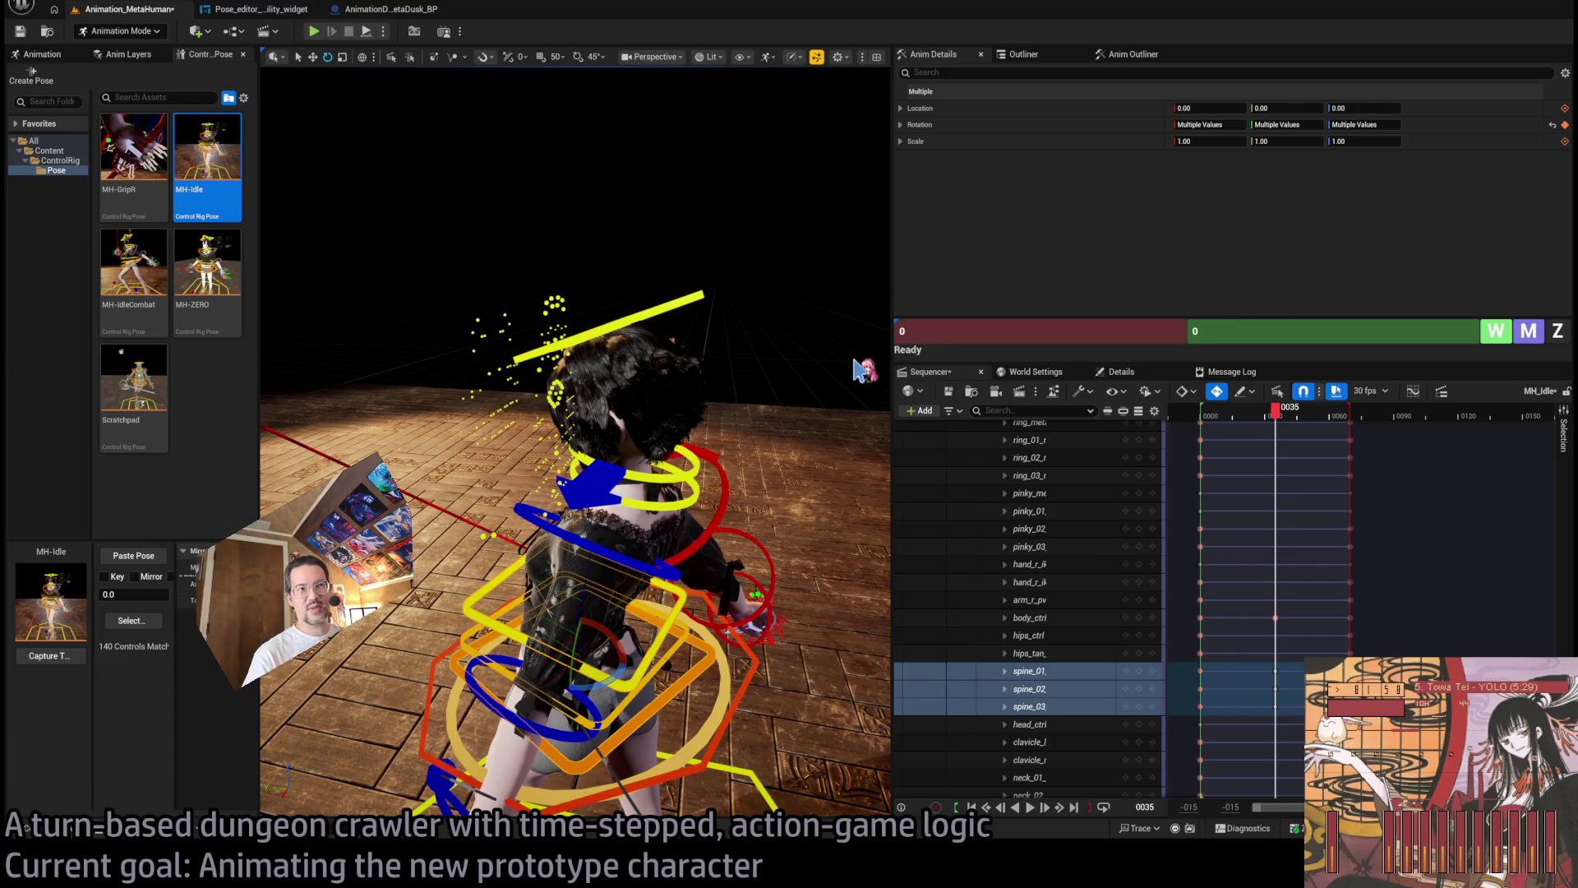
click(662, 313)
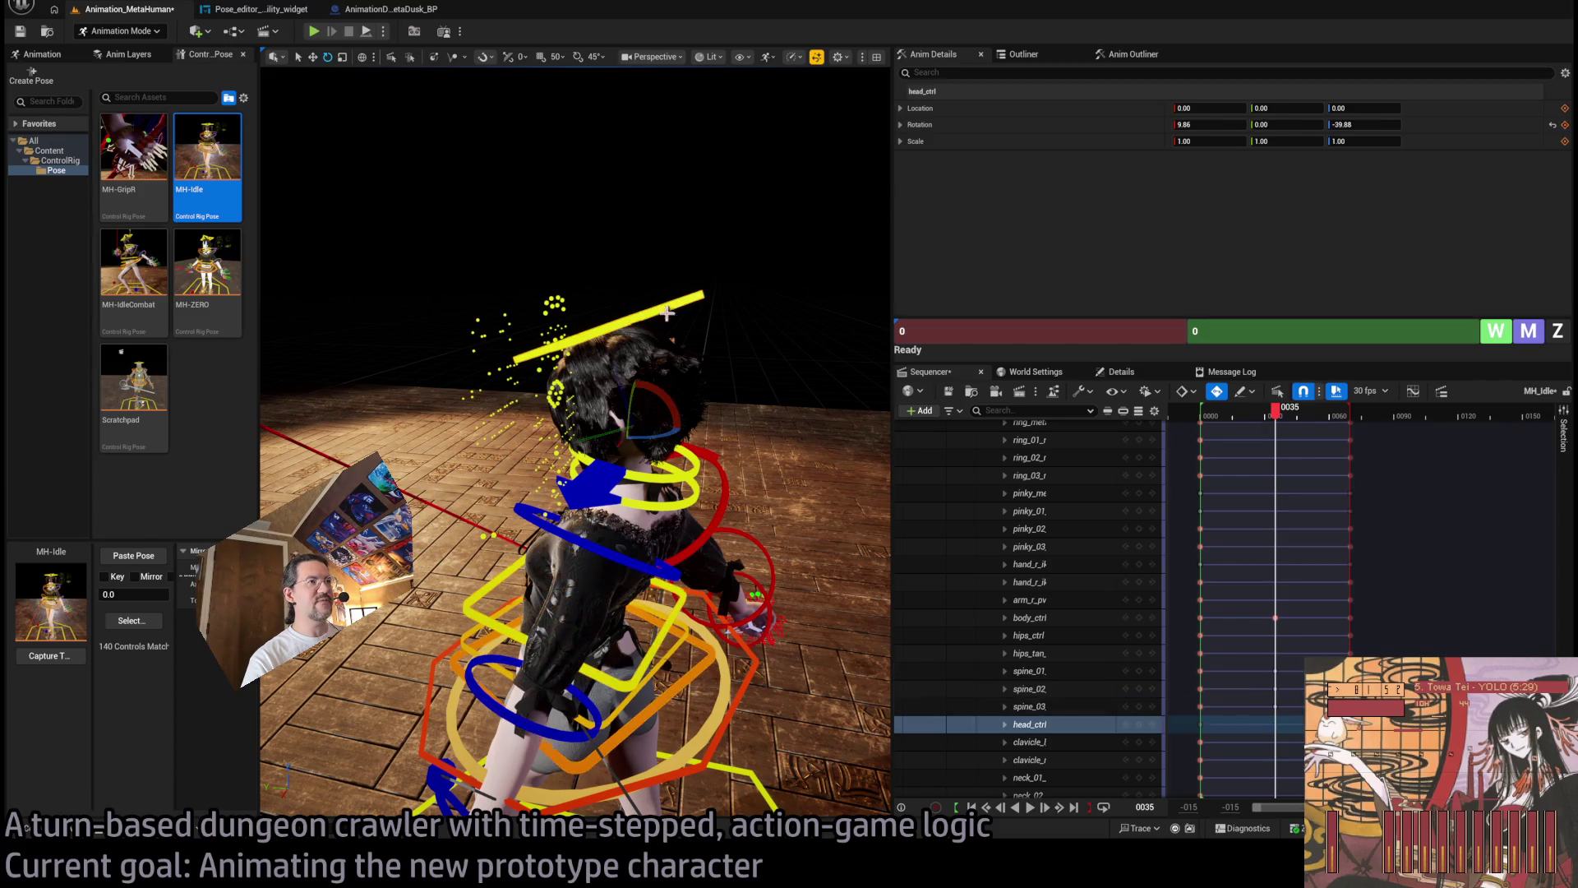
Rotate the head control, compare at frame 11, and try then undo a hips twist.
mouse_move(679, 394)
mouse_down()
mouse_move(657, 385)
mouse_move(666, 395)
mouse_up()
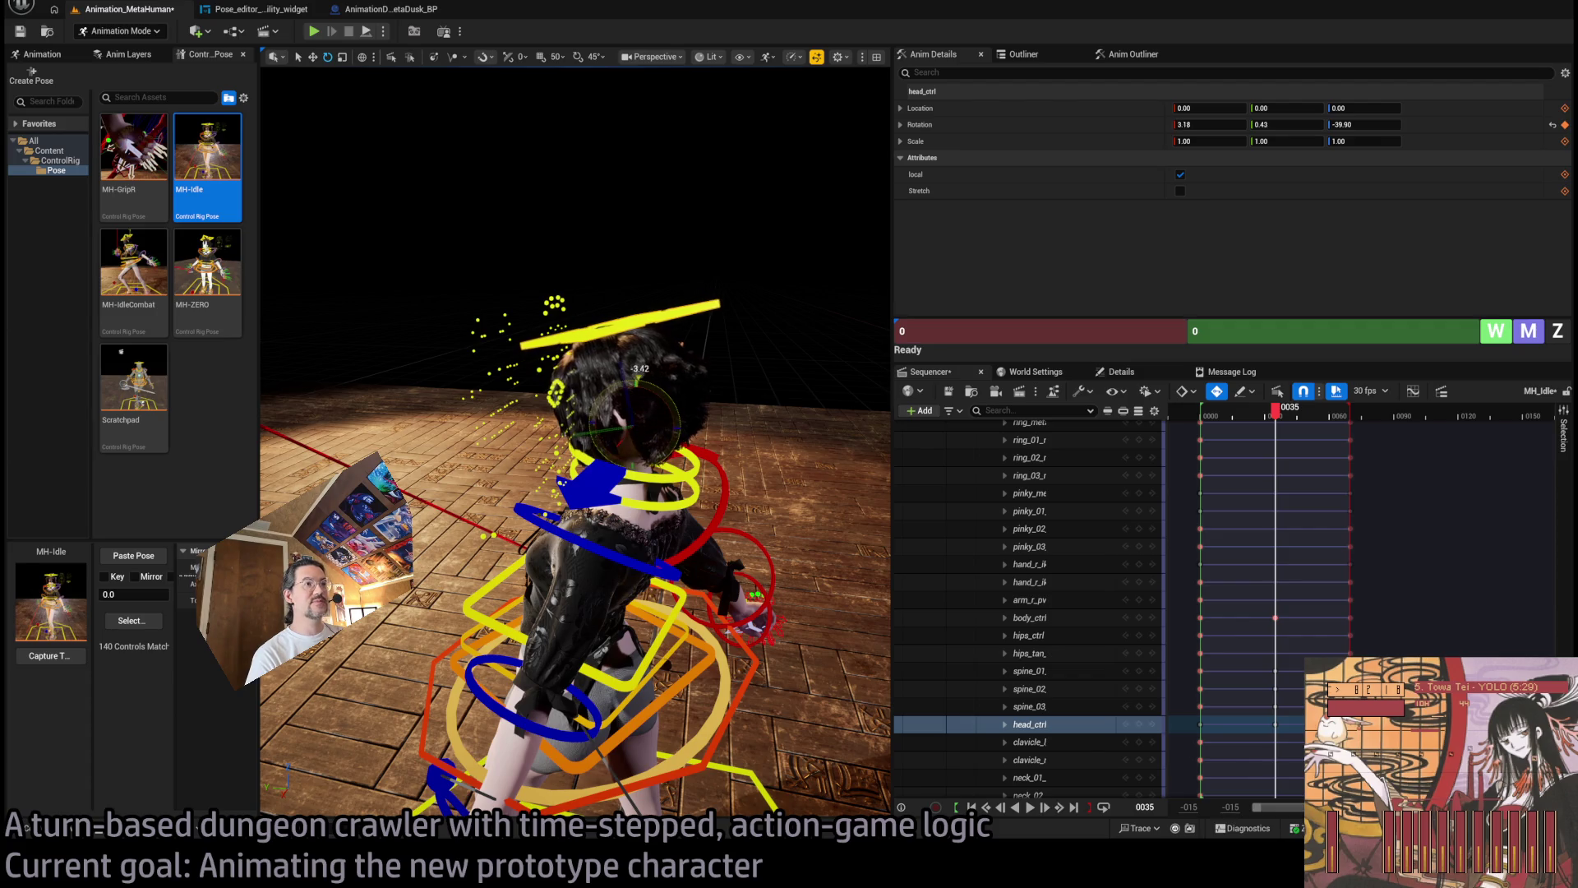
mouse_move(1284, 412)
mouse_down()
mouse_move(1227, 427)
mouse_move(1279, 419)
mouse_up()
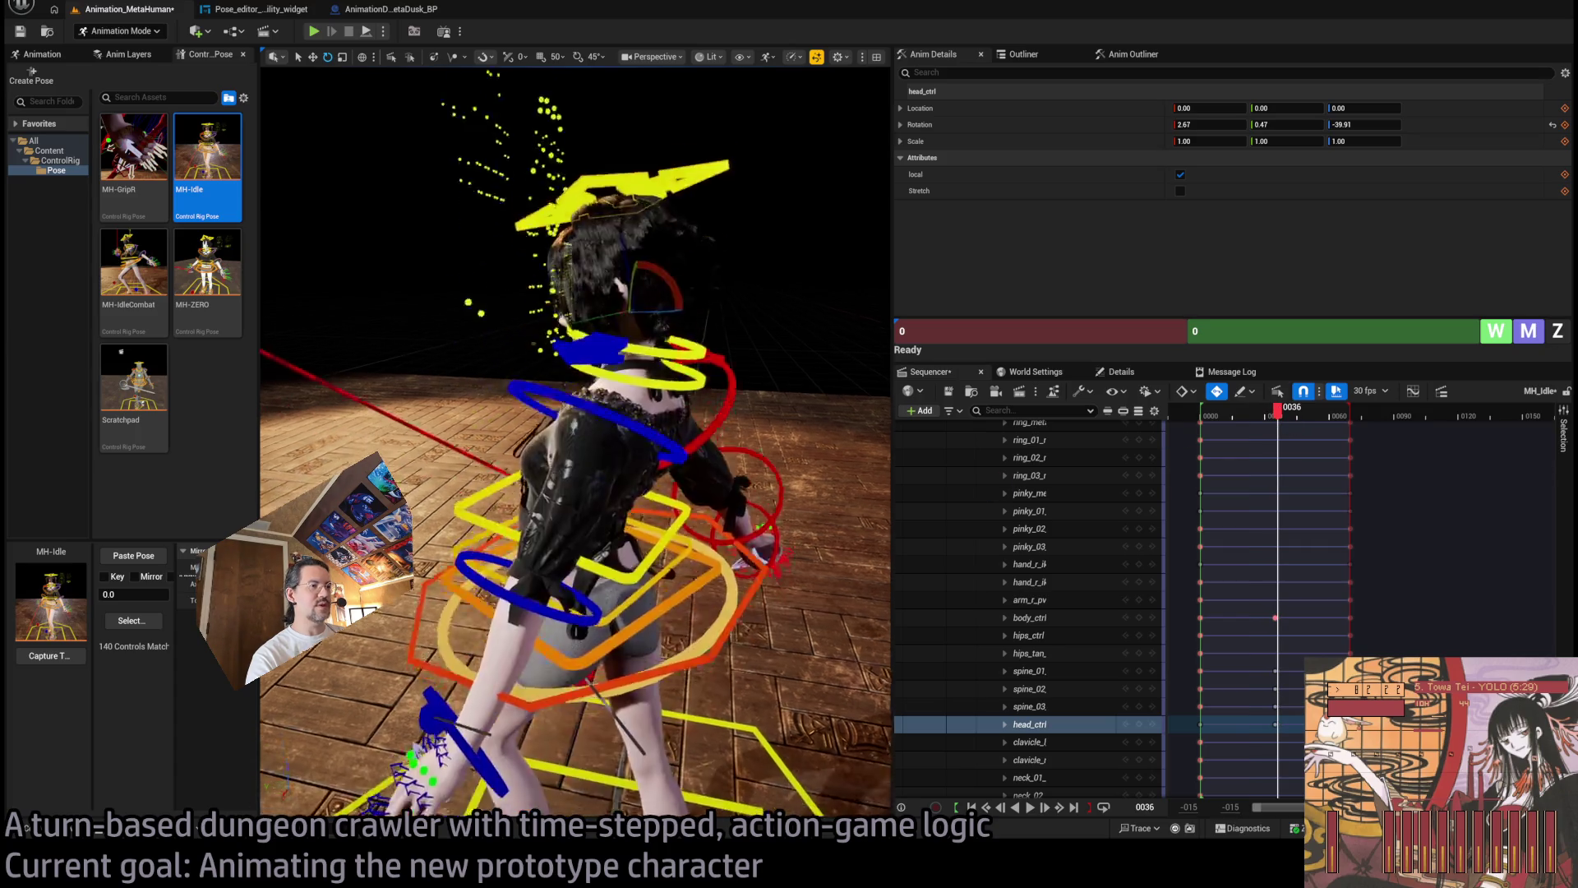
click(735, 518)
drag(619, 504, 867, 507)
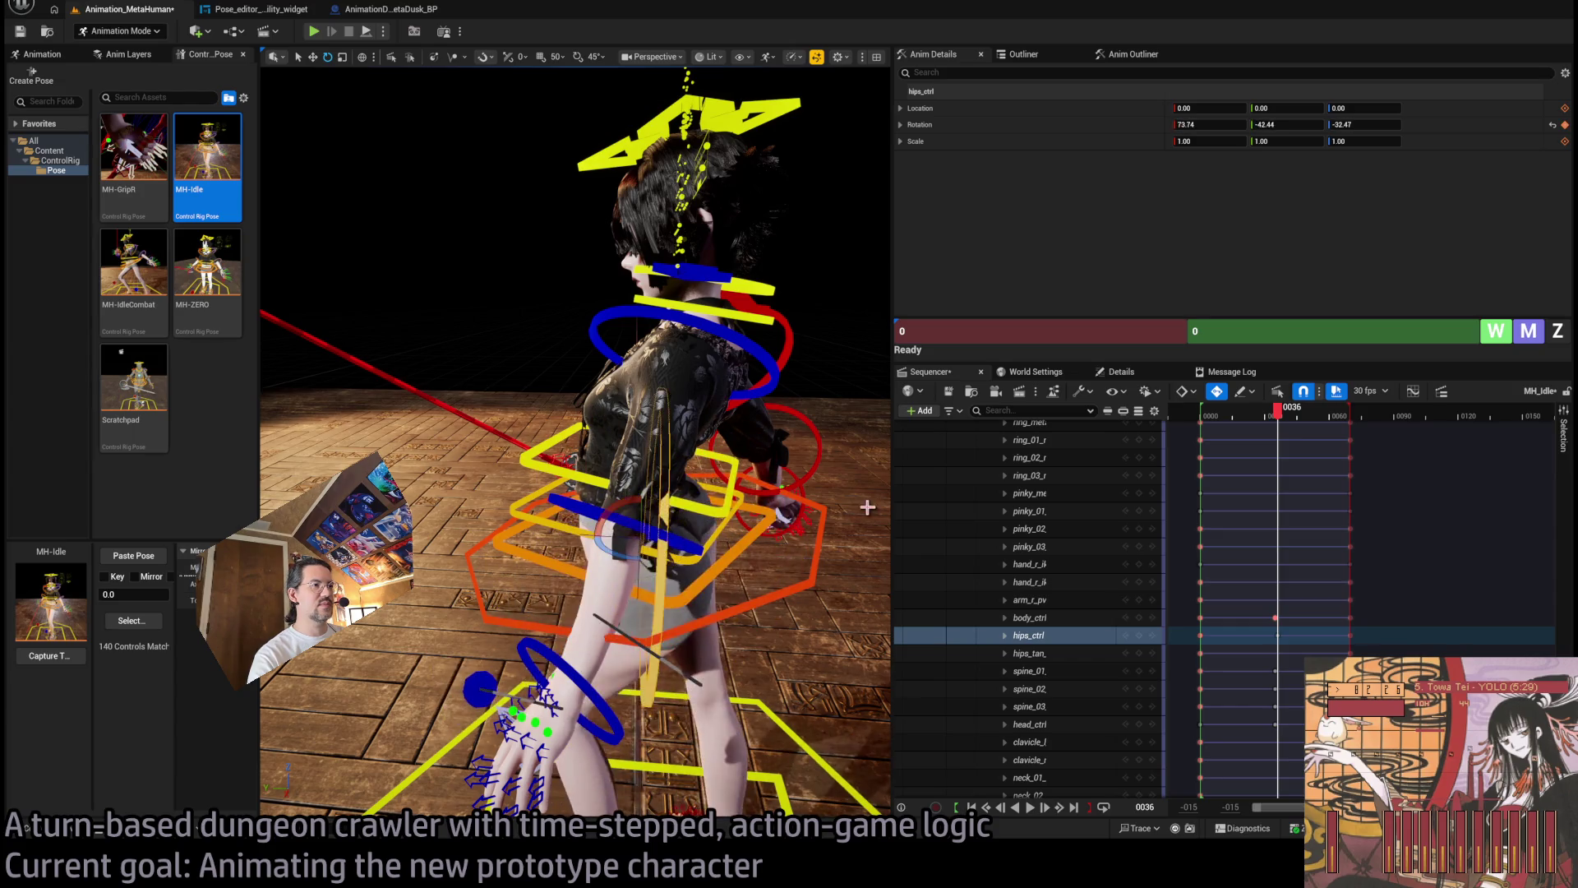
key(ctrl+z)
Rotate body_ctrl at frame 35 to shift the pose, preview it, and select upperarm_l.
click(689, 532)
mouse_move(616, 500)
mouse_down()
mouse_move(657, 485)
mouse_move(620, 498)
mouse_up()
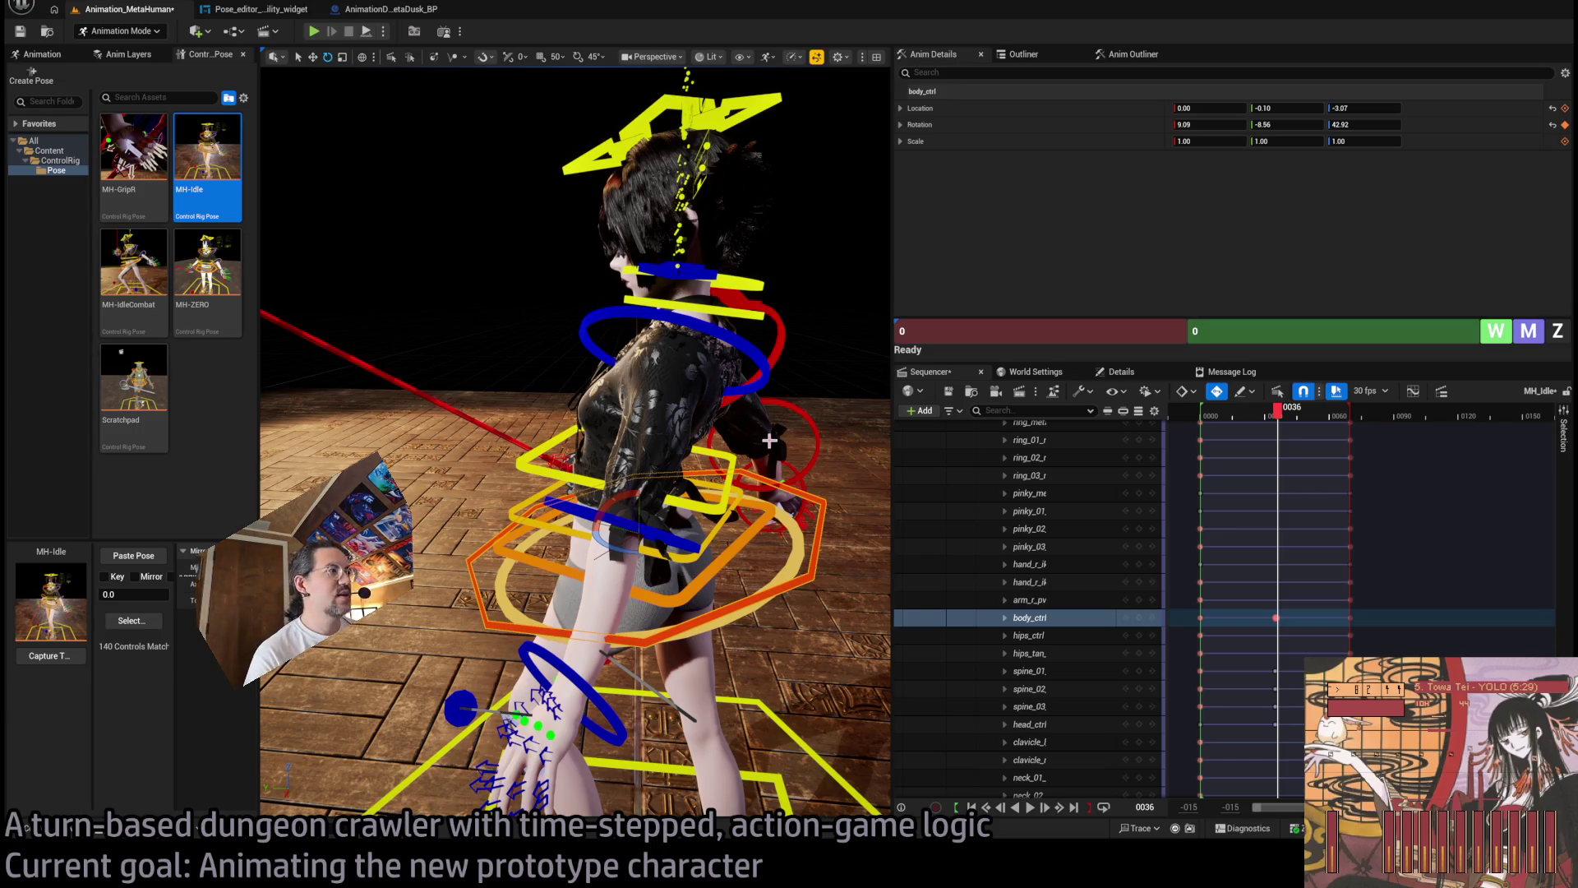
click(1282, 435)
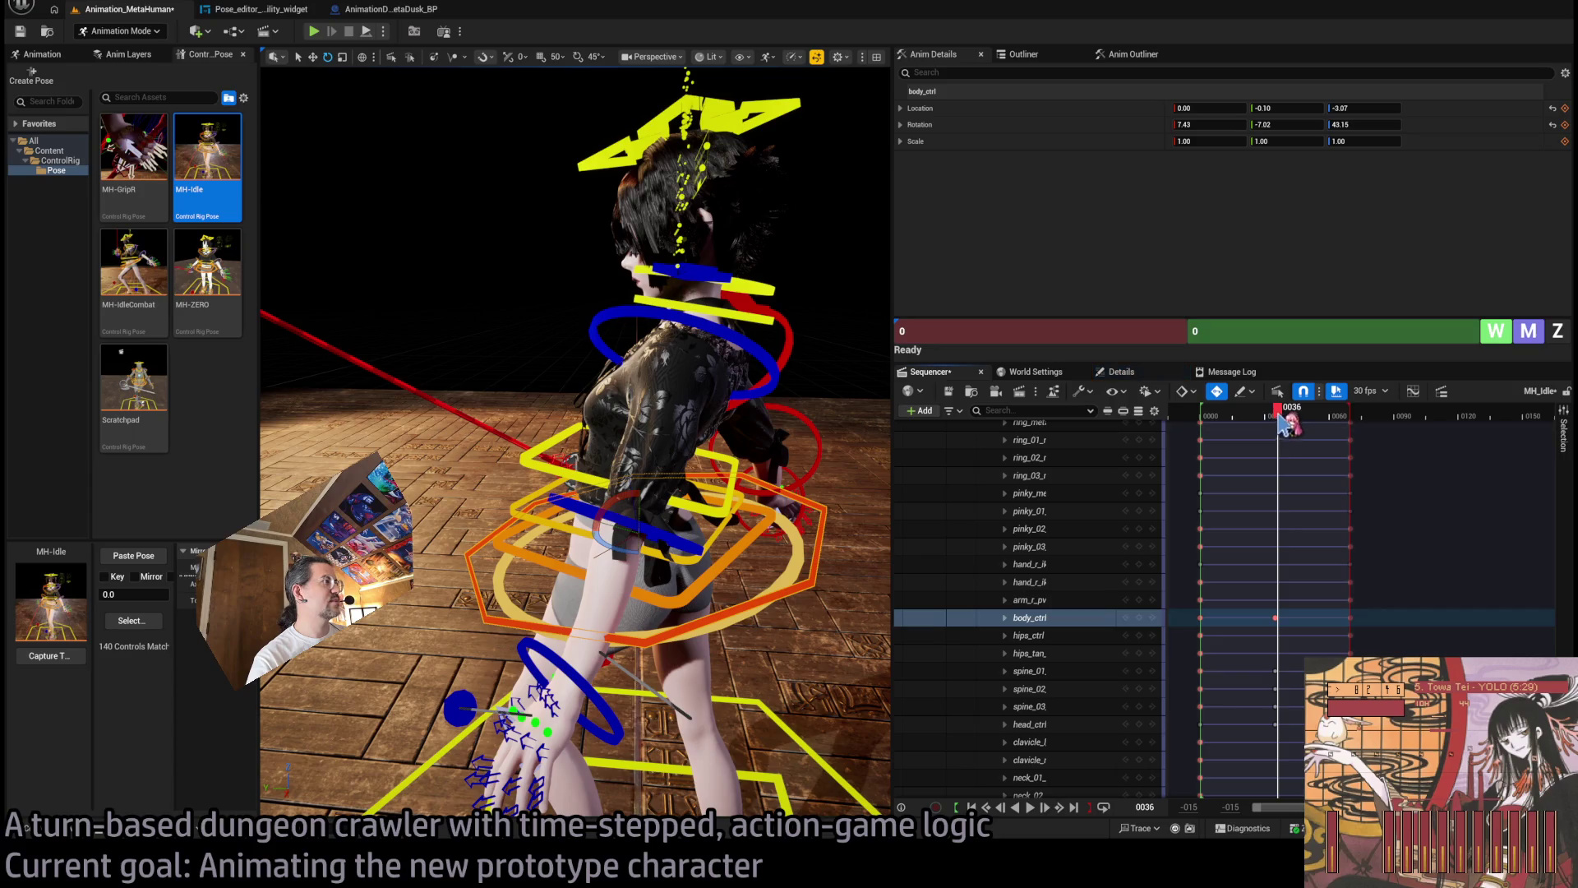
drag(1278, 413, 1258, 415)
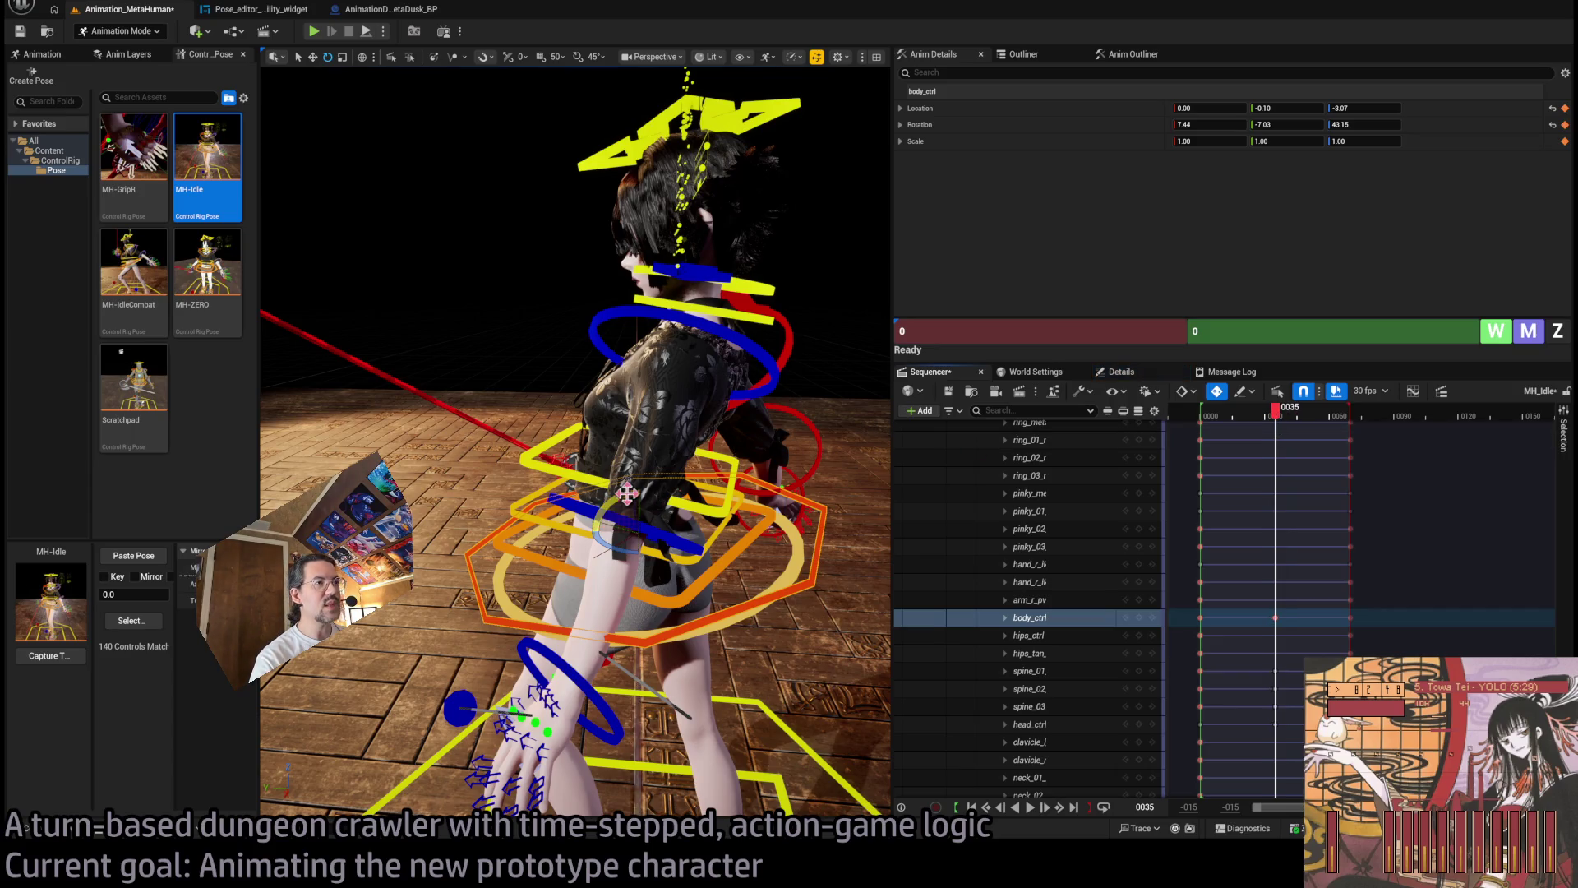
drag(620, 495, 646, 492)
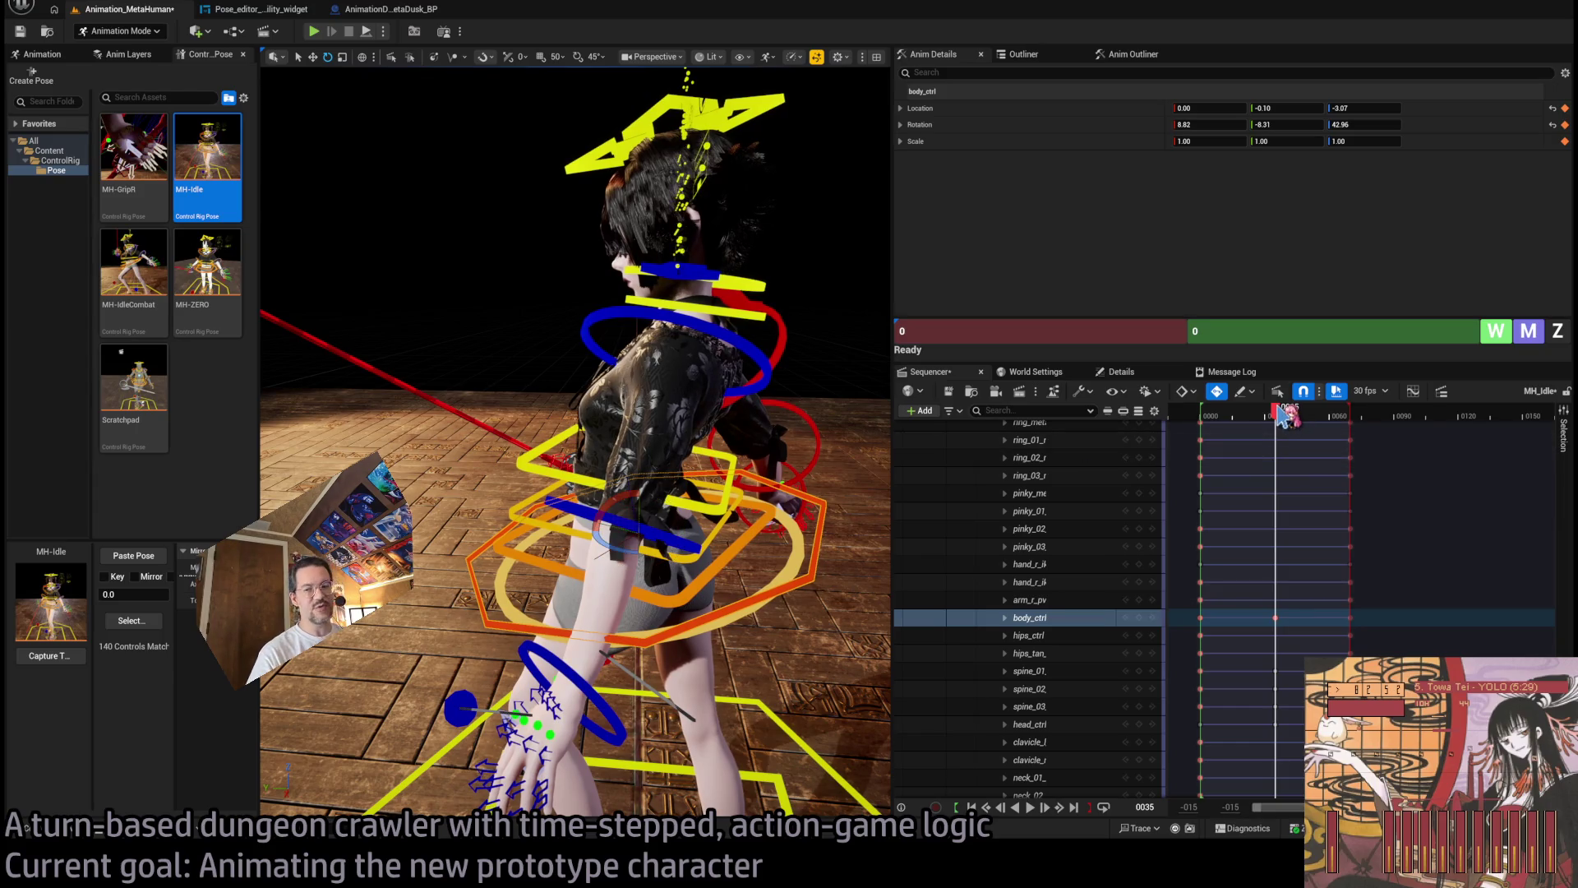
mouse_move(1282, 415)
mouse_down()
mouse_move(1209, 416)
mouse_move(1294, 428)
mouse_move(1208, 419)
mouse_move(1286, 448)
mouse_move(1229, 444)
mouse_move(1280, 448)
mouse_up()
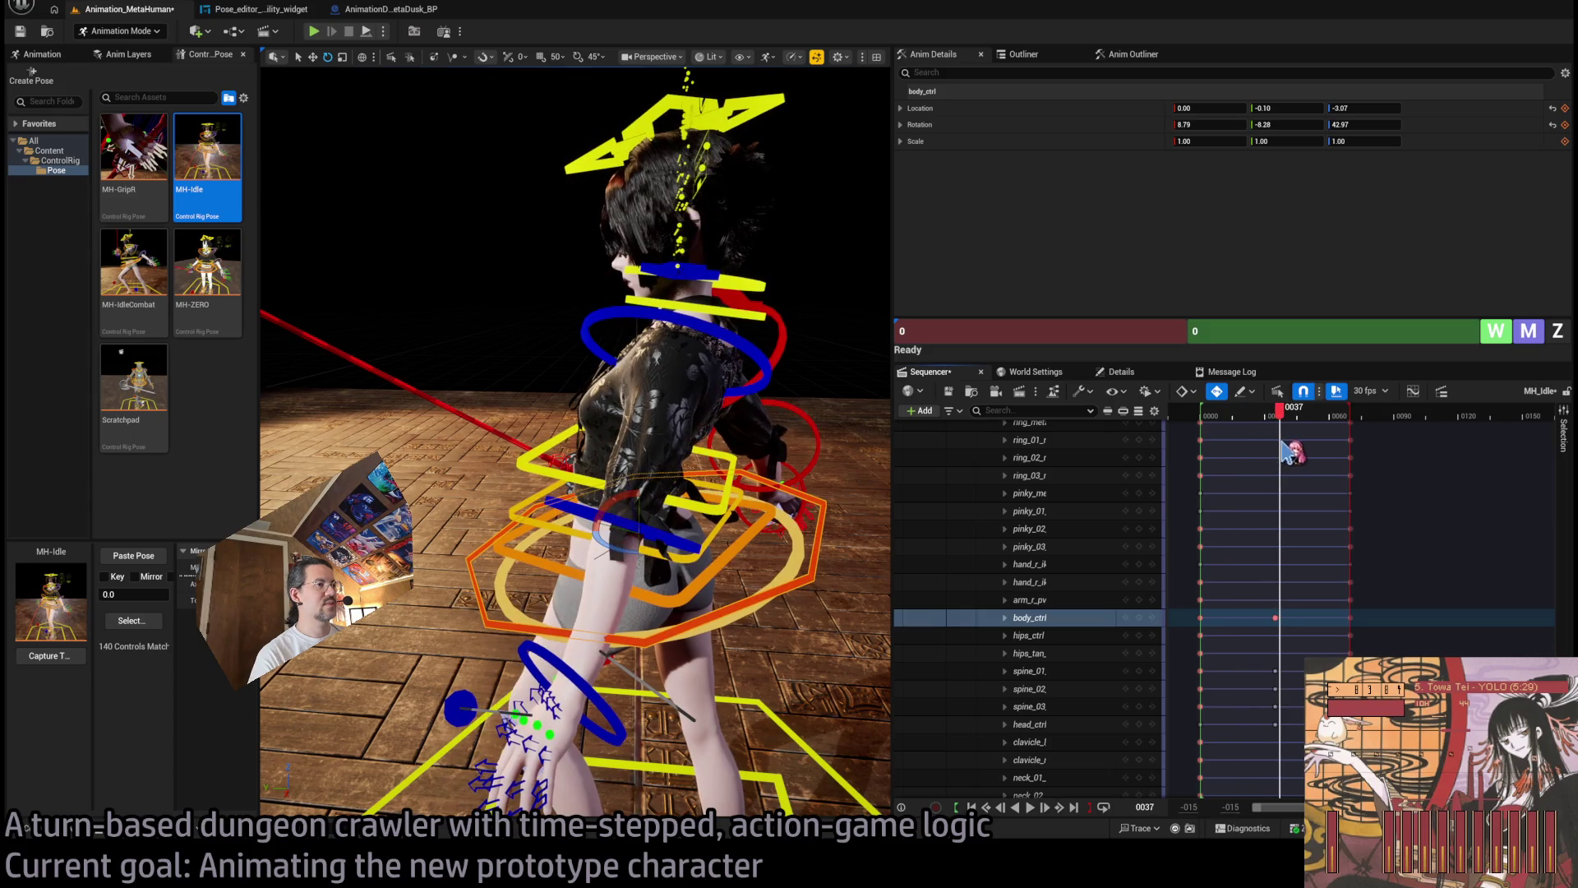
click(766, 350)
drag(676, 388, 697, 413)
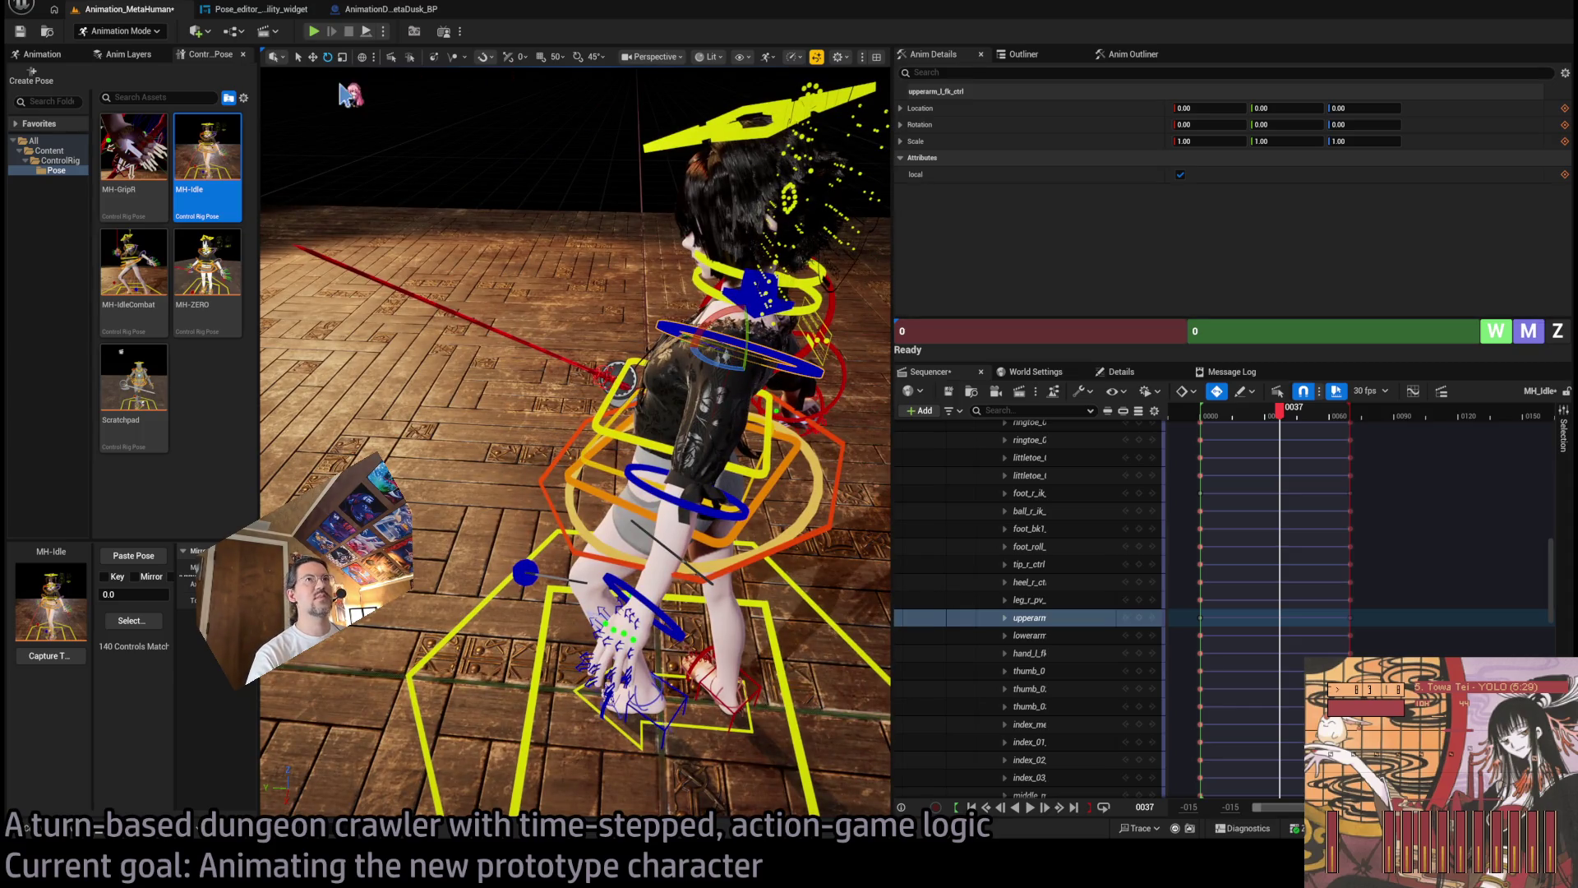
Switch the gizmo to local space, select the right upper arm, and preview the arm motion.
click(362, 57)
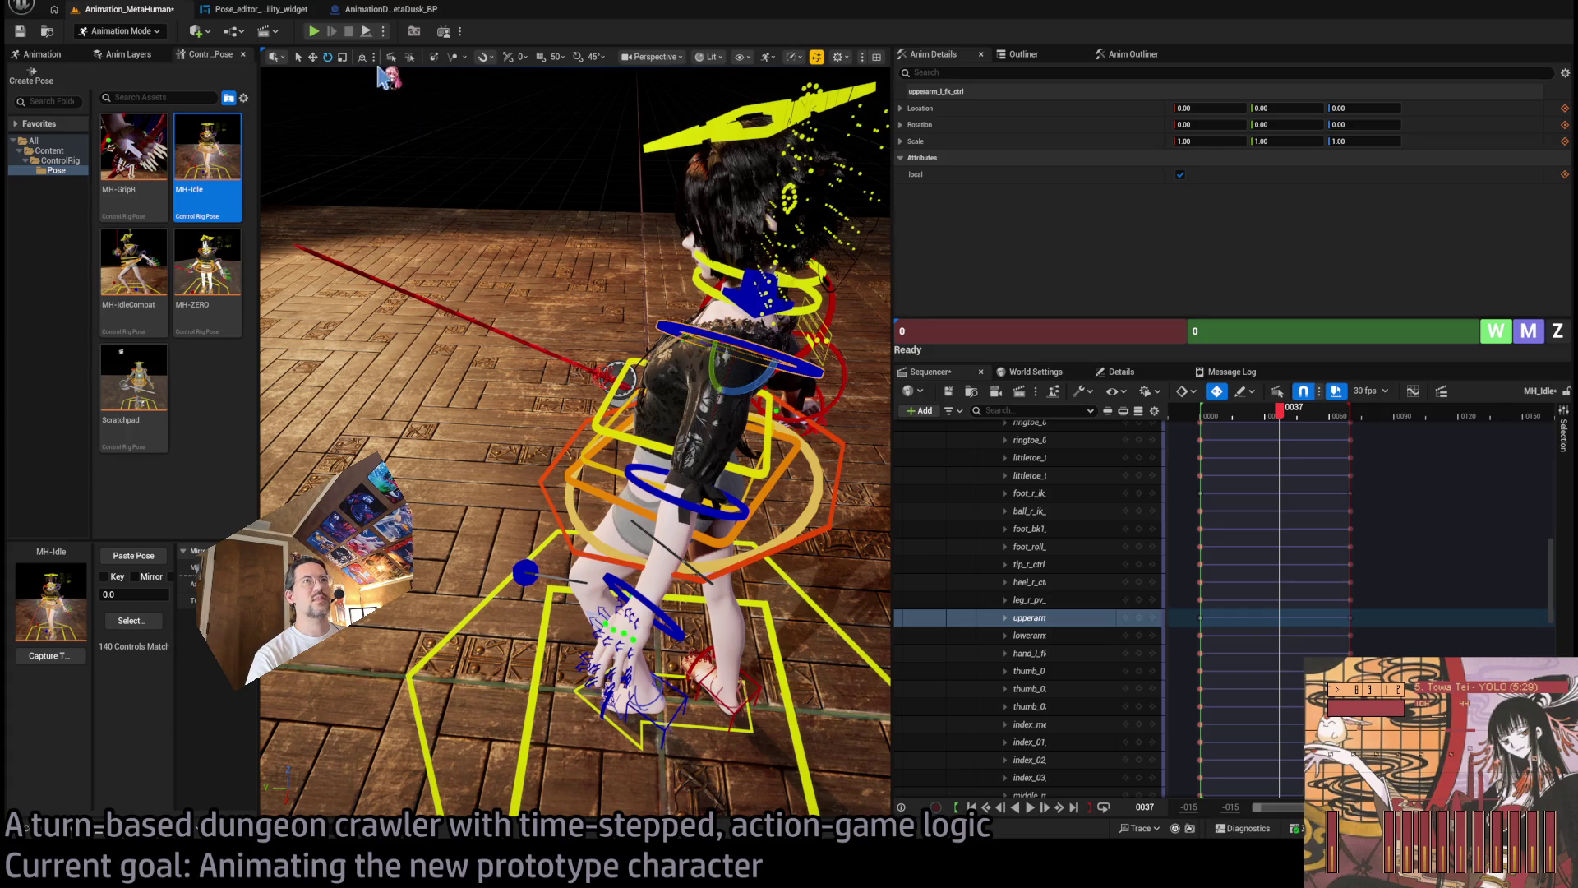
mouse_move(706, 427)
mouse_down()
mouse_move(730, 463)
mouse_move(683, 427)
mouse_move(510, 399)
mouse_move(575, 325)
mouse_move(583, 366)
mouse_up()
click(596, 327)
mouse_move(1286, 421)
mouse_down()
mouse_move(1209, 415)
mouse_move(1294, 419)
mouse_move(1201, 434)
mouse_move(1313, 441)
mouse_move(1202, 427)
mouse_up()
key(space)
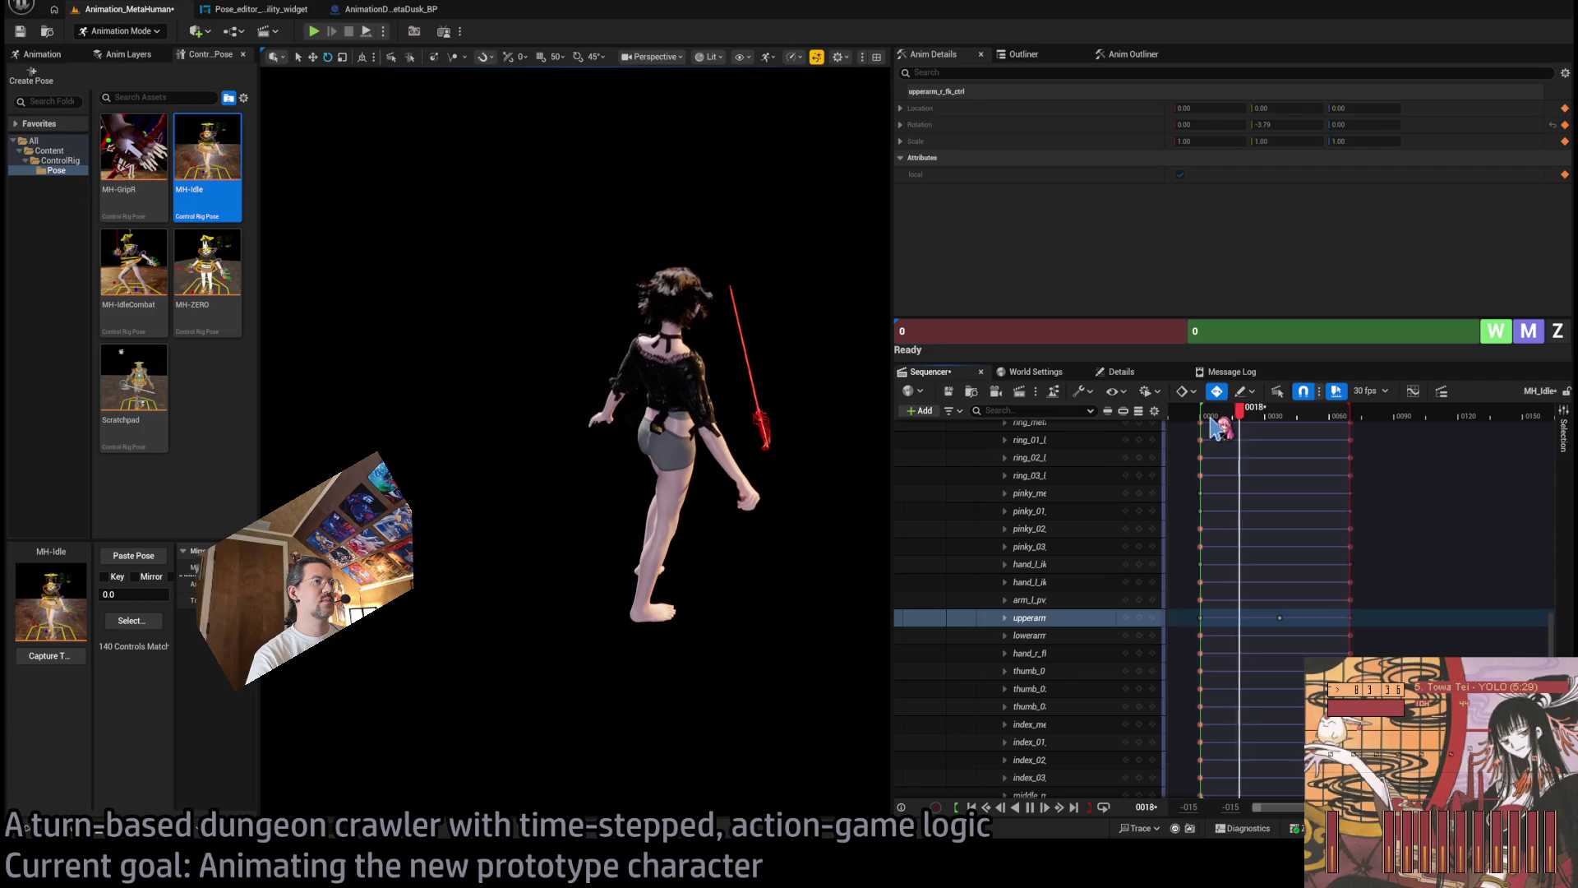
key(space)
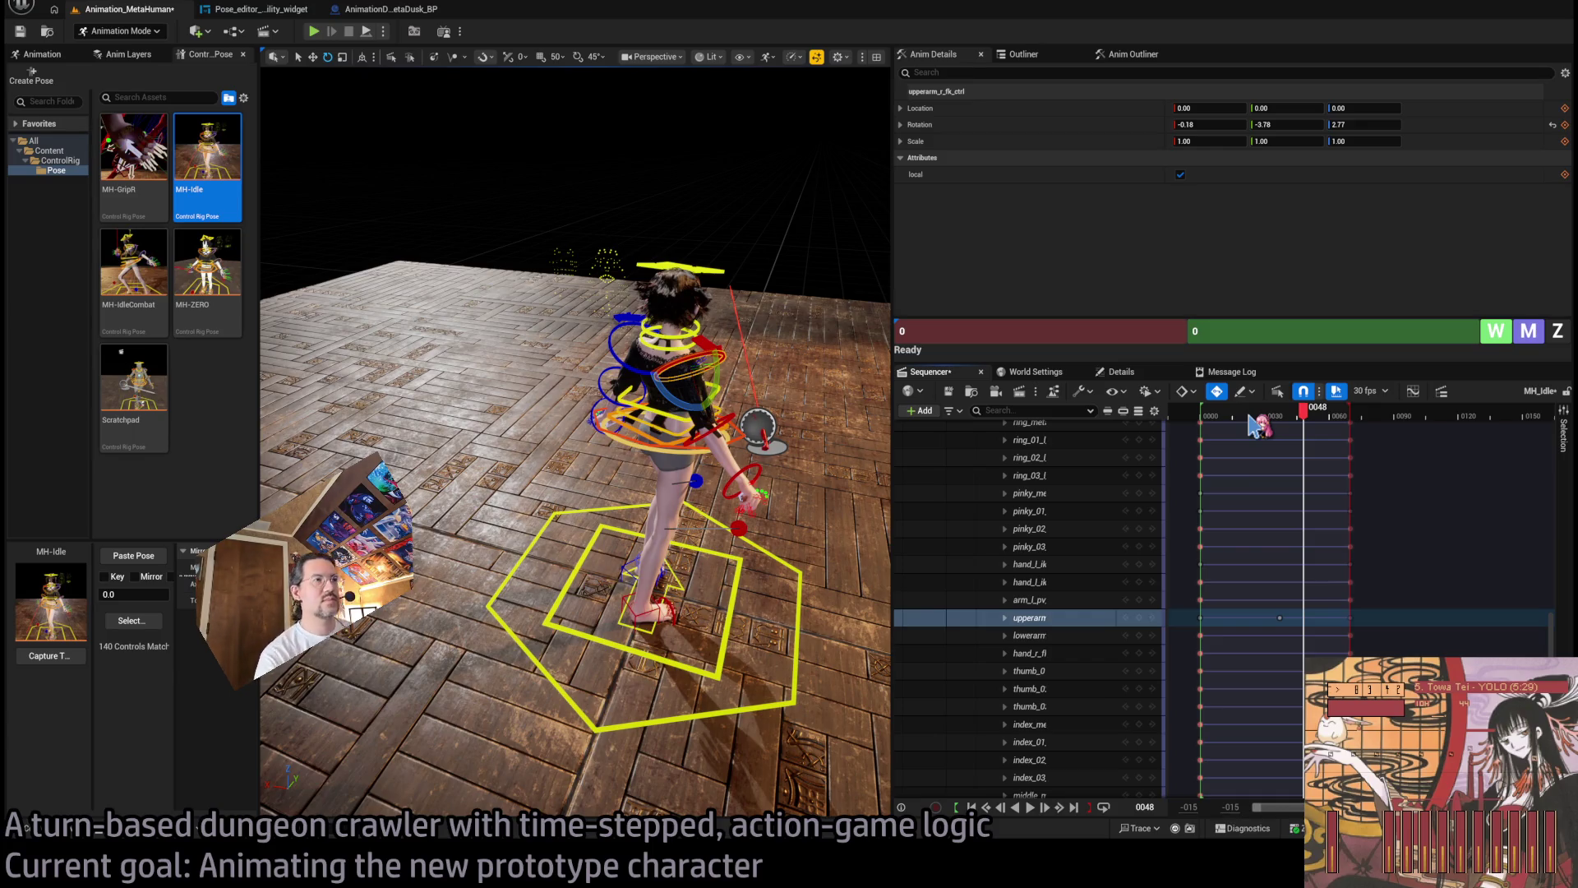
Bend the left forearm FK control to about -30.04 and select the right forearm control.
drag(650, 493, 672, 527)
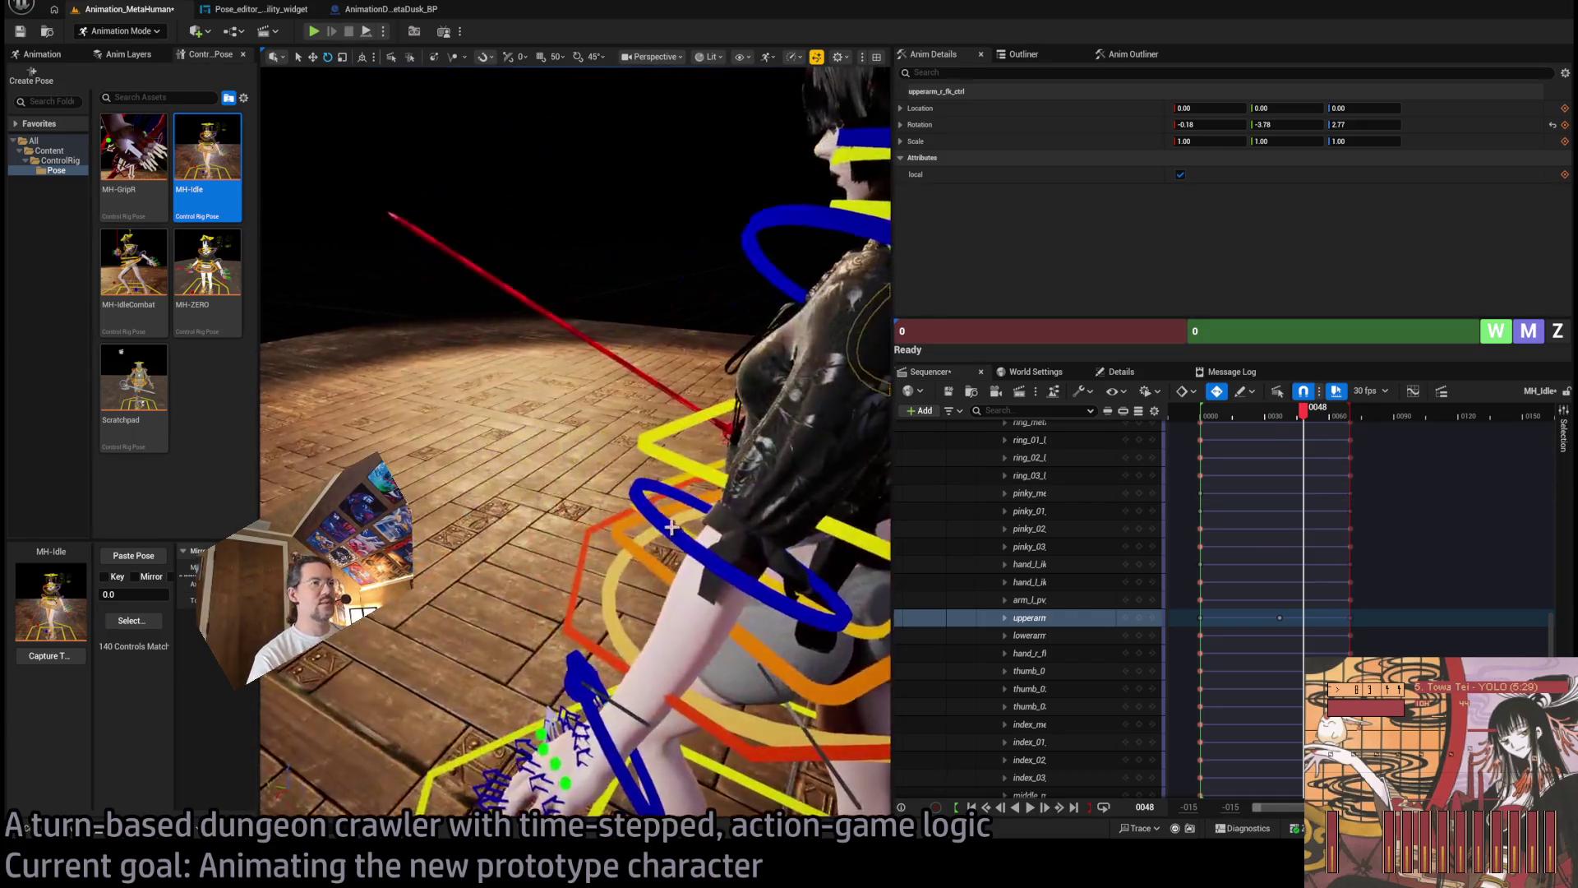
click(672, 527)
drag(1303, 409, 1288, 416)
drag(822, 526, 800, 528)
mouse_move(707, 588)
mouse_down()
mouse_move(781, 538)
mouse_move(567, 552)
mouse_up()
click(601, 549)
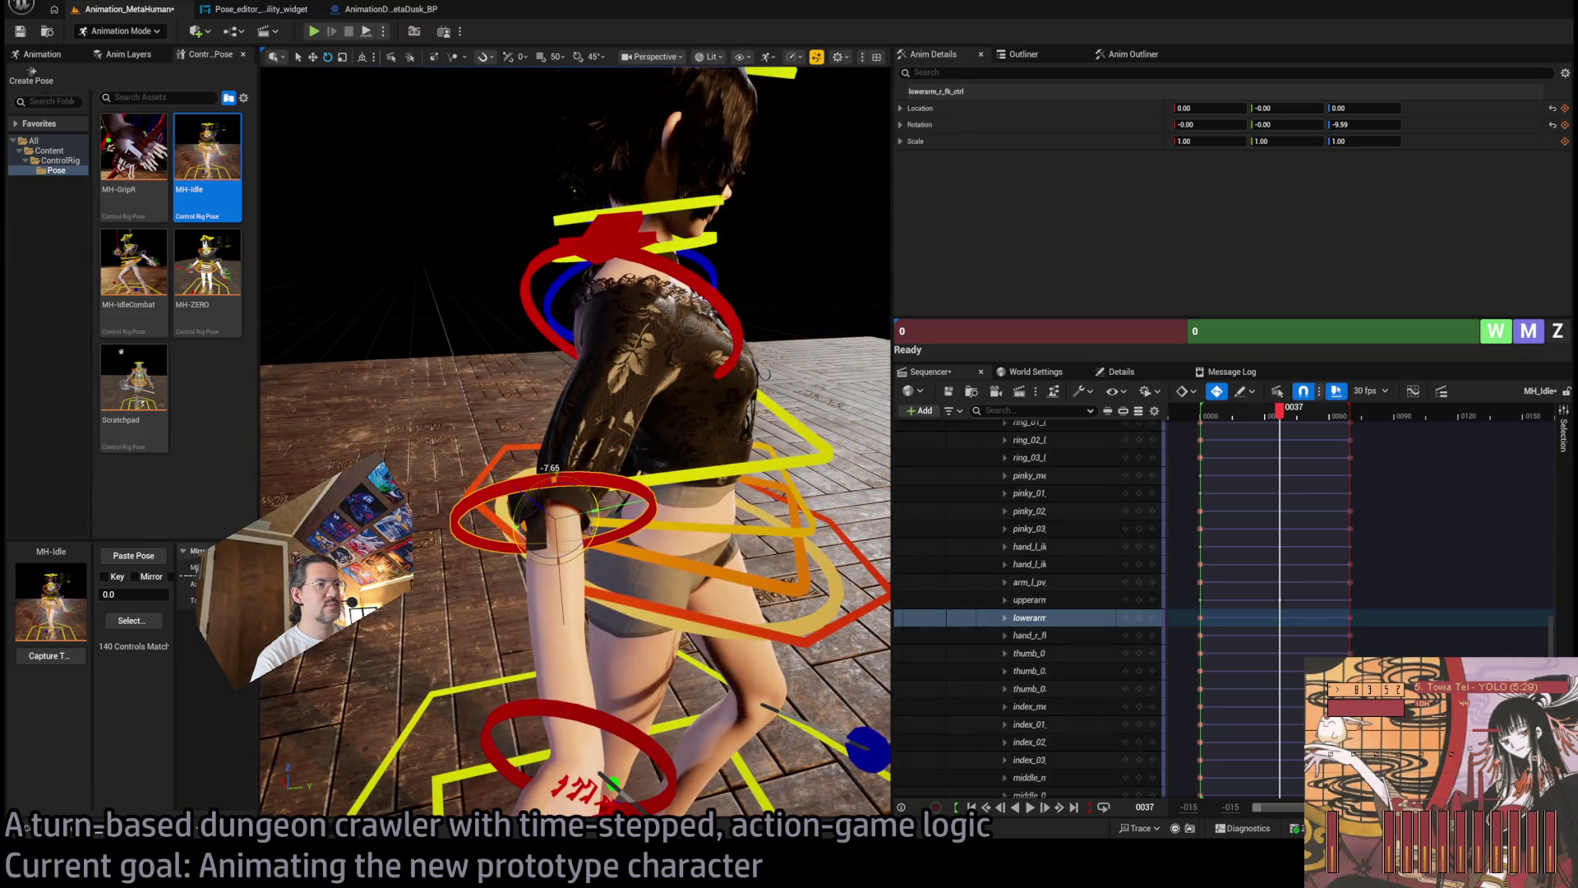
Preview the right forearm motion in the idle loop, stopping at frame 24.
mouse_move(1255, 404)
mouse_down()
mouse_move(1216, 407)
mouse_move(1348, 407)
mouse_move(1204, 411)
mouse_up()
key(space)
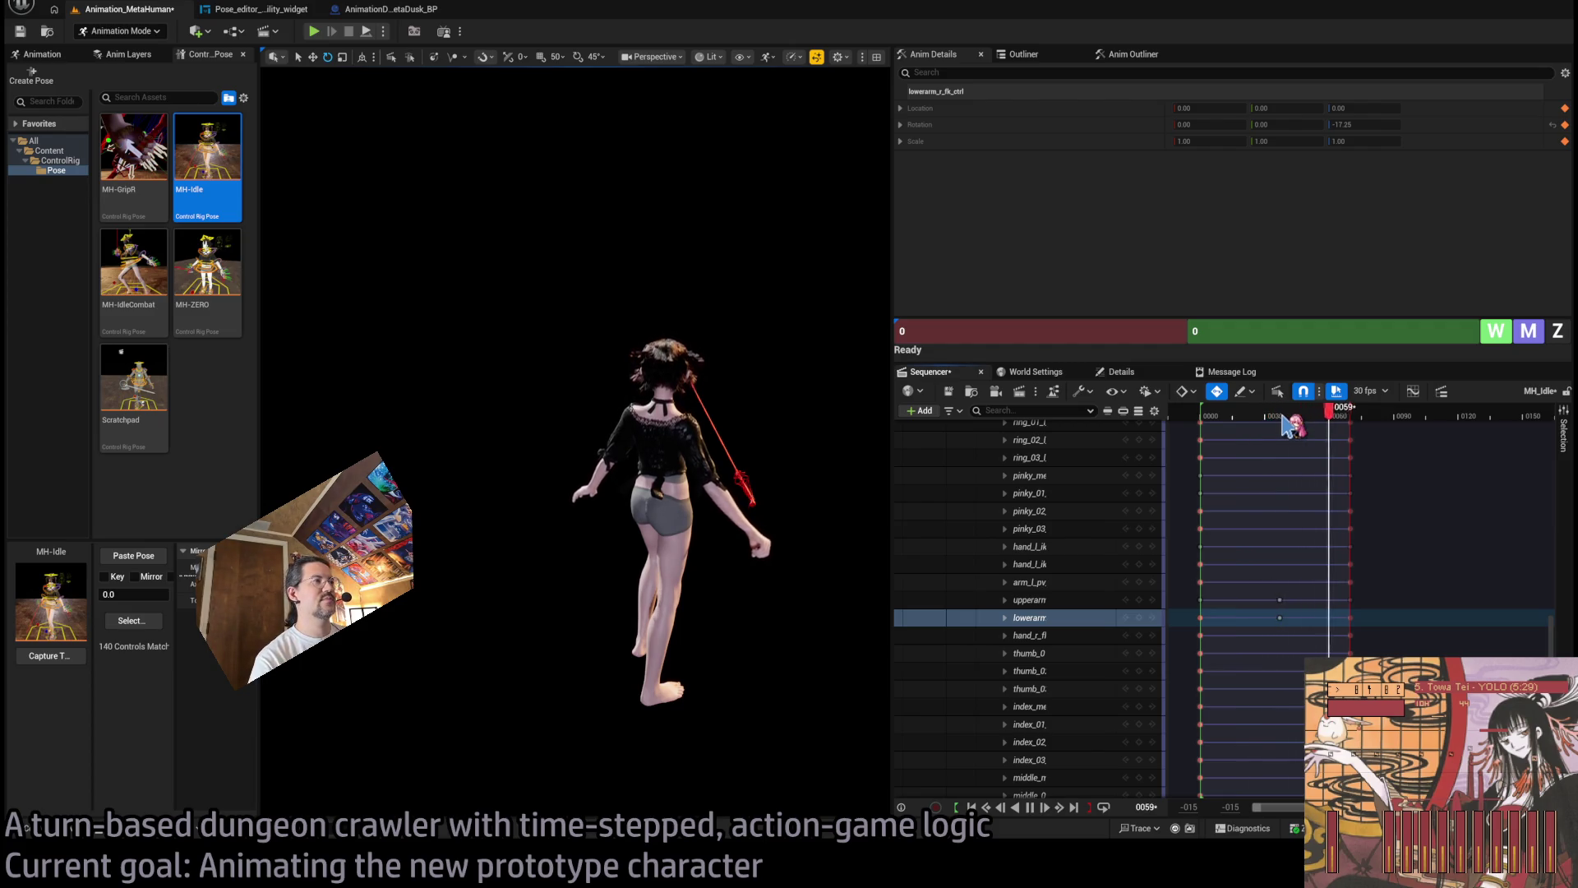
click(1251, 411)
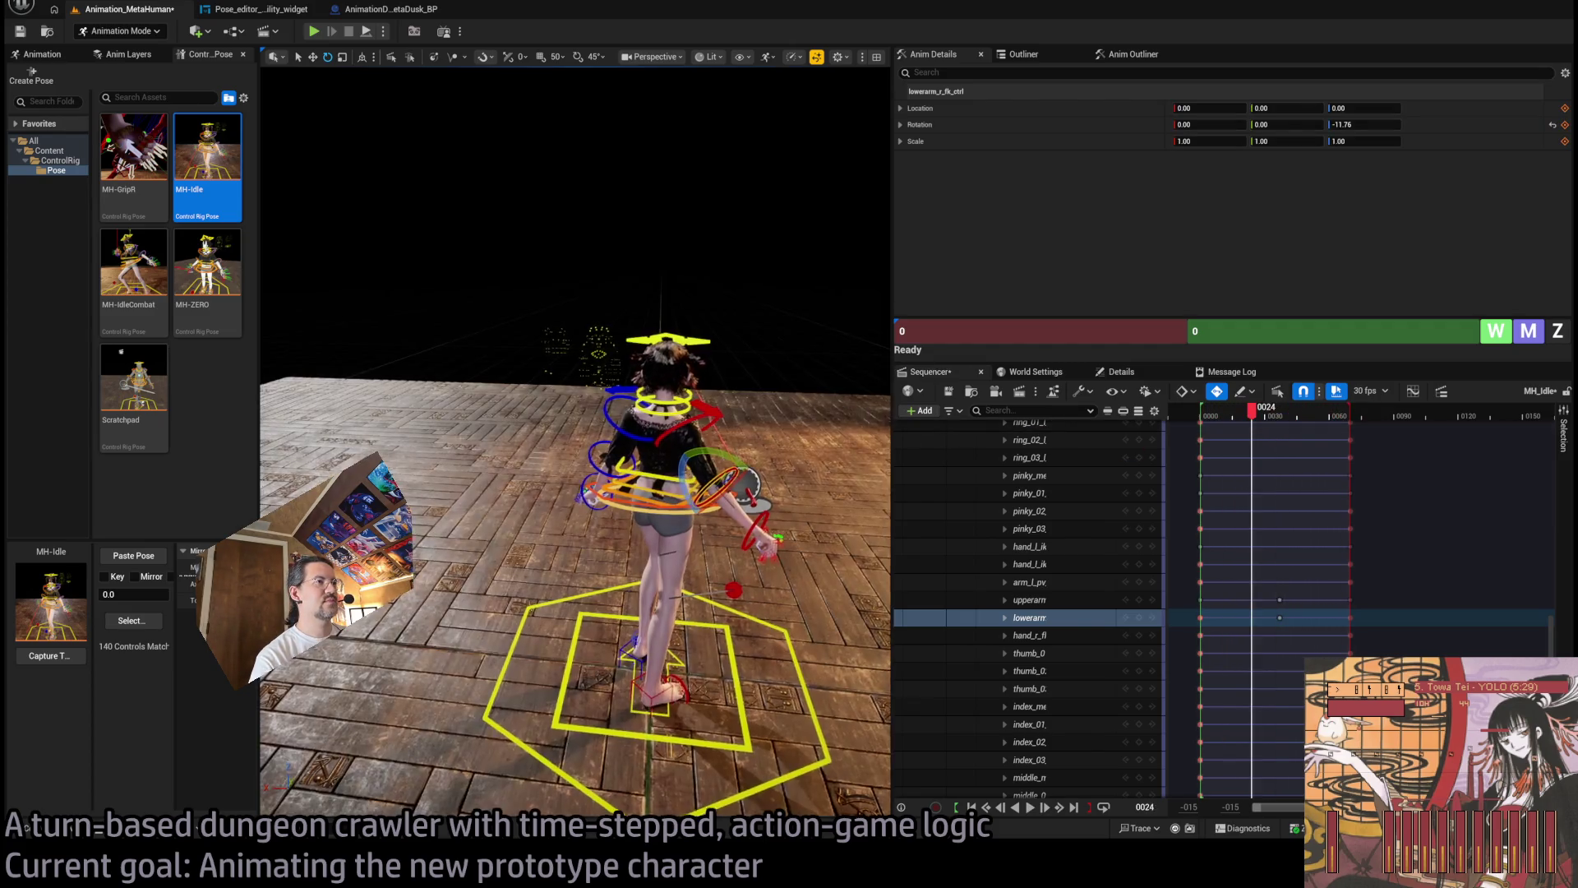
drag(575, 452, 444, 452)
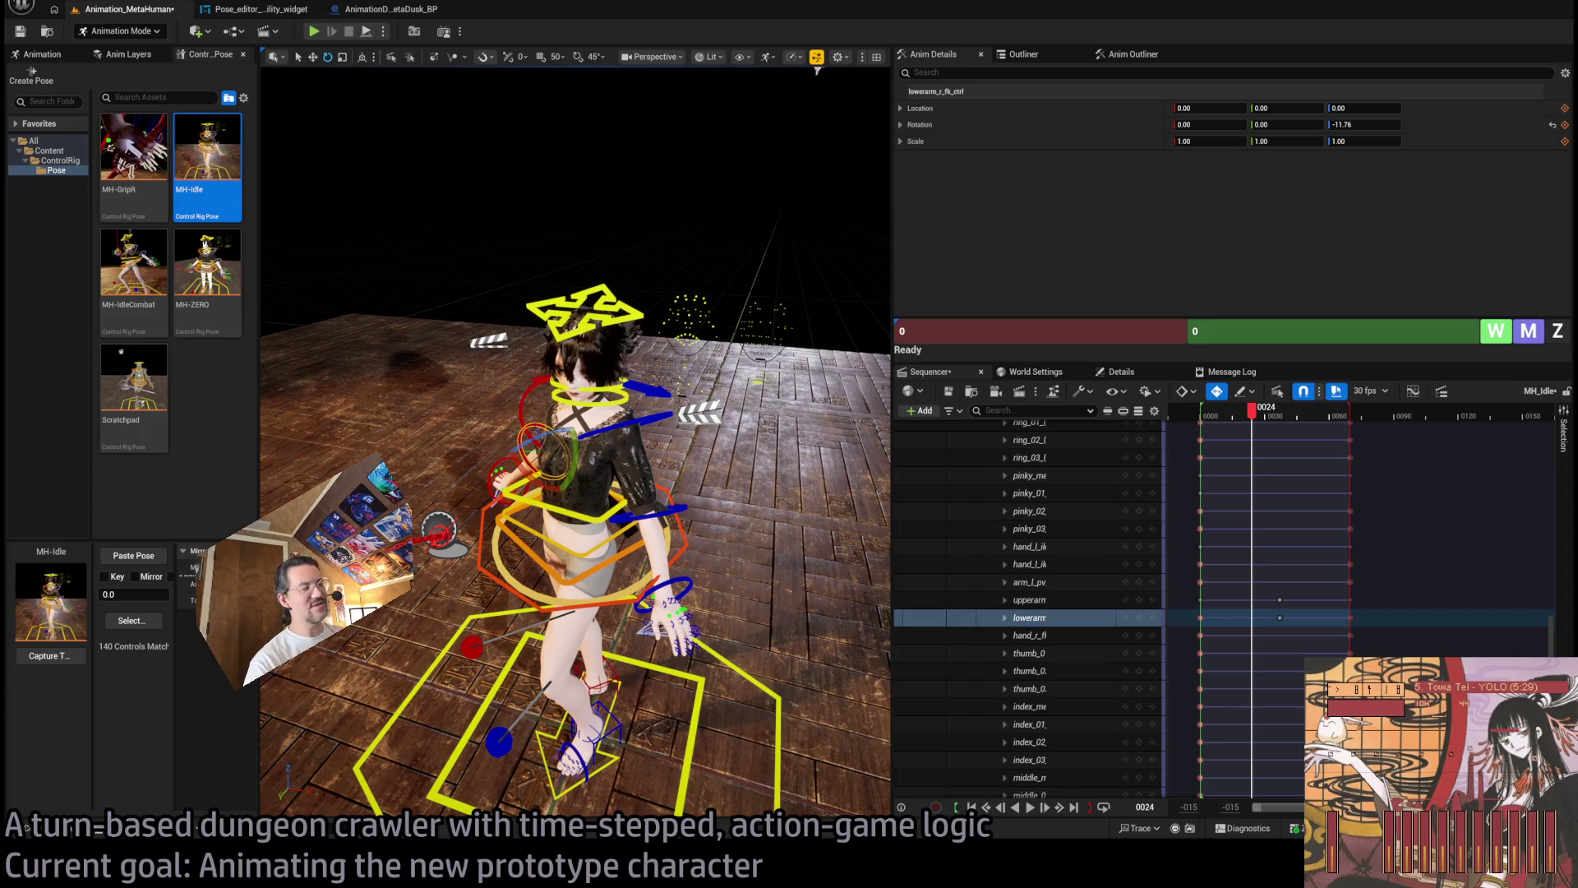
Reset hand_l_fk_ctrl's location to 0,0,0 with Alt+G.
click(670, 612)
mouse_move(669, 613)
mouse_down()
mouse_move(627, 546)
mouse_move(458, 493)
mouse_move(441, 452)
mouse_move(491, 355)
mouse_move(337, 298)
mouse_move(399, 697)
mouse_up()
key(alt+g)
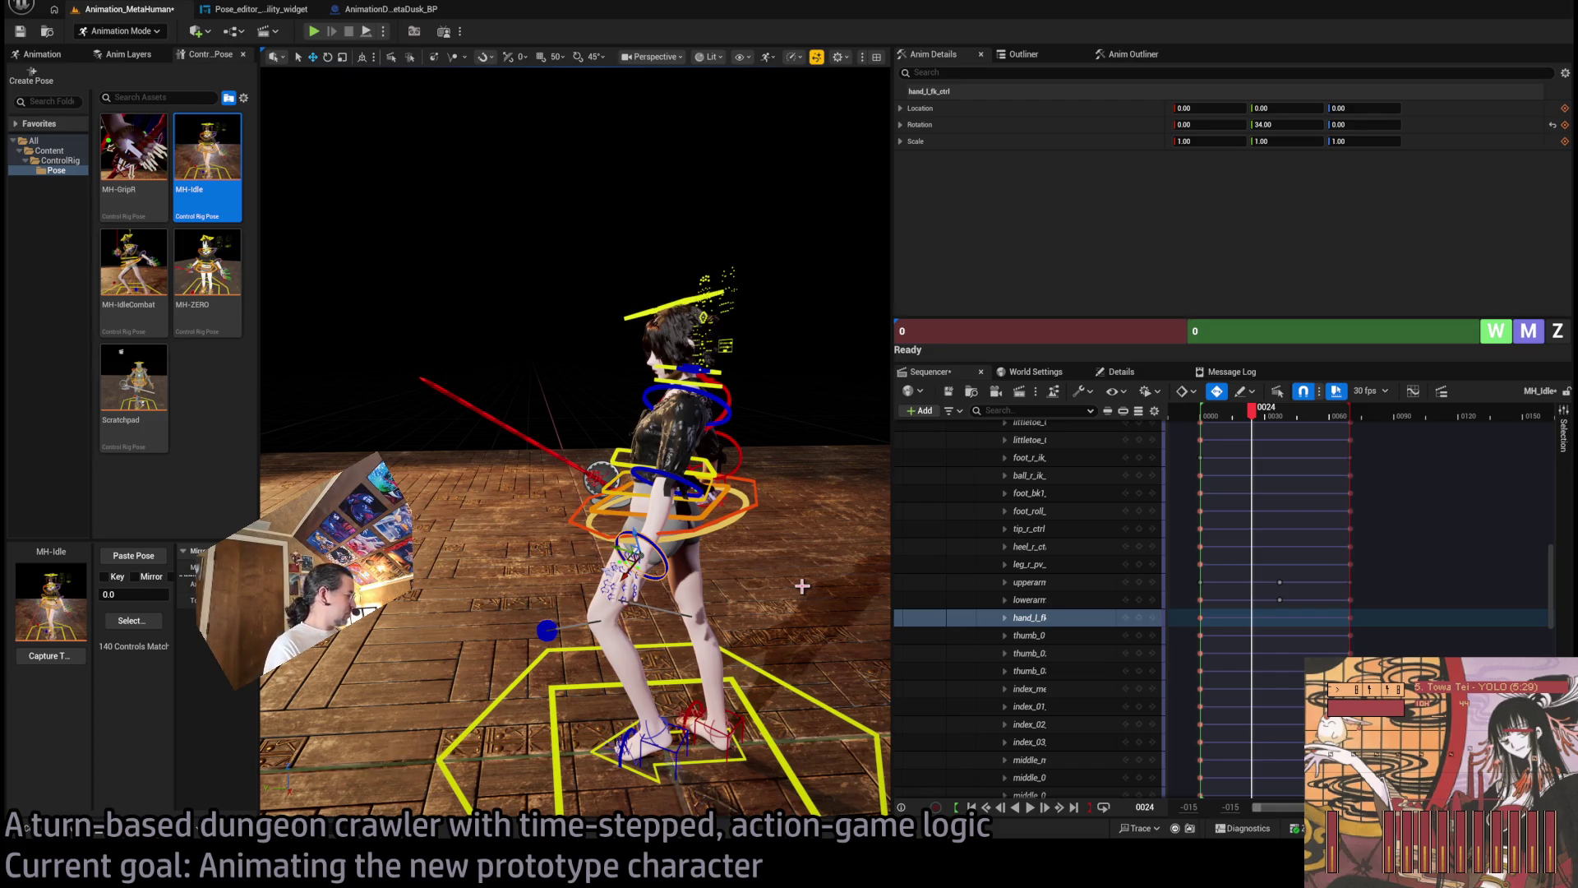
key(alt+Tab)
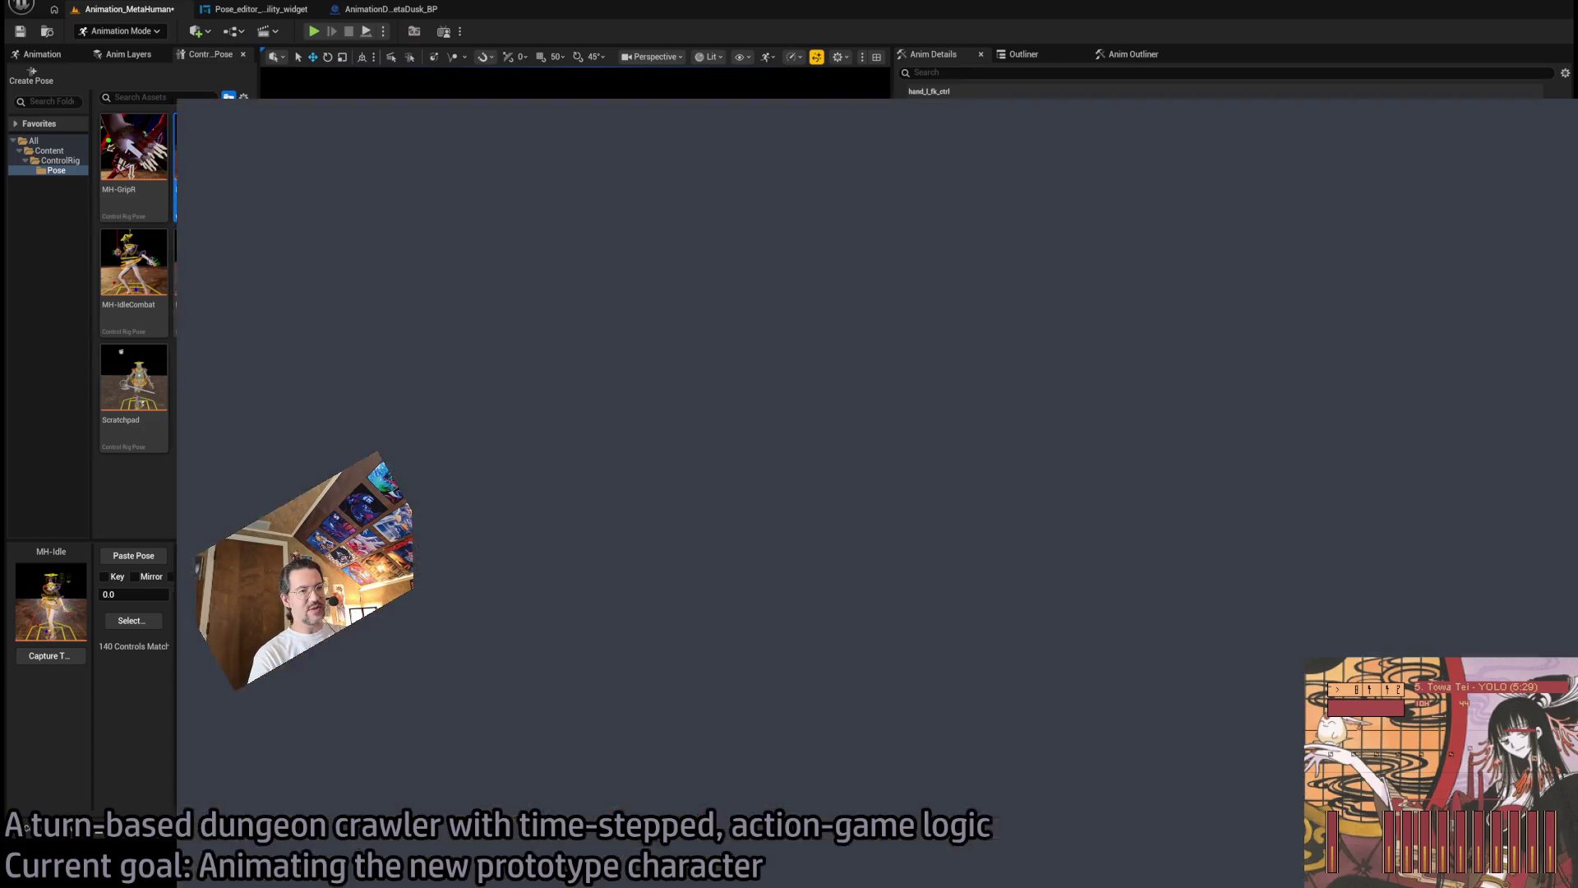
key(ctrl+l)
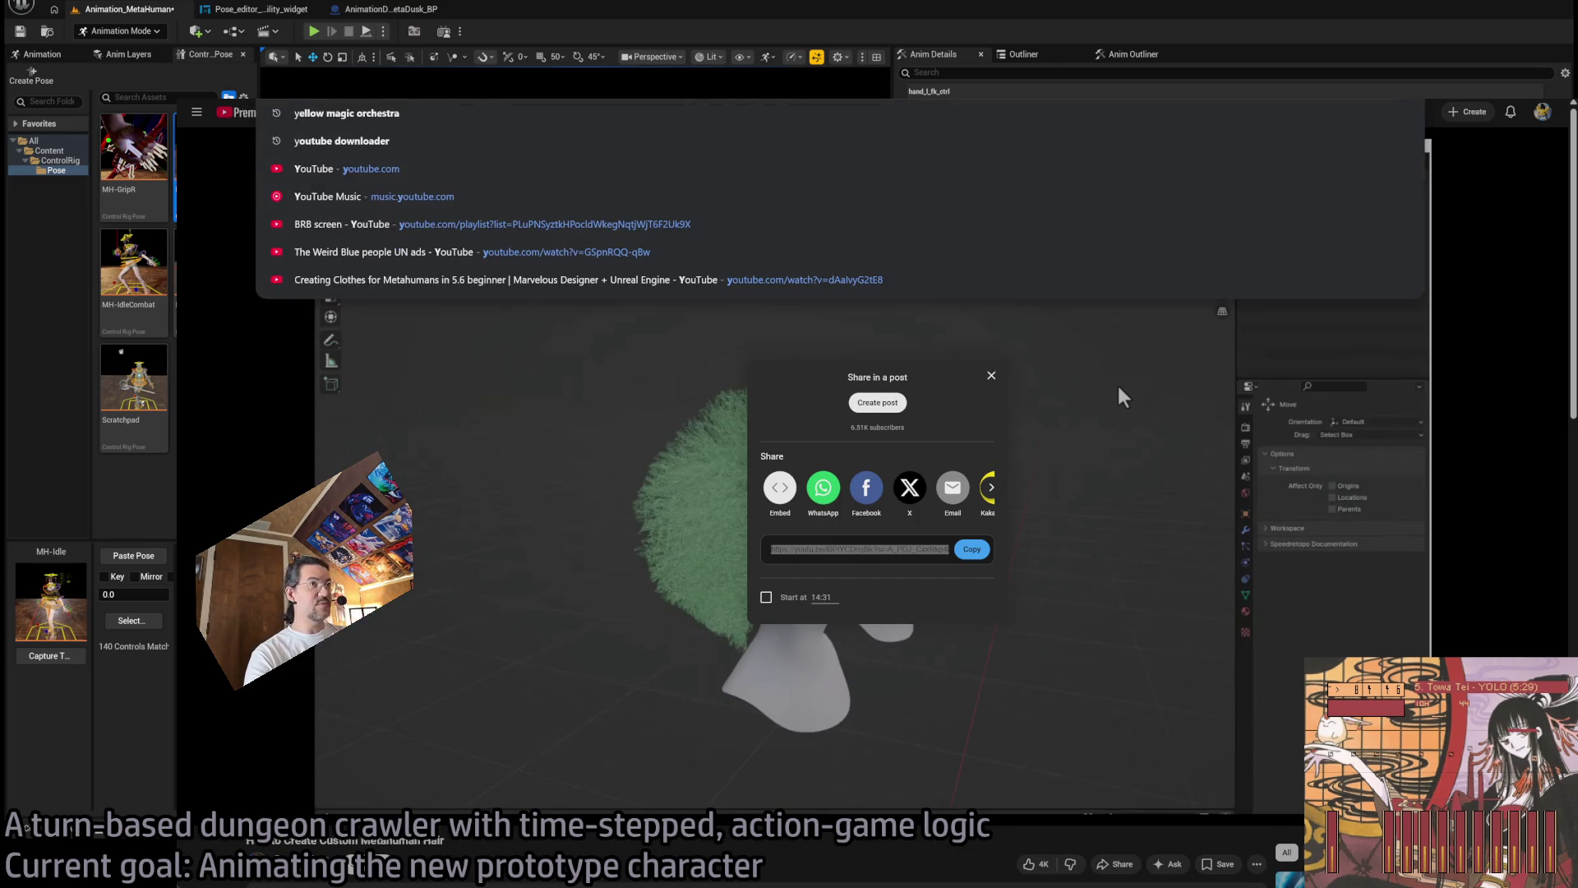
text(metahuman groom blender)
key(Return)
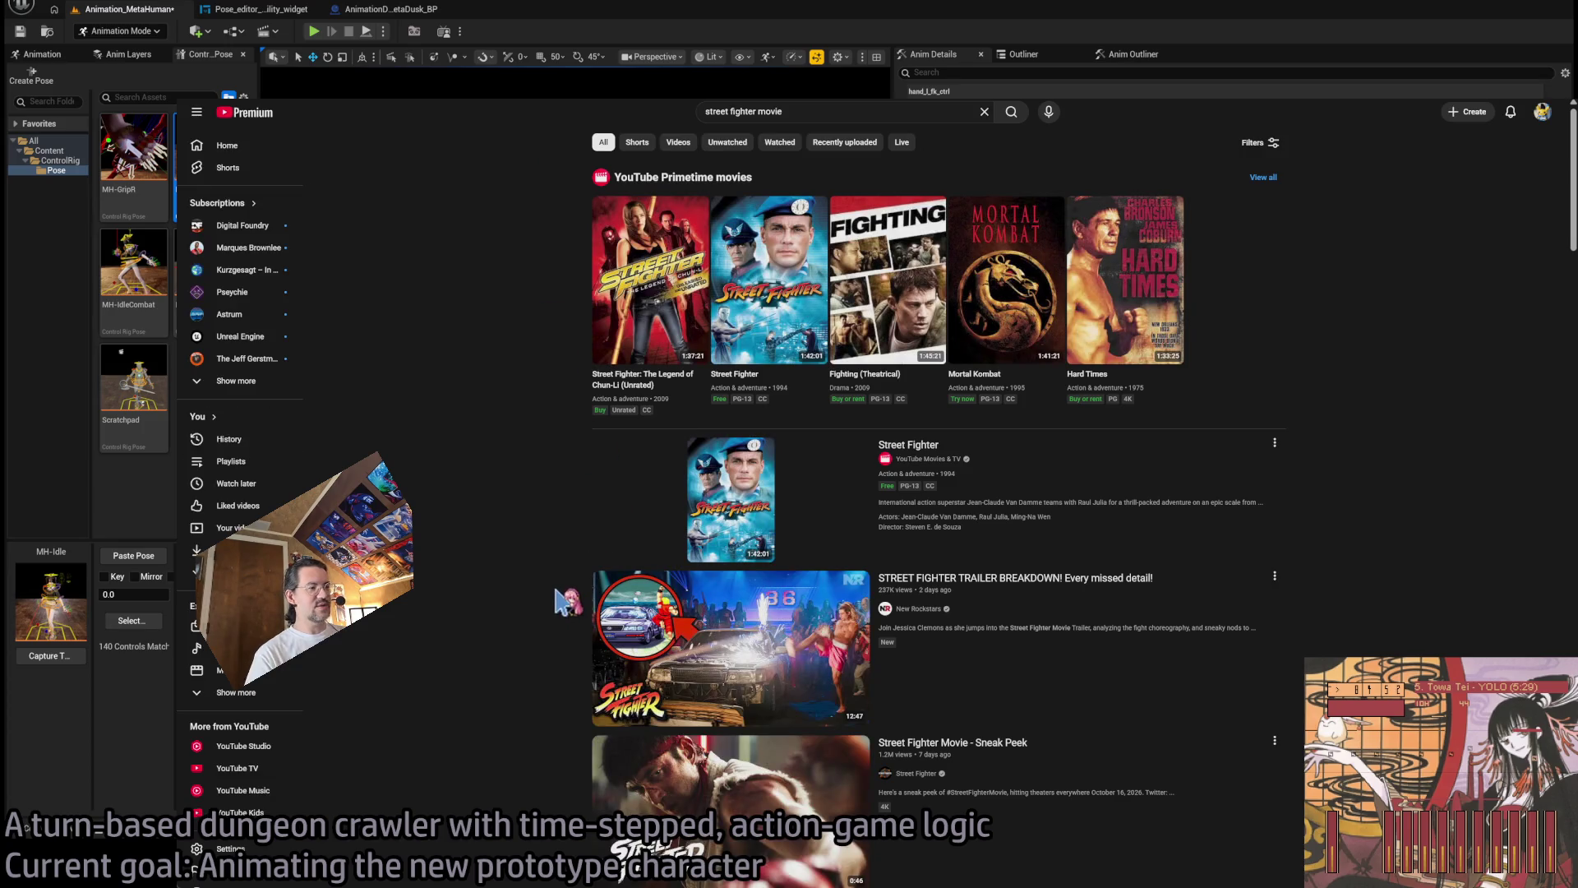
scroll(567, 602, up, 1)
scroll(567, 602, down, 3)
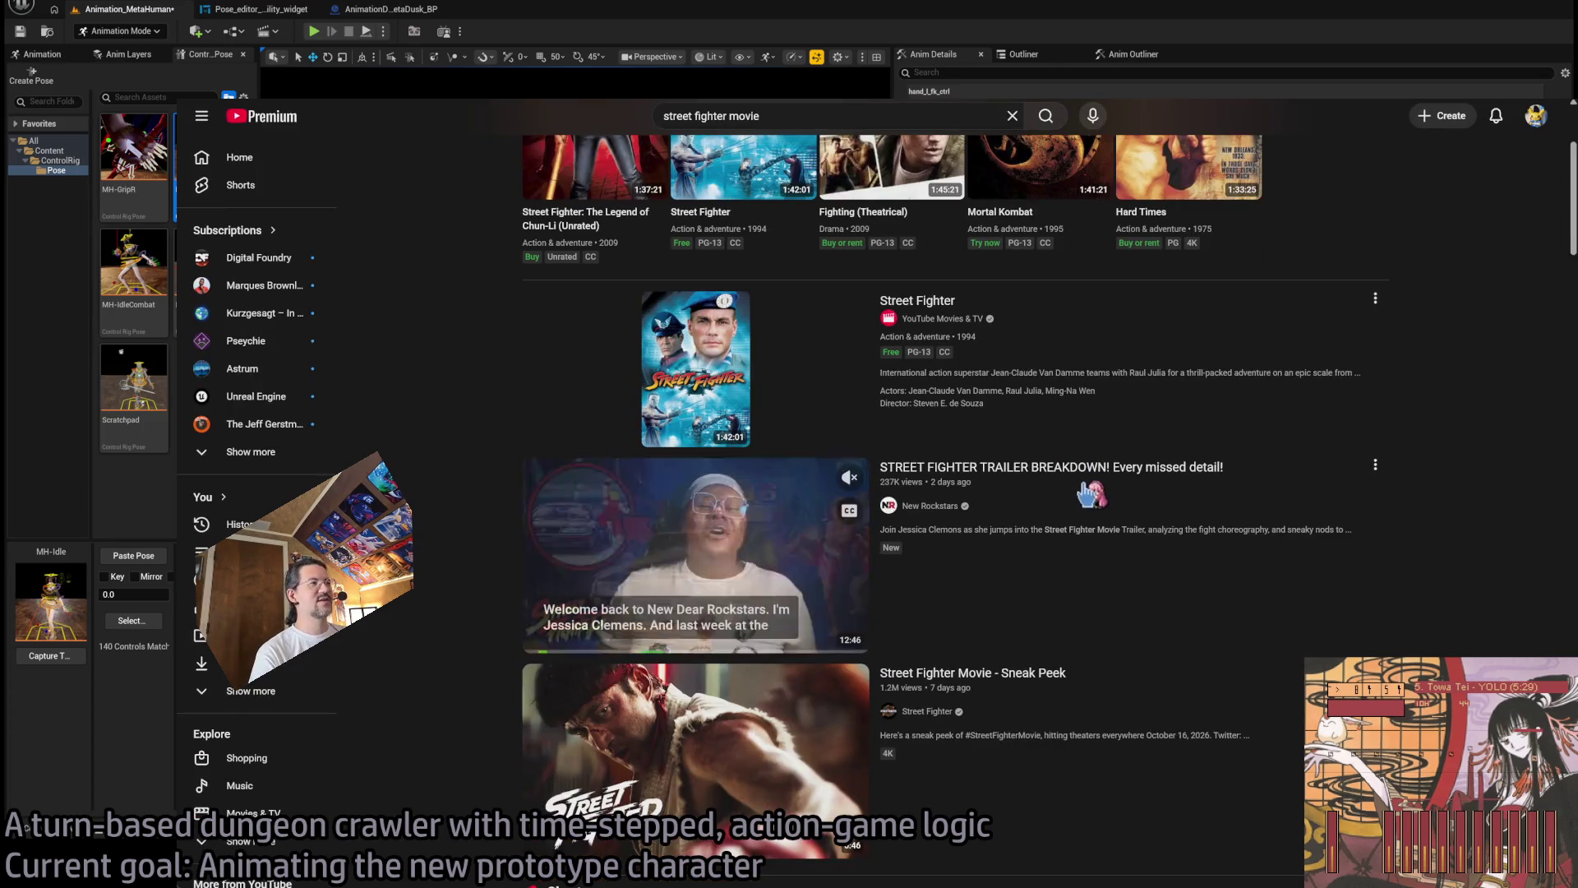
scroll(1230, 511, down, 2)
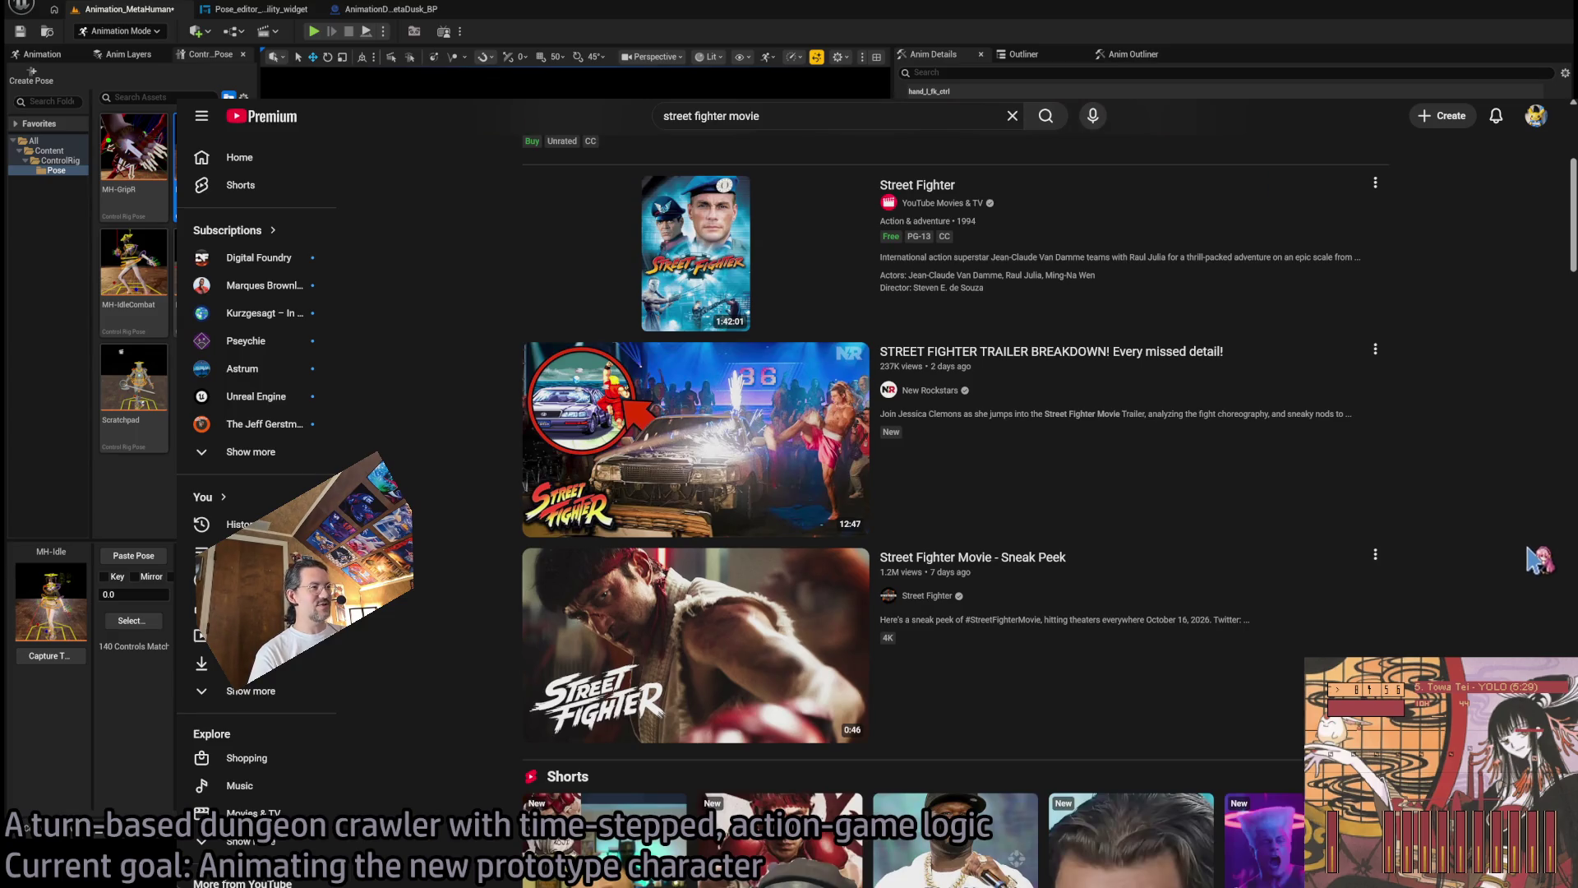
click(1319, 618)
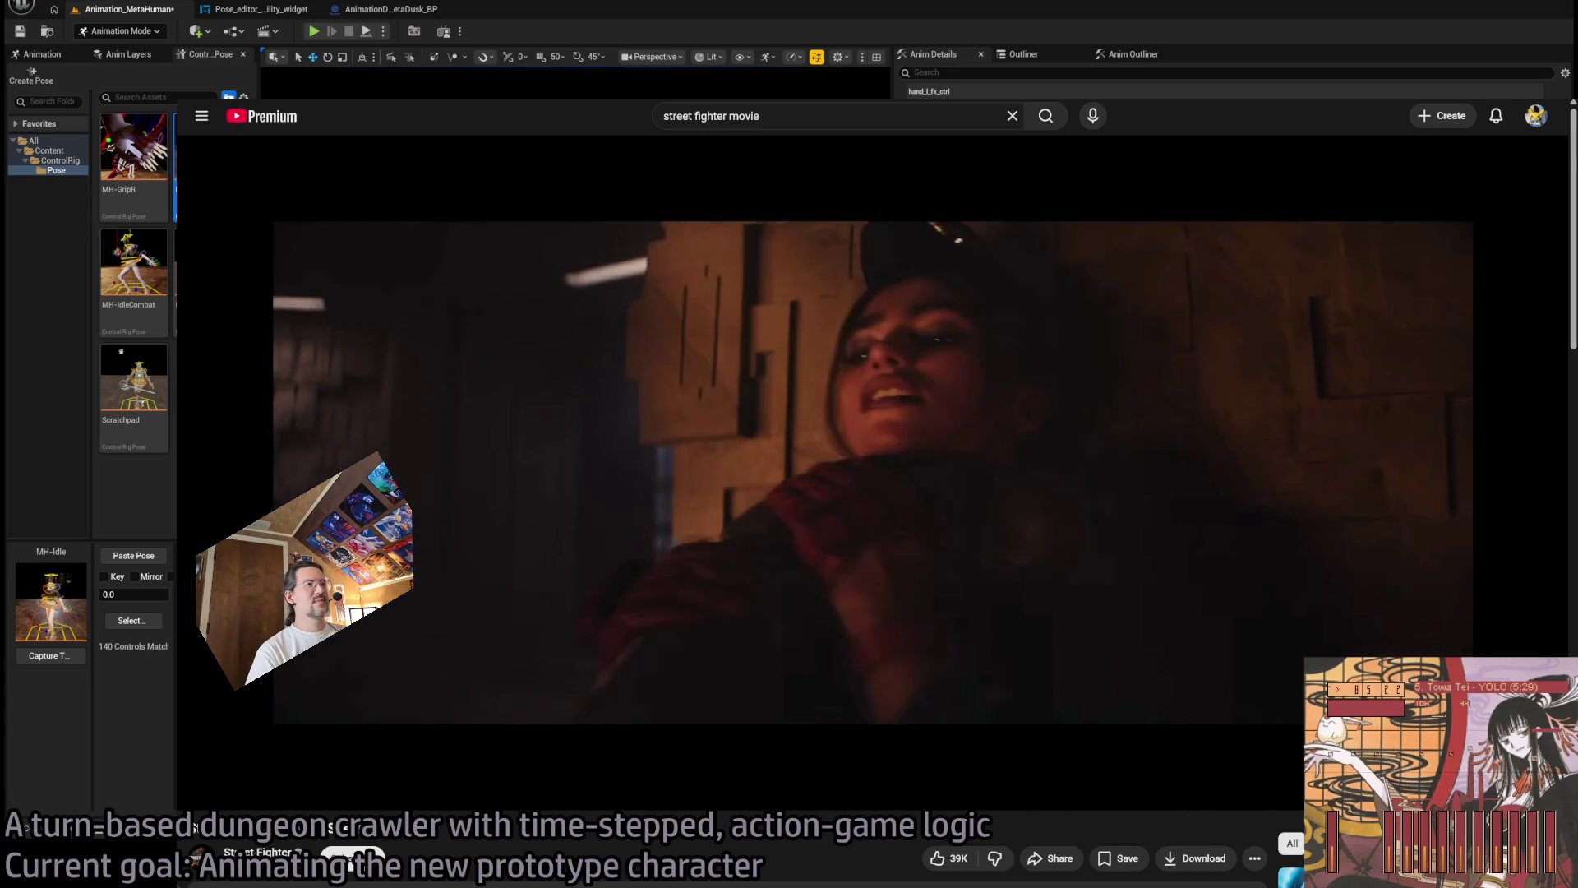
key(alt+Left)
scroll(1061, 294, up, 4)
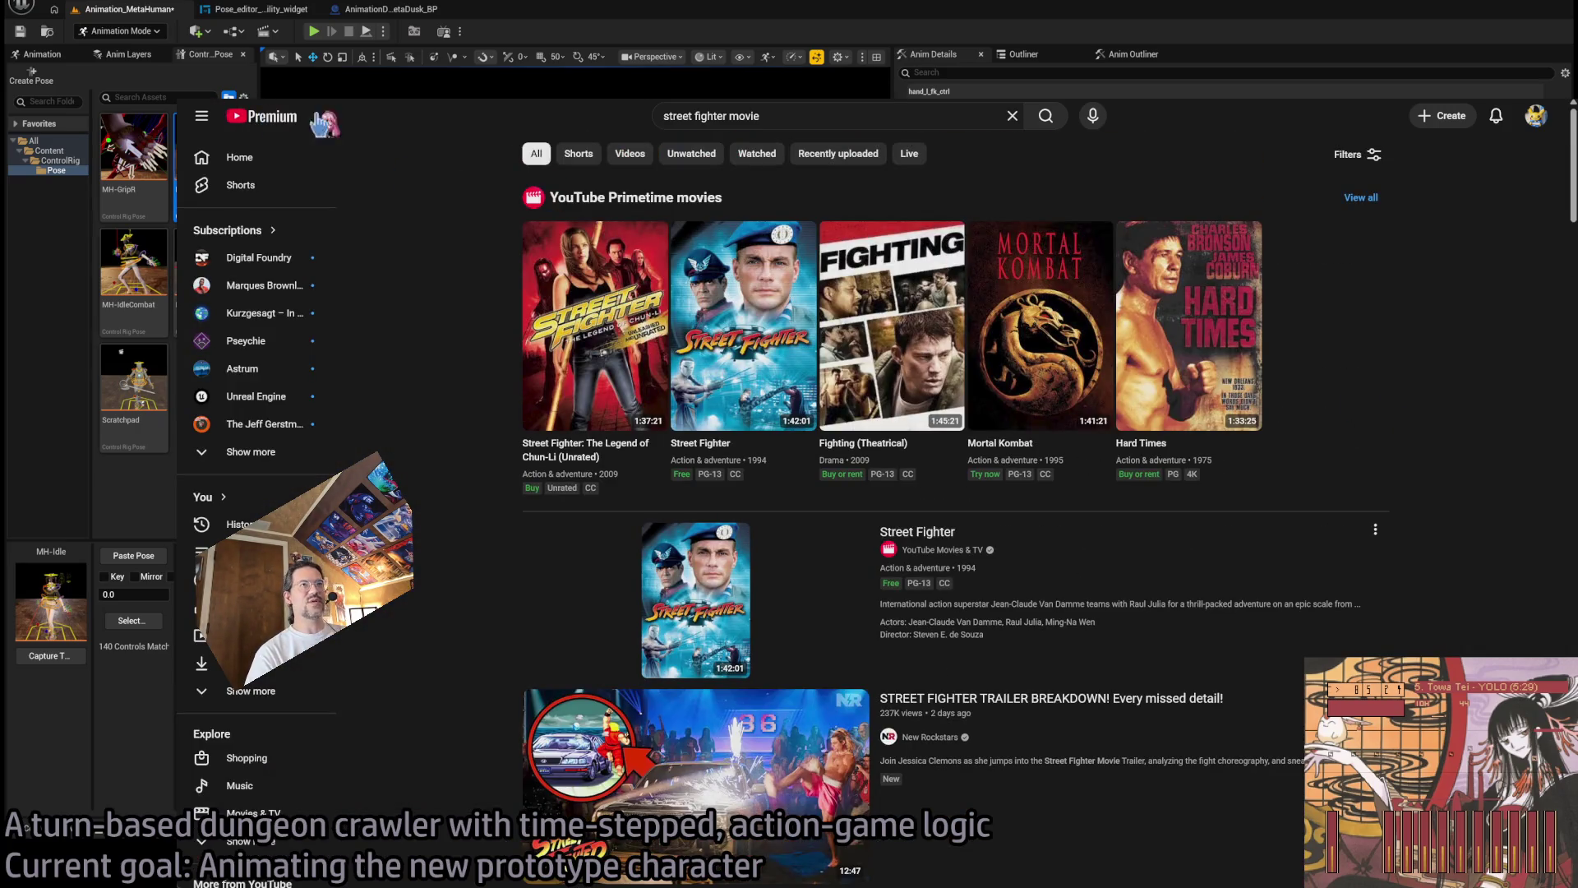
key(alt+Tab)
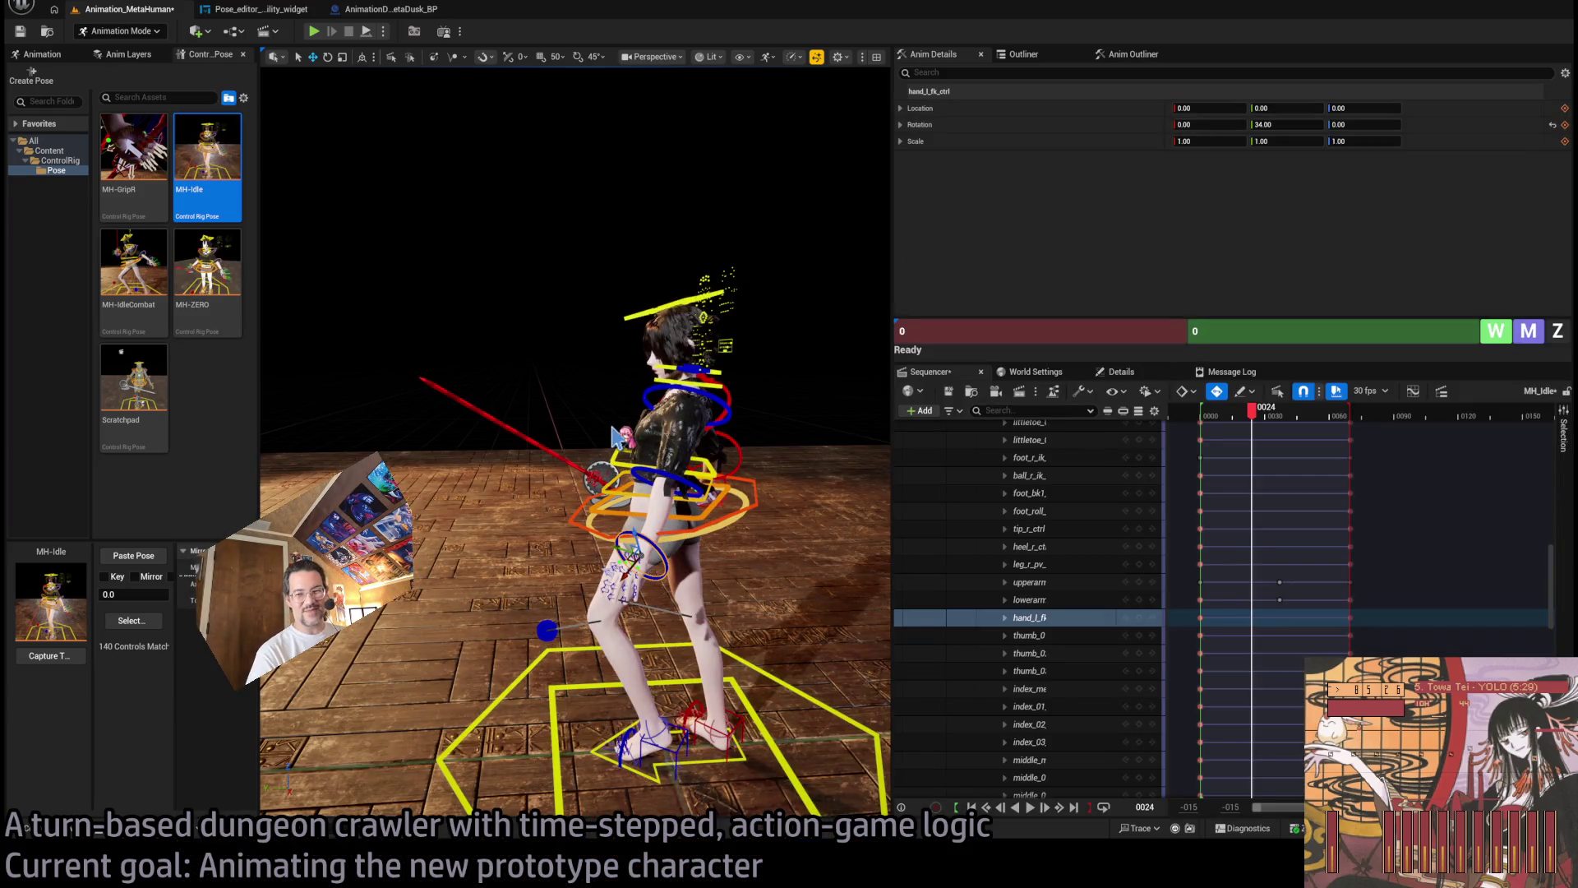
Play the idle animation from the start and stop at the first frame.
click(1206, 410)
key(space)
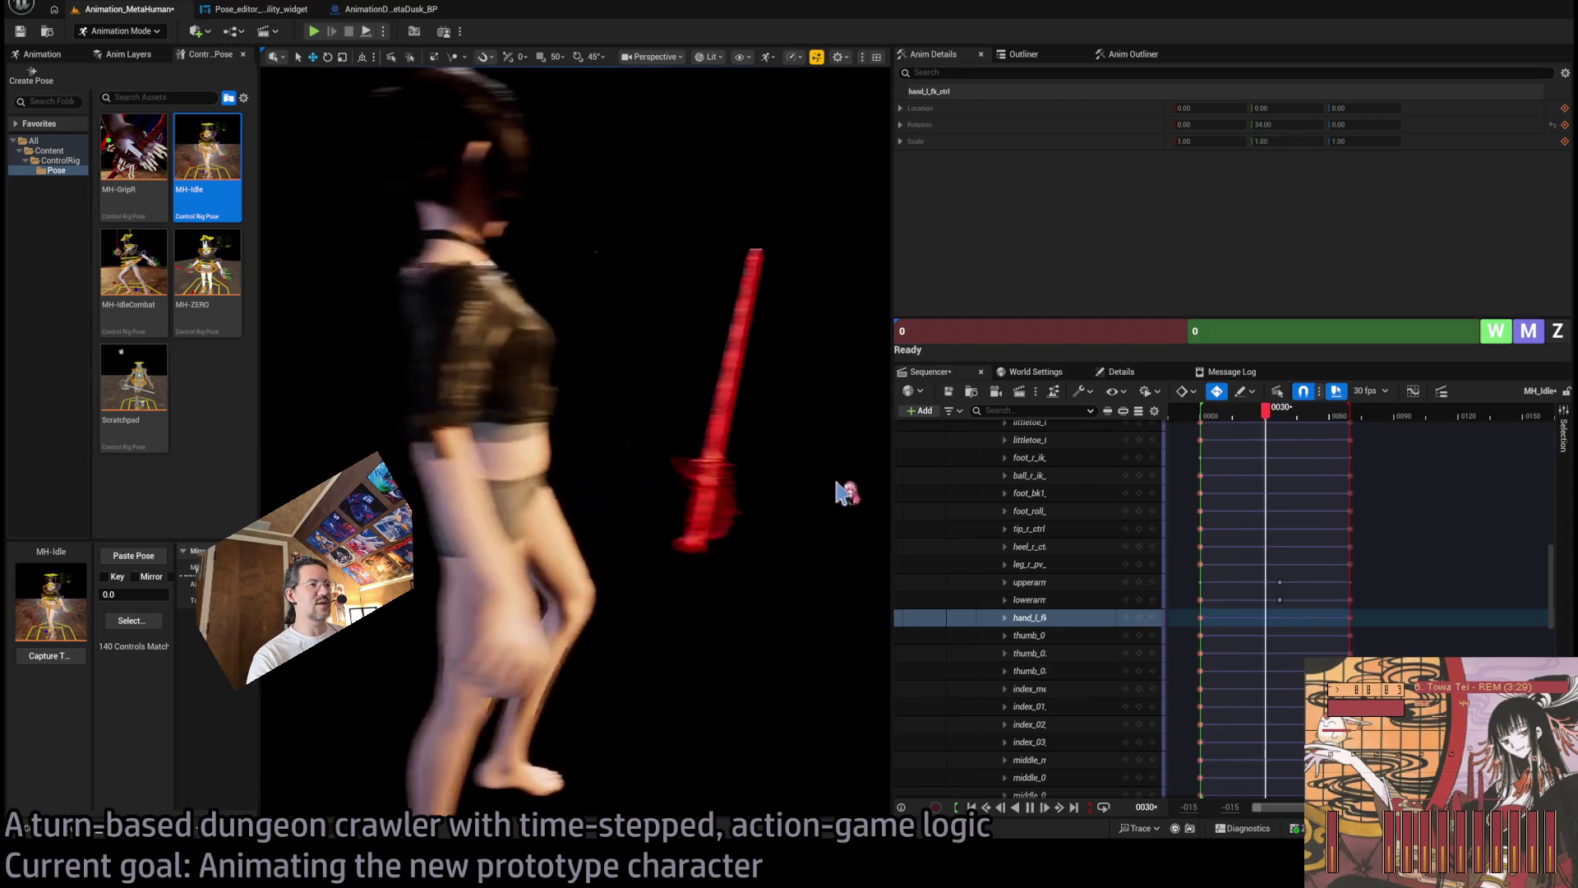
drag(1291, 415, 1199, 418)
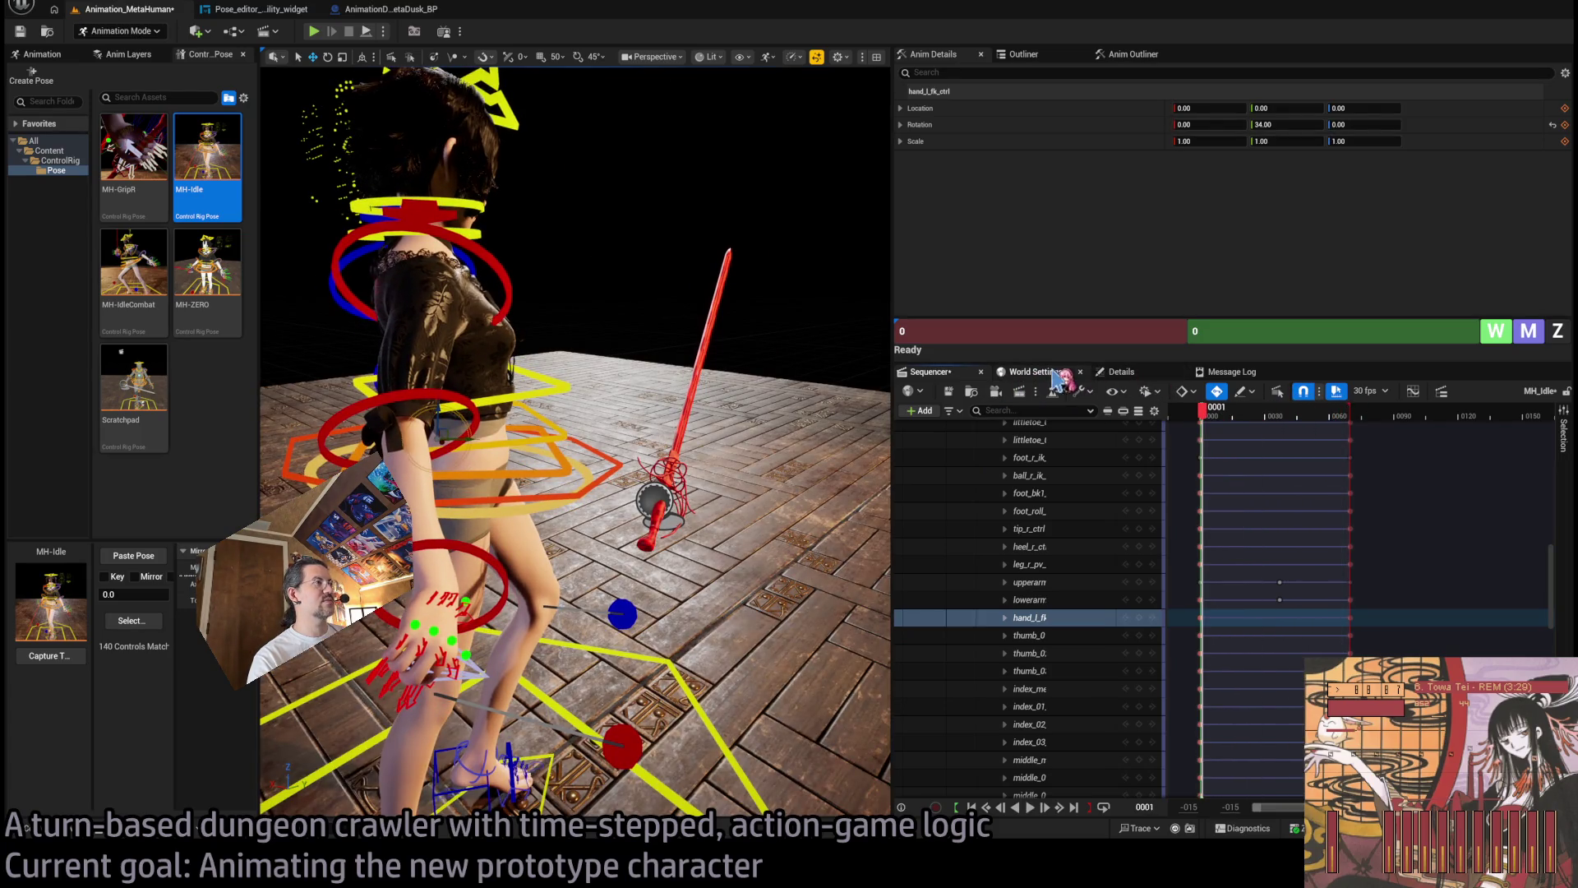
Select Rapier_BP, check its attachment to AnimationDummy_MetaDusk_BP, and set the playhead to frame 0.
click(1037, 372)
click(1121, 371)
click(925, 372)
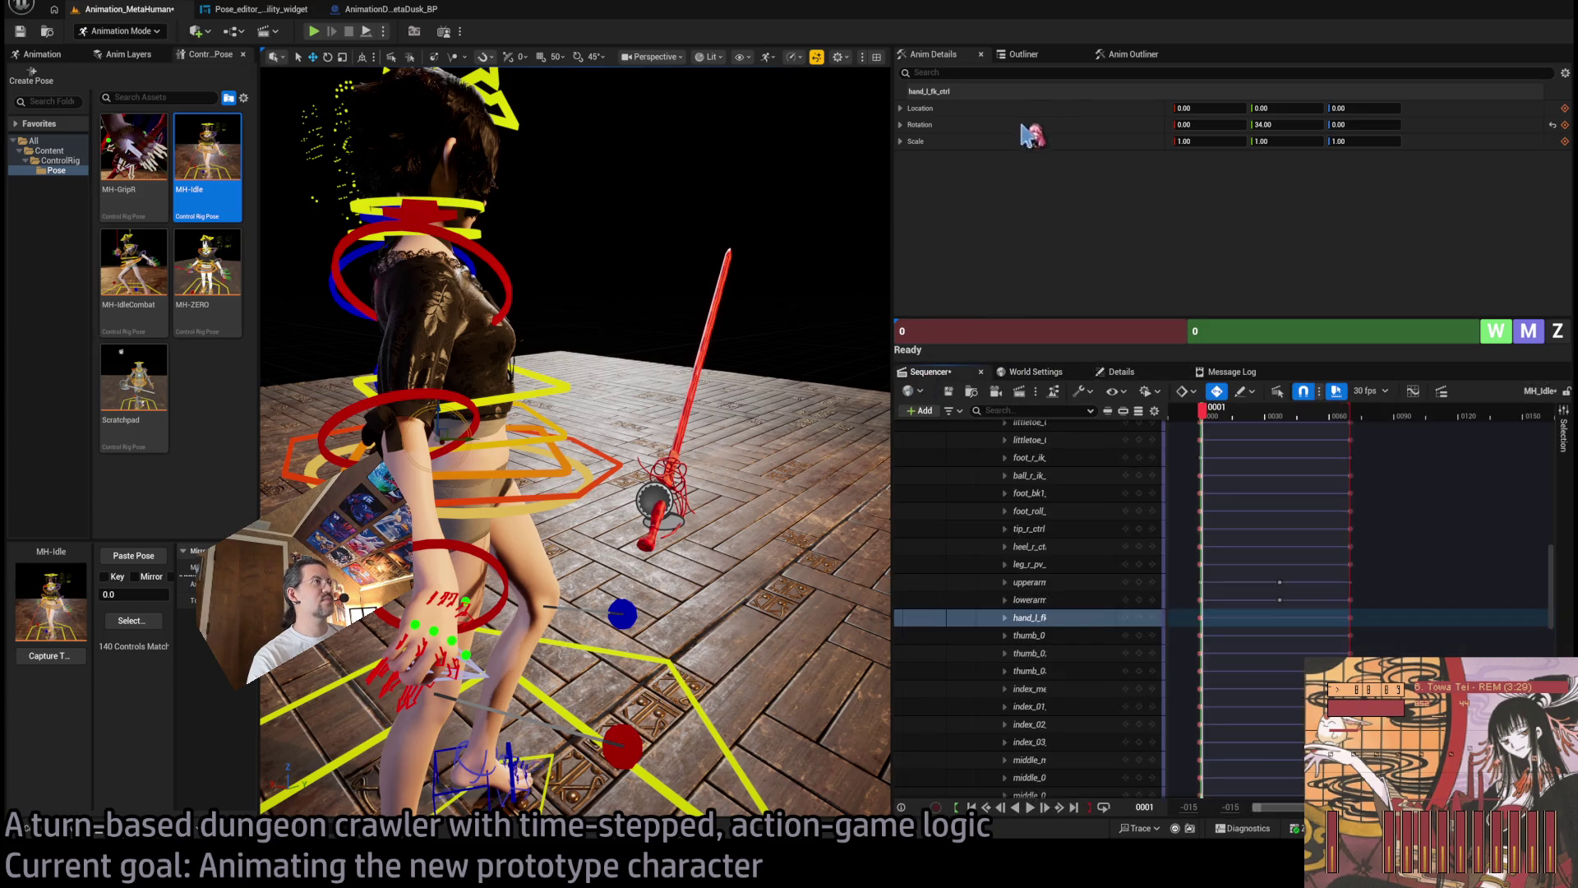
click(1048, 56)
click(996, 197)
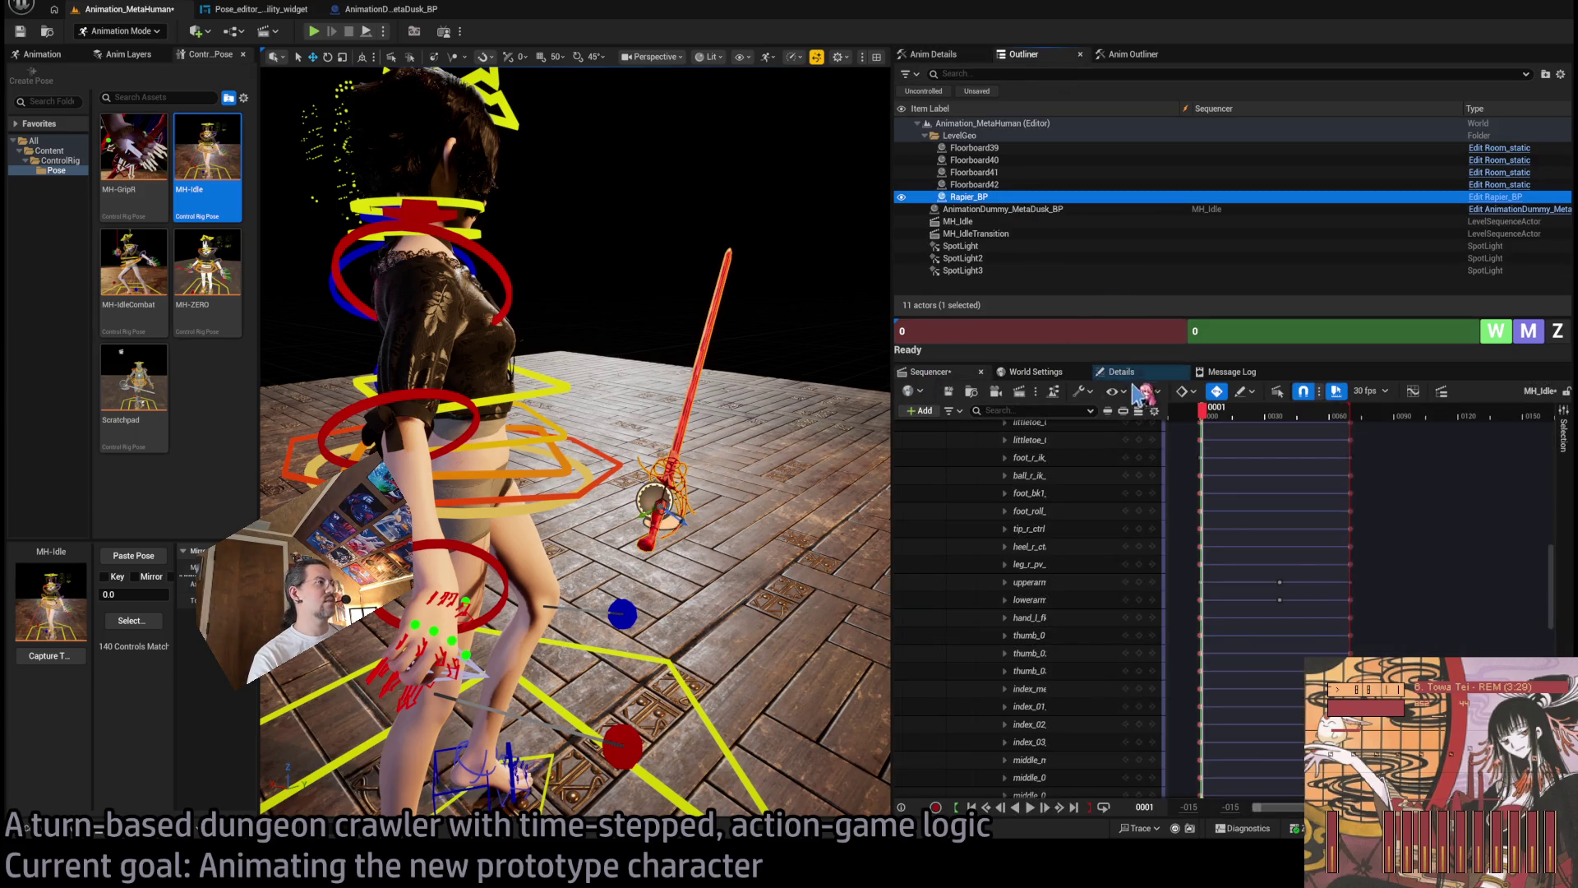
click(1121, 372)
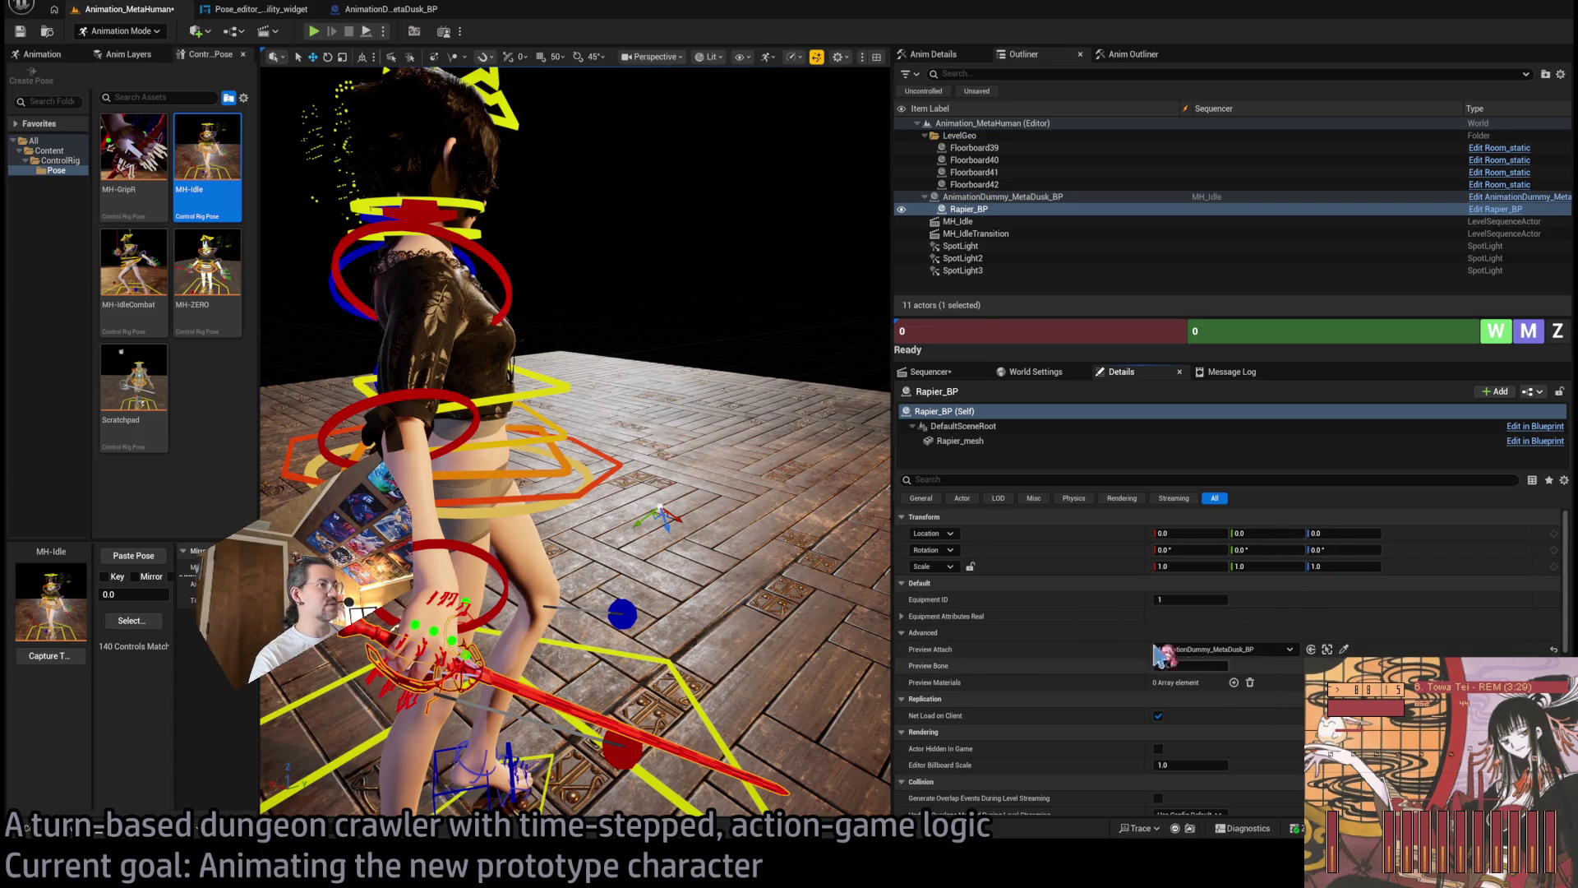
click(925, 372)
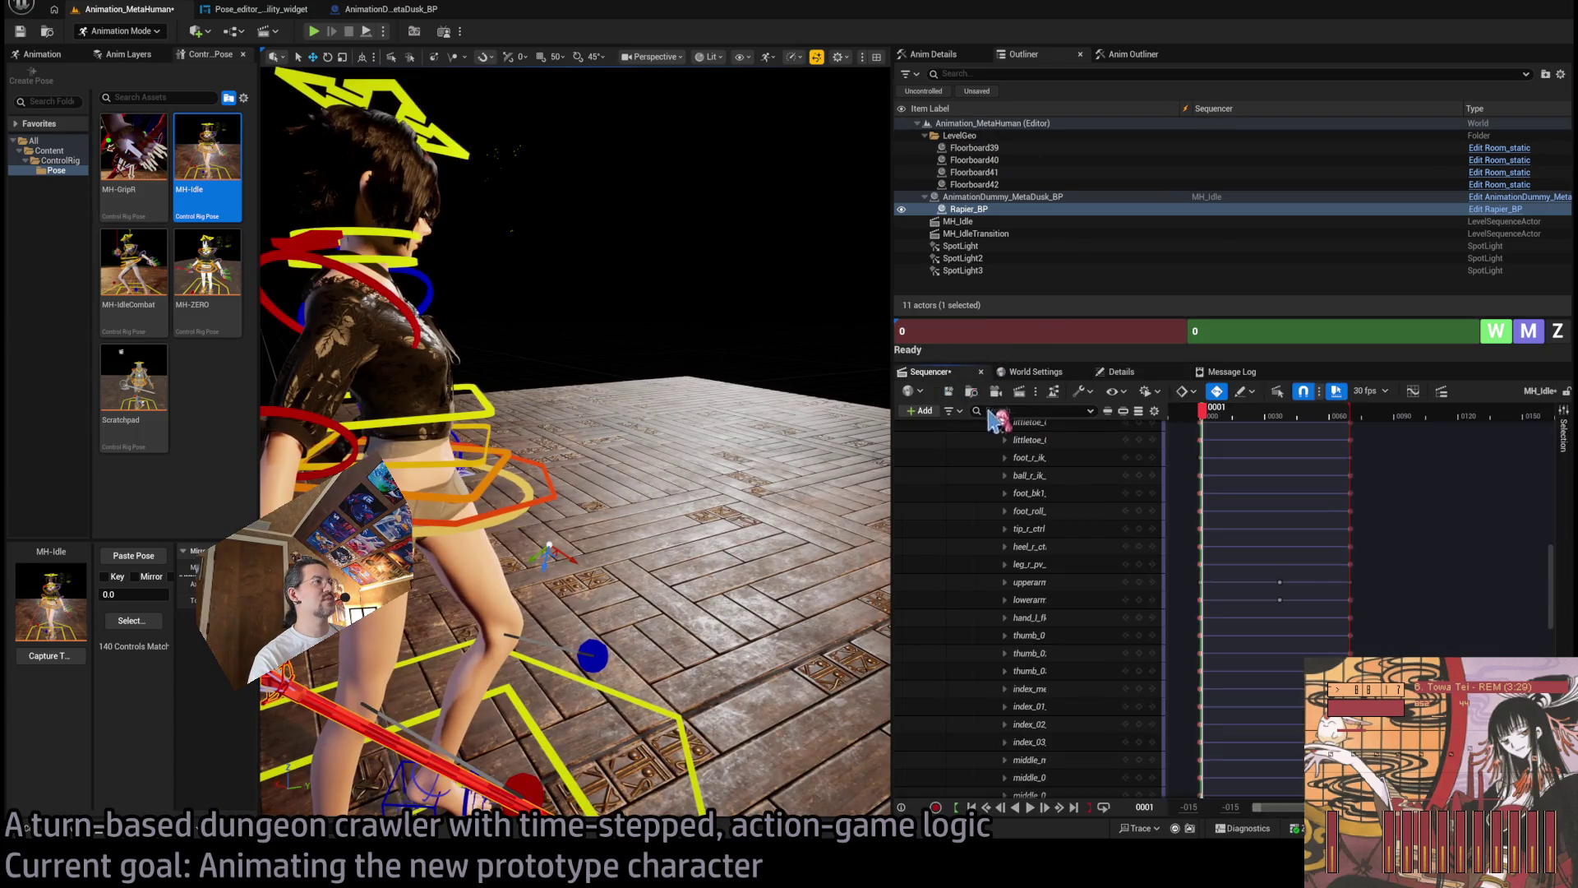
click(1200, 412)
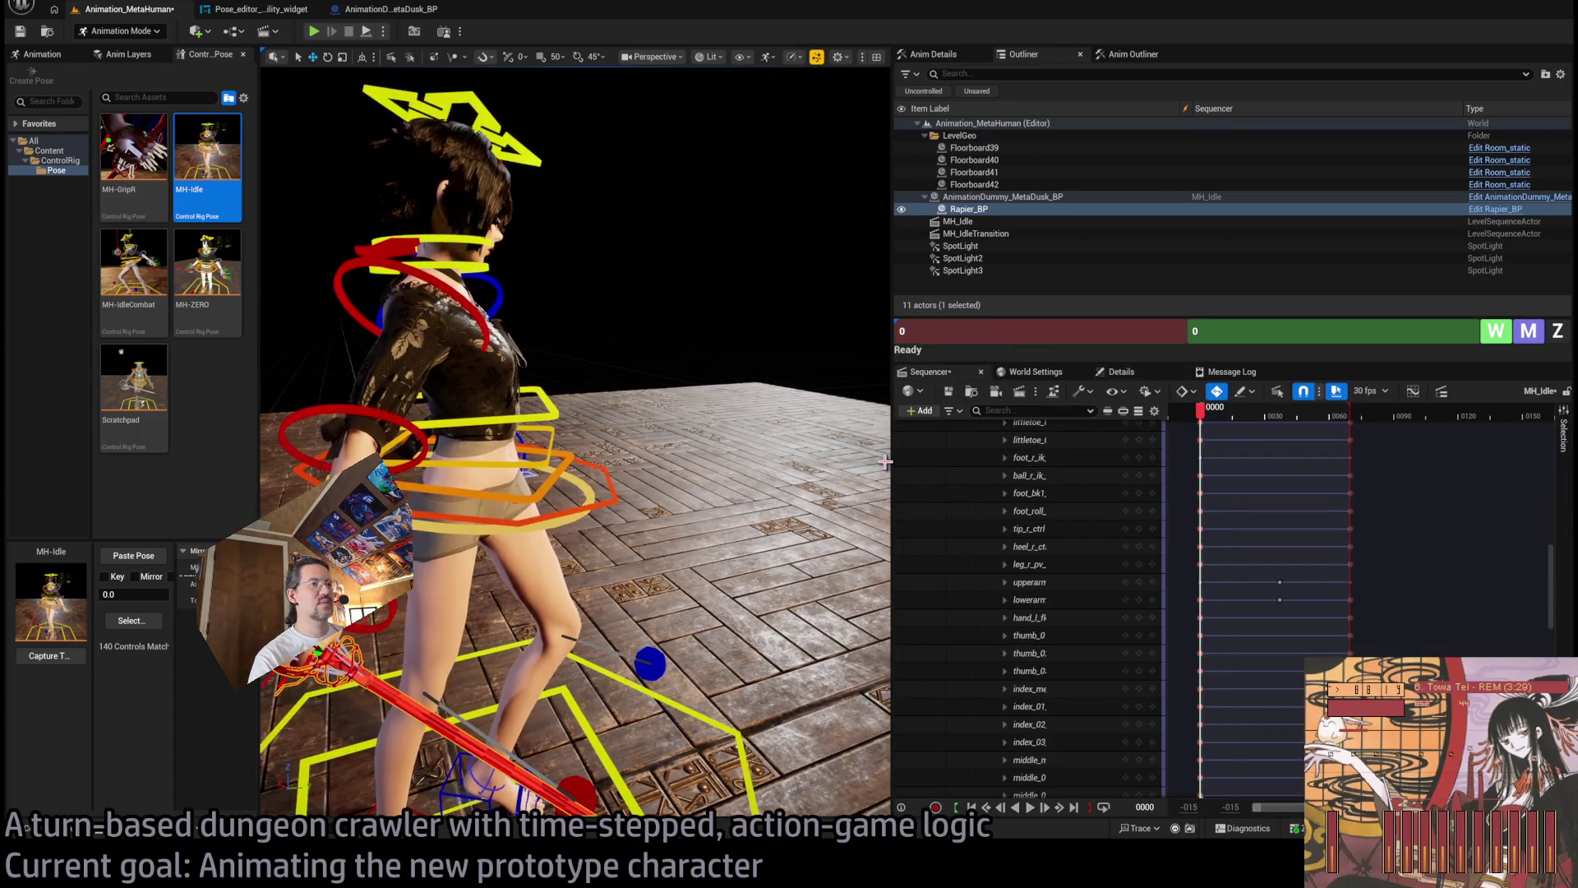
Replay MH_Idle from frame 0 and stop at frame 33 to check the rapier follows the hand.
key(space)
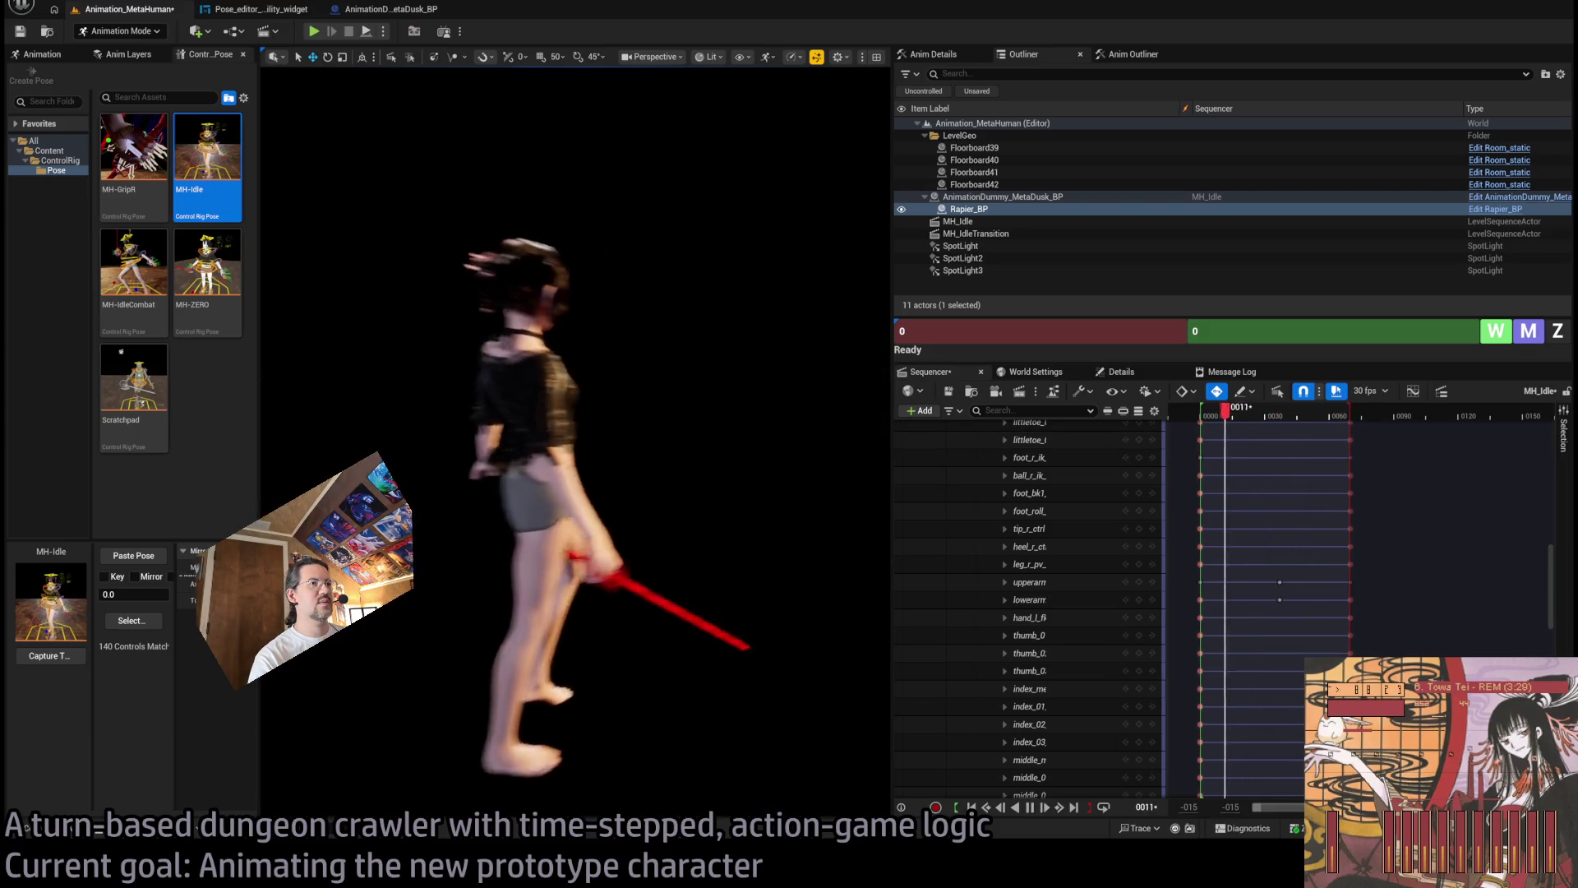
click(1207, 411)
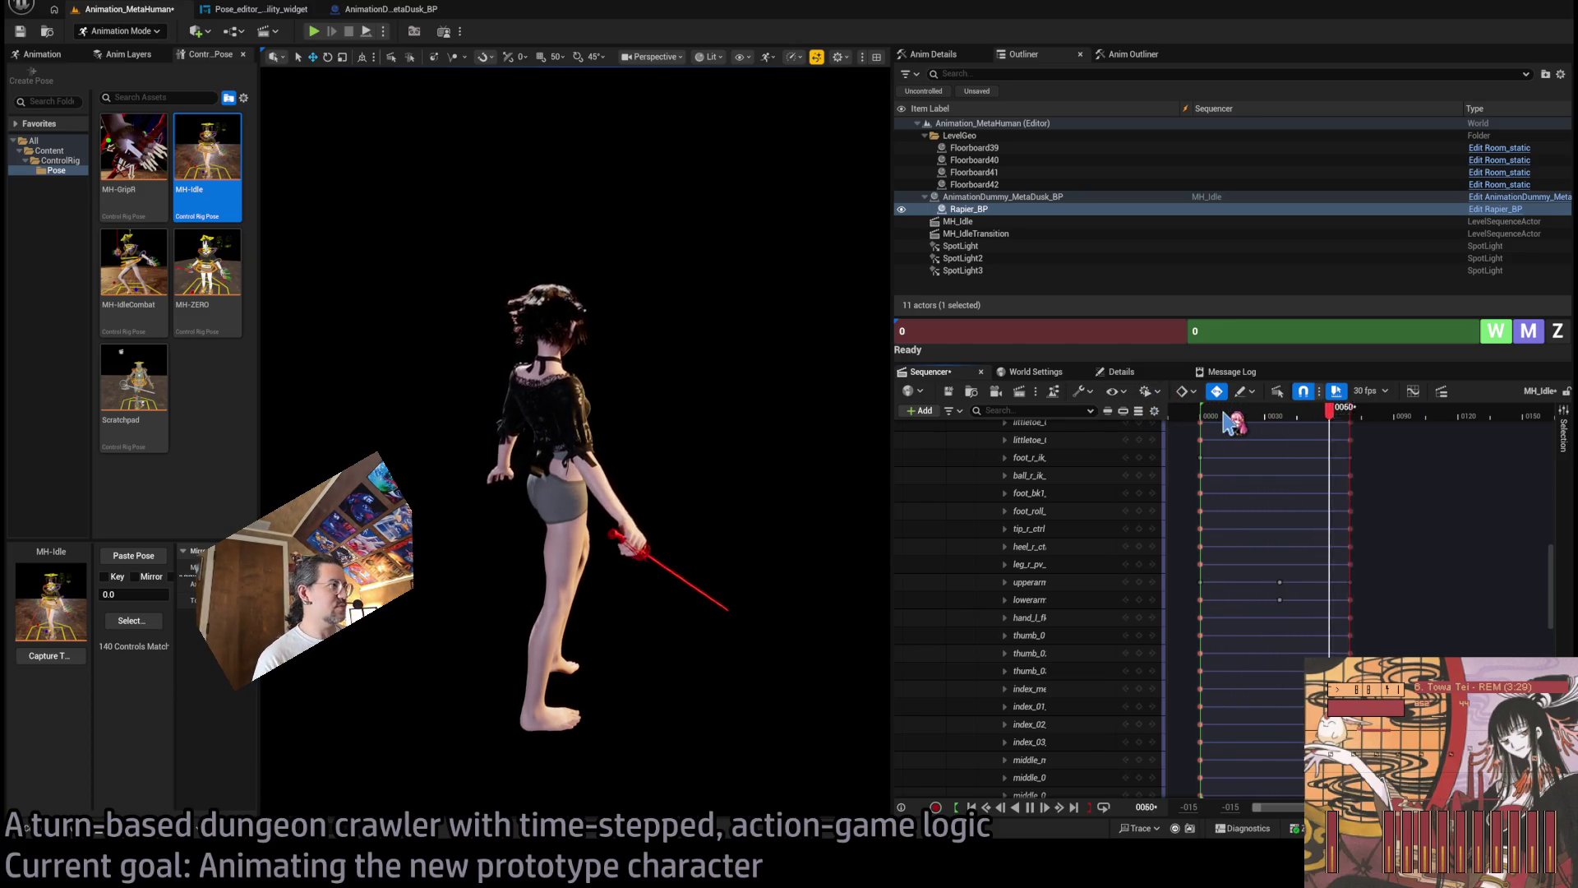
drag(1230, 421, 1209, 424)
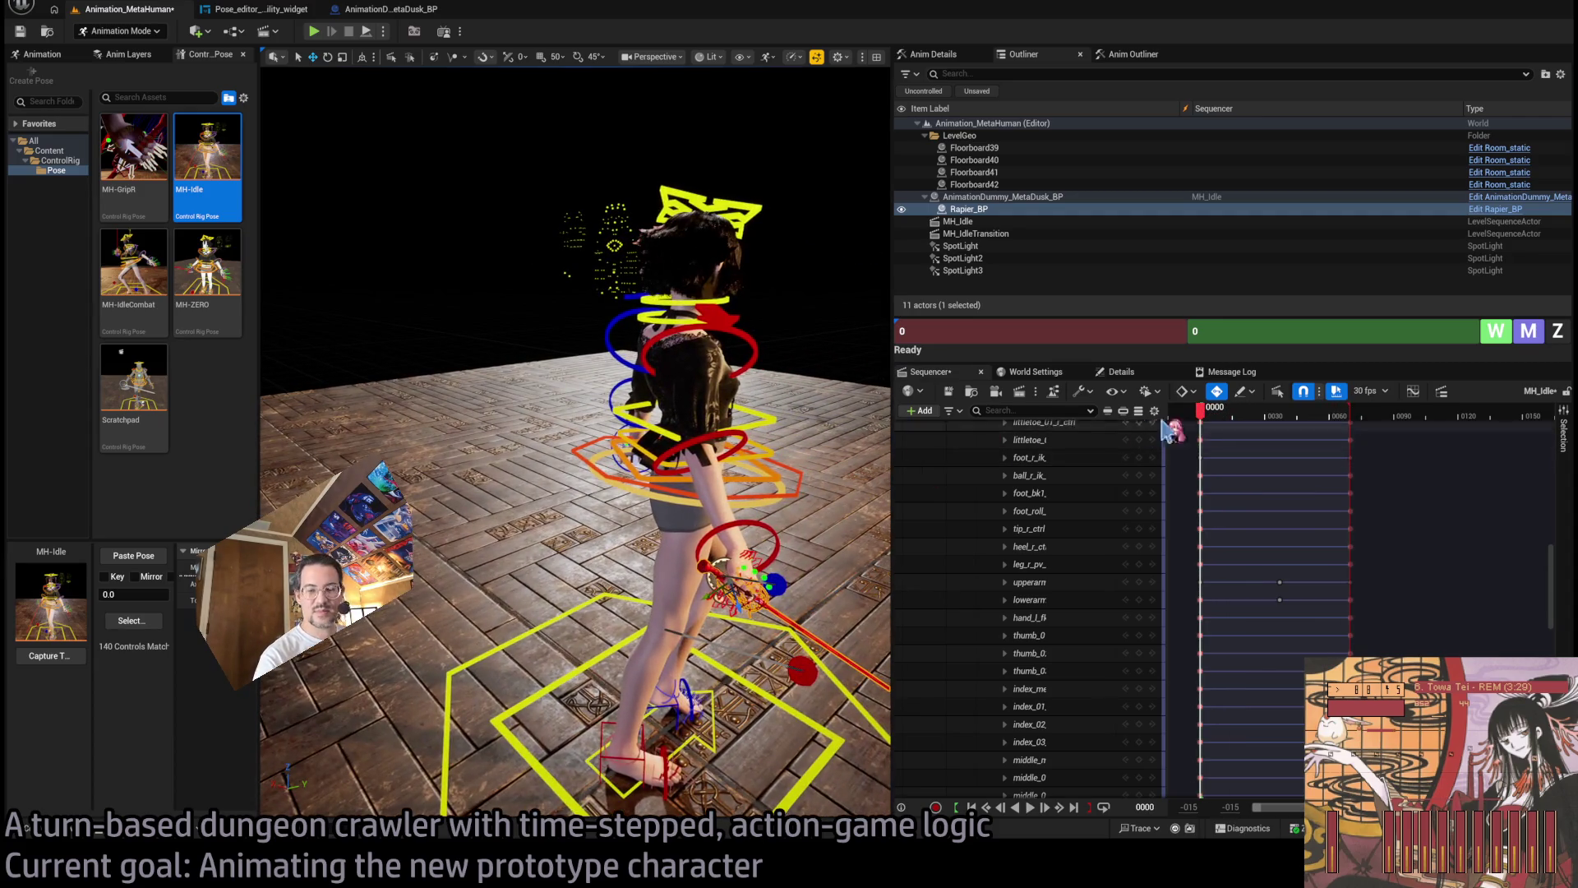
key(space)
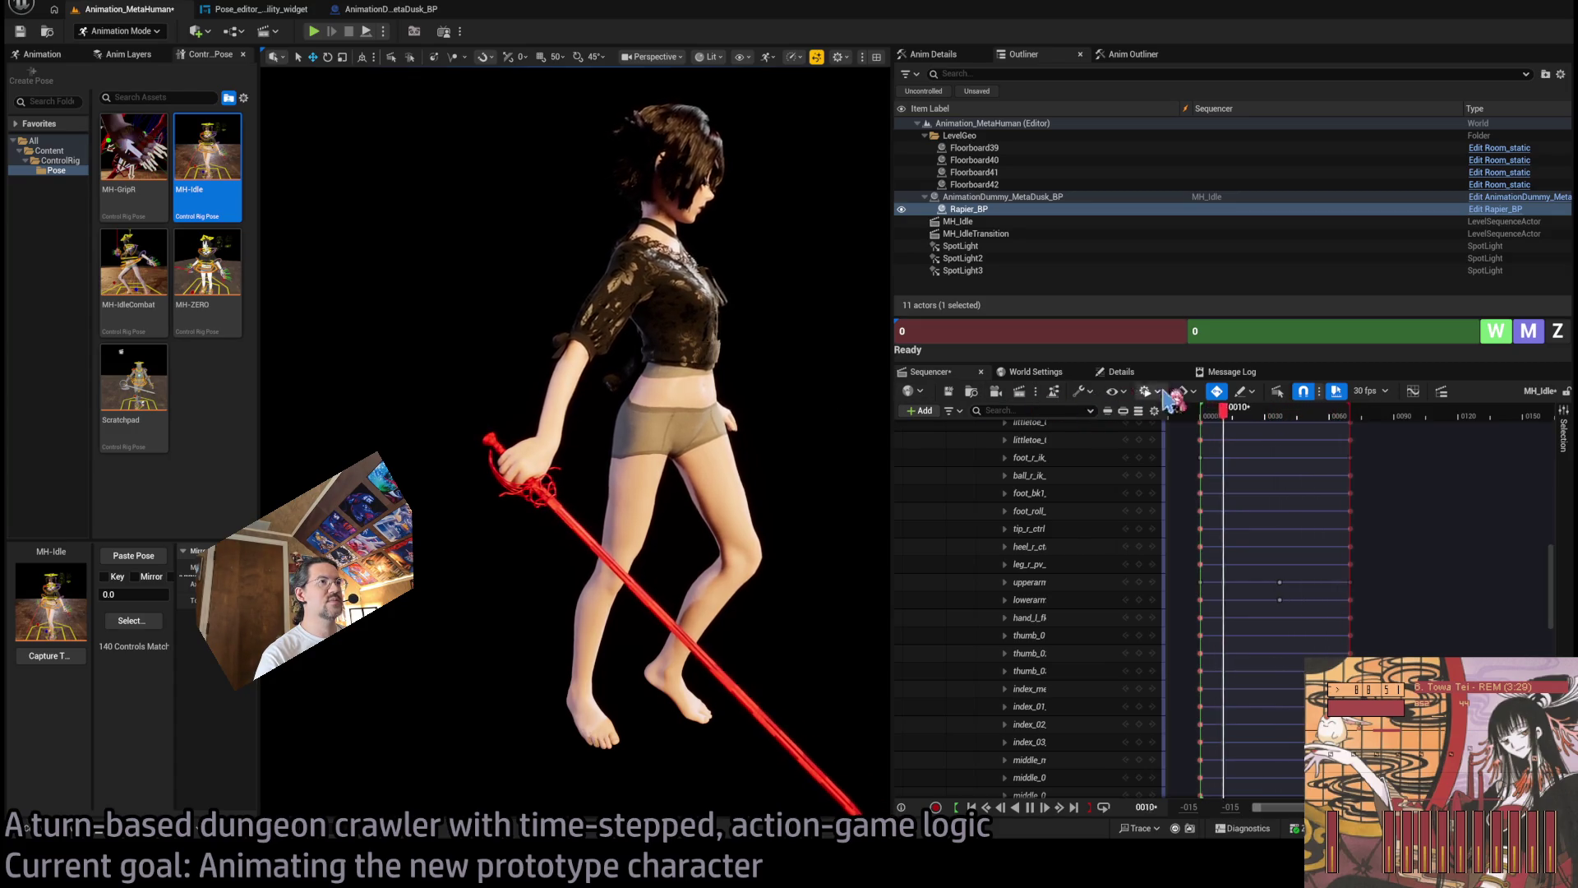
click(1271, 411)
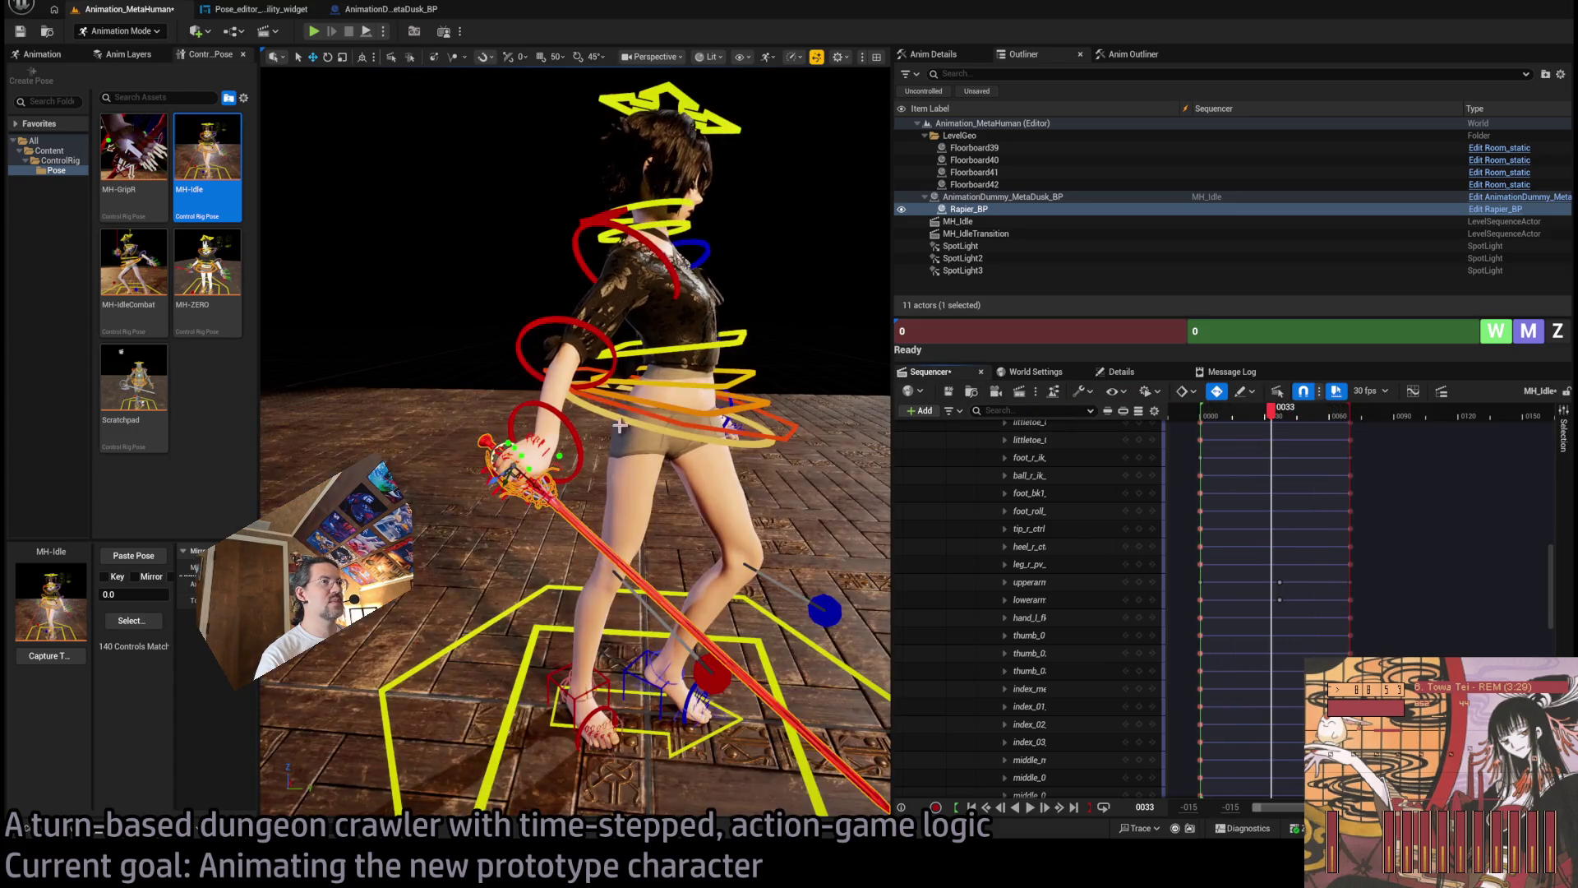
Try a 12.7° lower-arm rotation, undo it, and move to frame 37.
click(612, 372)
key(e)
drag(582, 379, 575, 401)
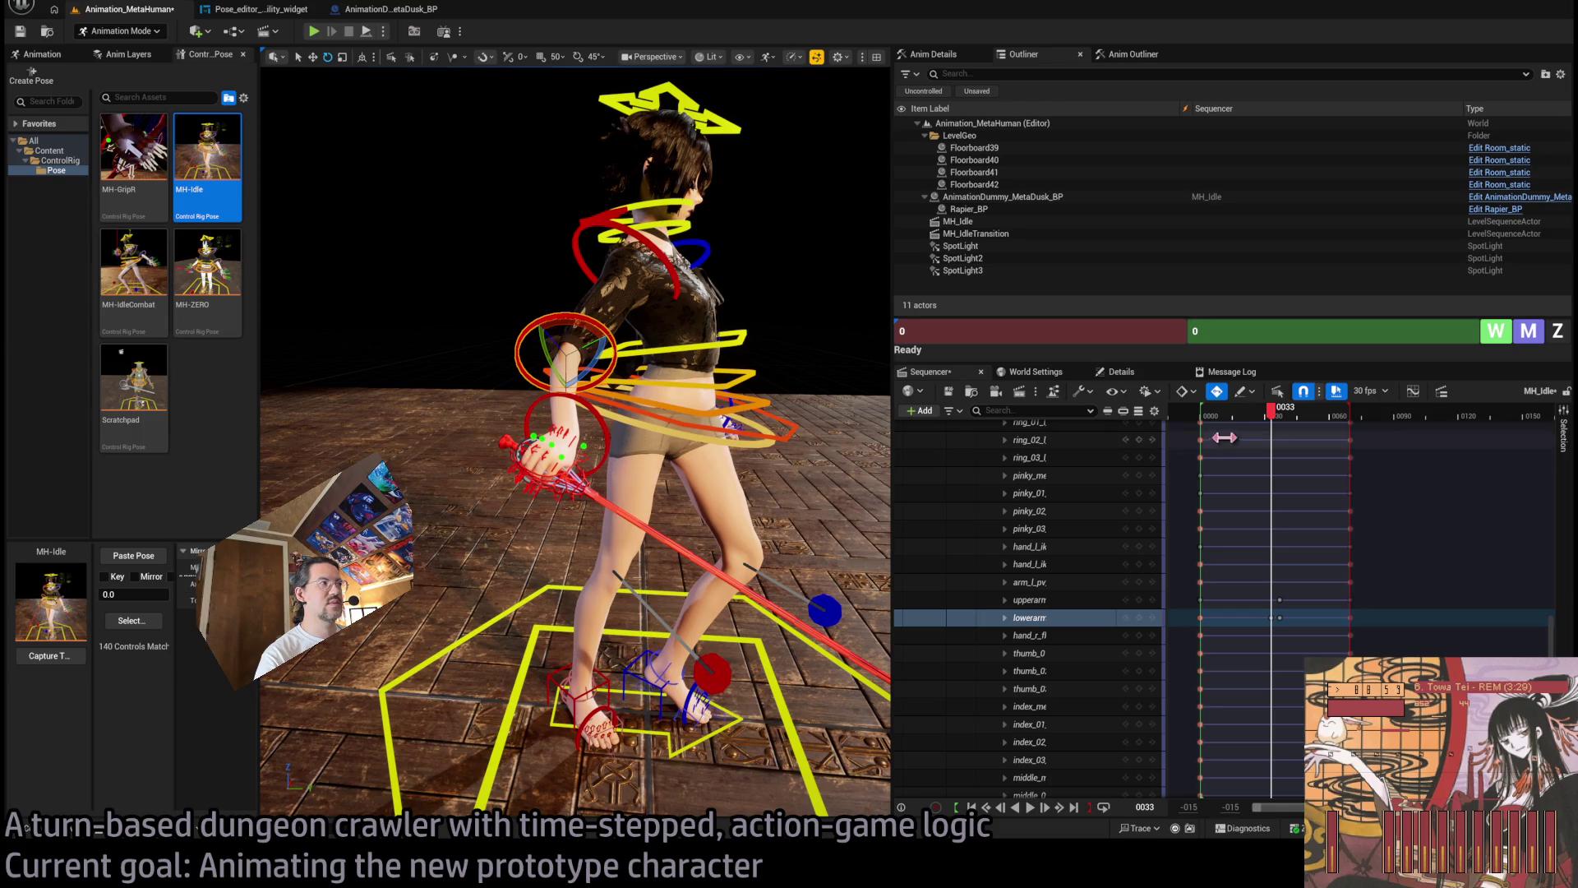
key(ctrl+z)
key(ctrl+z)
click(1280, 414)
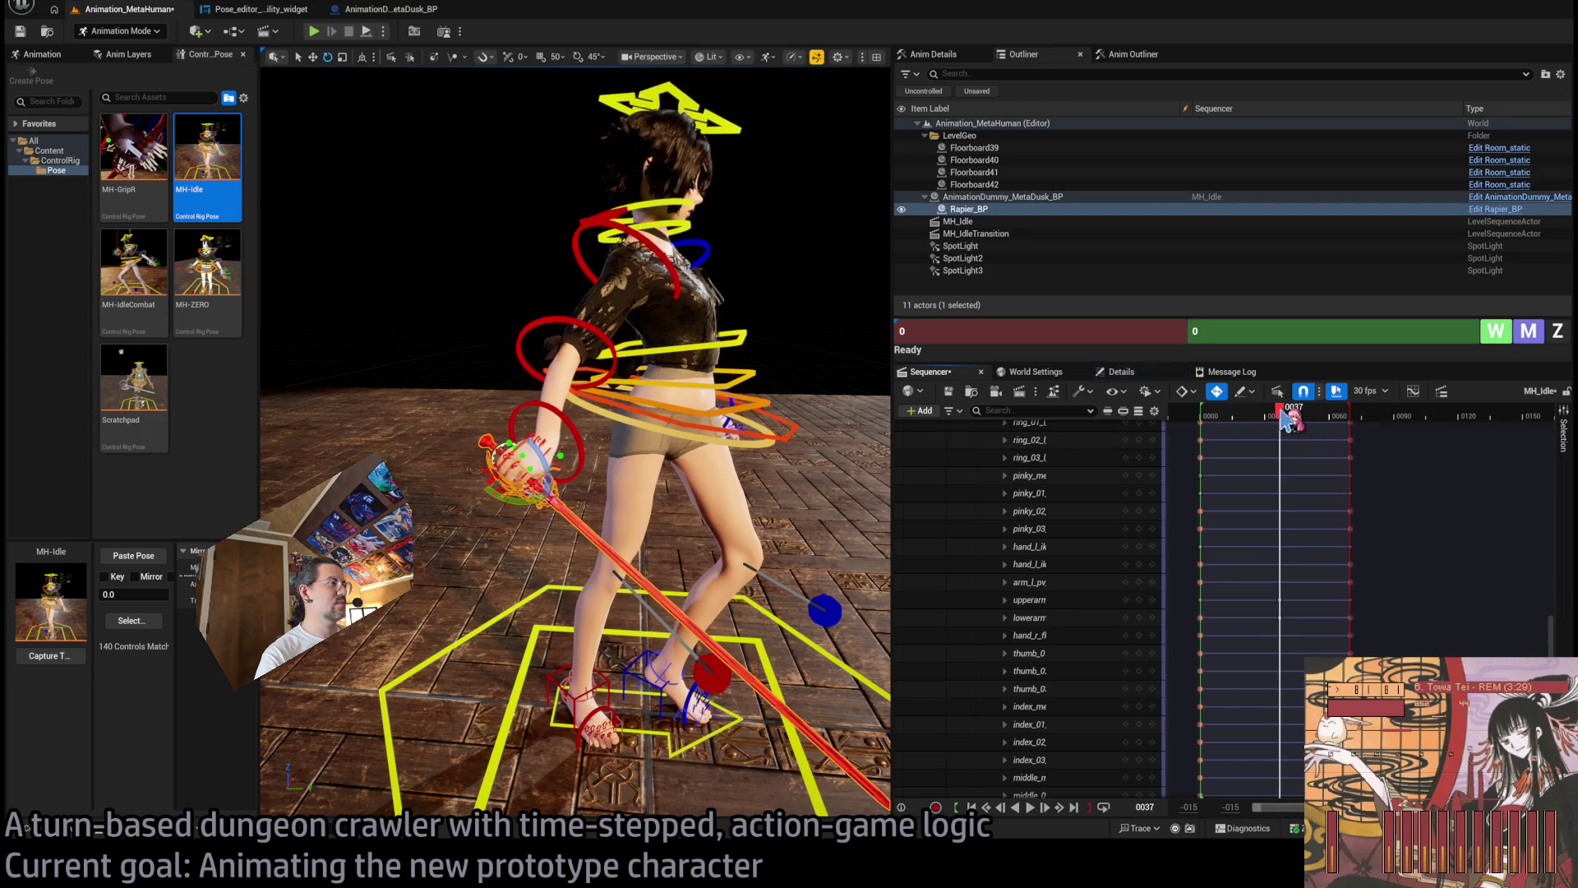
scroll(1163, 461, up, 5)
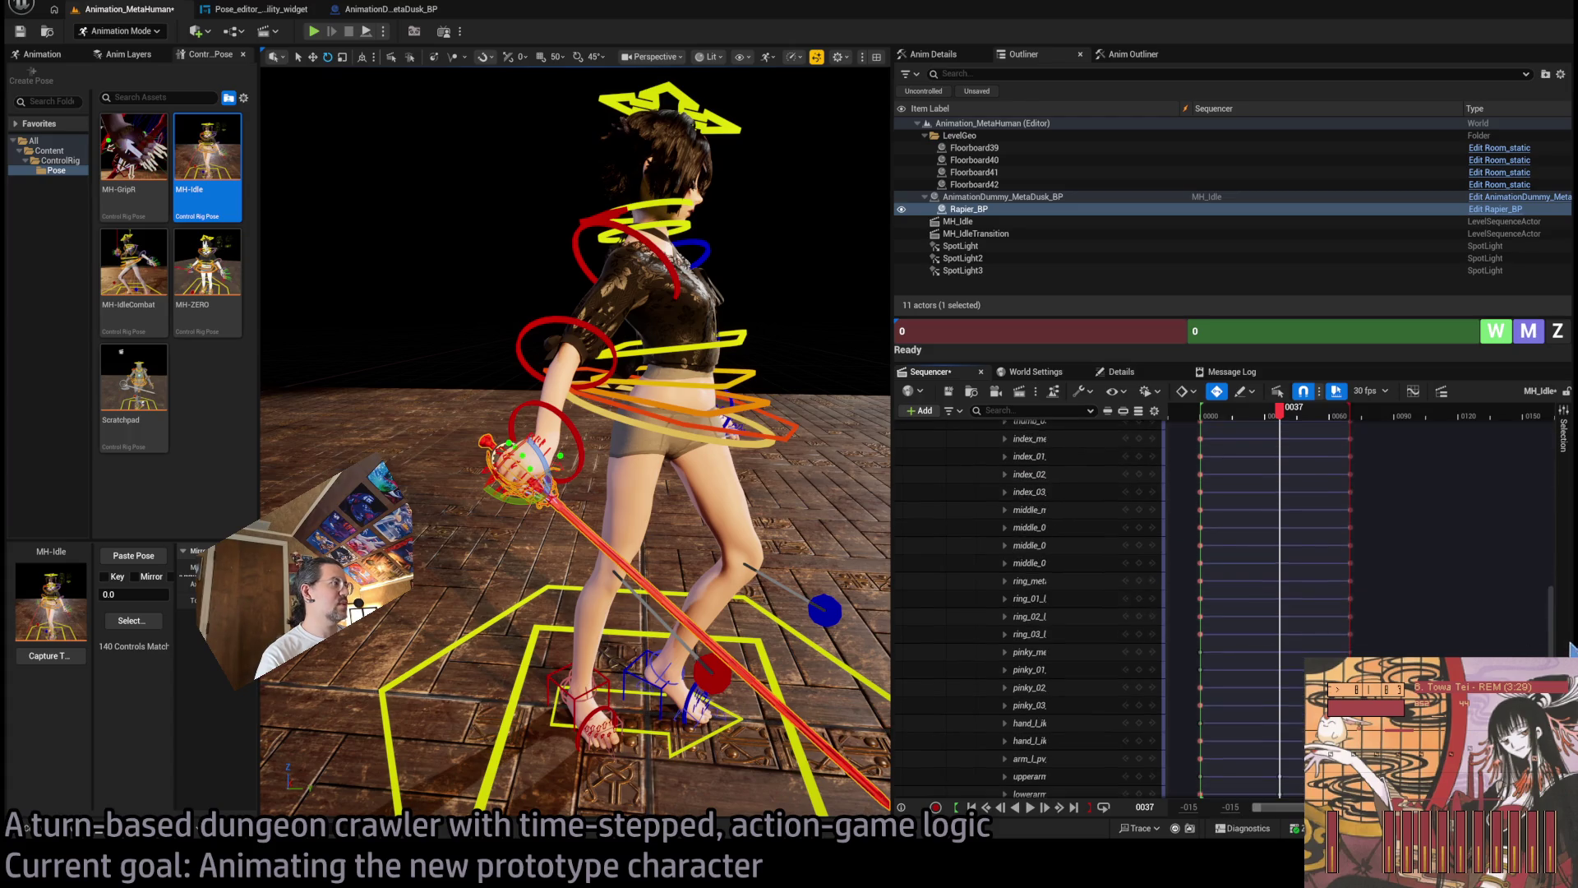
mouse_move(1556, 629)
mouse_down()
mouse_move(1552, 653)
mouse_move(1552, 526)
mouse_move(1551, 676)
mouse_move(1543, 626)
mouse_up()
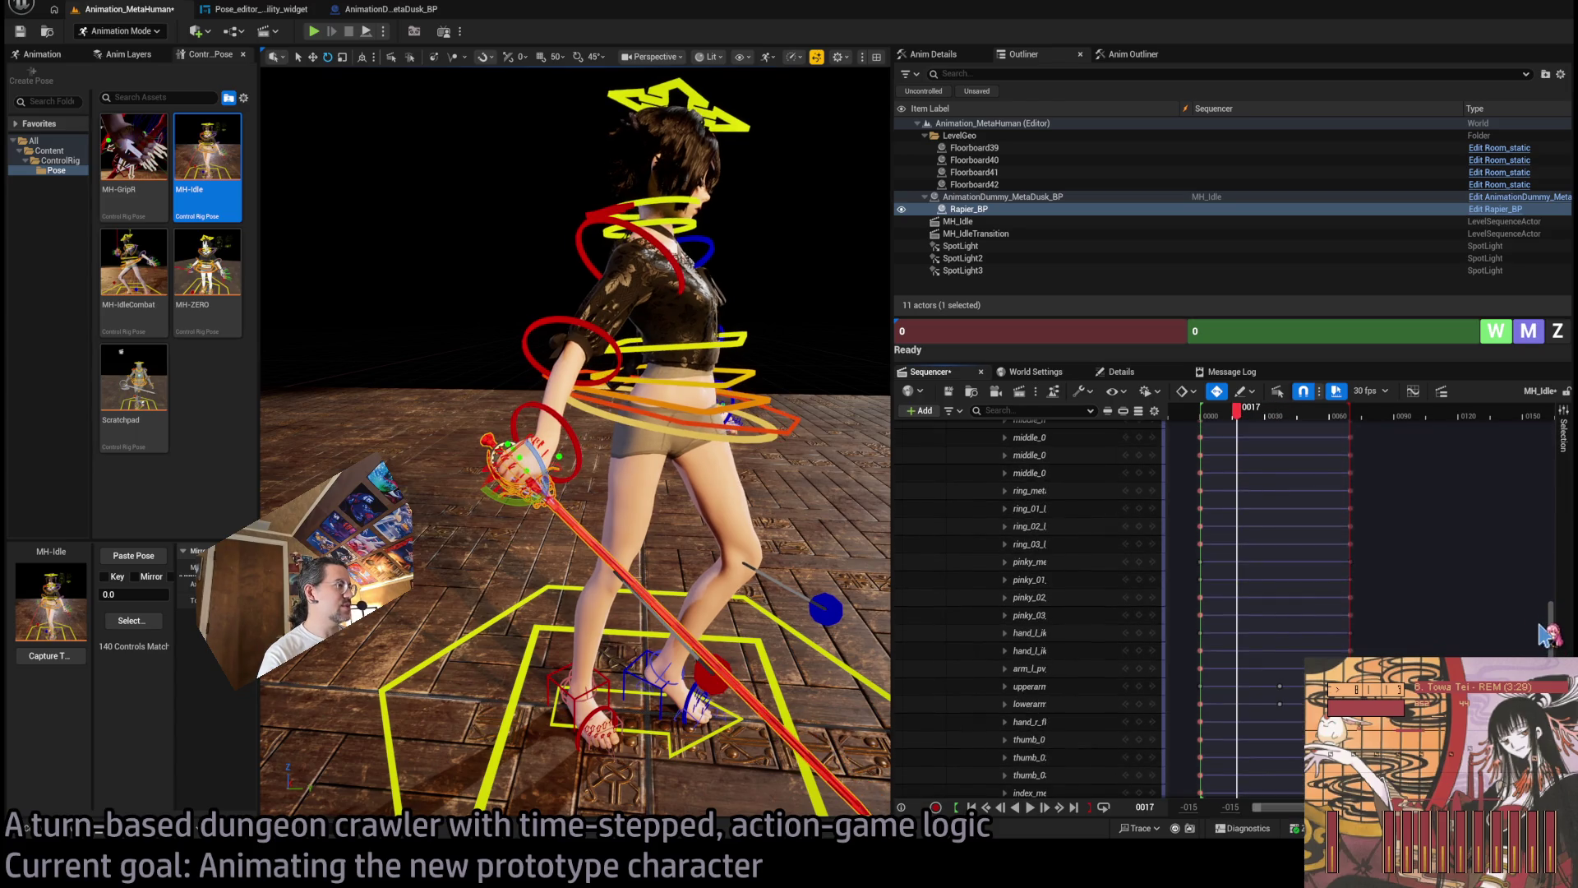
mouse_move(1275, 420)
mouse_down()
mouse_move(1255, 419)
mouse_move(1309, 421)
mouse_move(1278, 421)
mouse_up()
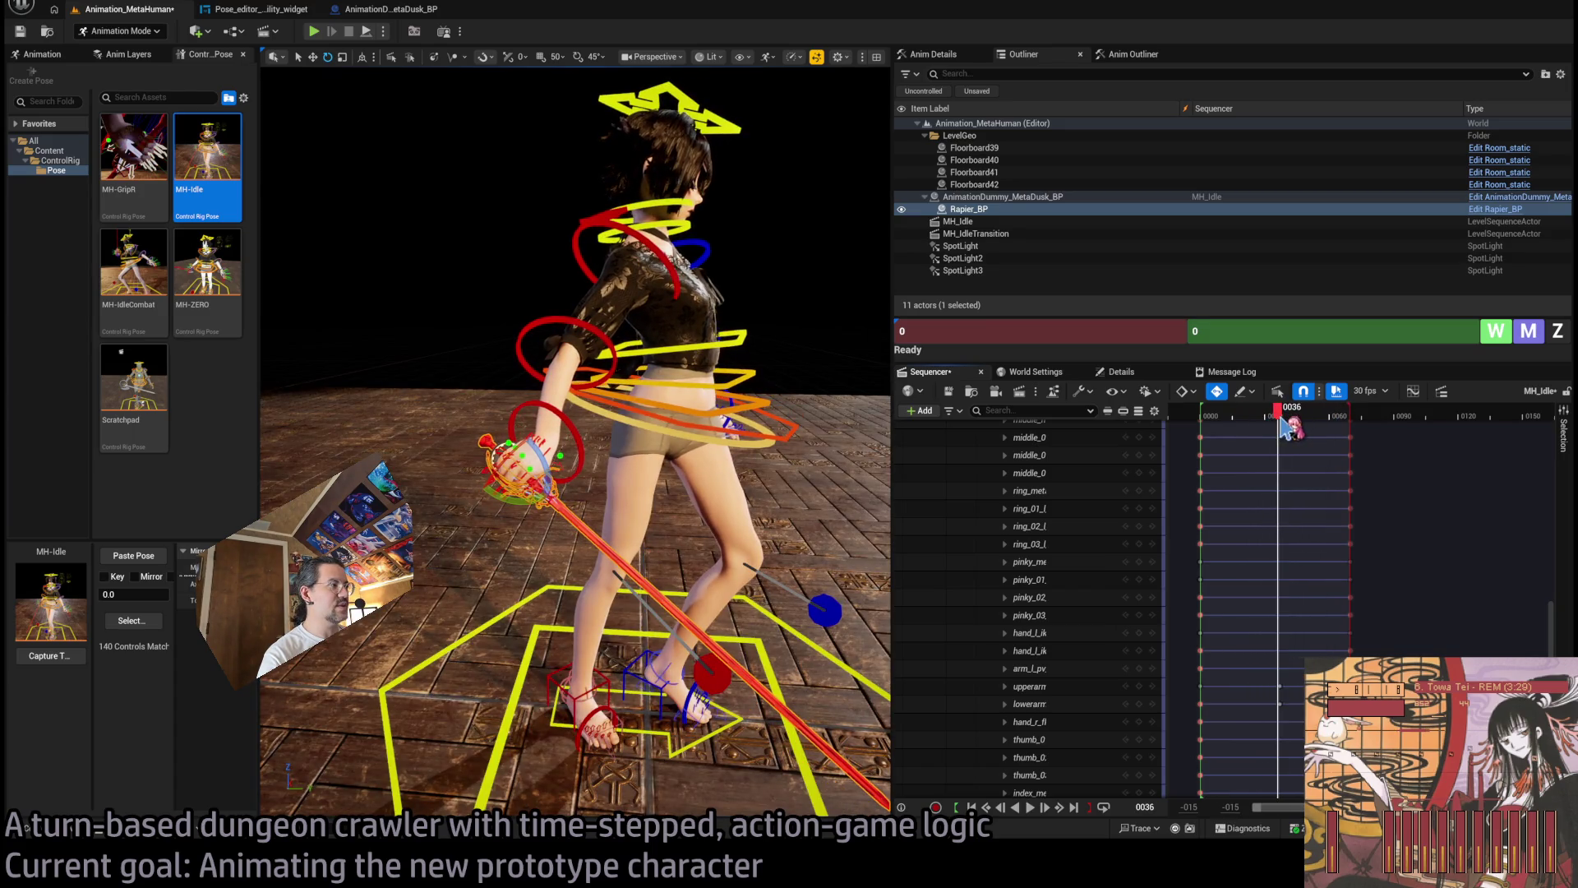
At frame 37, rotate the sword forearm about 3° and raise the upper arm about 2°.
click(613, 361)
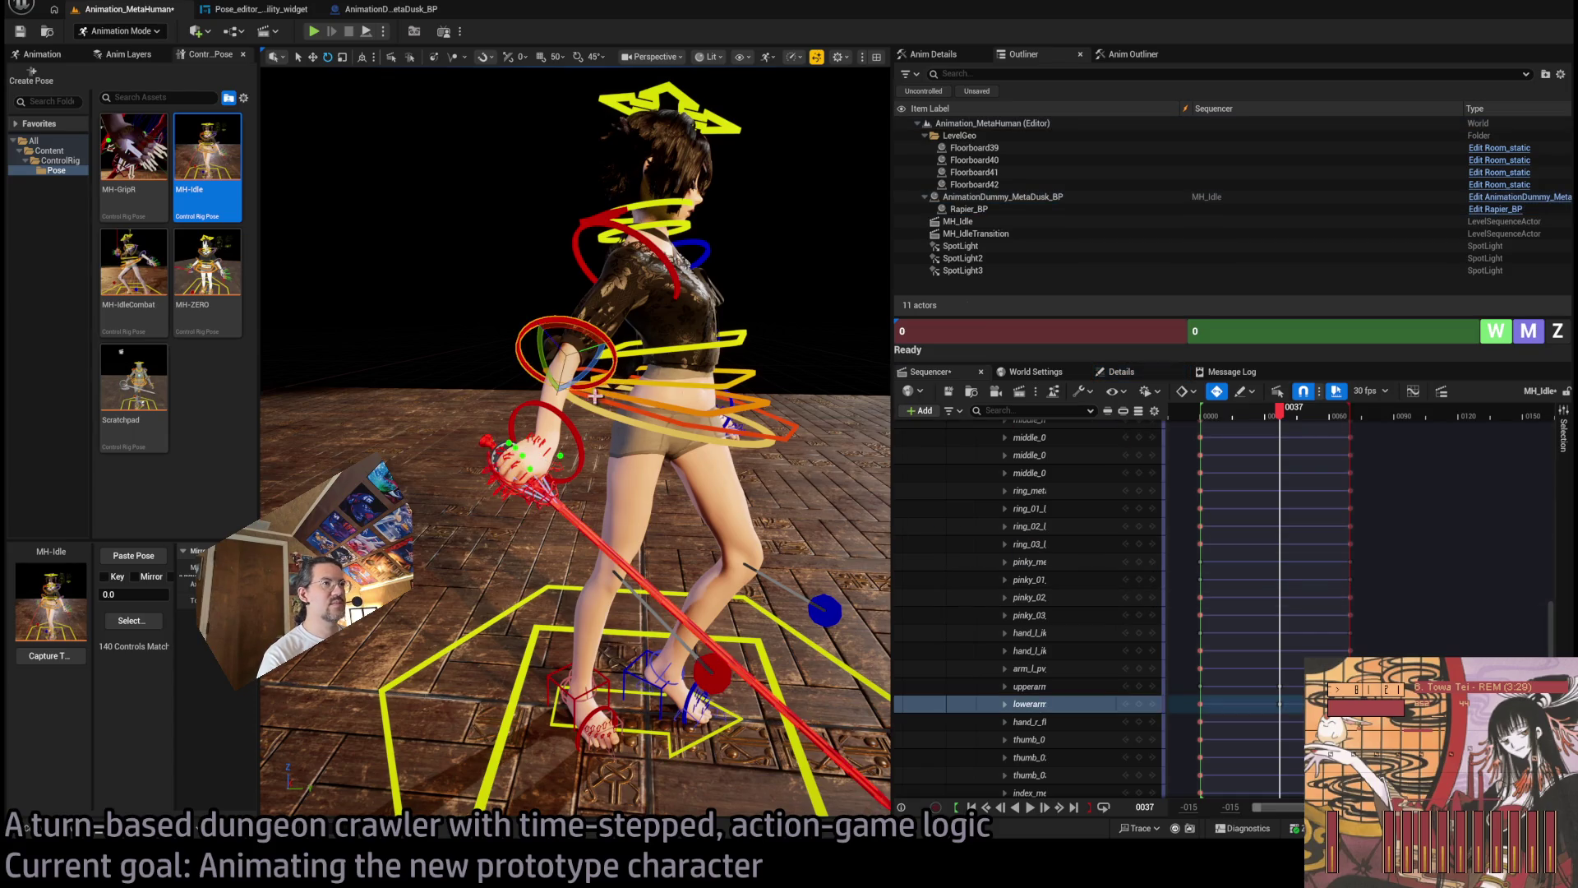
drag(580, 381, 575, 370)
click(683, 289)
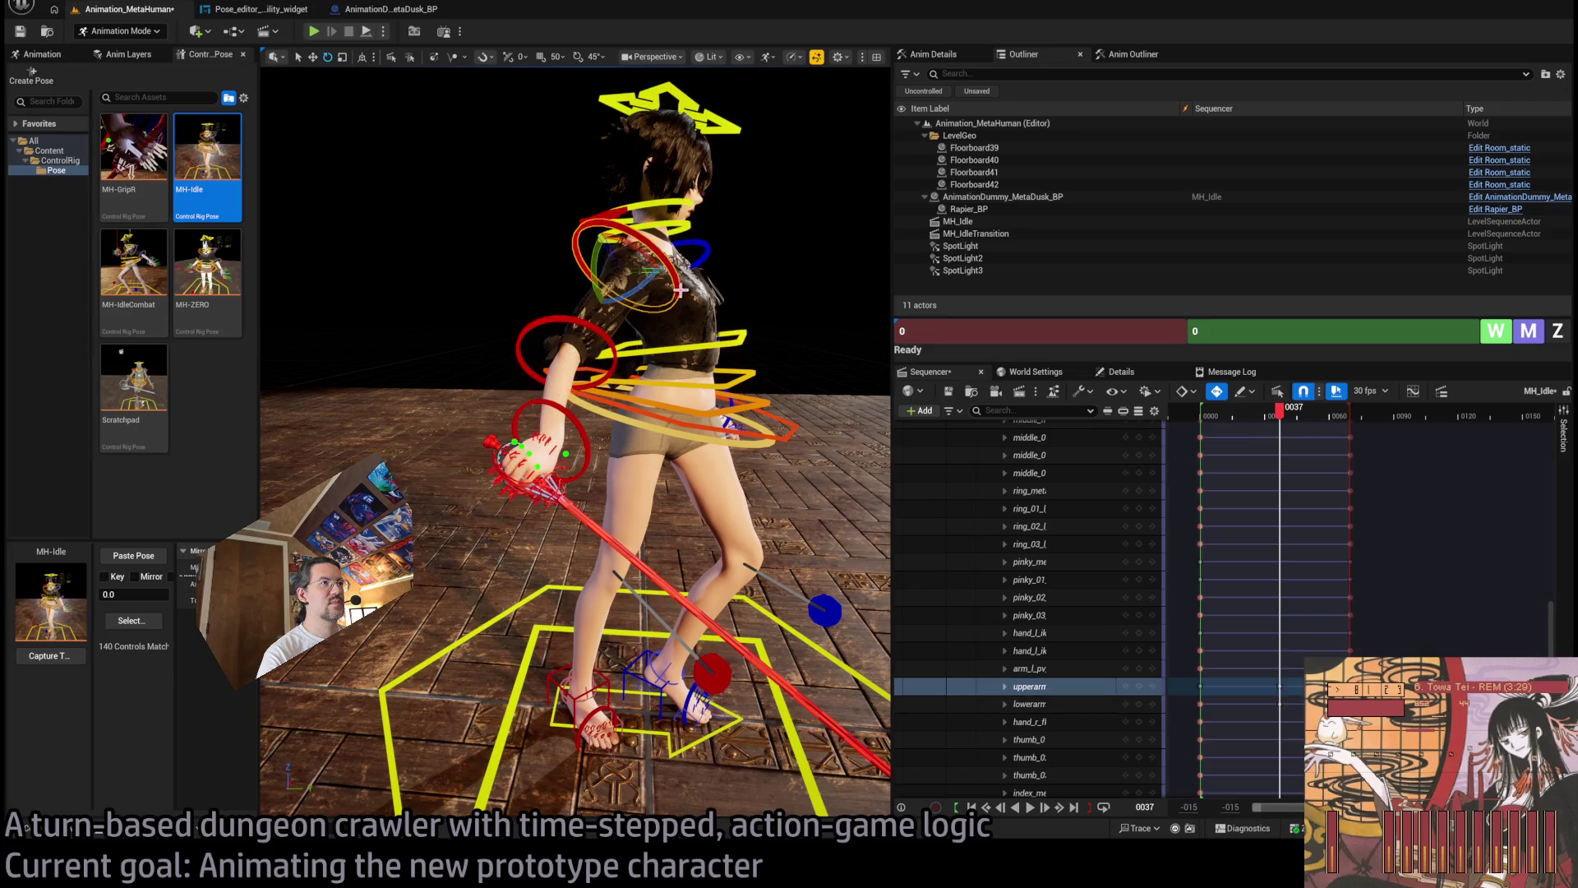
drag(636, 293, 642, 288)
Play back the adjusted idle, then frame the view on the sword hand at frame 36.
click(1249, 415)
key(space)
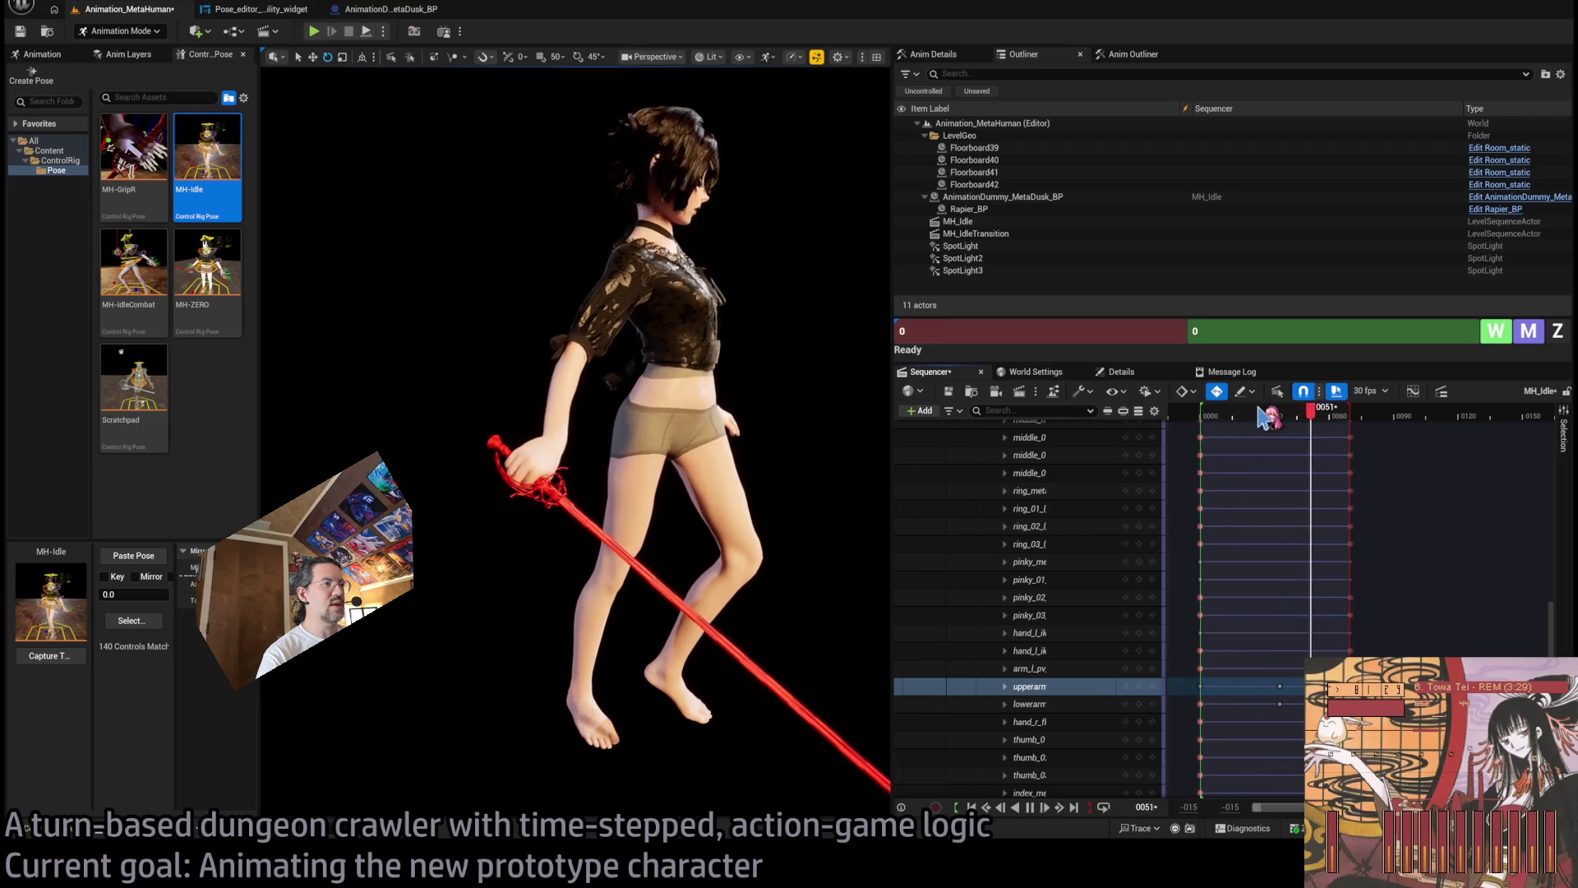
click(1286, 416)
key(Left)
key(Left)
key(Left)
click(587, 475)
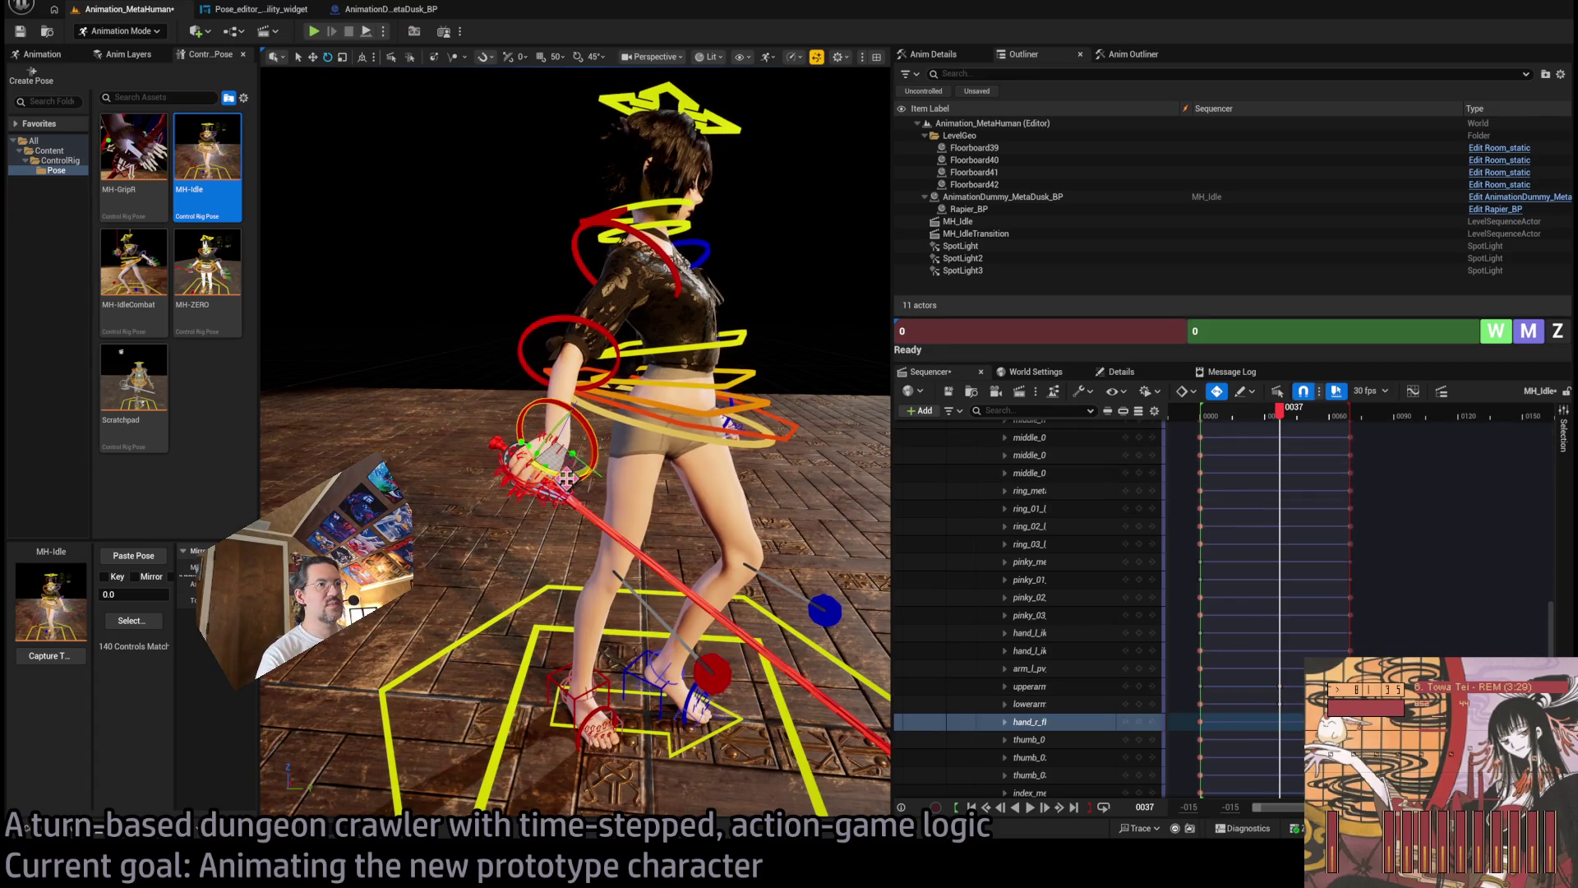
key(f)
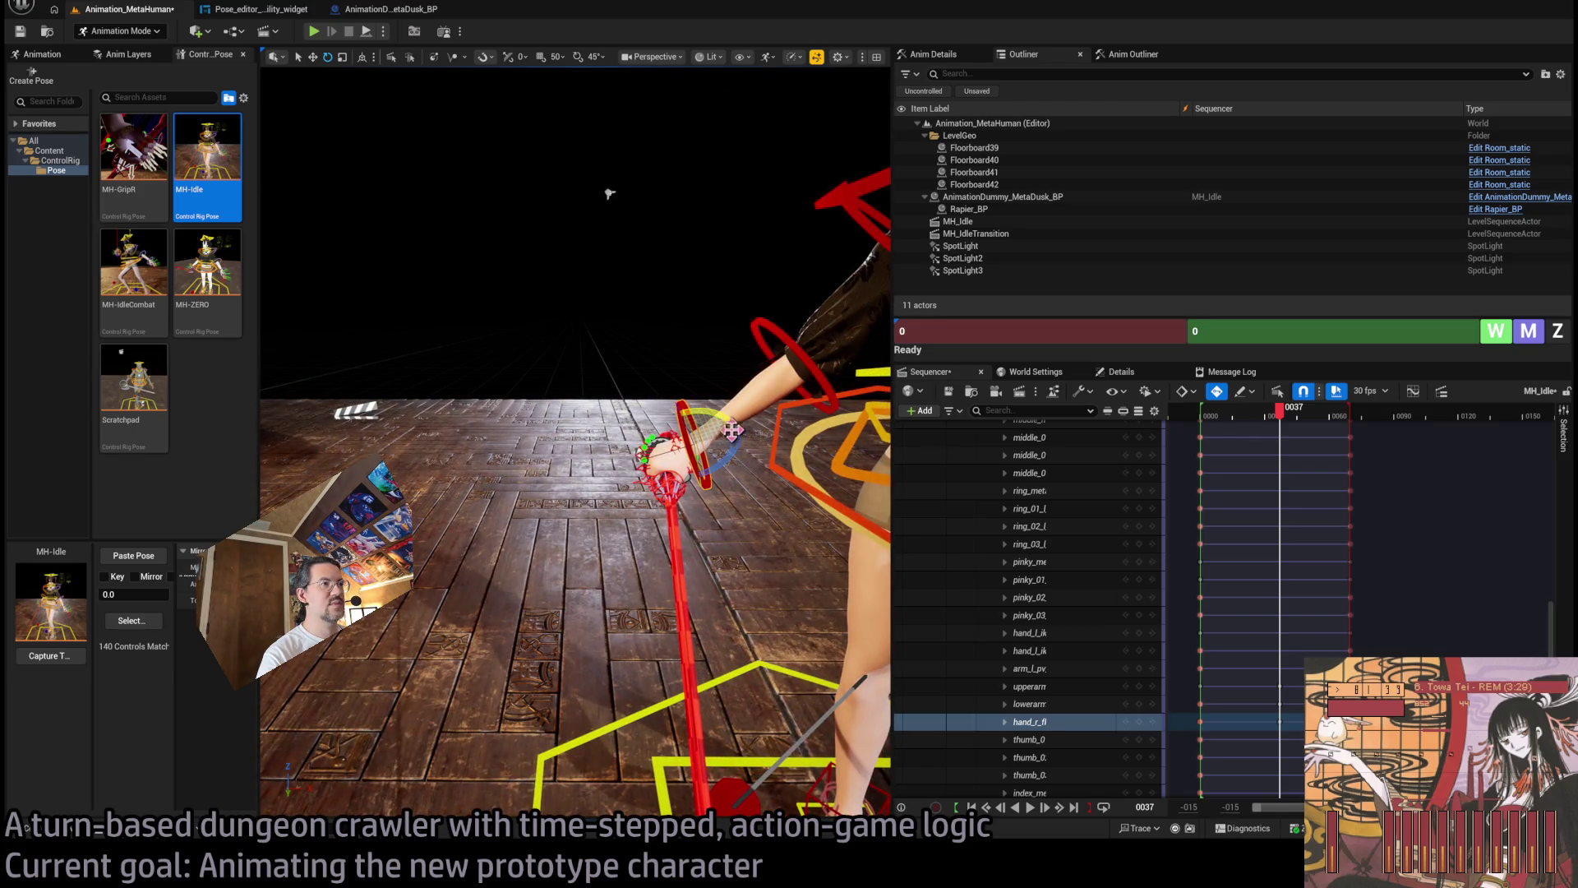
key(f)
Replay from frame 13 to frame 38, then view the whole character and select the right clavicle control.
drag(1280, 409, 1224, 421)
key(space)
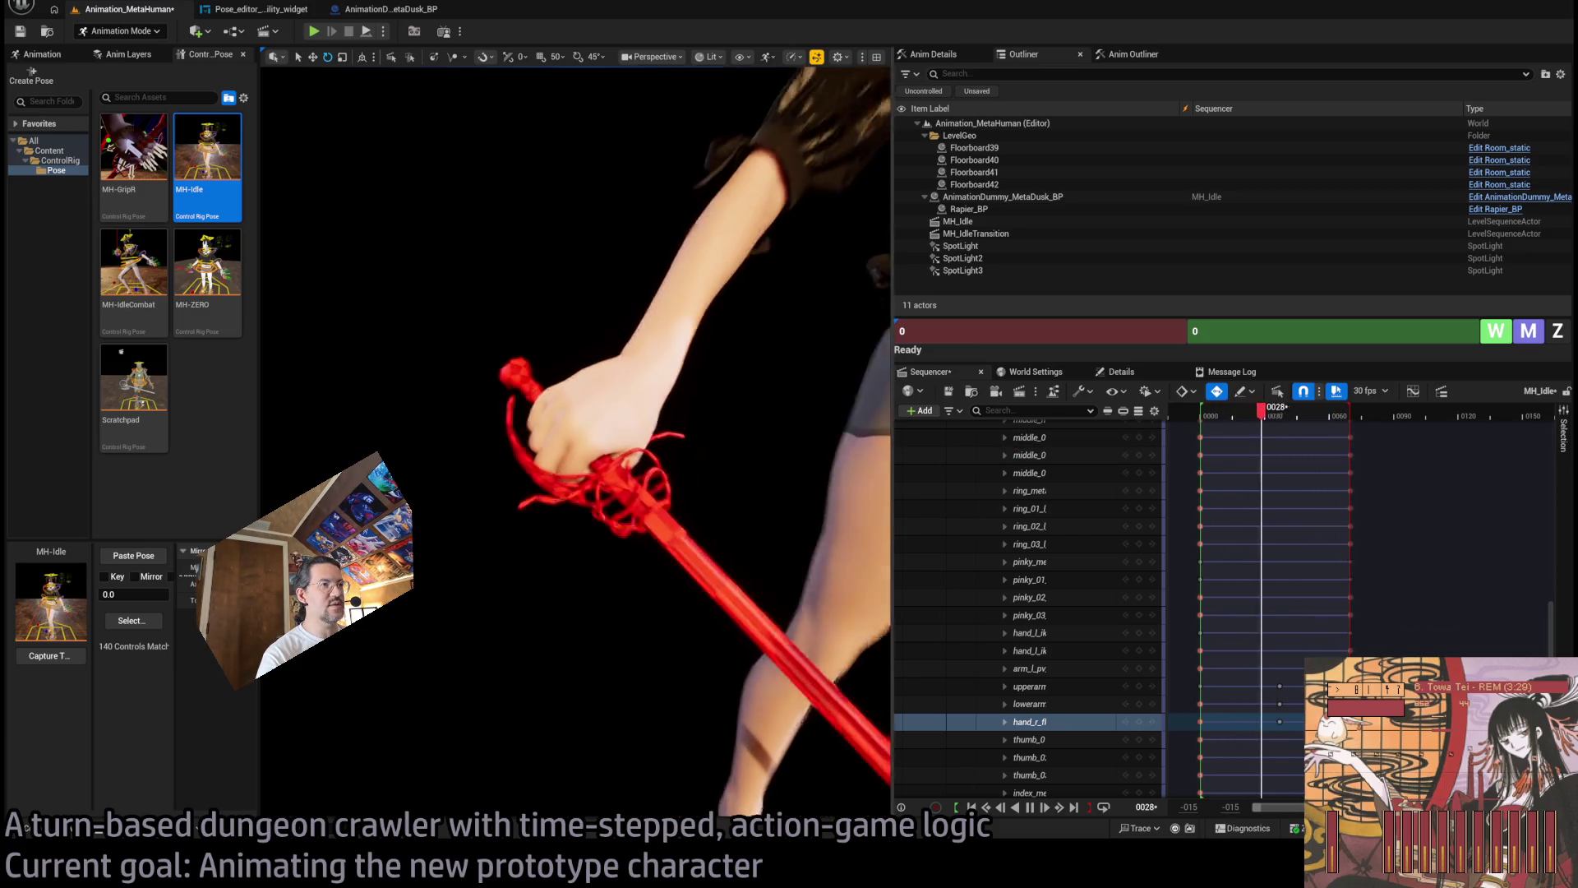
click(1282, 417)
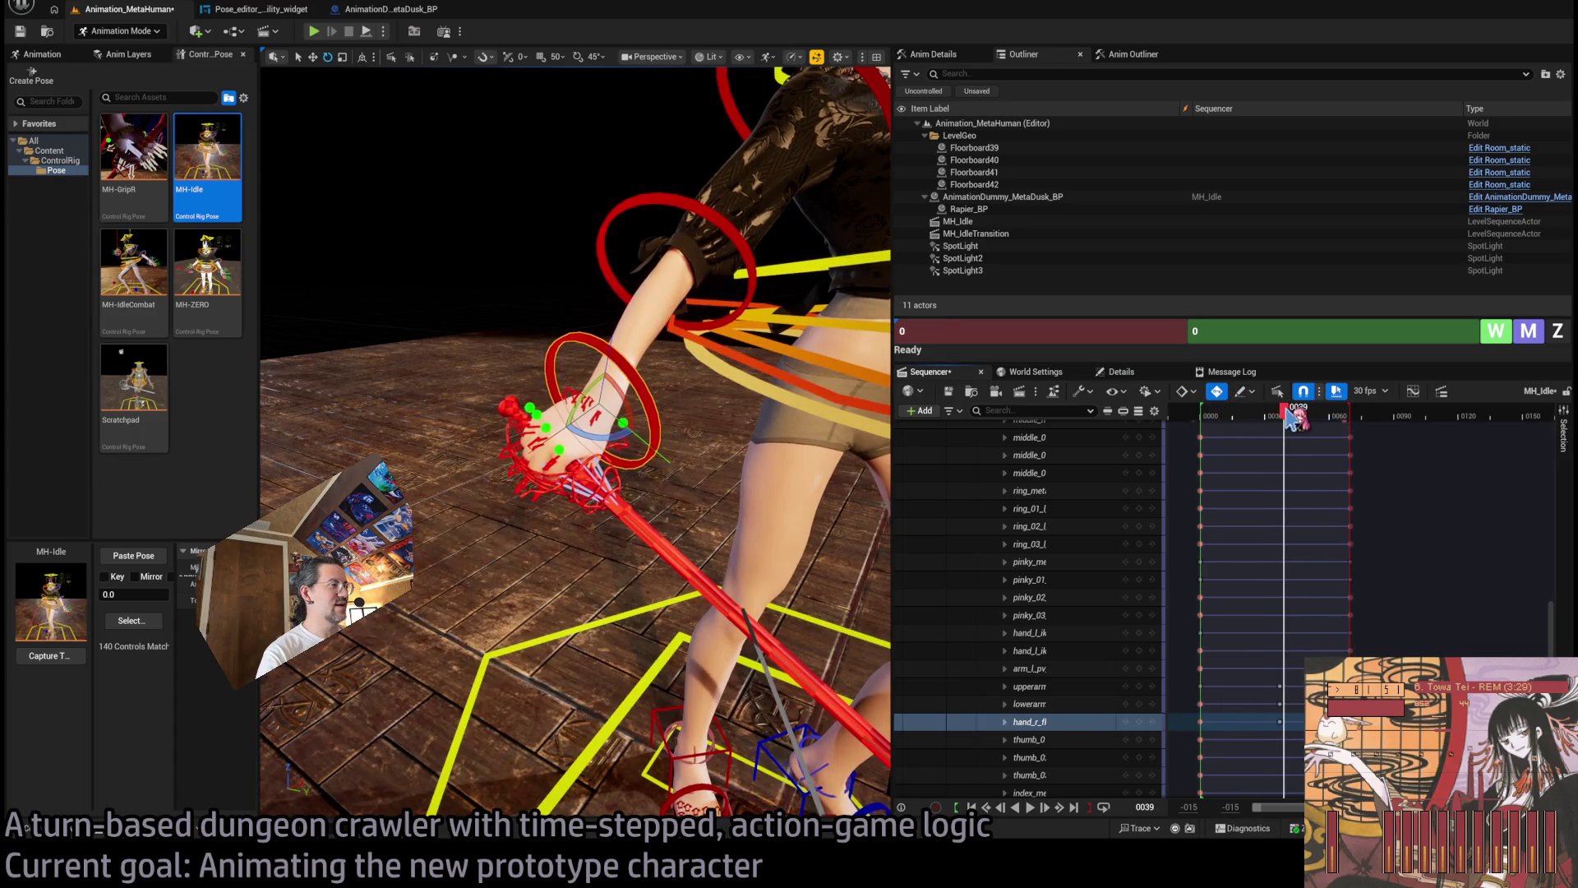
mouse_move(842, 419)
mouse_down()
mouse_move(612, 391)
mouse_move(654, 475)
mouse_up()
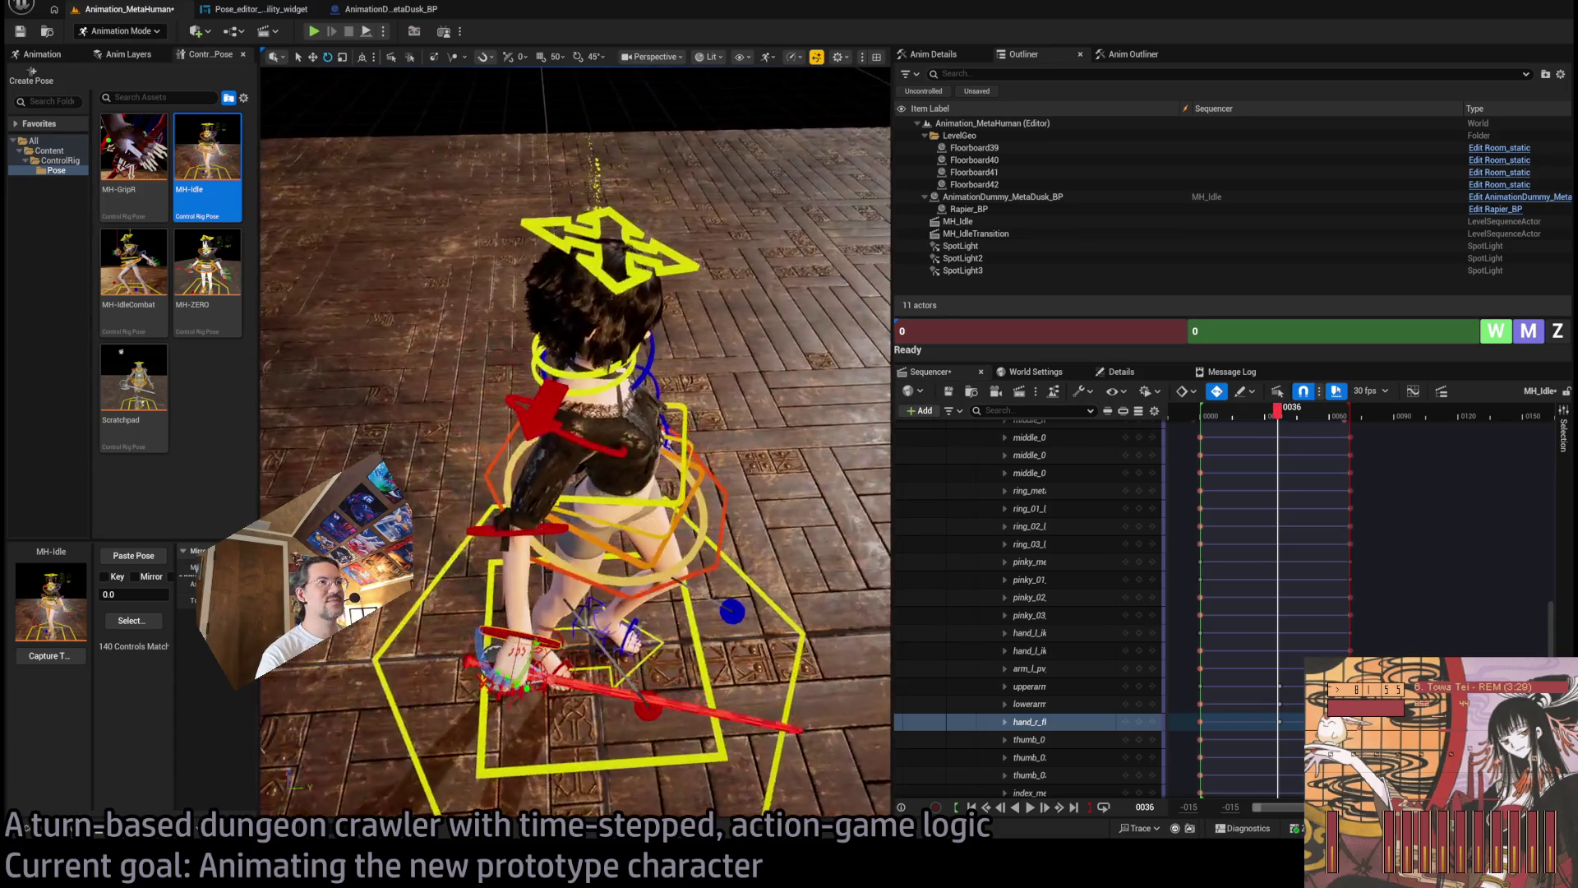
click(654, 475)
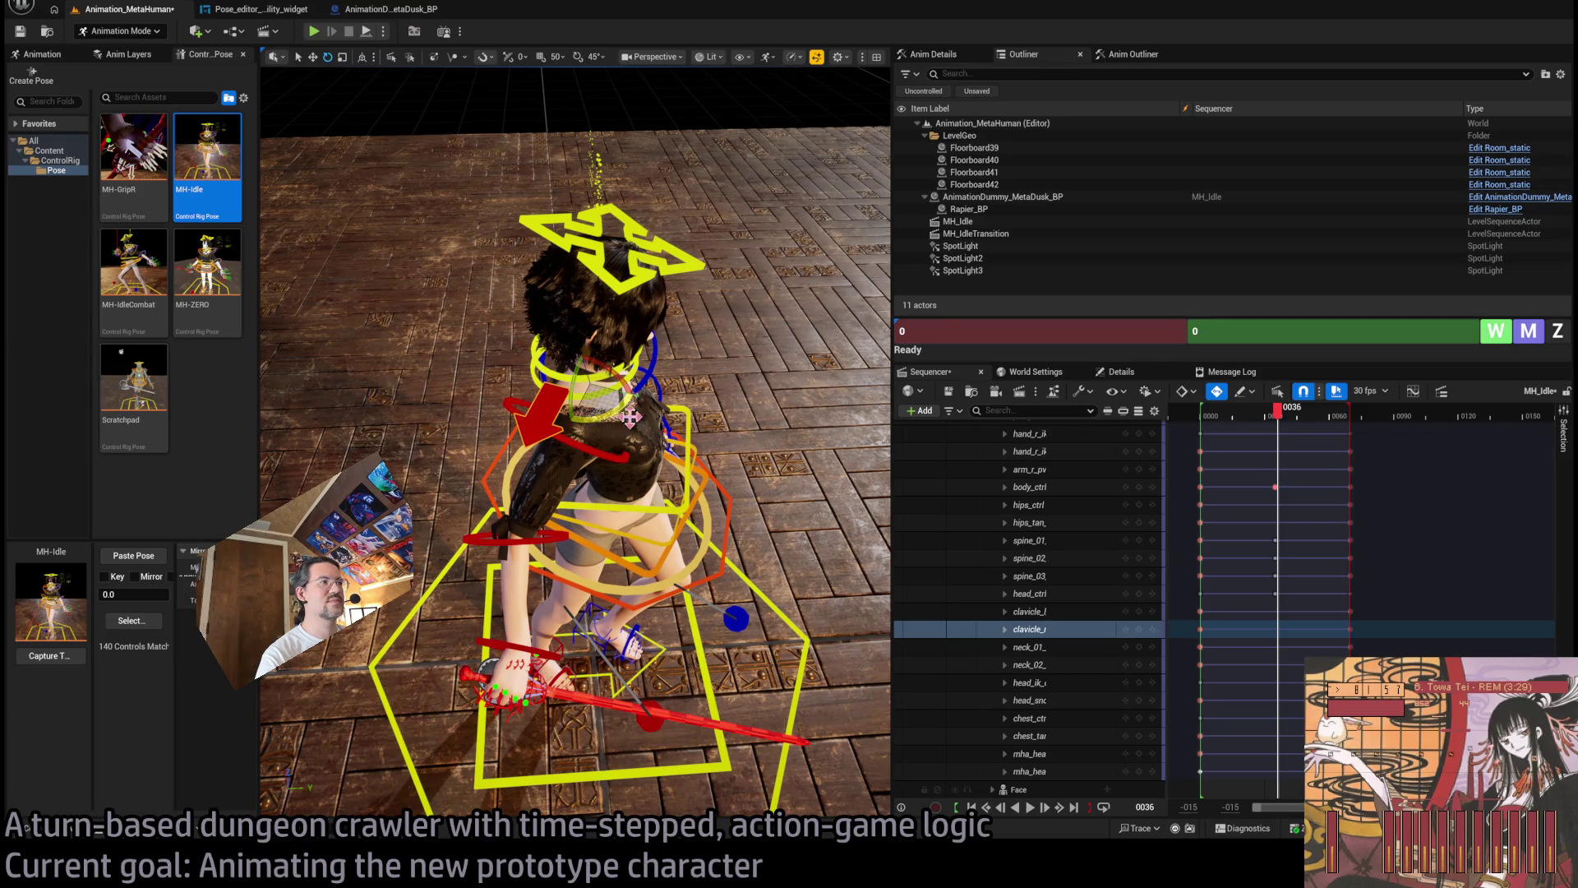
drag(1280, 419, 1200, 415)
mouse_move(637, 414)
mouse_down()
mouse_move(621, 469)
mouse_move(581, 421)
mouse_up()
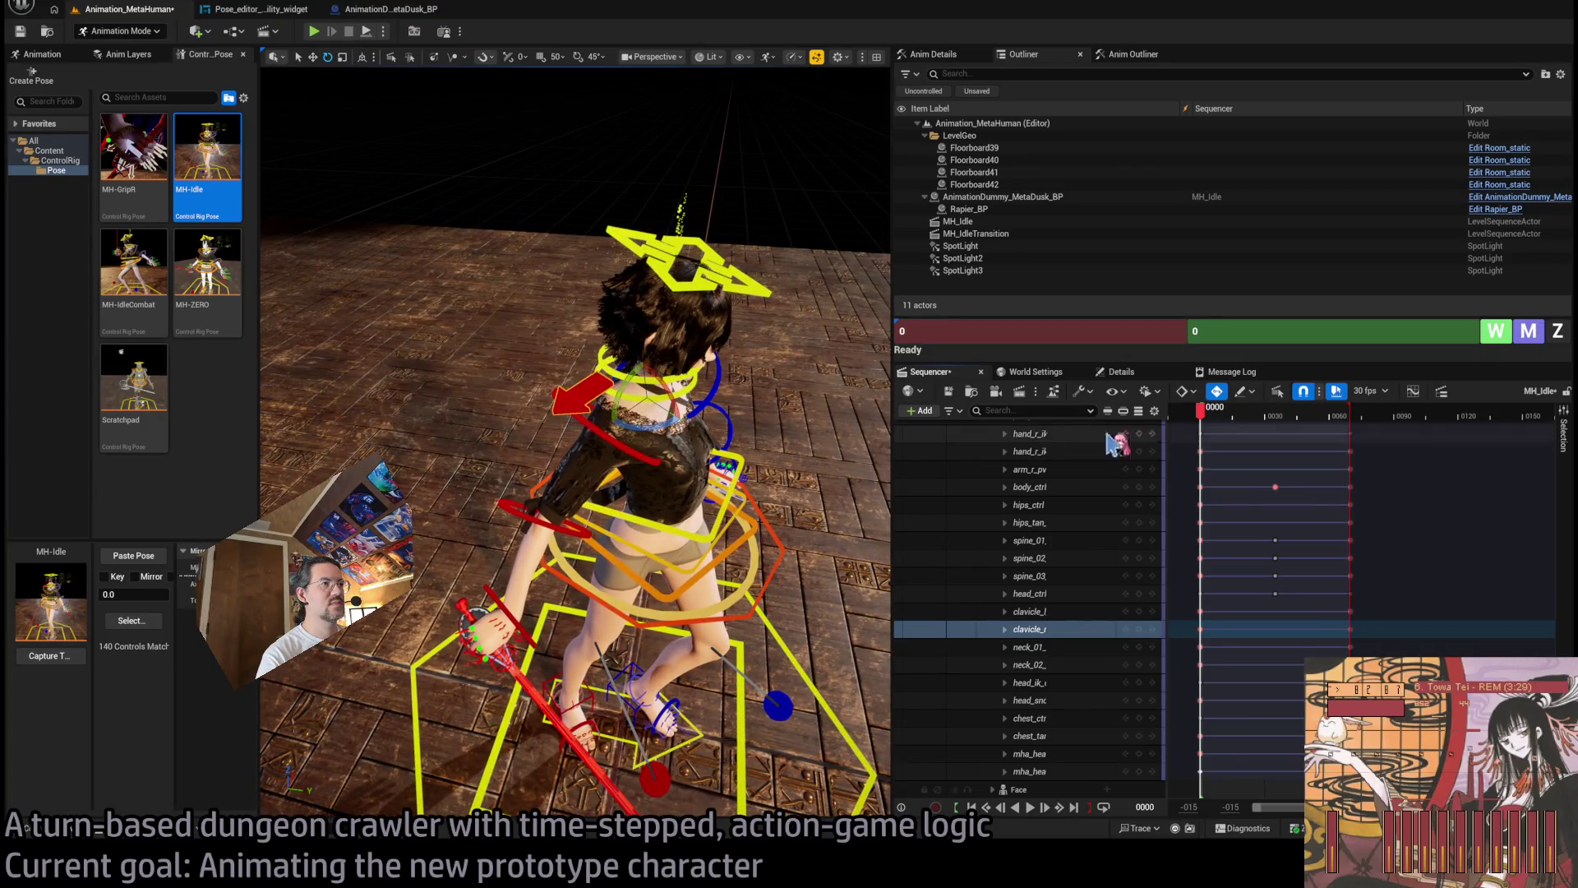
click(1274, 411)
mouse_move(1285, 423)
mouse_down()
mouse_move(1343, 421)
mouse_move(1281, 428)
mouse_up()
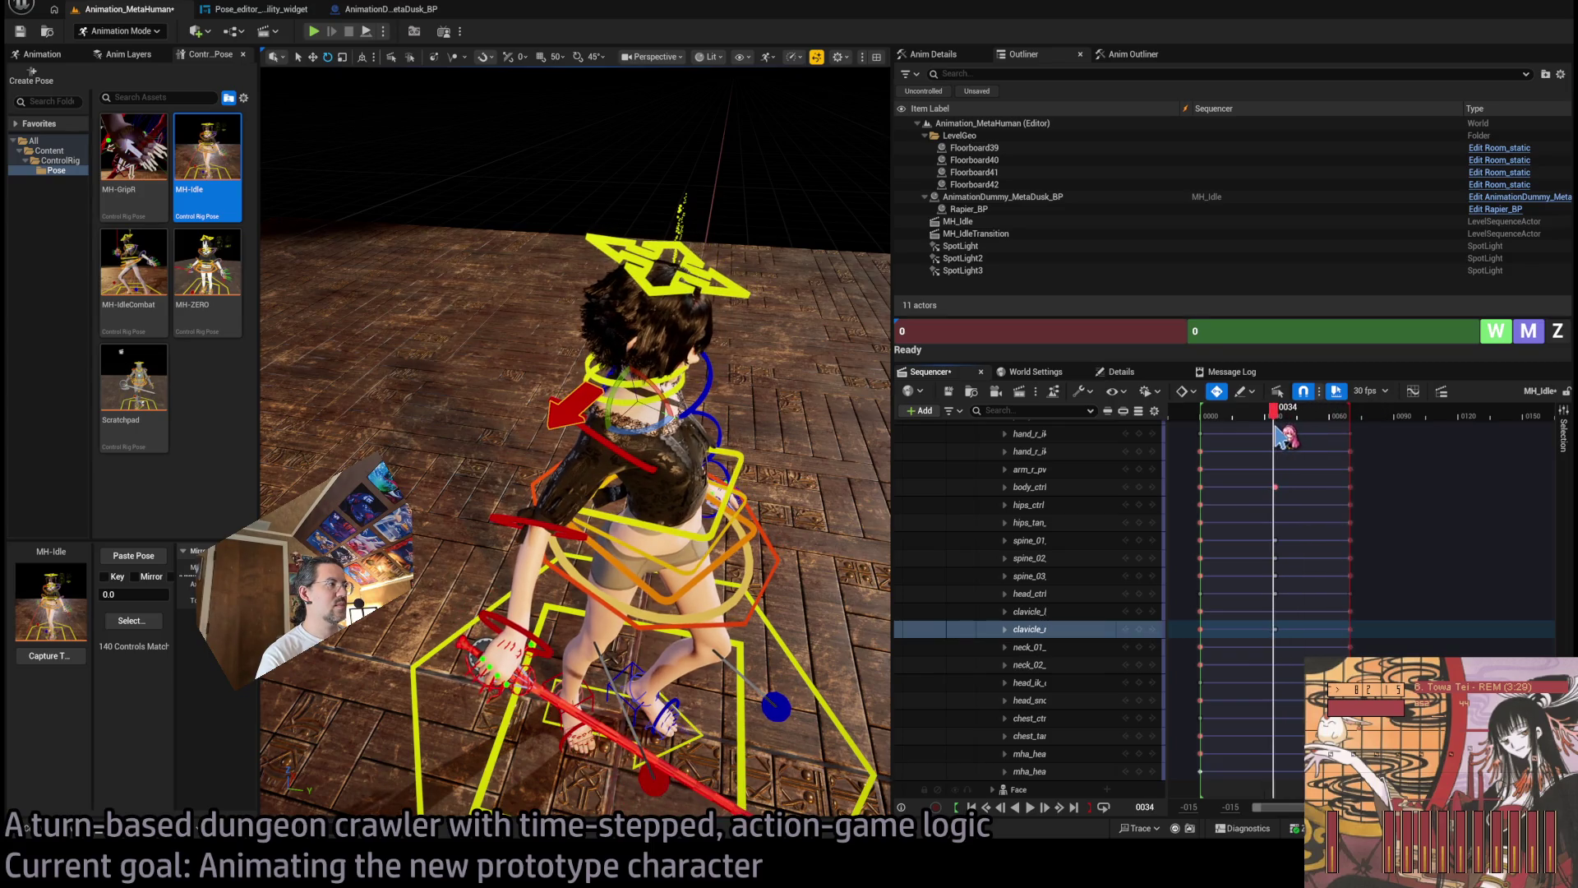
key(Left)
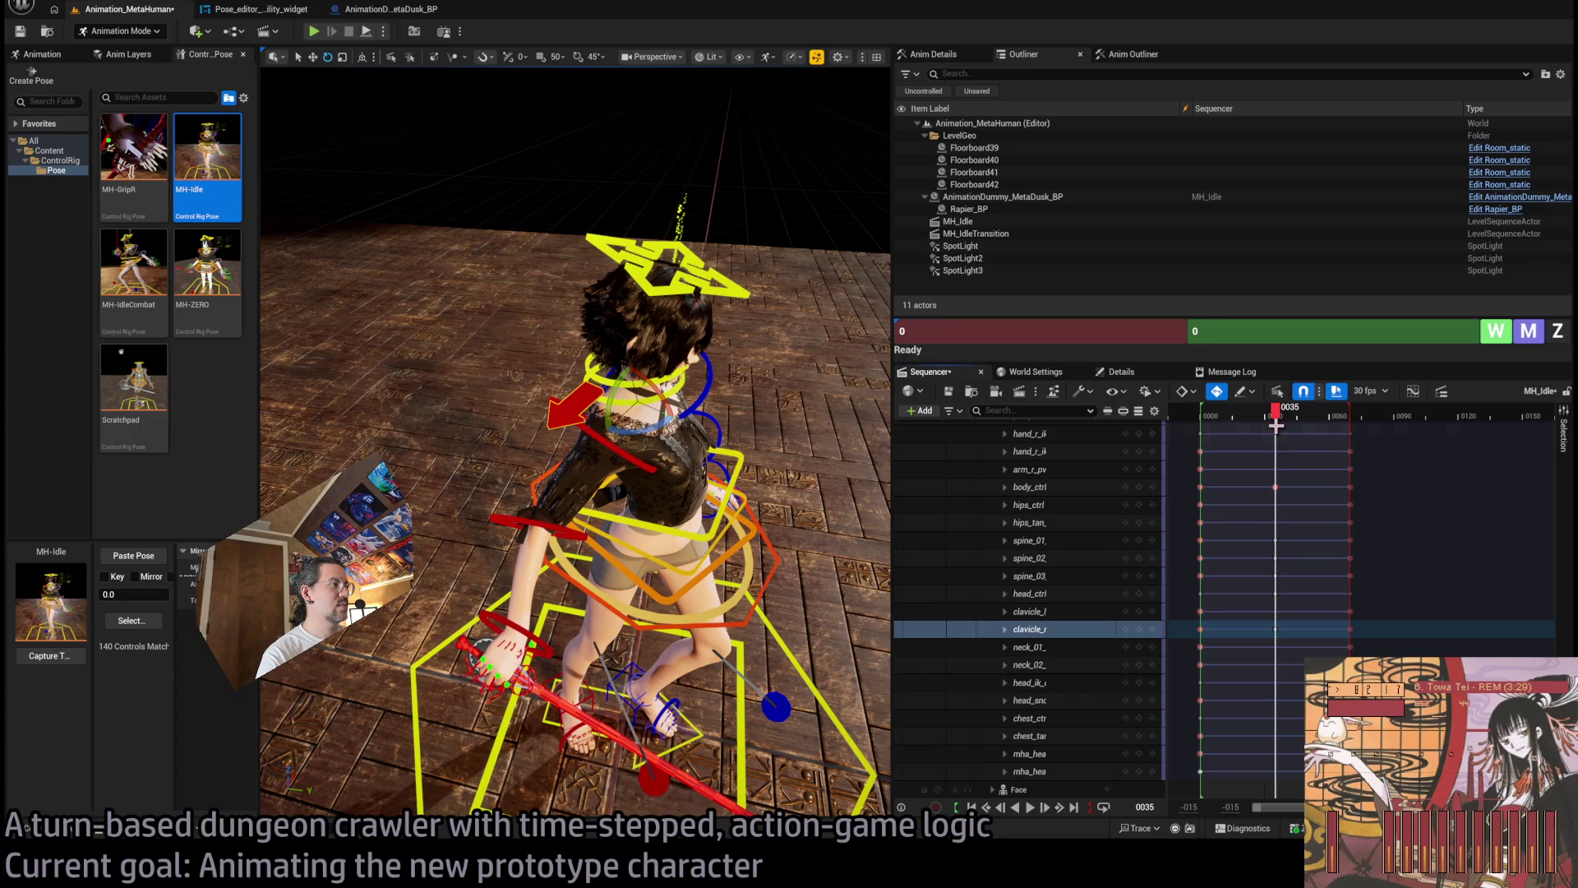
mouse_move(581, 403)
mouse_down()
mouse_move(559, 419)
mouse_move(599, 406)
mouse_move(698, 419)
mouse_up()
click(559, 420)
click(721, 425)
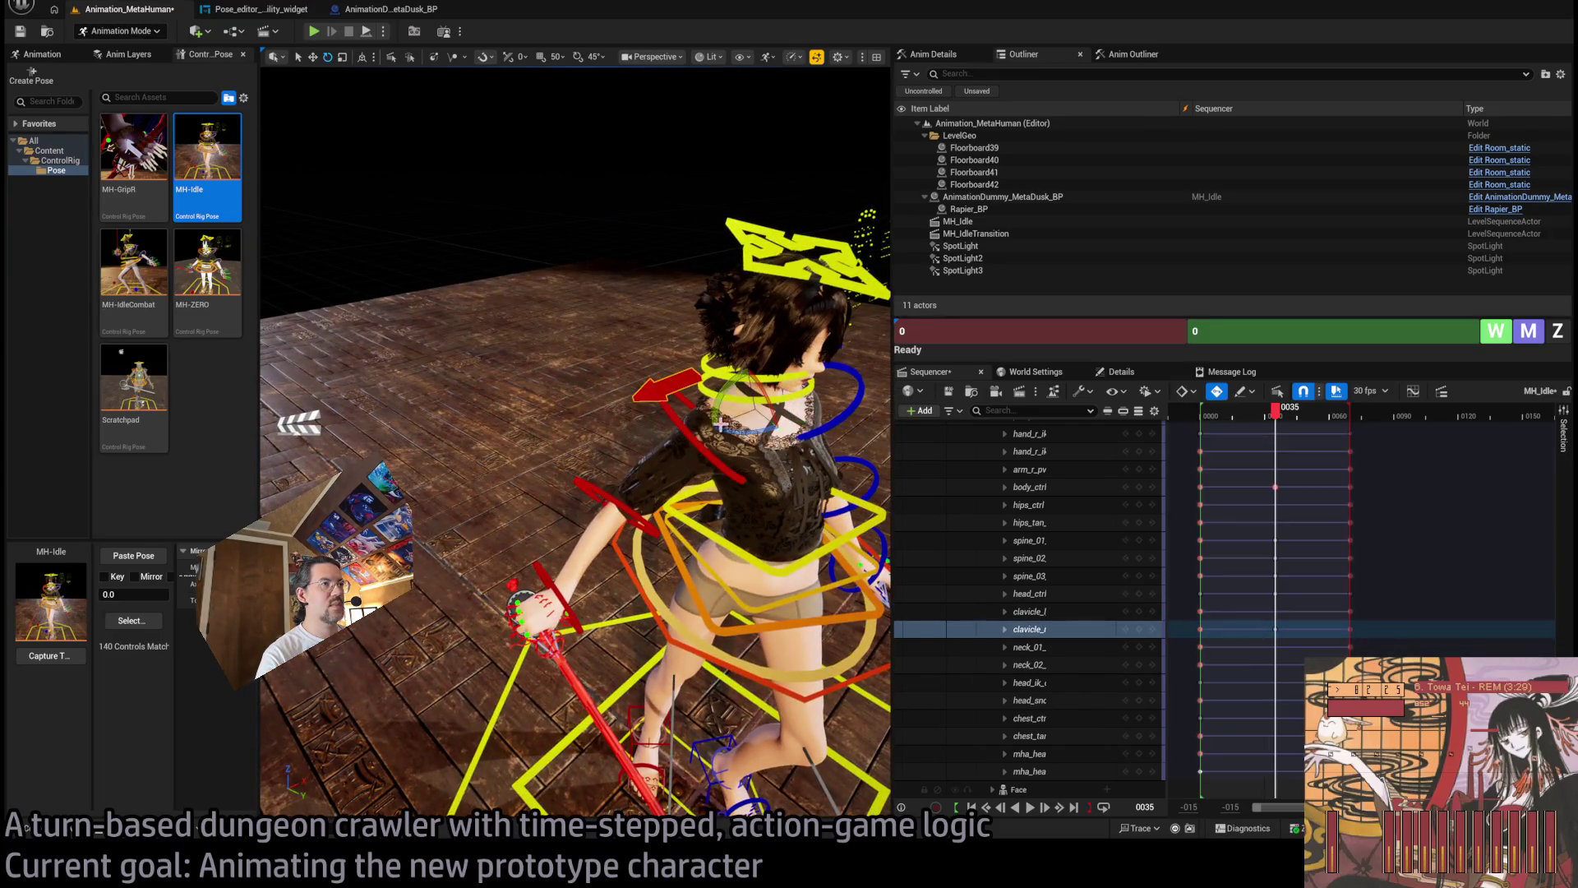
mouse_move(759, 402)
mouse_down()
mouse_move(781, 402)
mouse_move(759, 402)
mouse_up()
click(683, 389)
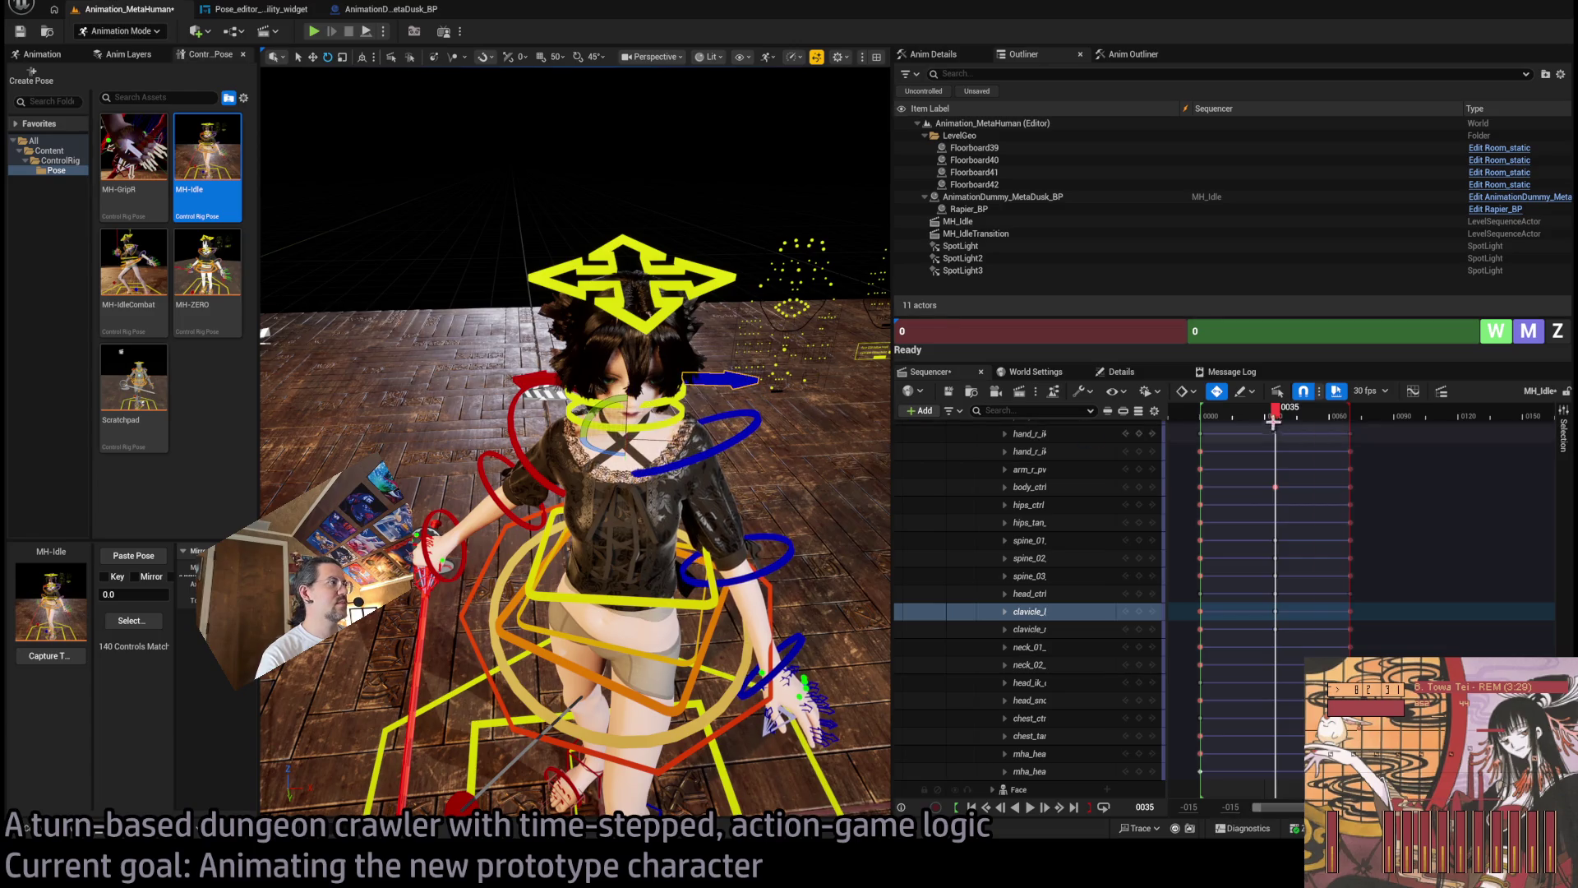
click(1236, 425)
key(space)
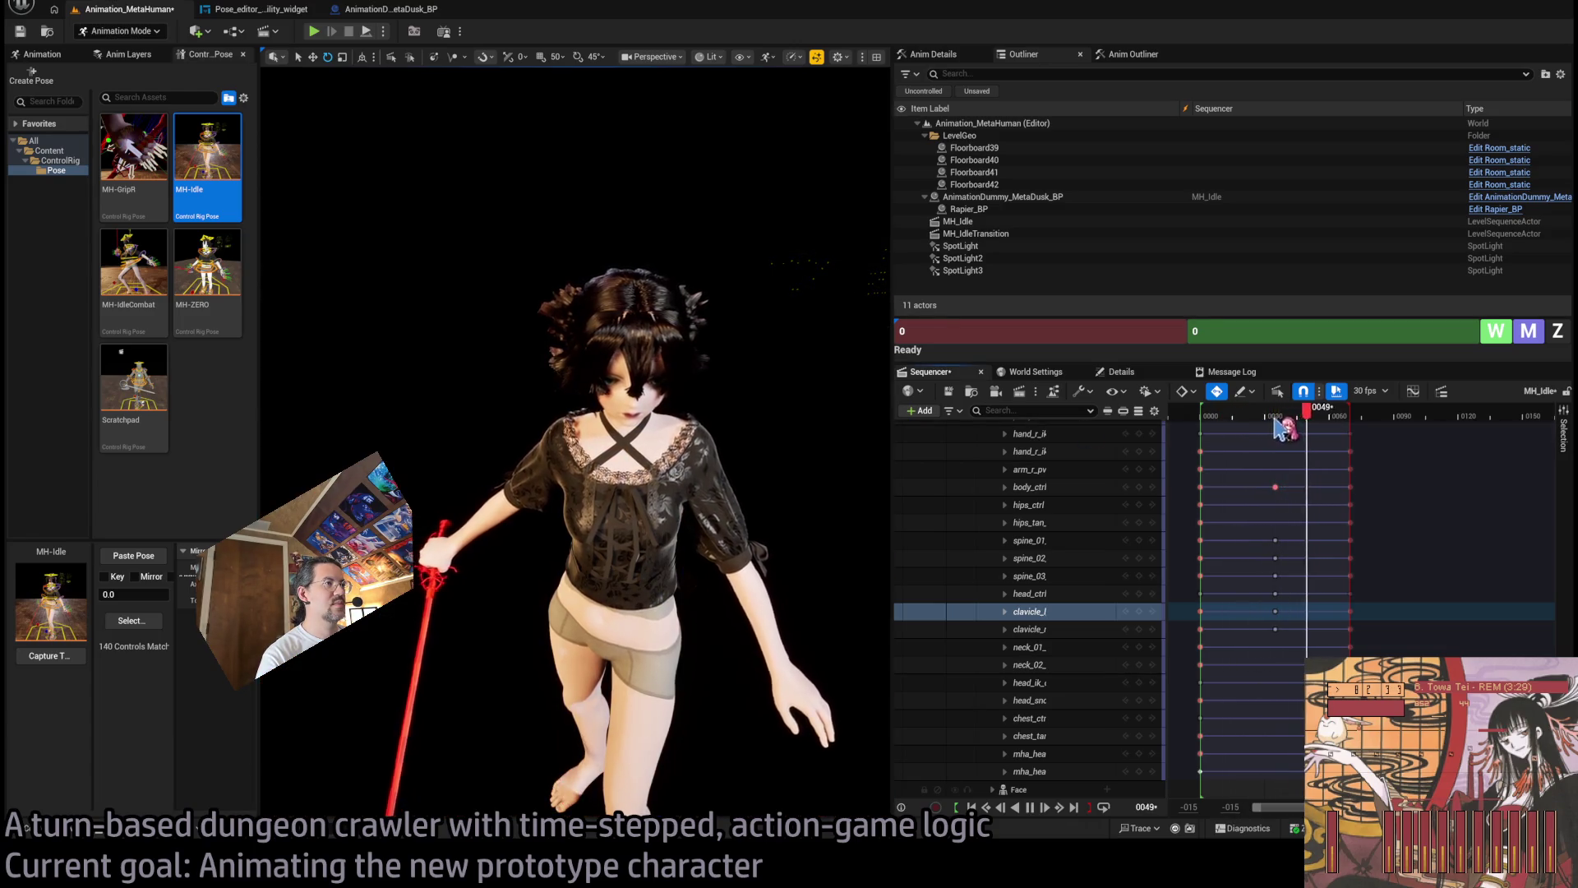
drag(575, 493, 411, 473)
click(1203, 415)
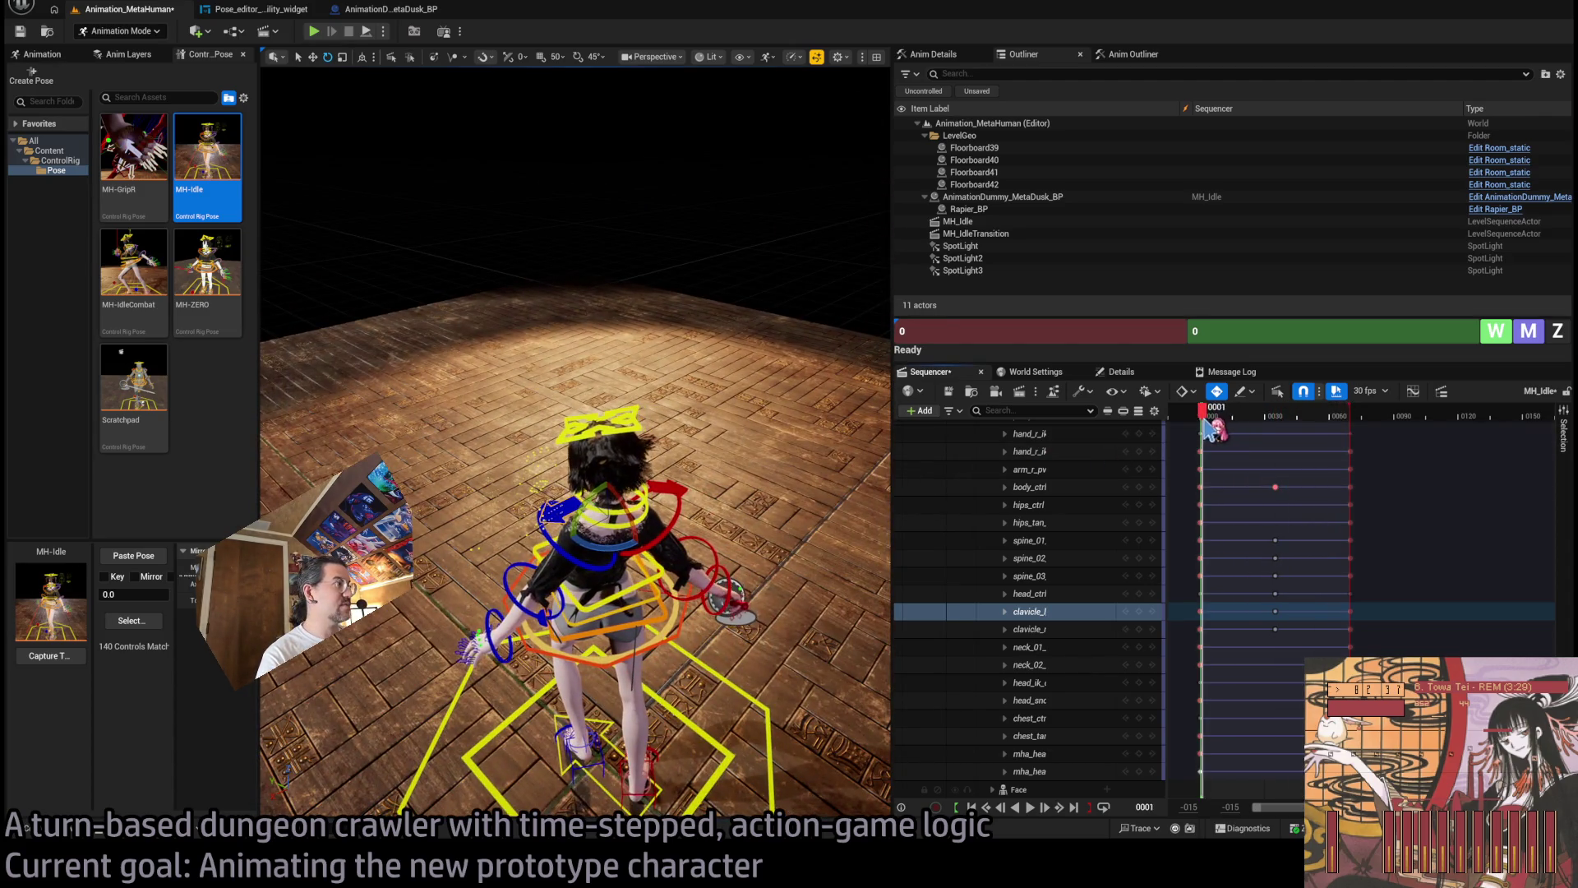
Play the idle through, stop at frame 8, save MH_Idle, and return to frame 0.
key(space)
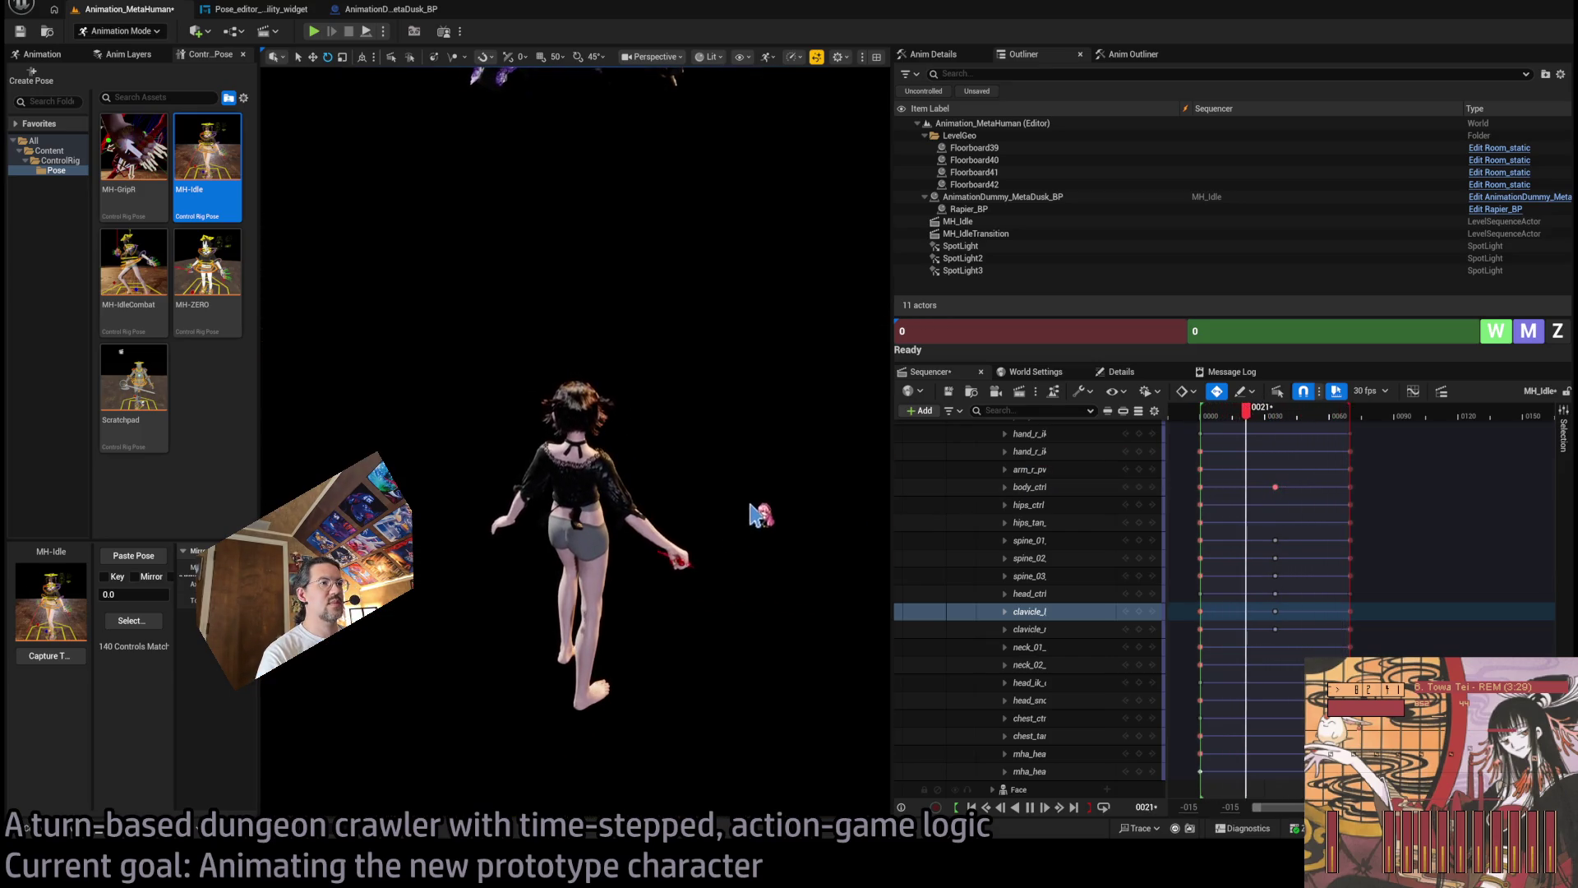
click(1218, 413)
key(ctrl+s)
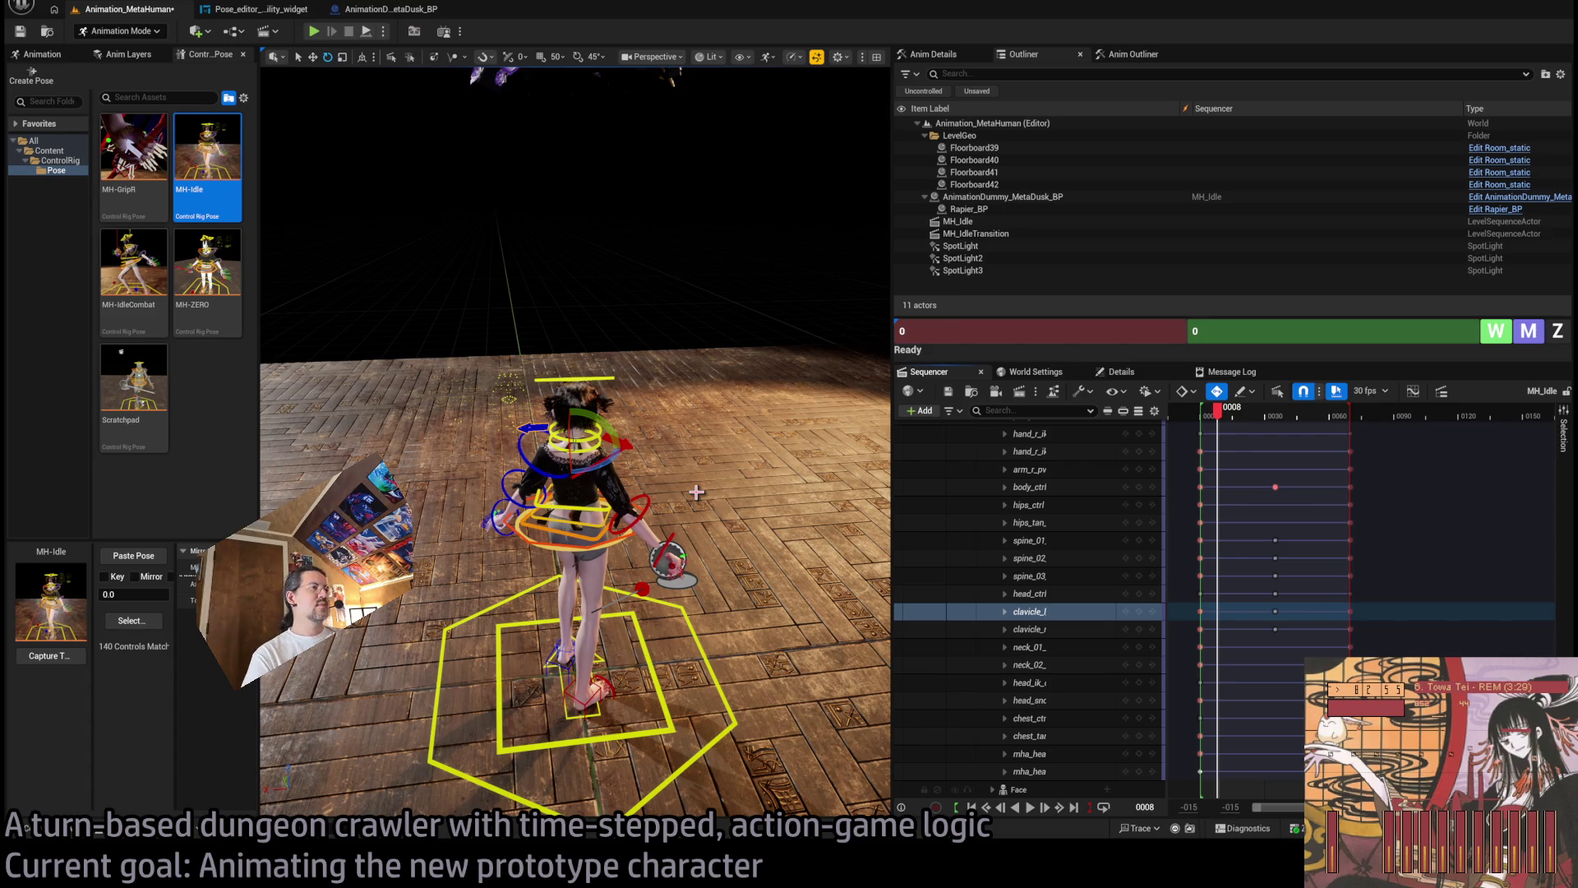
drag(716, 411, 717, 410)
drag(1229, 415, 1199, 415)
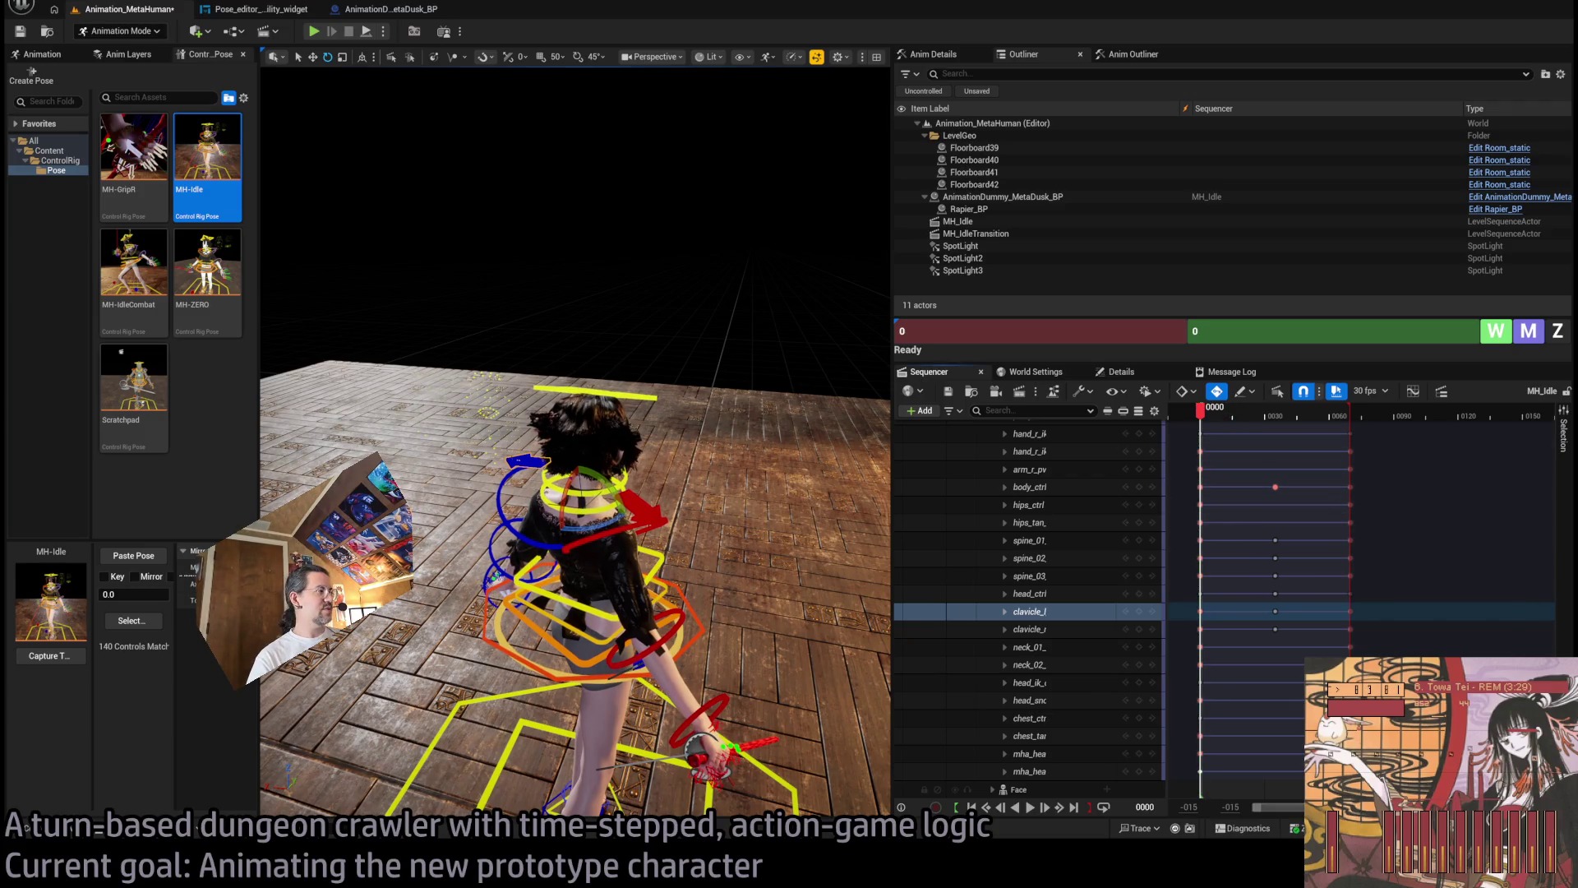
Collapse and re-expand the Body track's rig controls, then select all the control rows.
scroll(1028, 575, up, 10)
click(992, 482)
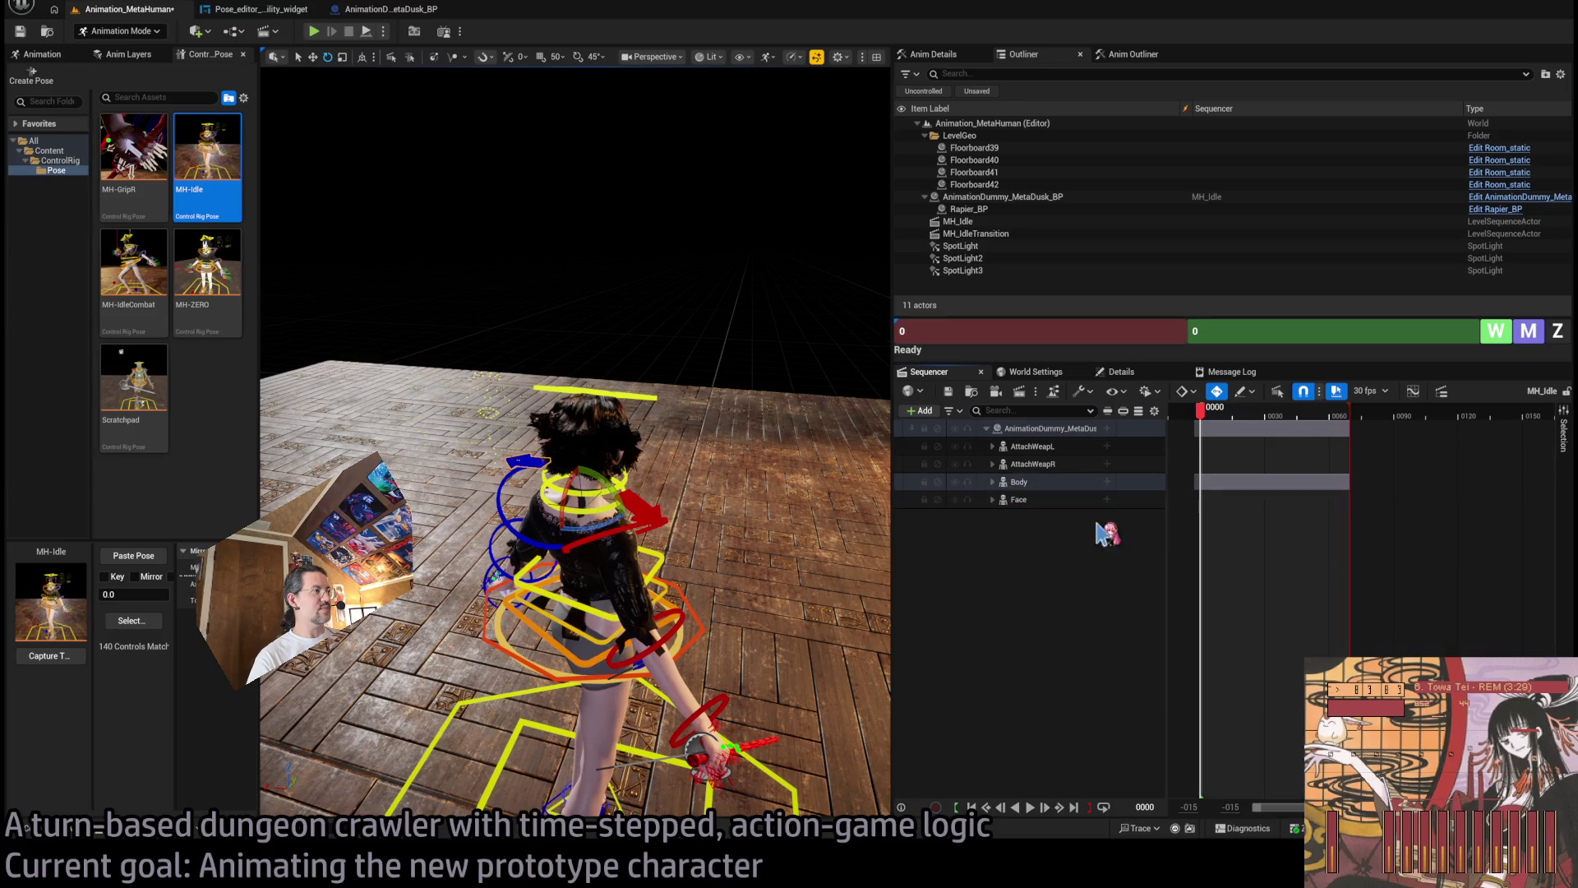
click(1022, 483)
click(992, 482)
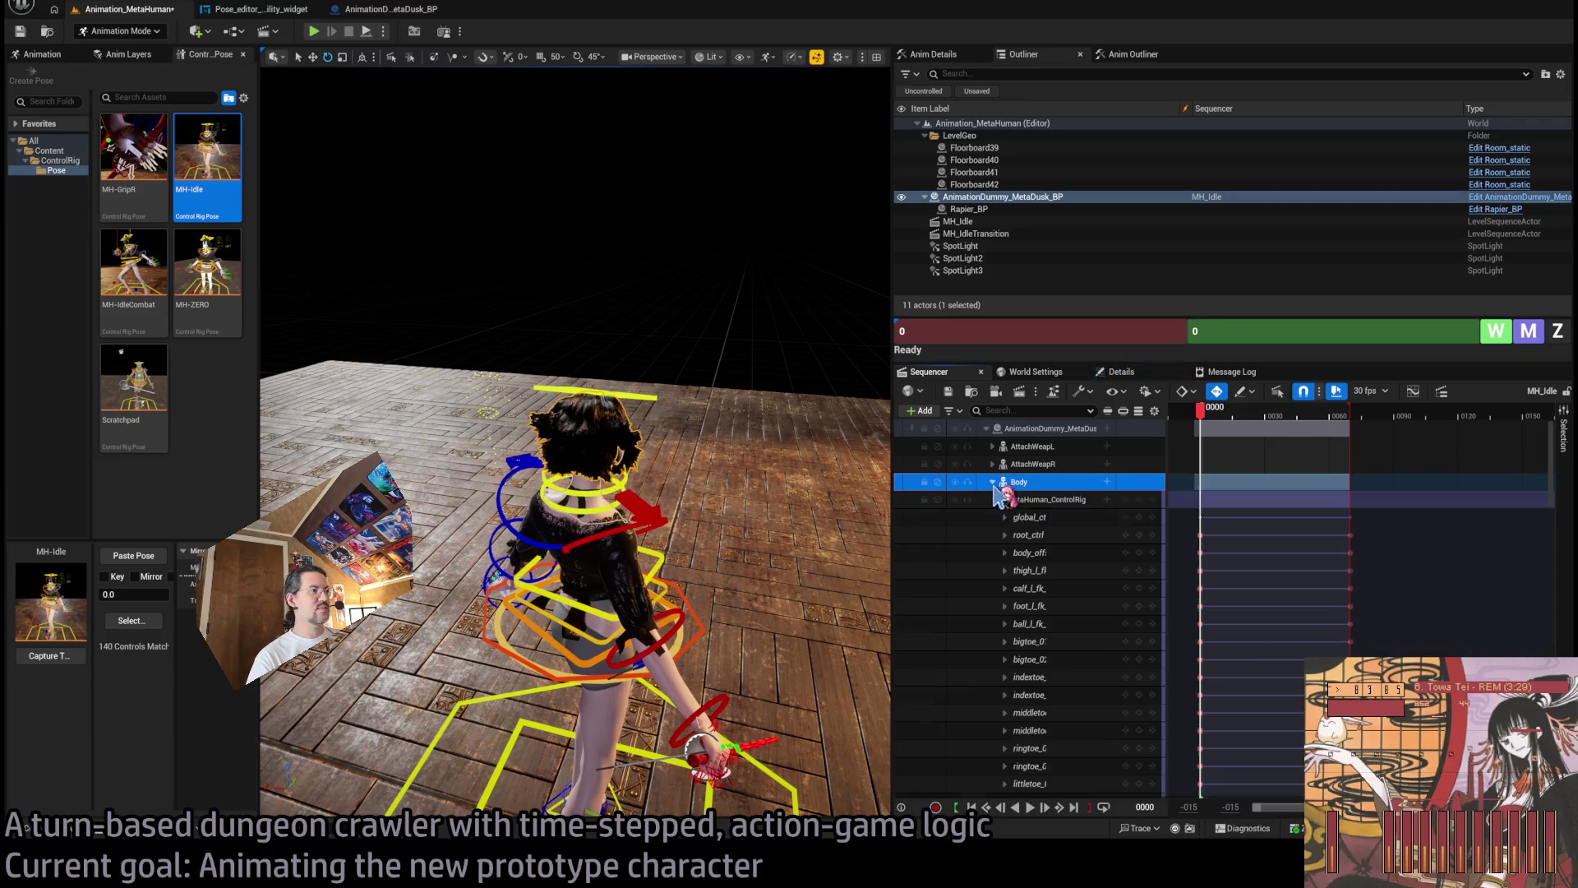
click(1035, 518)
scroll(1035, 576, down, 15)
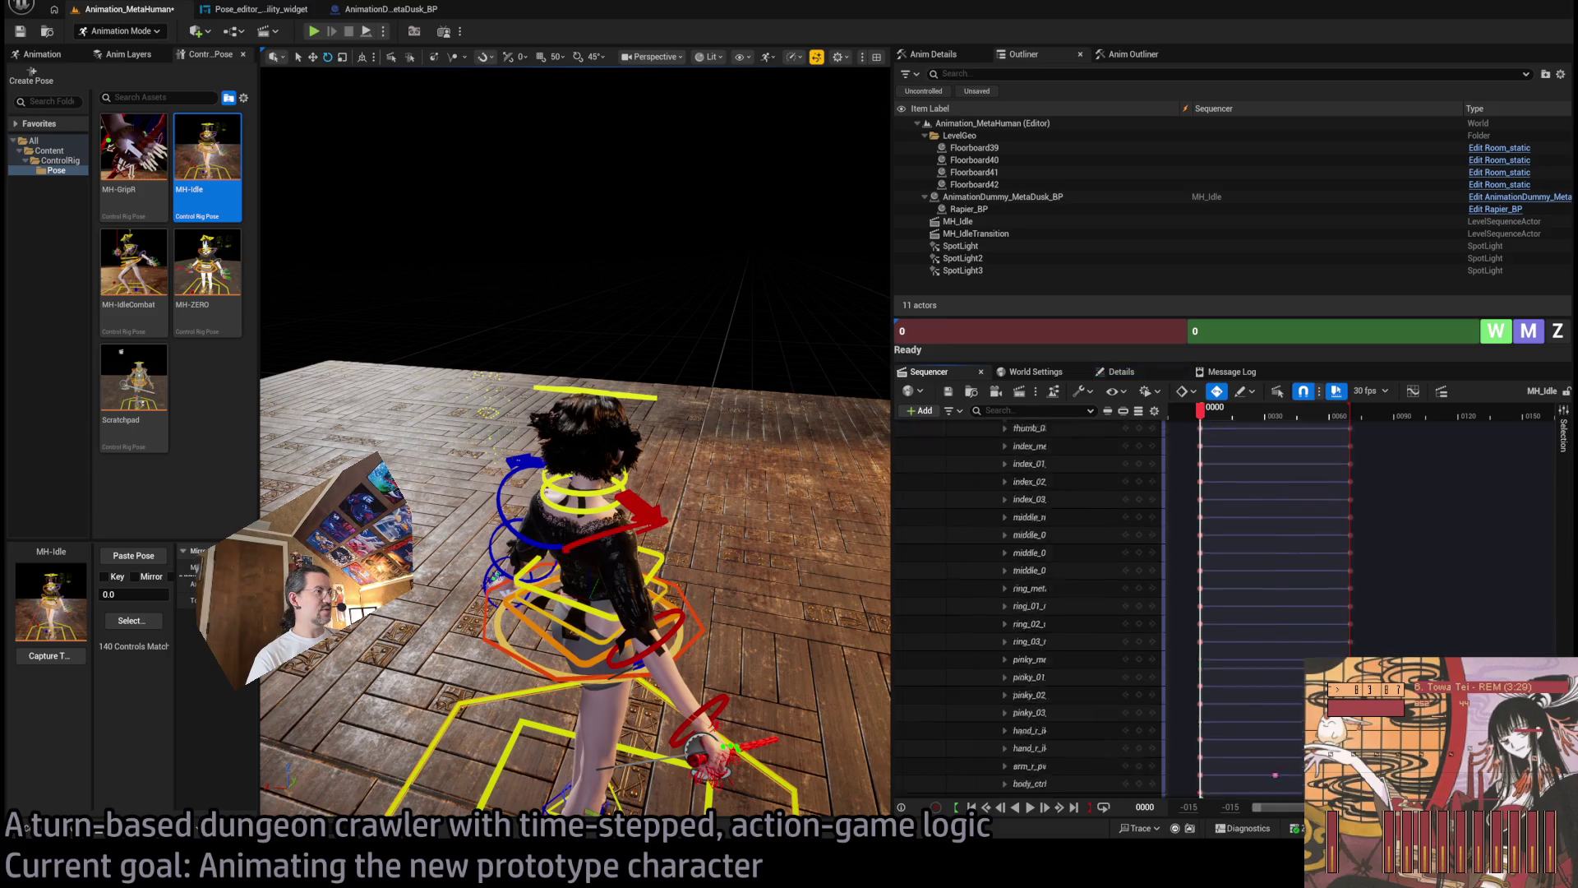
scroll(1061, 773, down, 5)
shift+click(1061, 772)
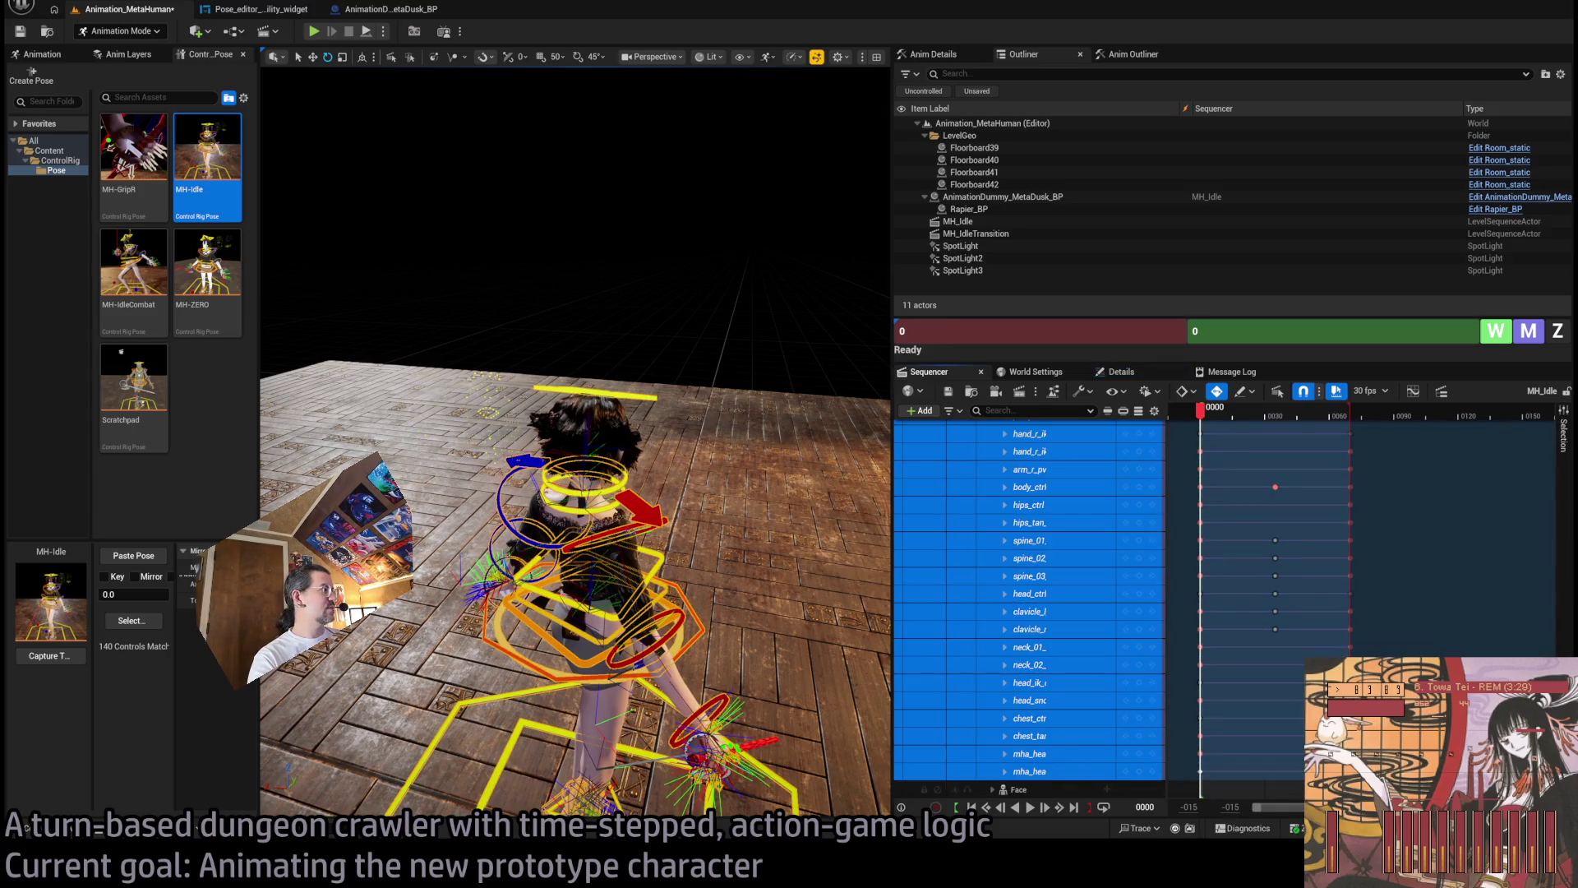
Select the MetaHuman_ControlRig and Body tracks, then scrub through the early idle frames.
scroll(1052, 575, up, 20)
click(1057, 502)
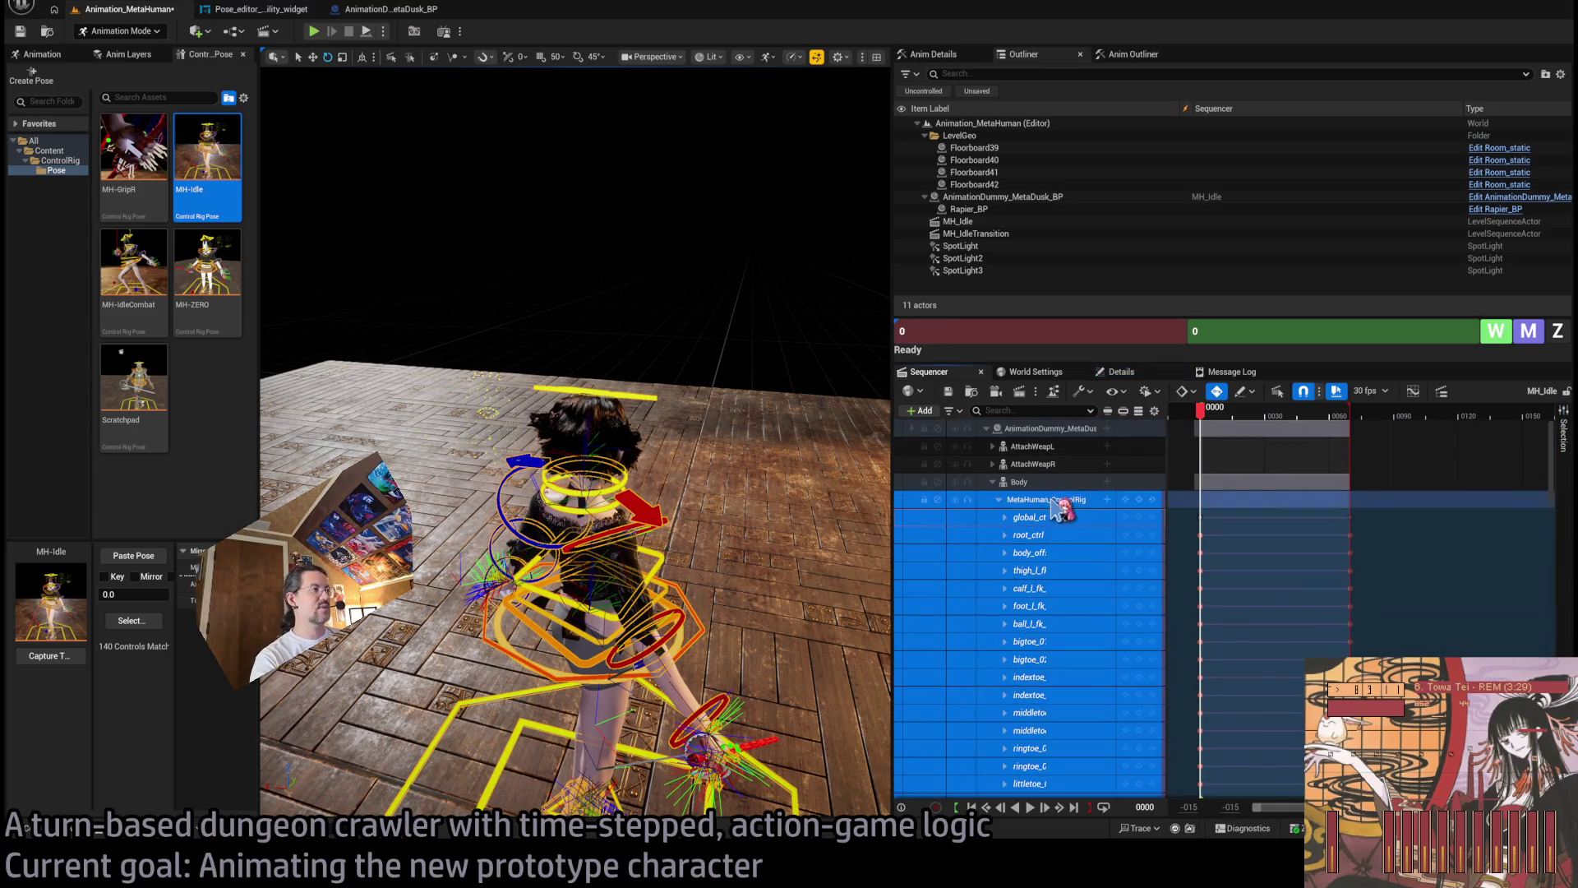
click(1034, 485)
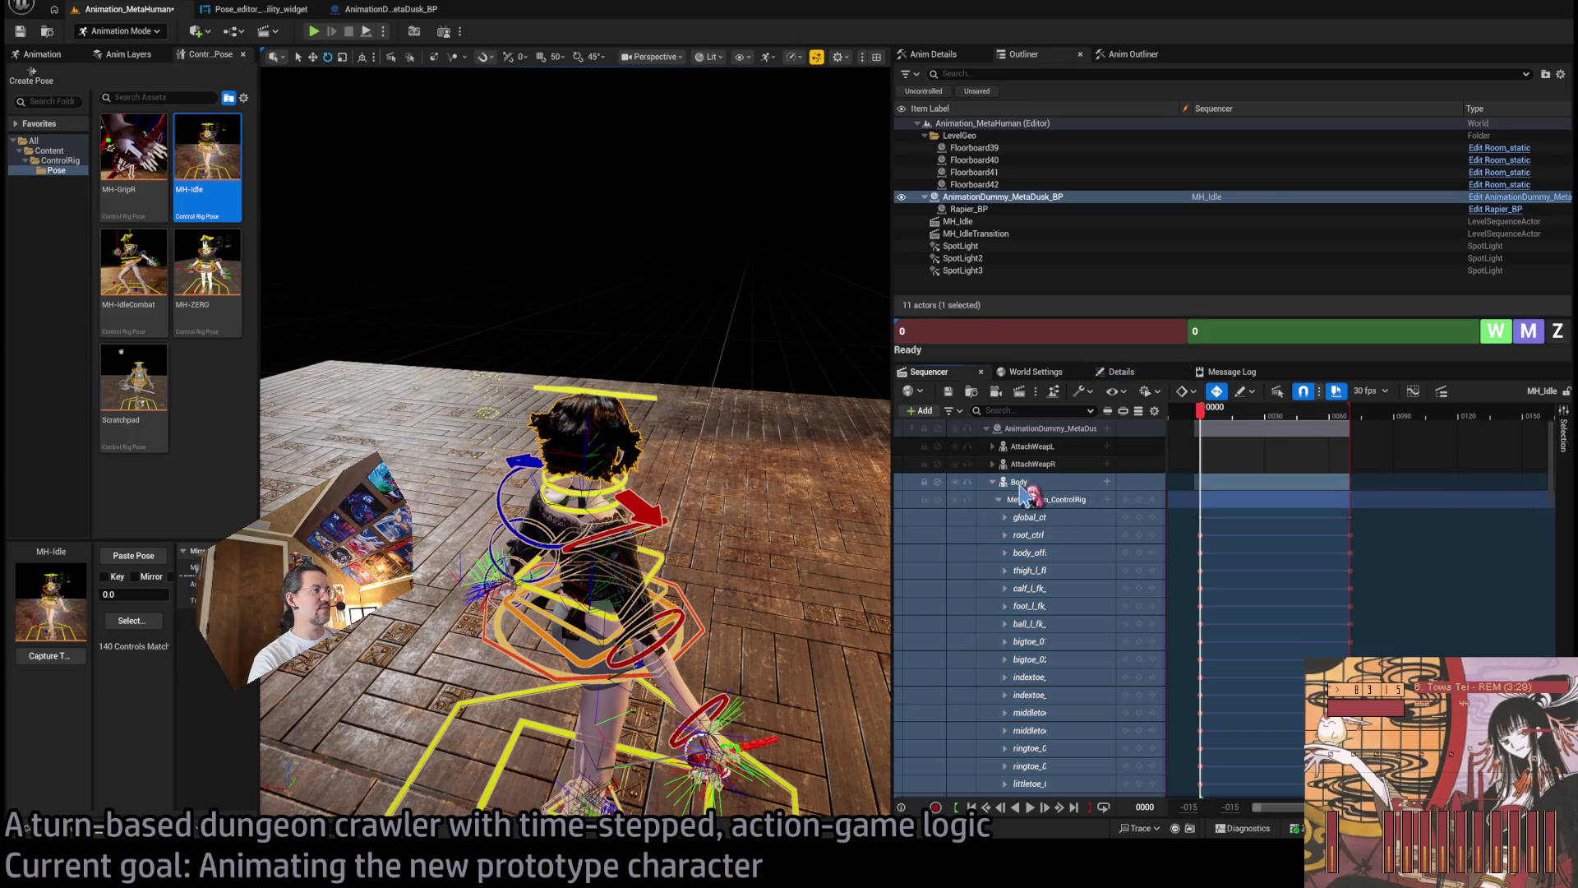
click(1037, 522)
click(1093, 522)
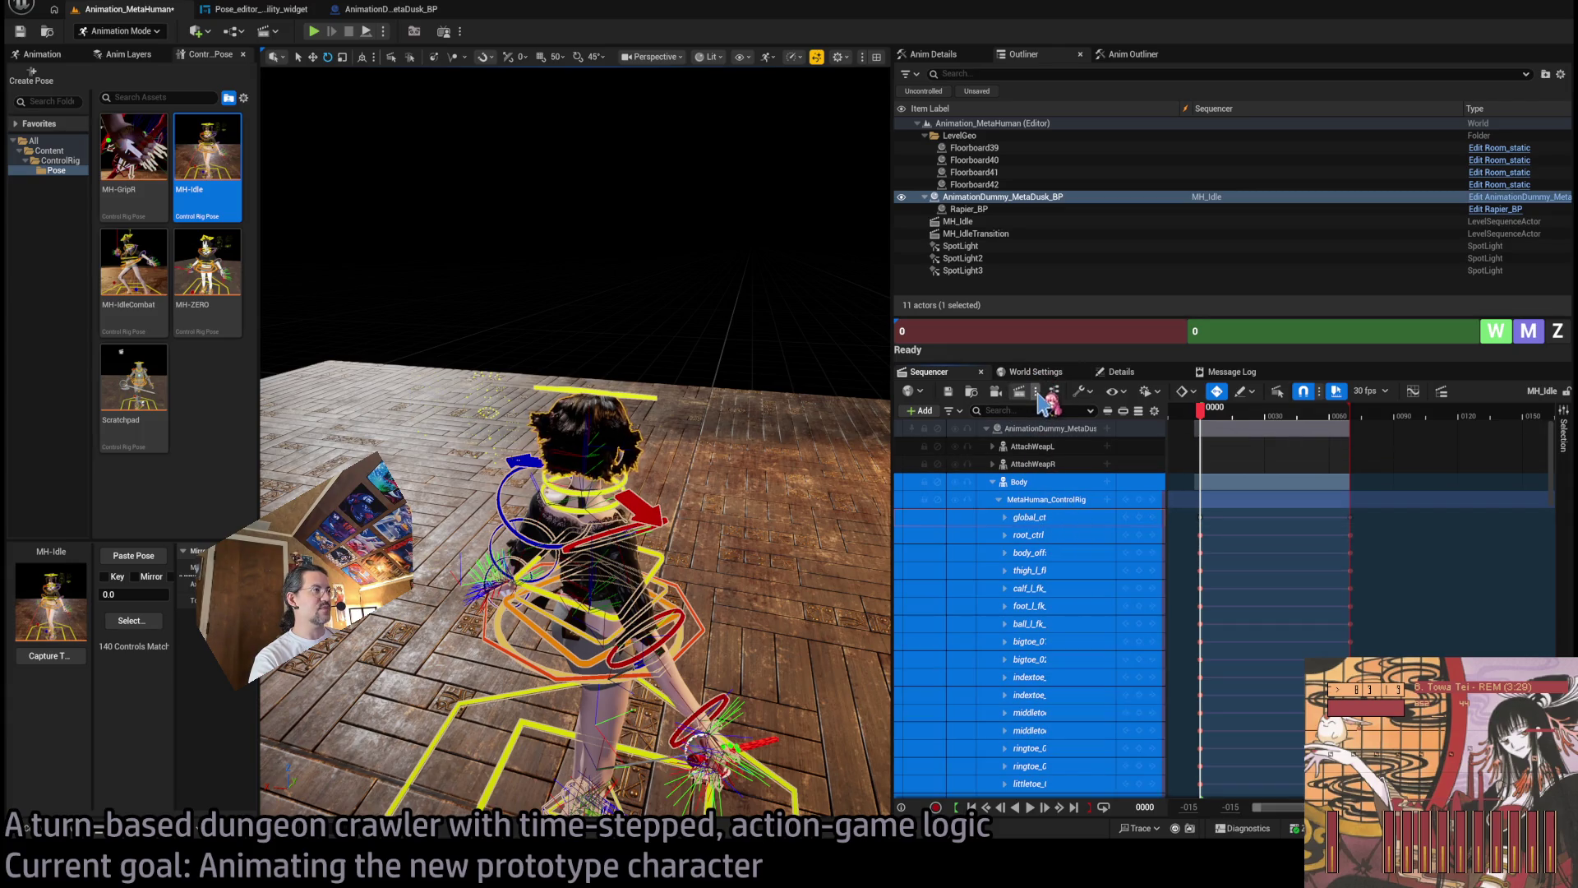
click(1039, 394)
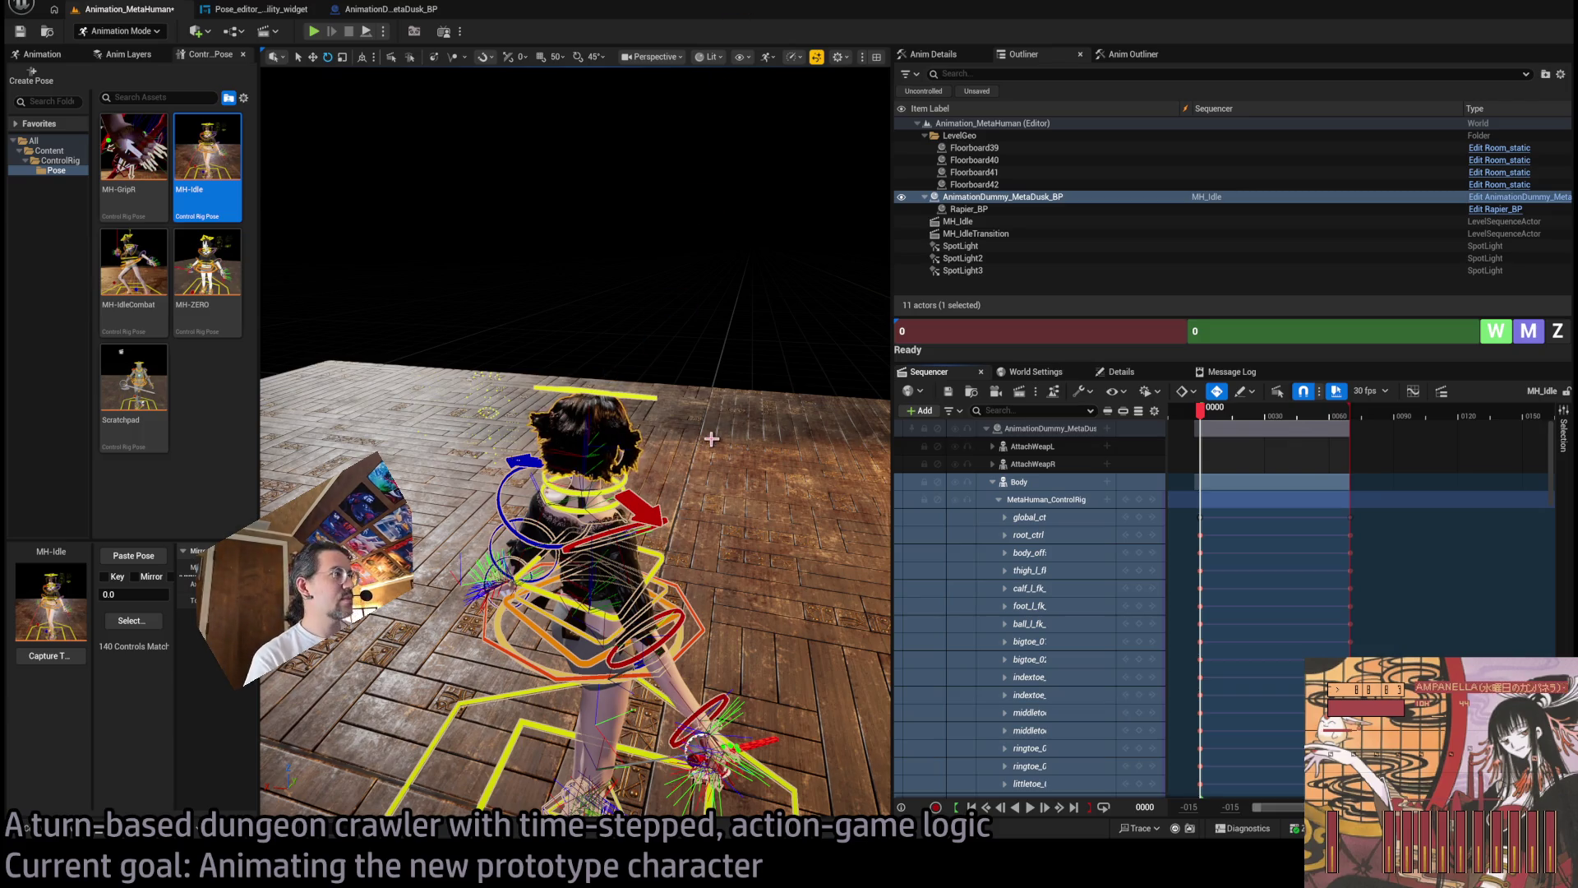
click(1231, 415)
mouse_move(1247, 416)
mouse_down()
mouse_move(1310, 416)
mouse_move(1240, 416)
mouse_move(1292, 434)
mouse_move(1243, 436)
mouse_move(1356, 436)
mouse_move(1255, 439)
mouse_move(1270, 435)
mouse_up()
Orbit to a close side view, select body_ctrl, and move its key to frame 28.
scroll(1240, 609, down, 3)
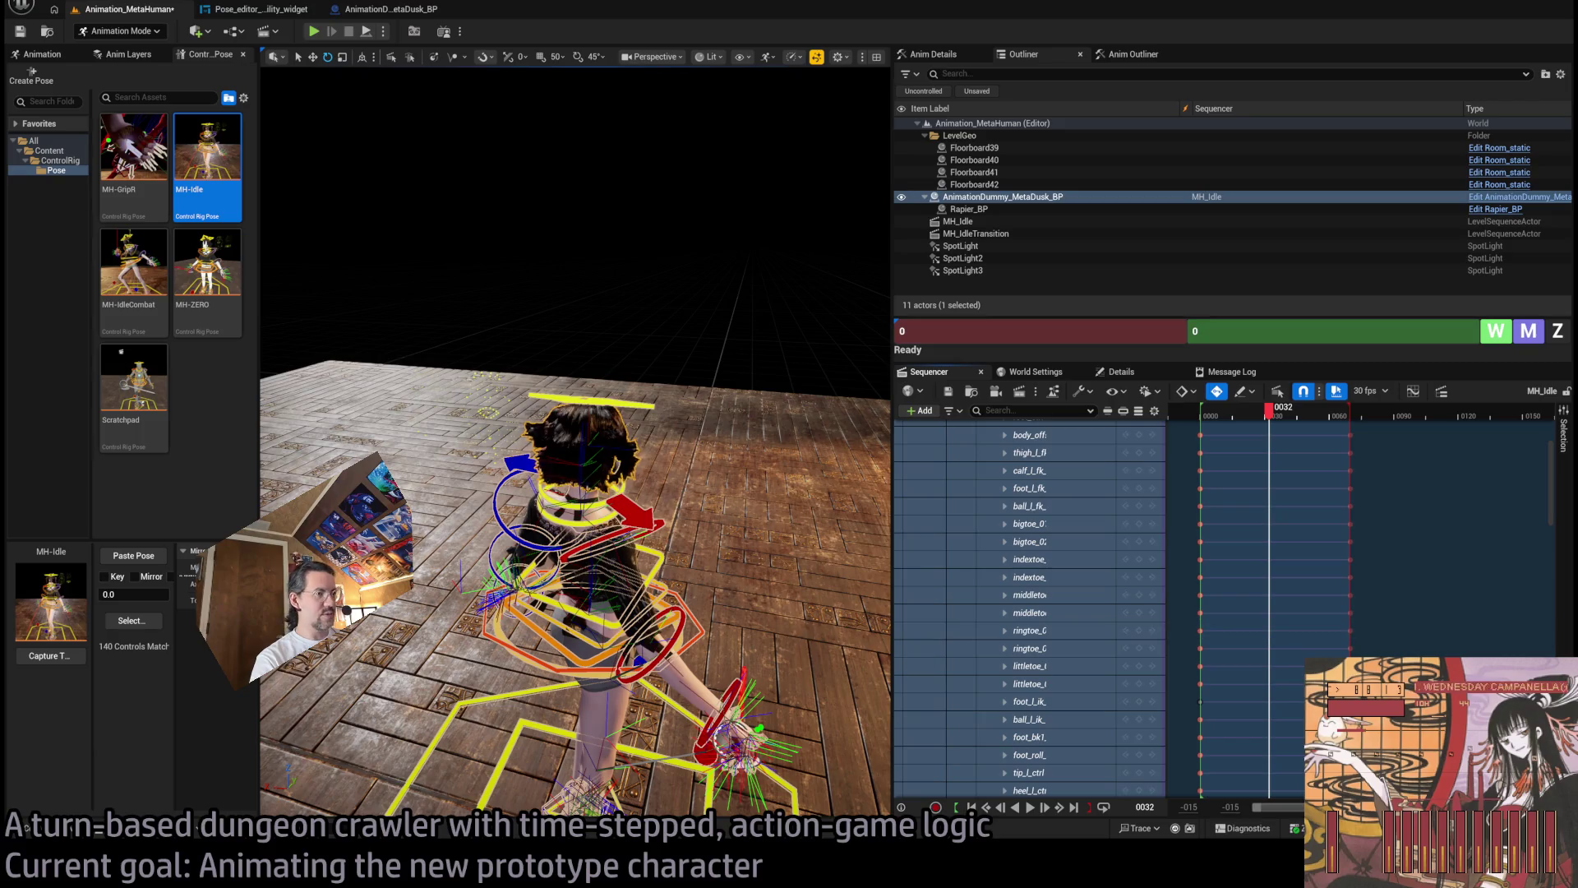
drag(576, 411, 501, 415)
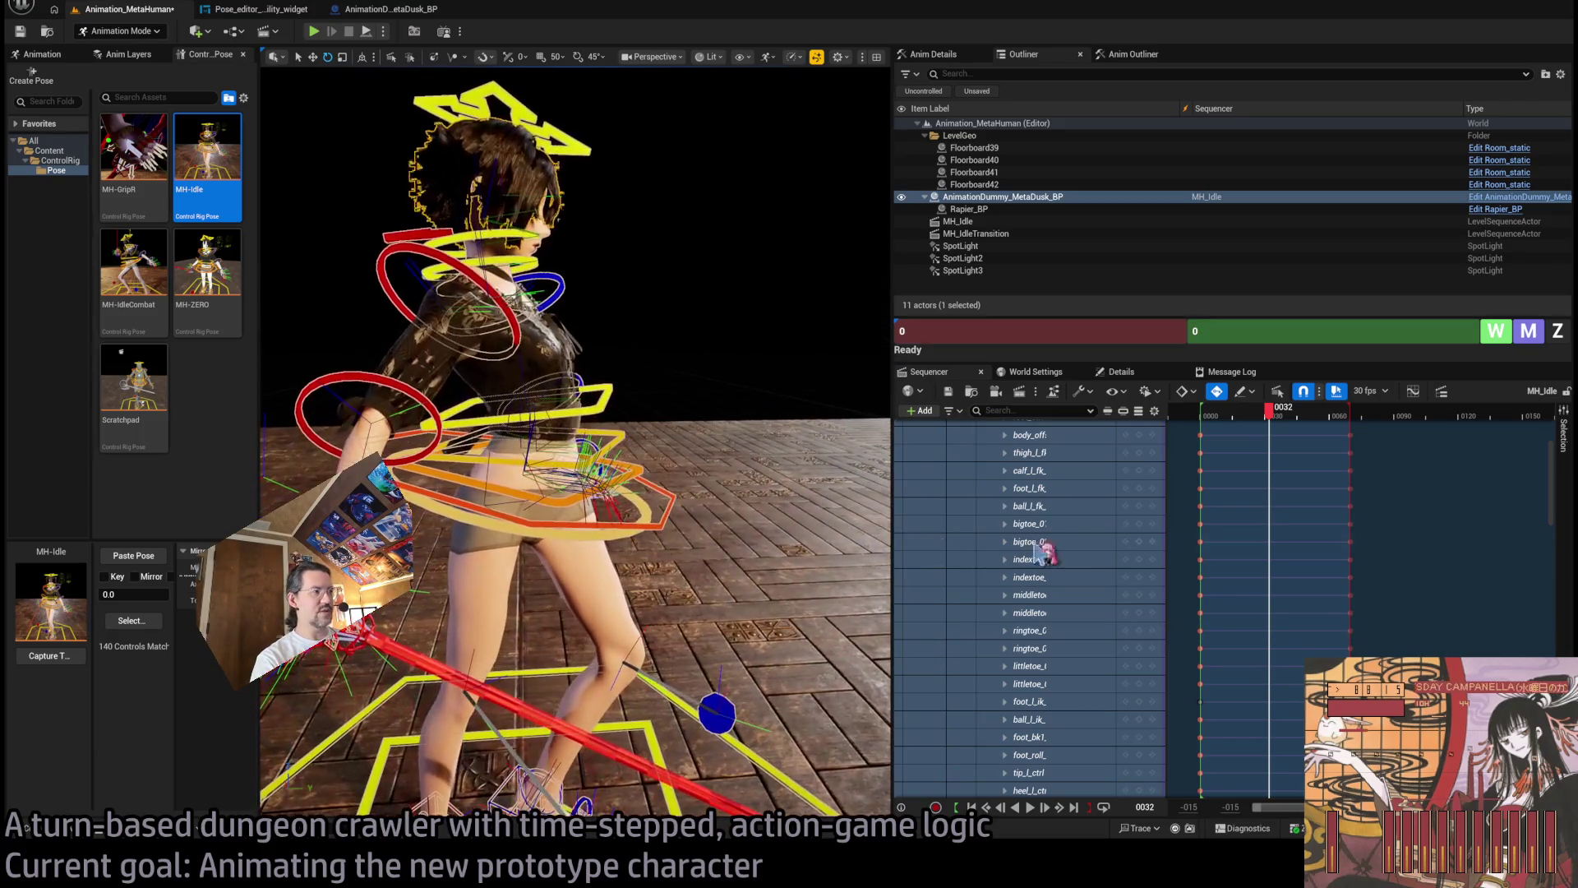
drag(1568, 475, 1571, 634)
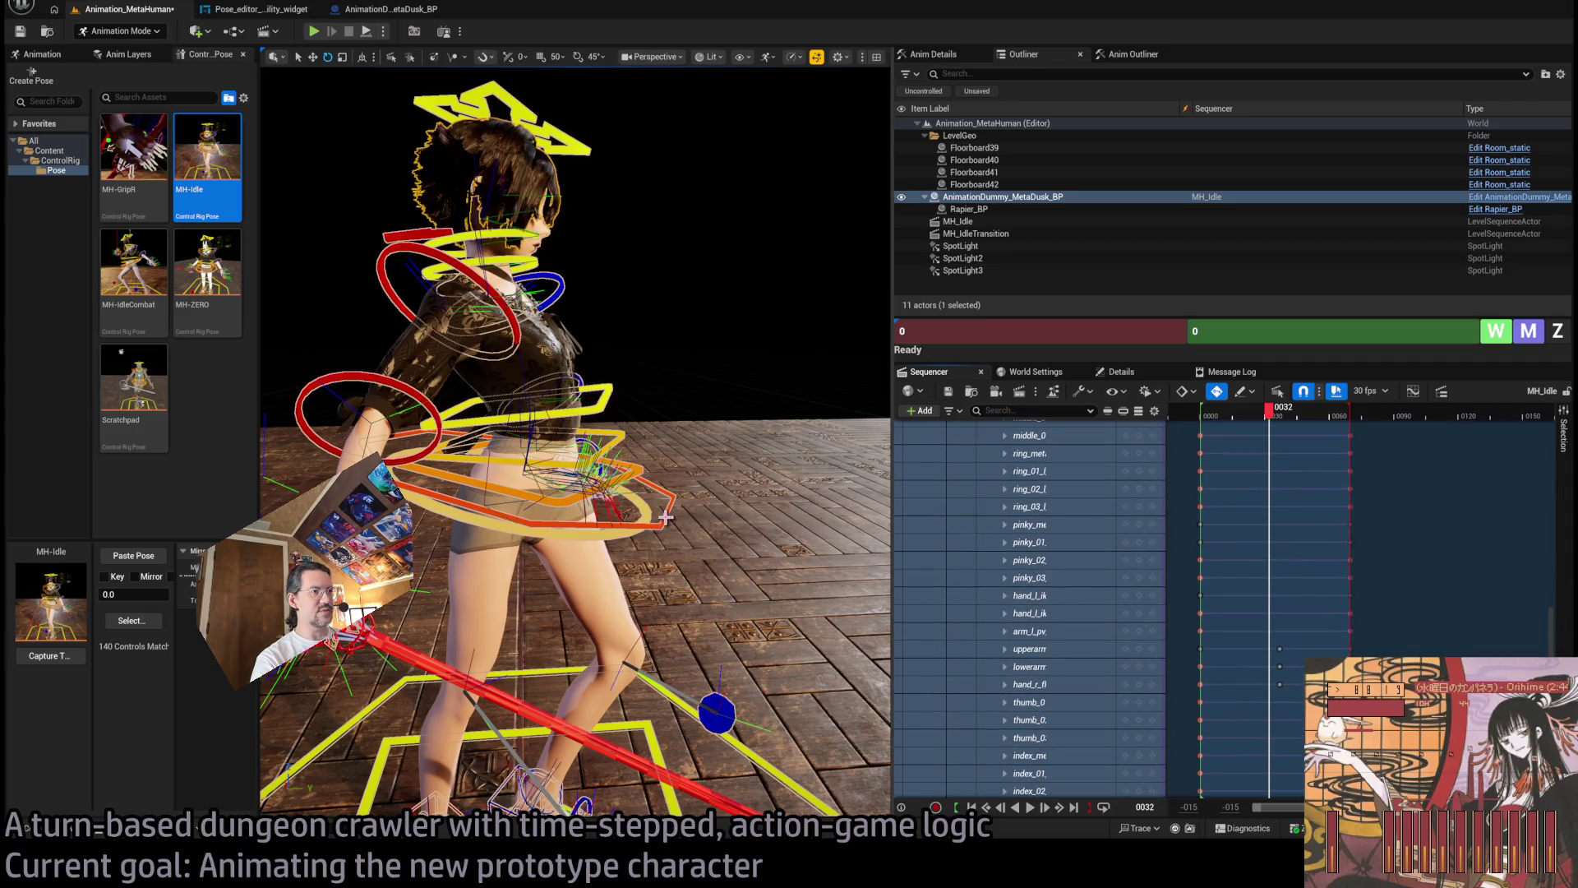
click(665, 516)
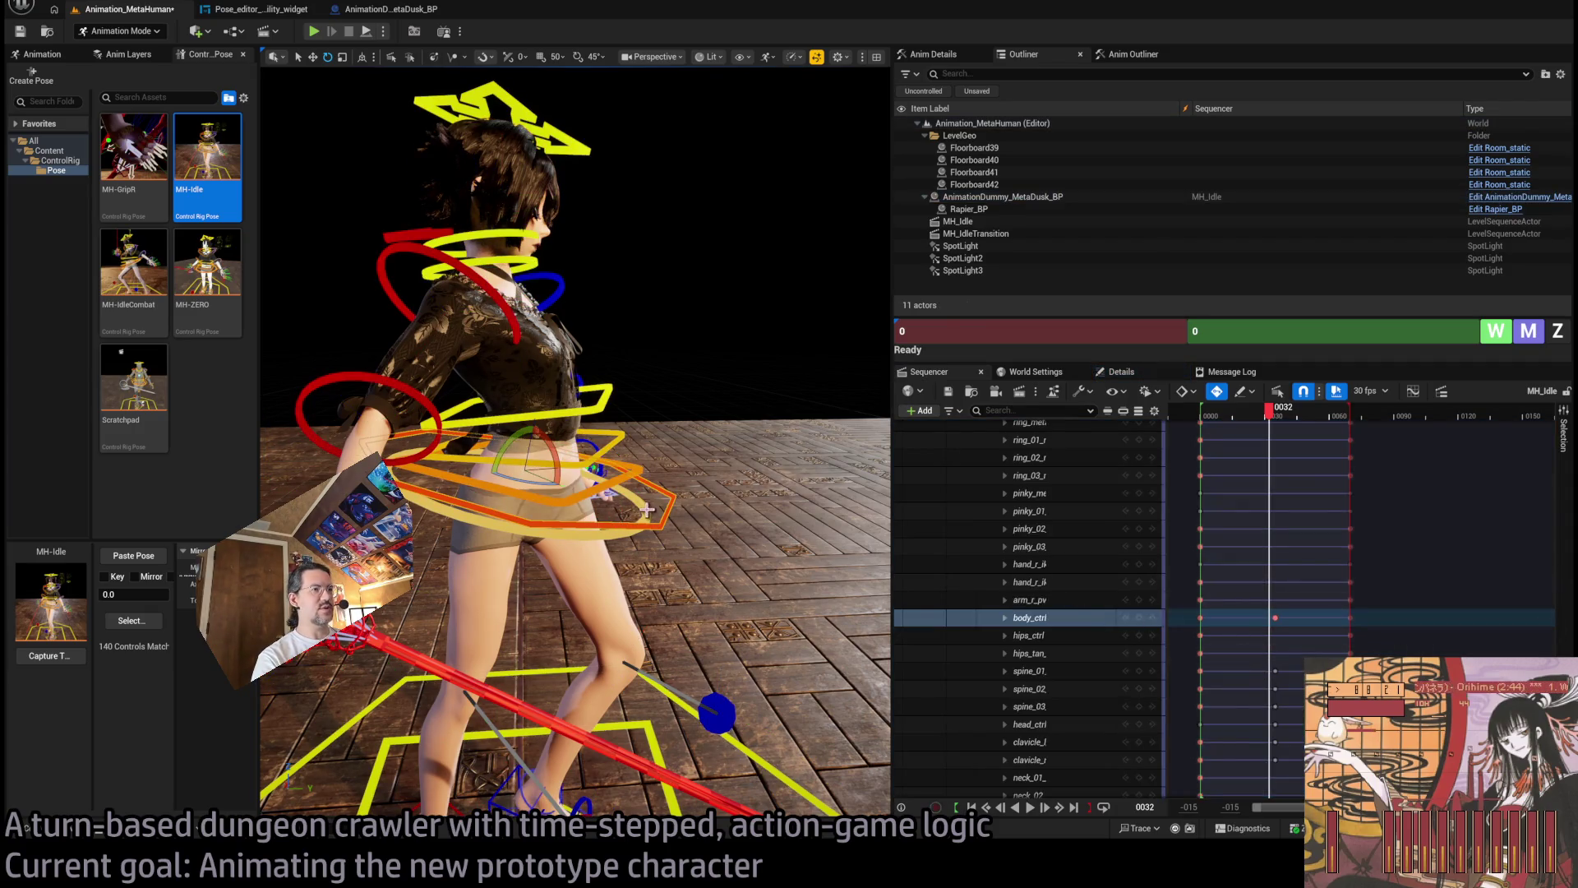
mouse_move(1275, 617)
mouse_down()
mouse_move(1260, 618)
mouse_move(1298, 686)
mouse_up()
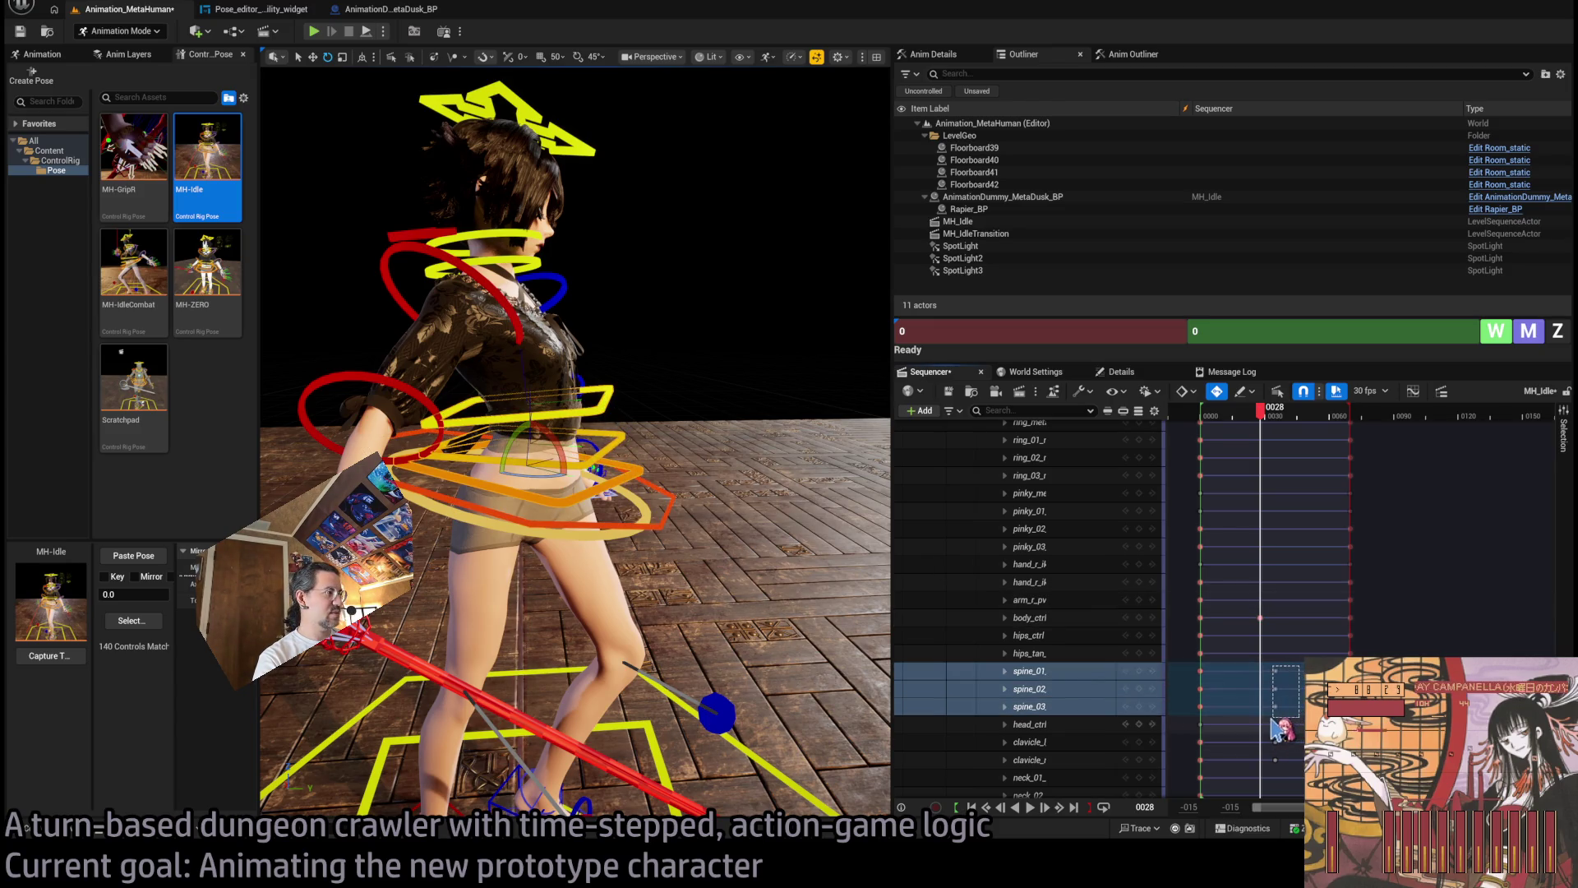
Shift the spine keys earlier, head_ctrl to frame 39, clavicle to frame 40, then check frames 31 and 29.
drag(1275, 671, 1269, 671)
scroll(1290, 669, down, 3)
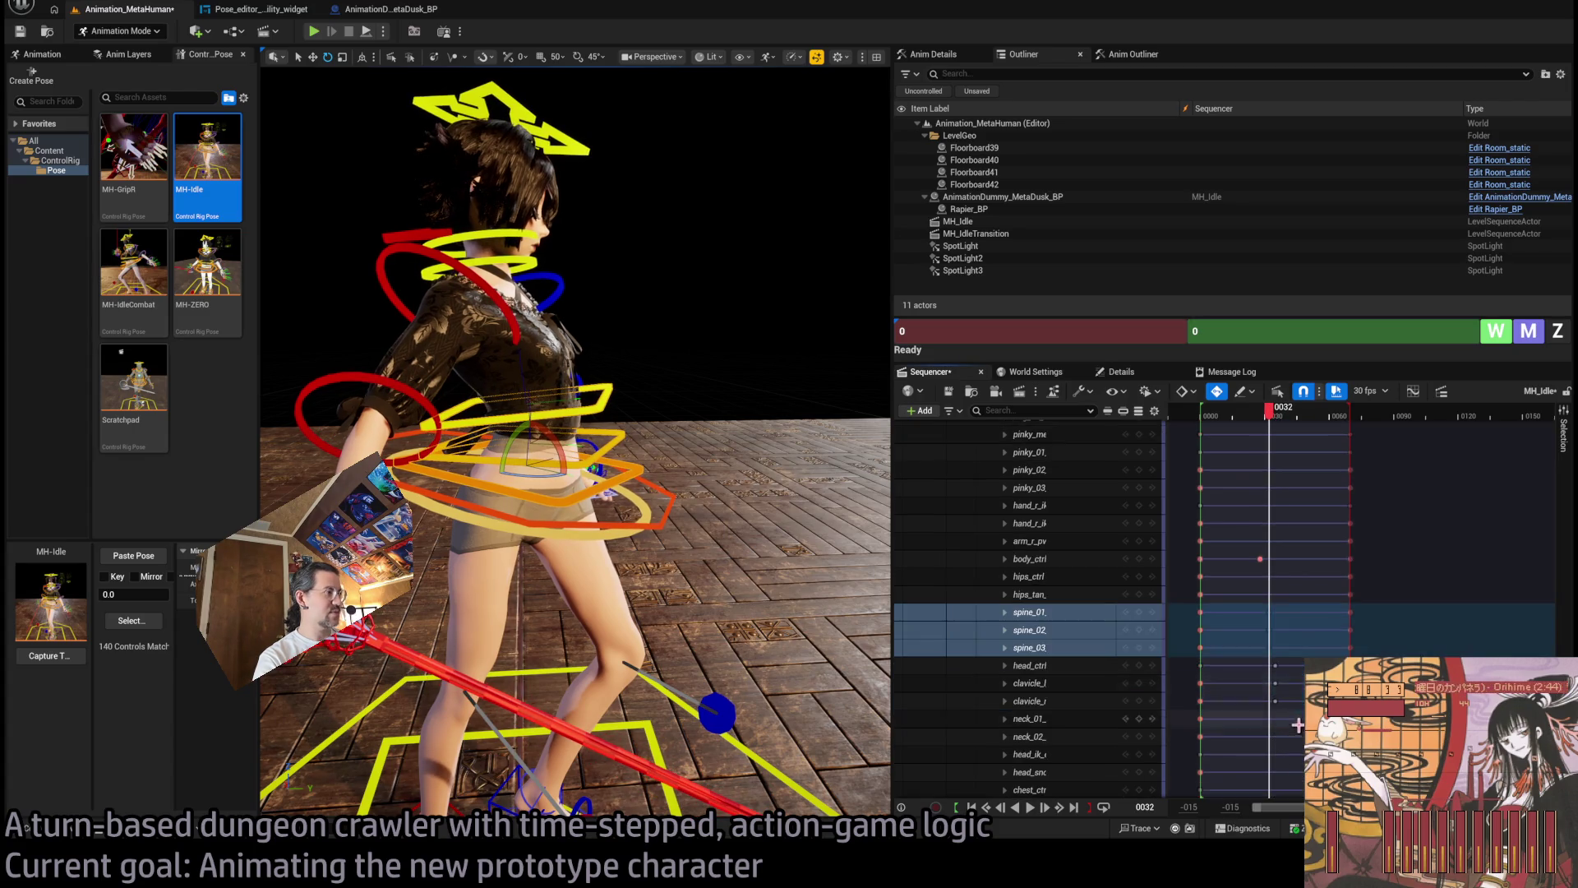
drag(1276, 666, 1285, 684)
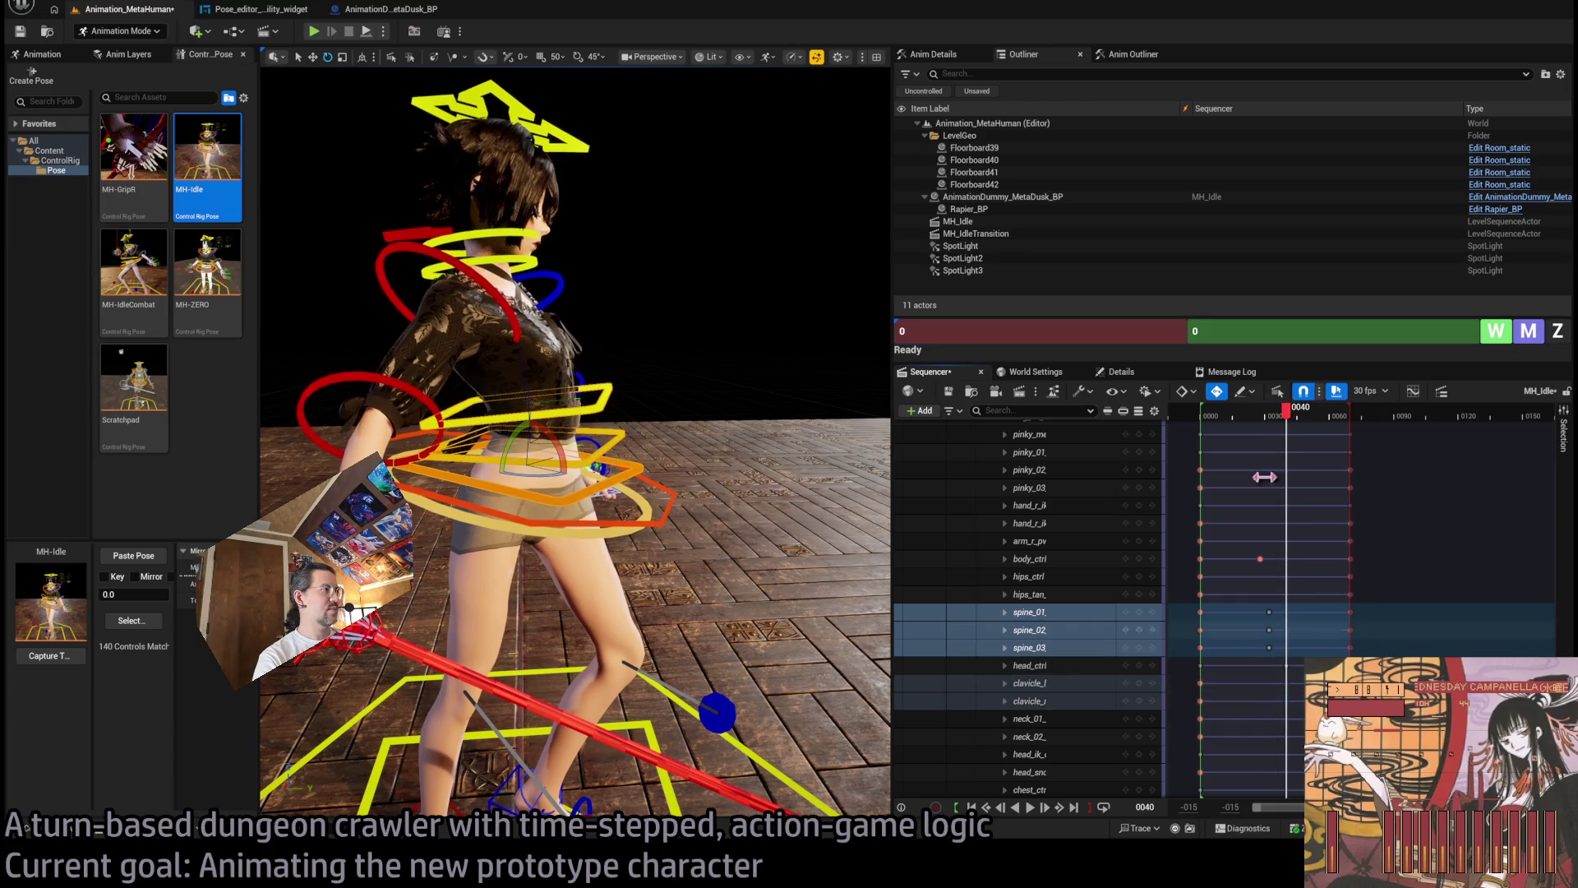
click(1230, 415)
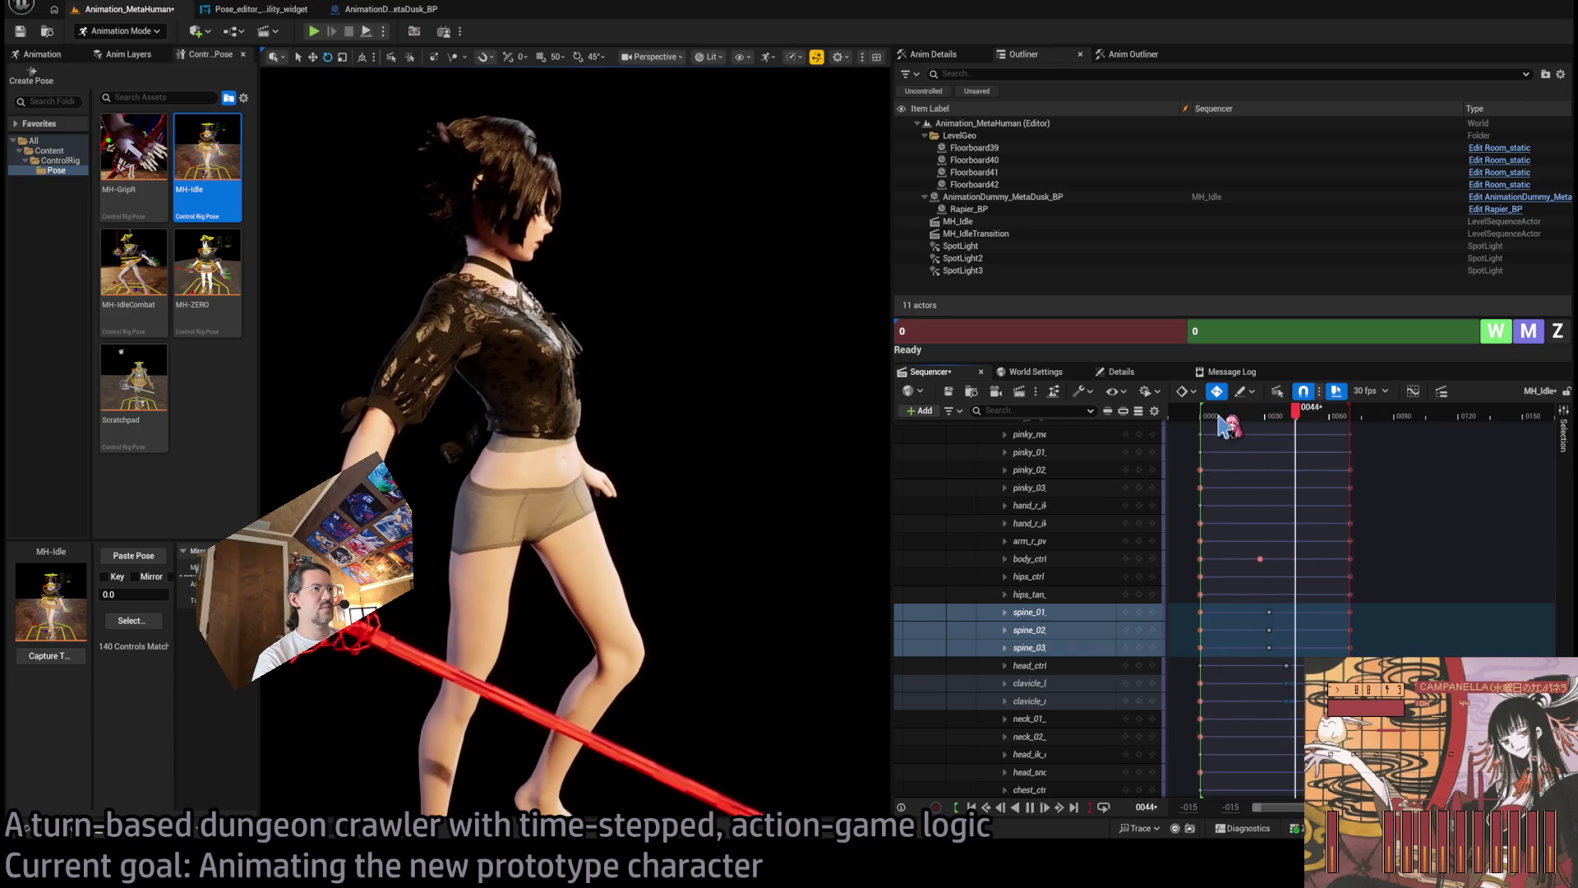
click(1266, 415)
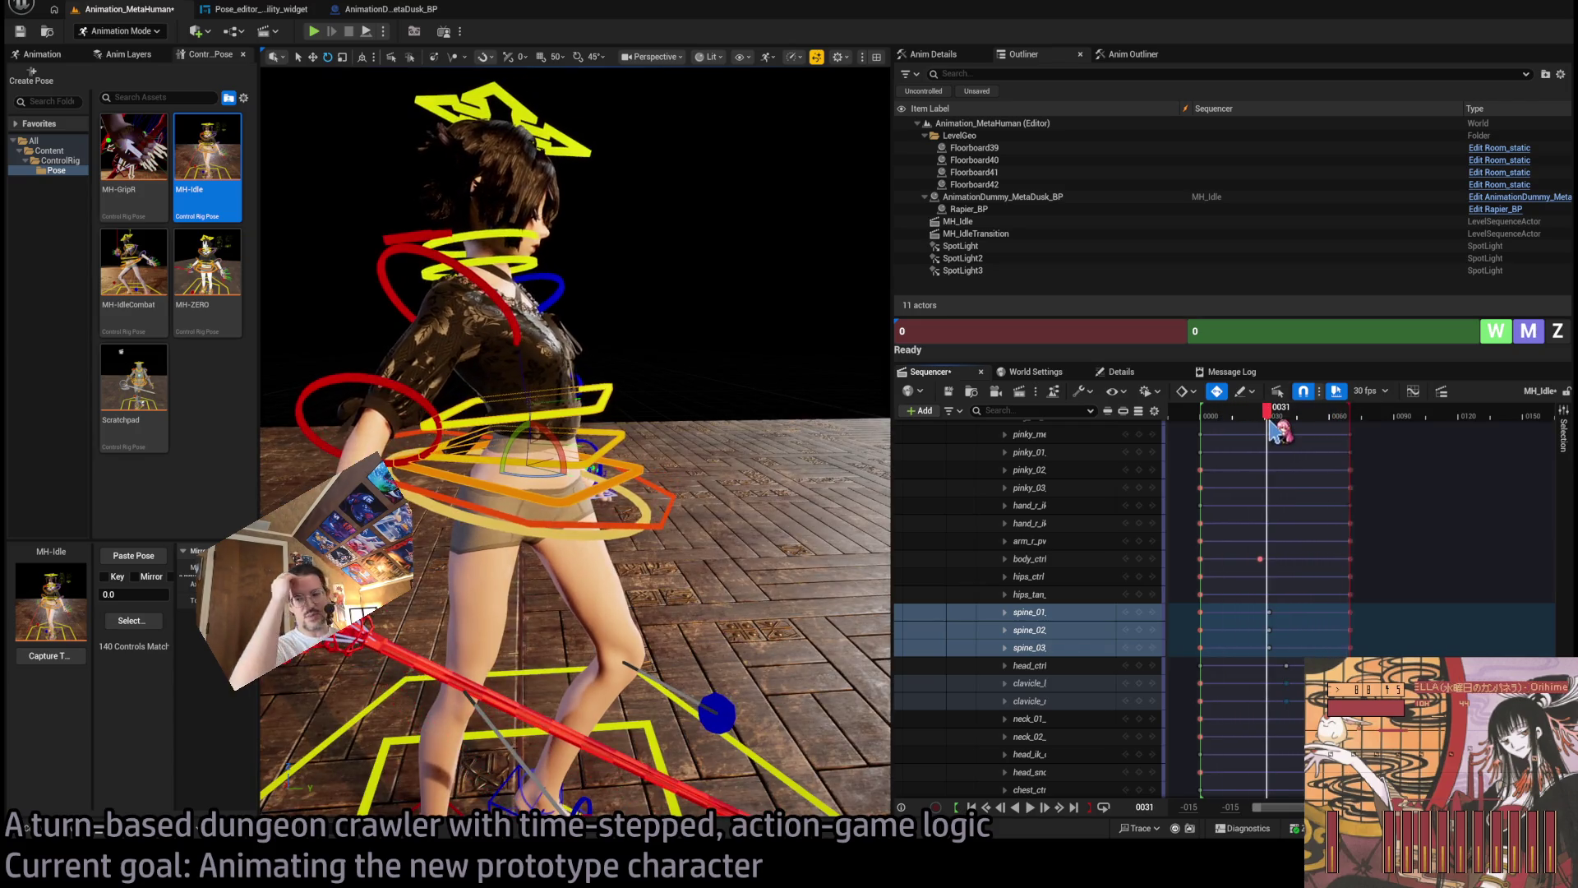
click(1263, 416)
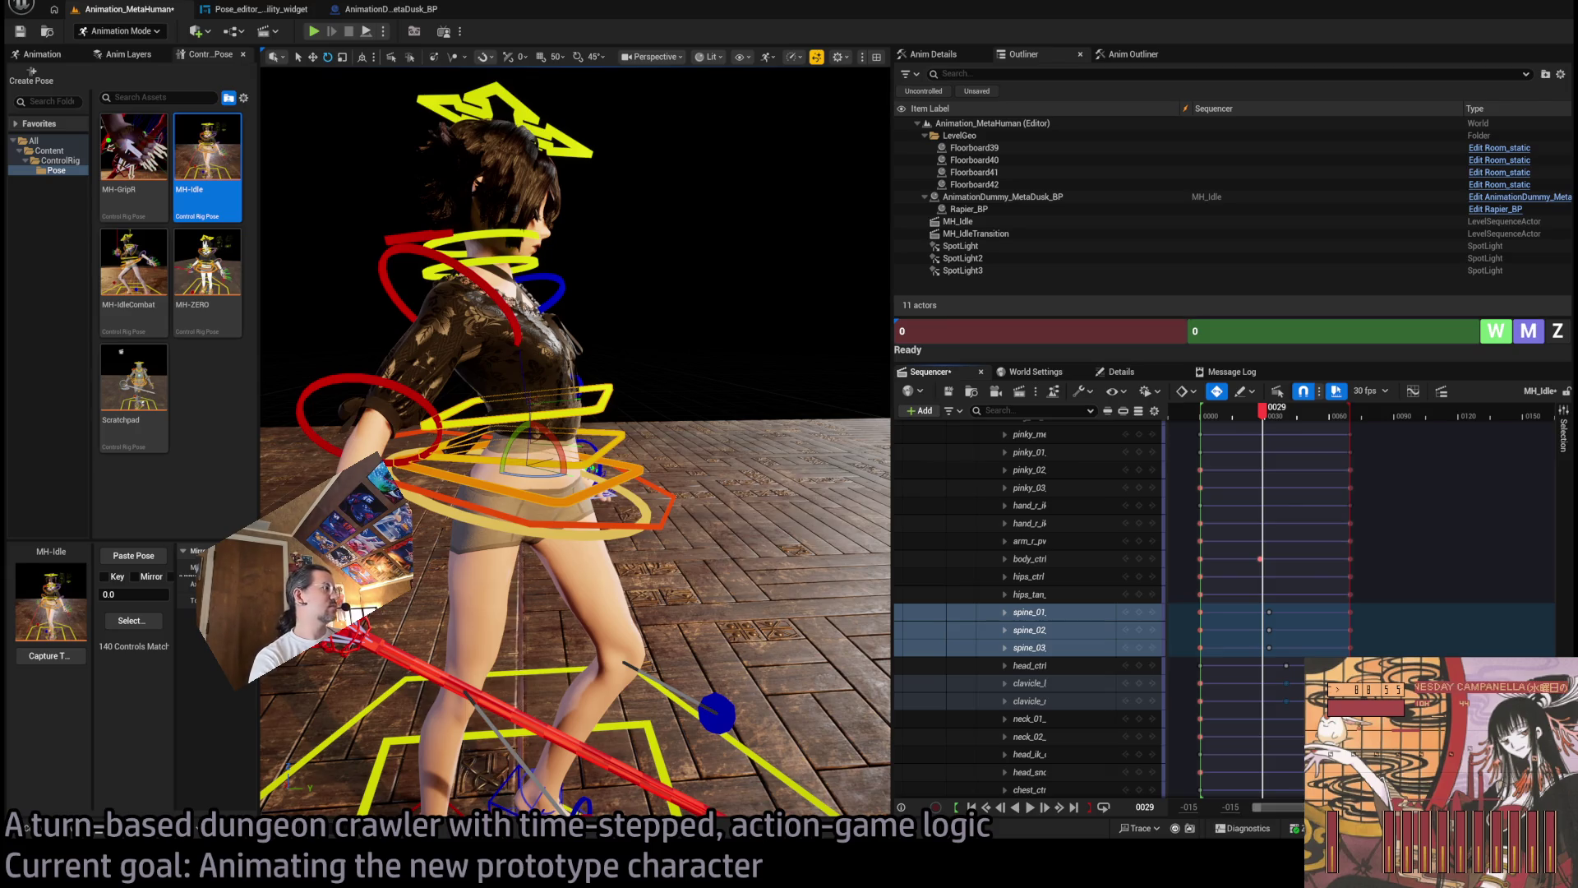
Select the Body track row and extend the selection down to the mha_head track.
scroll(1044, 493, up, 10)
click(1042, 483)
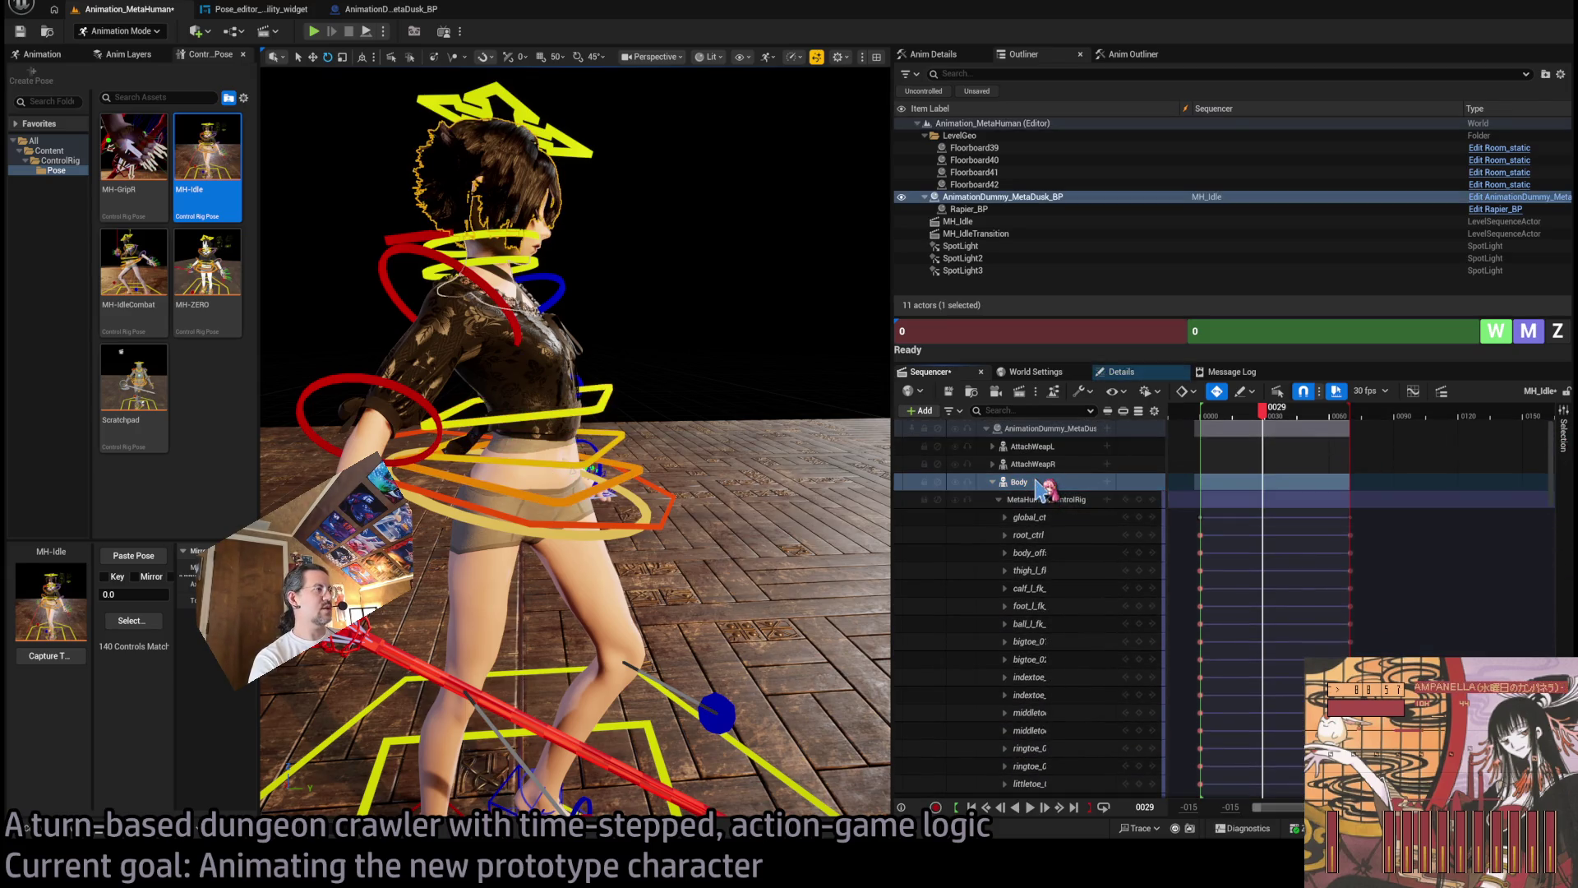
click(1020, 483)
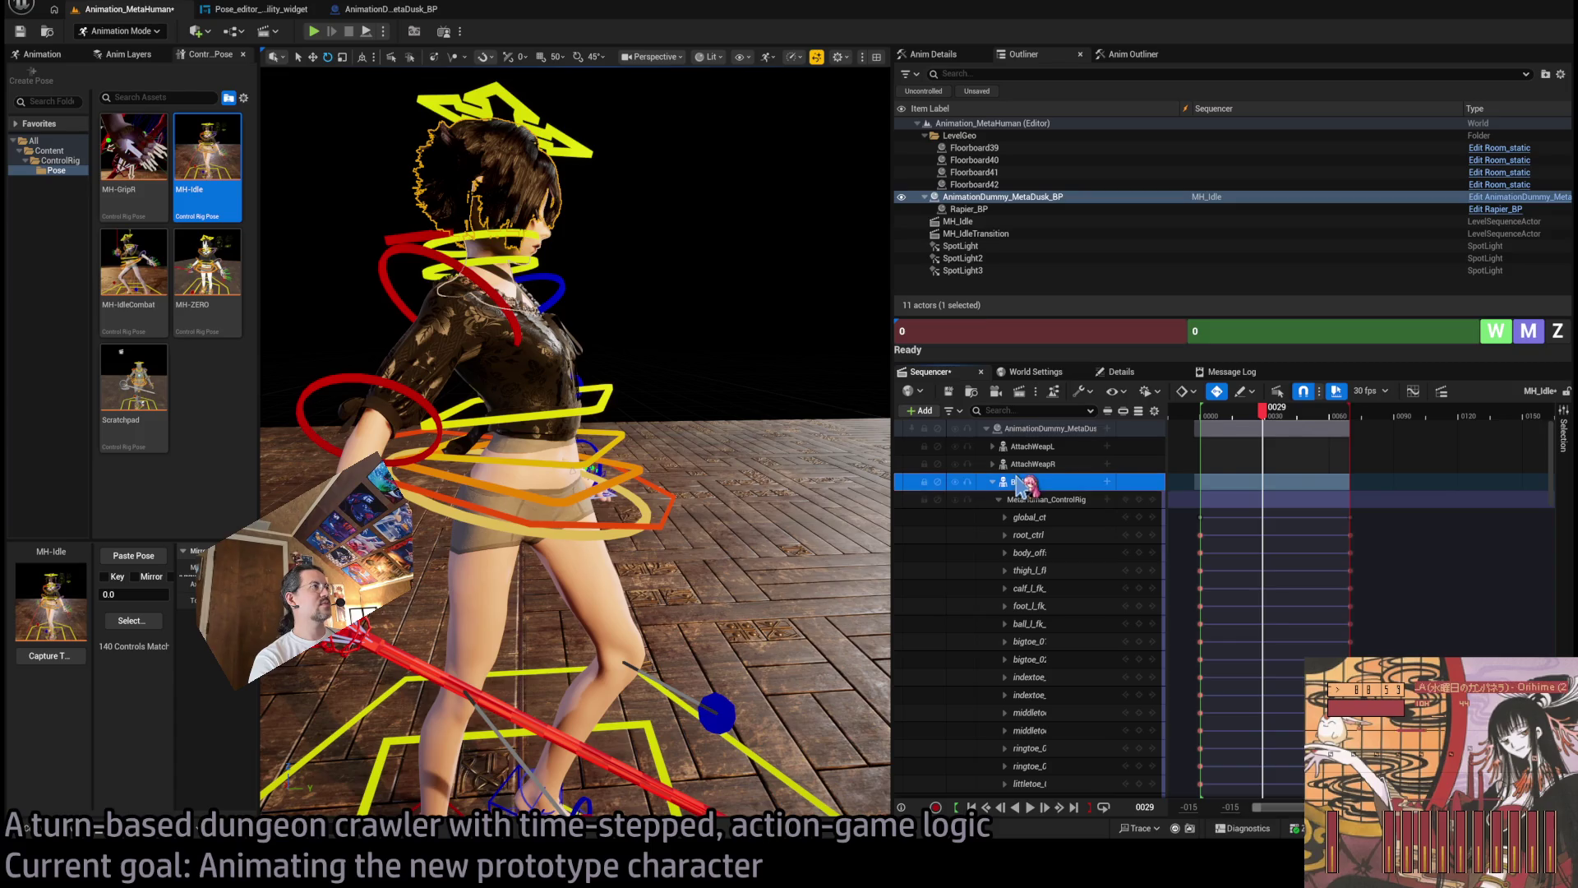
scroll(1069, 658, down, 15)
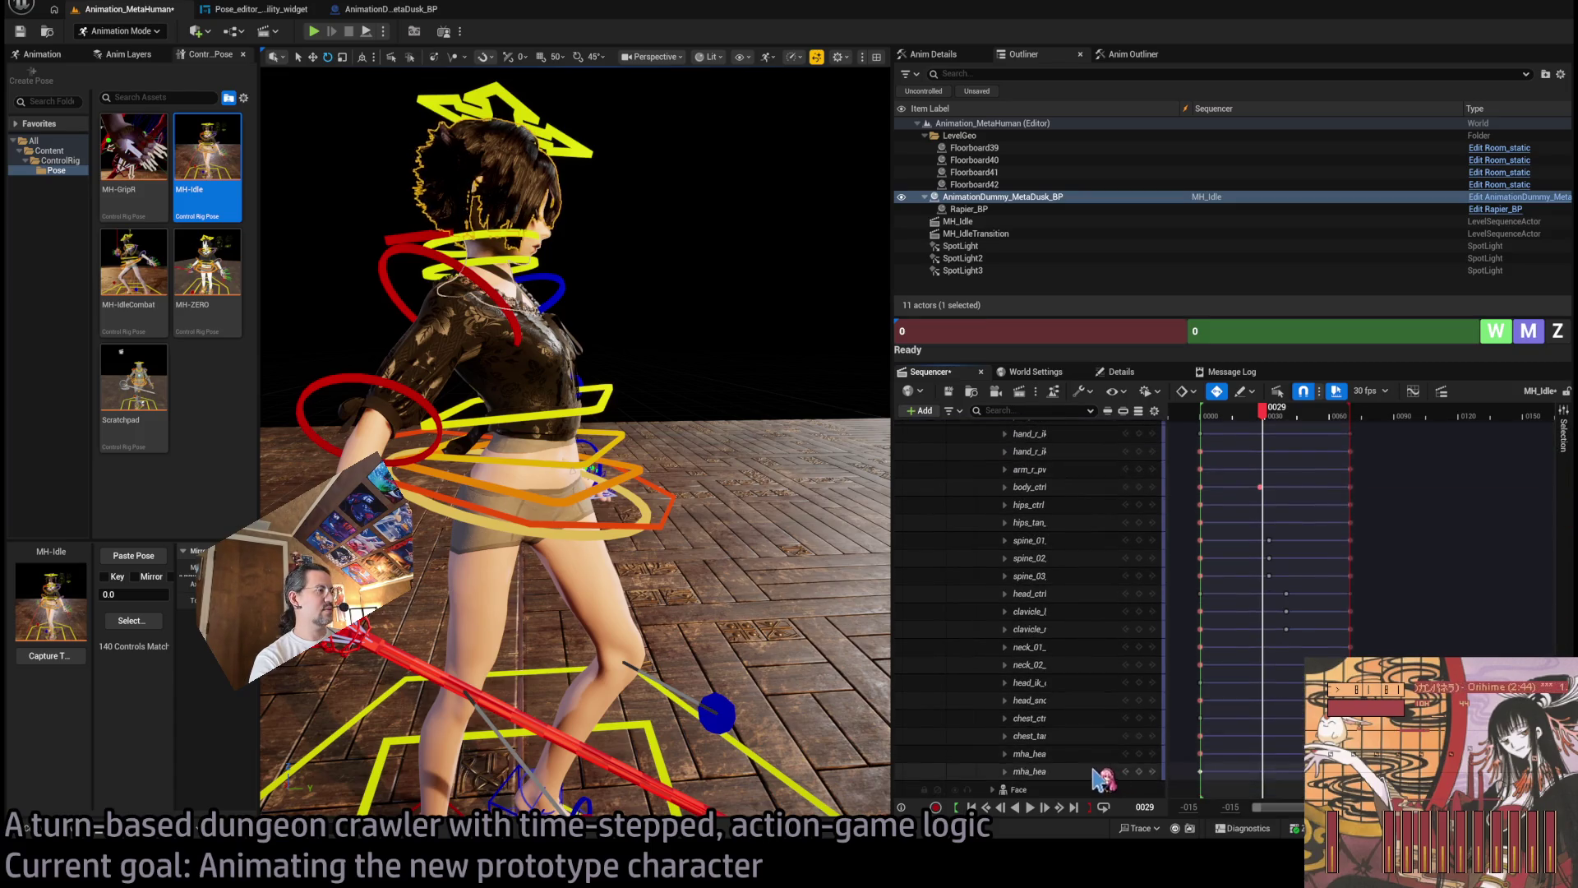
shift+click(1101, 772)
scroll(1085, 576, up, 15)
click(1037, 483)
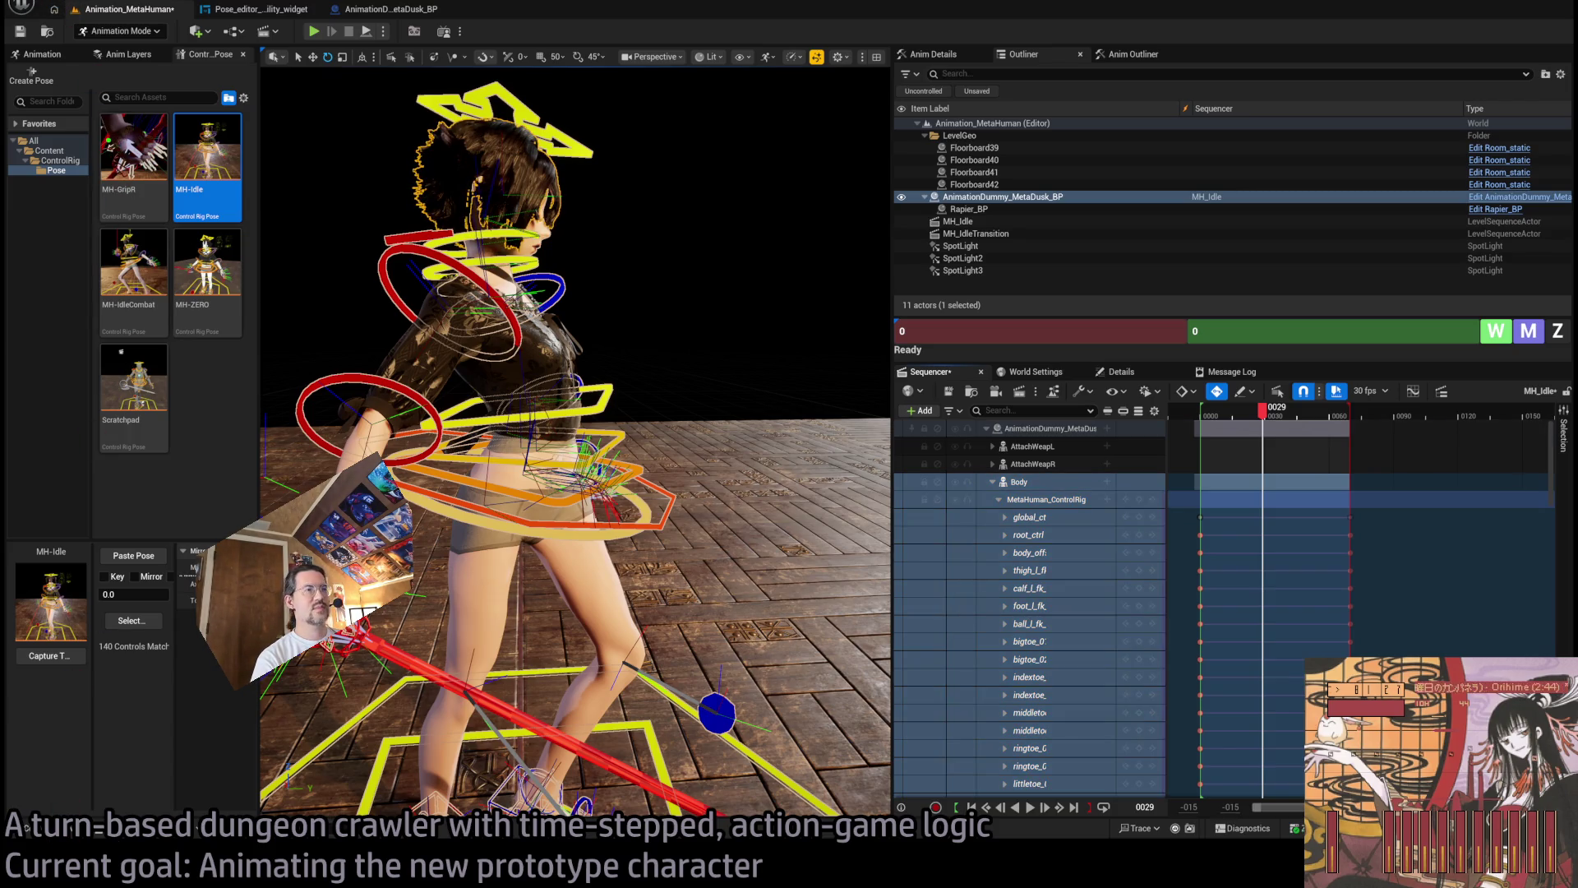
key(ctrl+space)
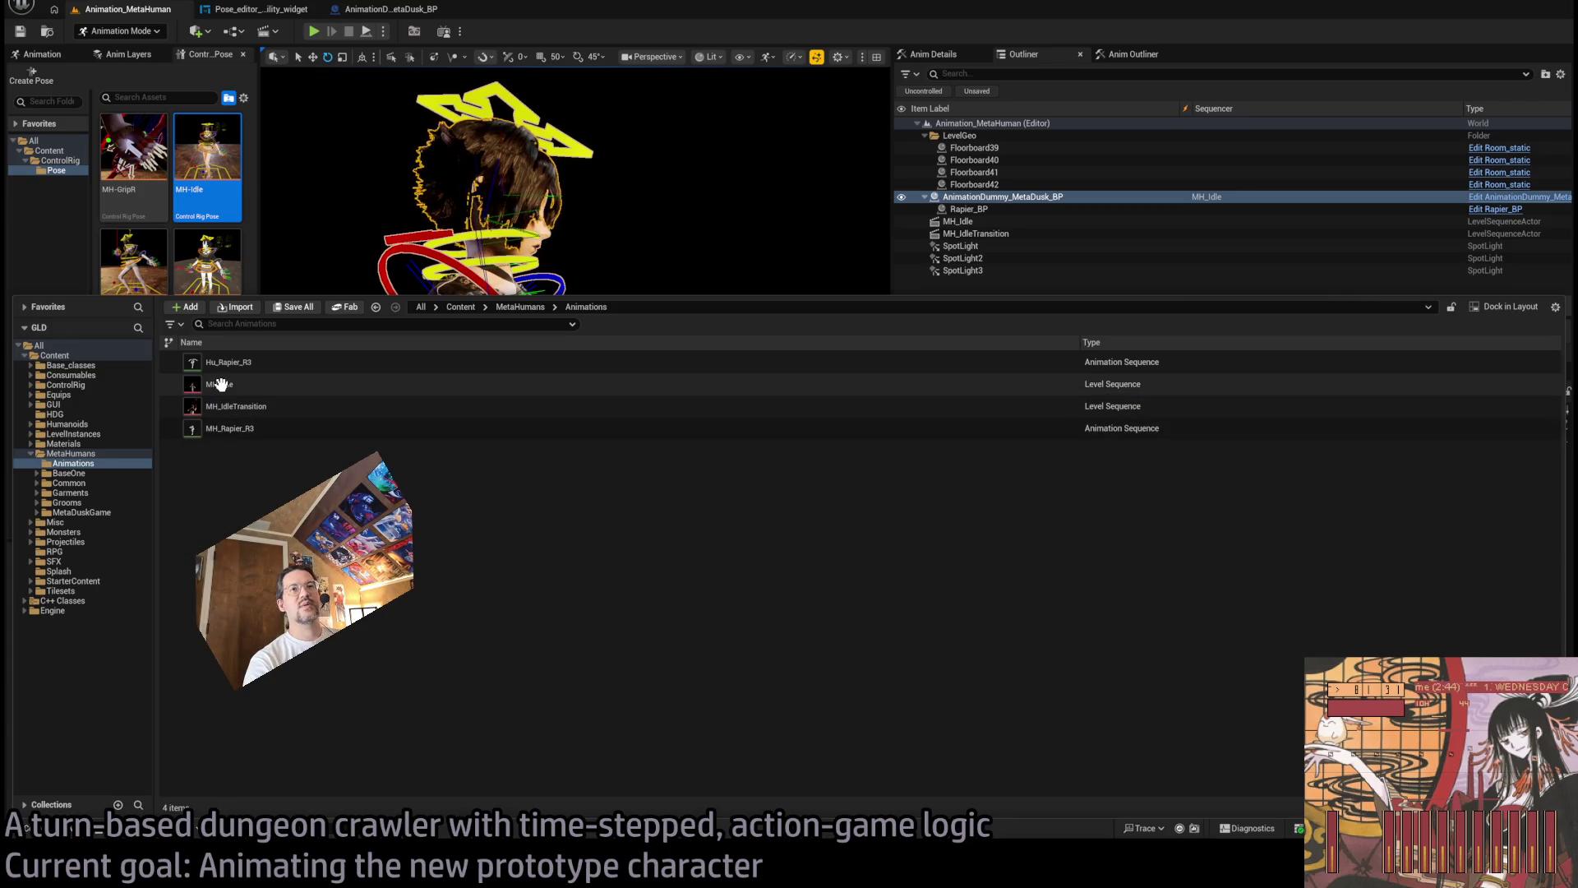
Give the MH_IdleTransition level sequence a new name in the Content Drawer.
click(254, 406)
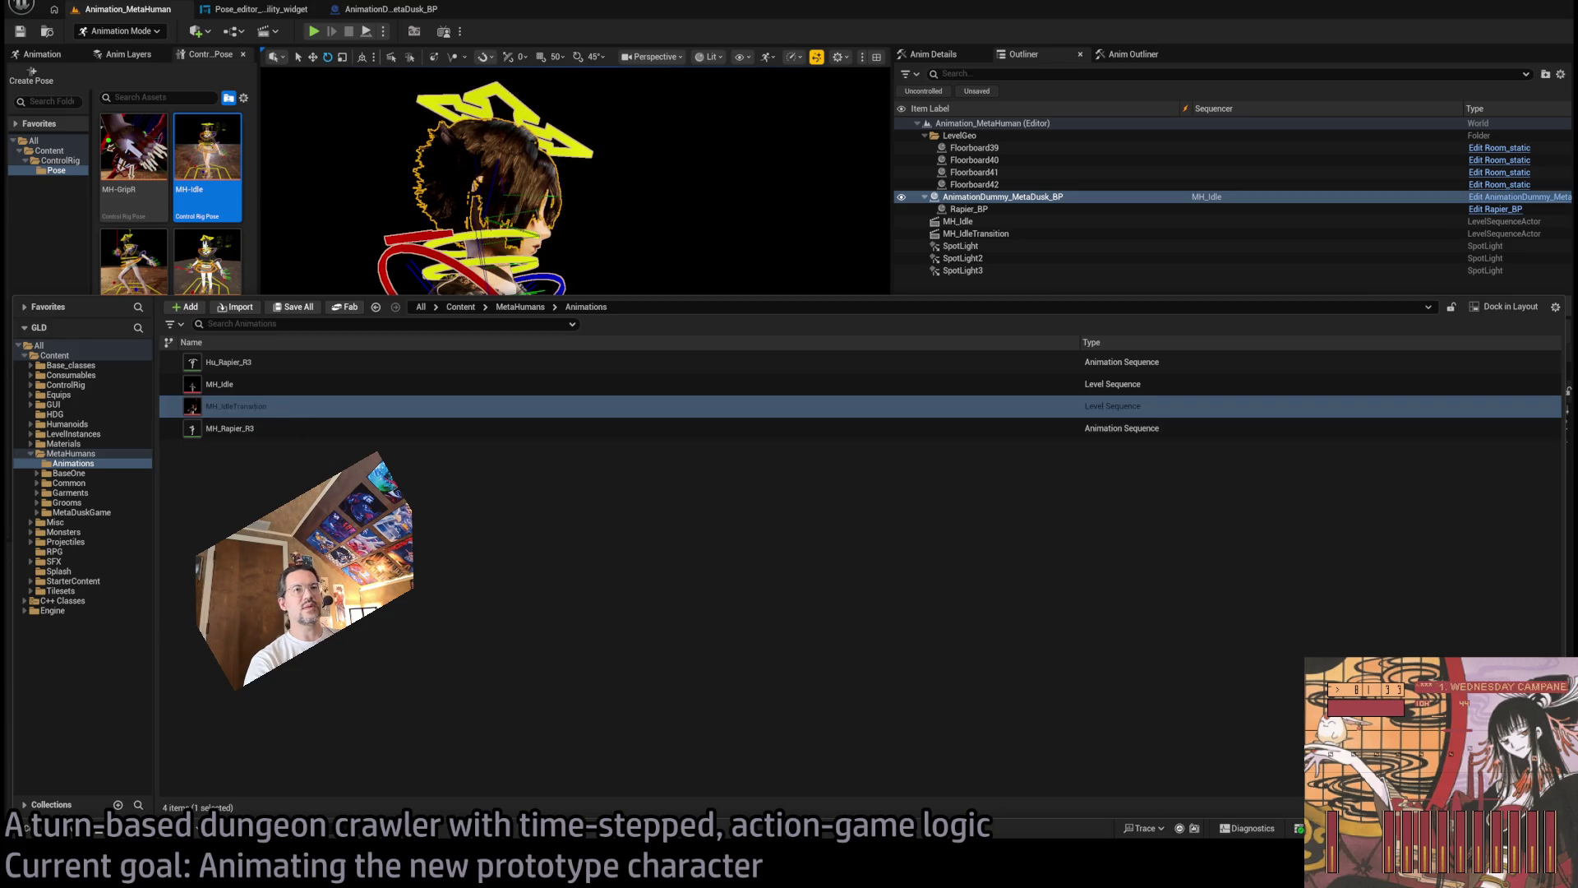
key(F2)
text(_CR)
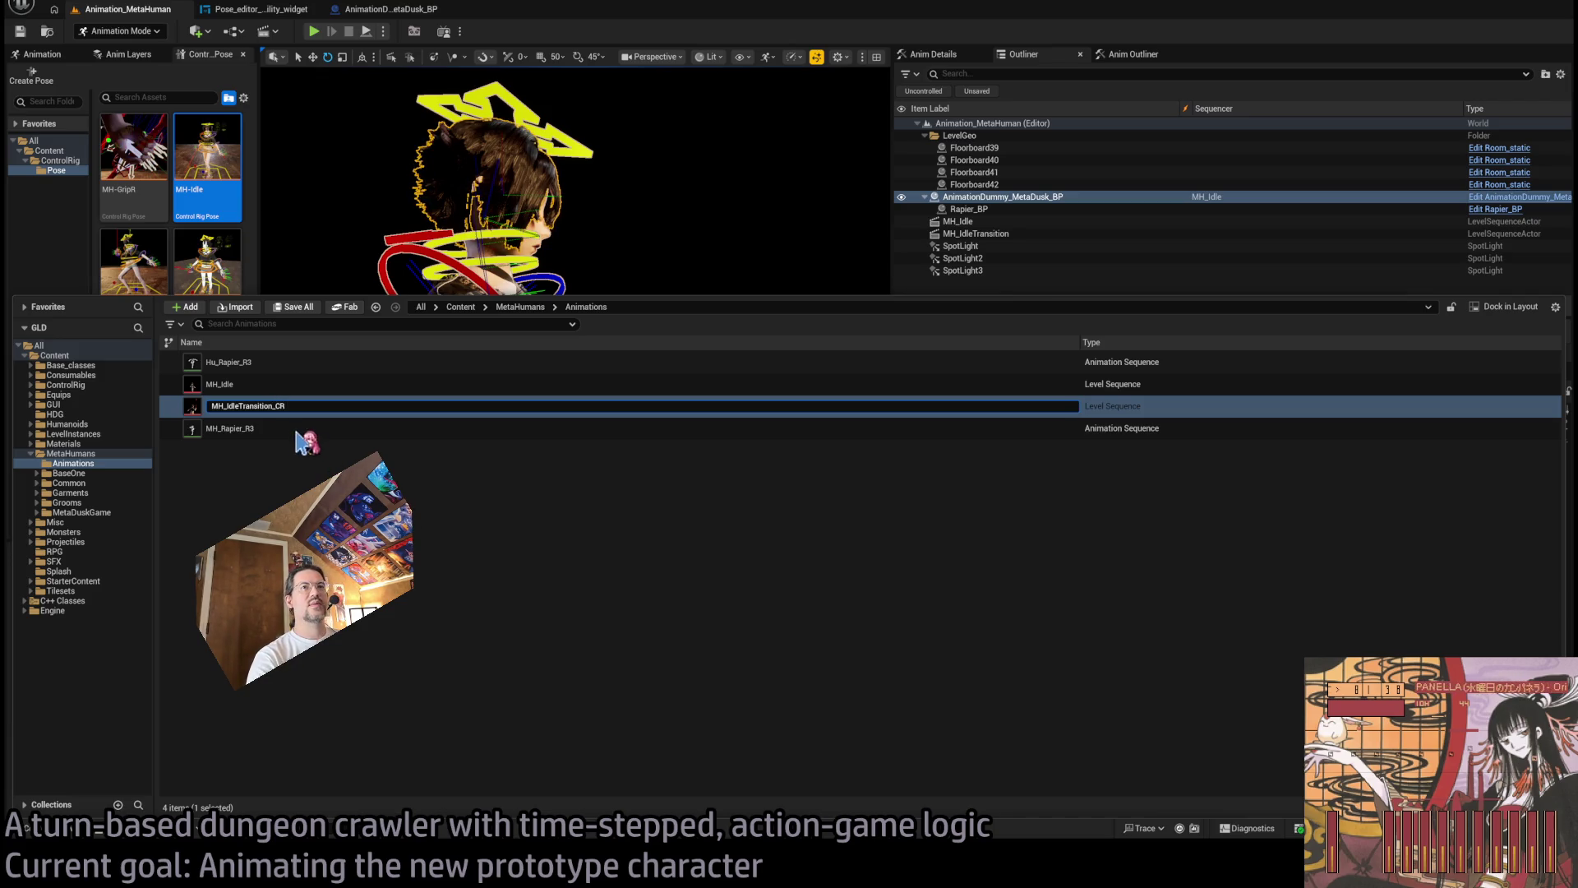
key(Return)
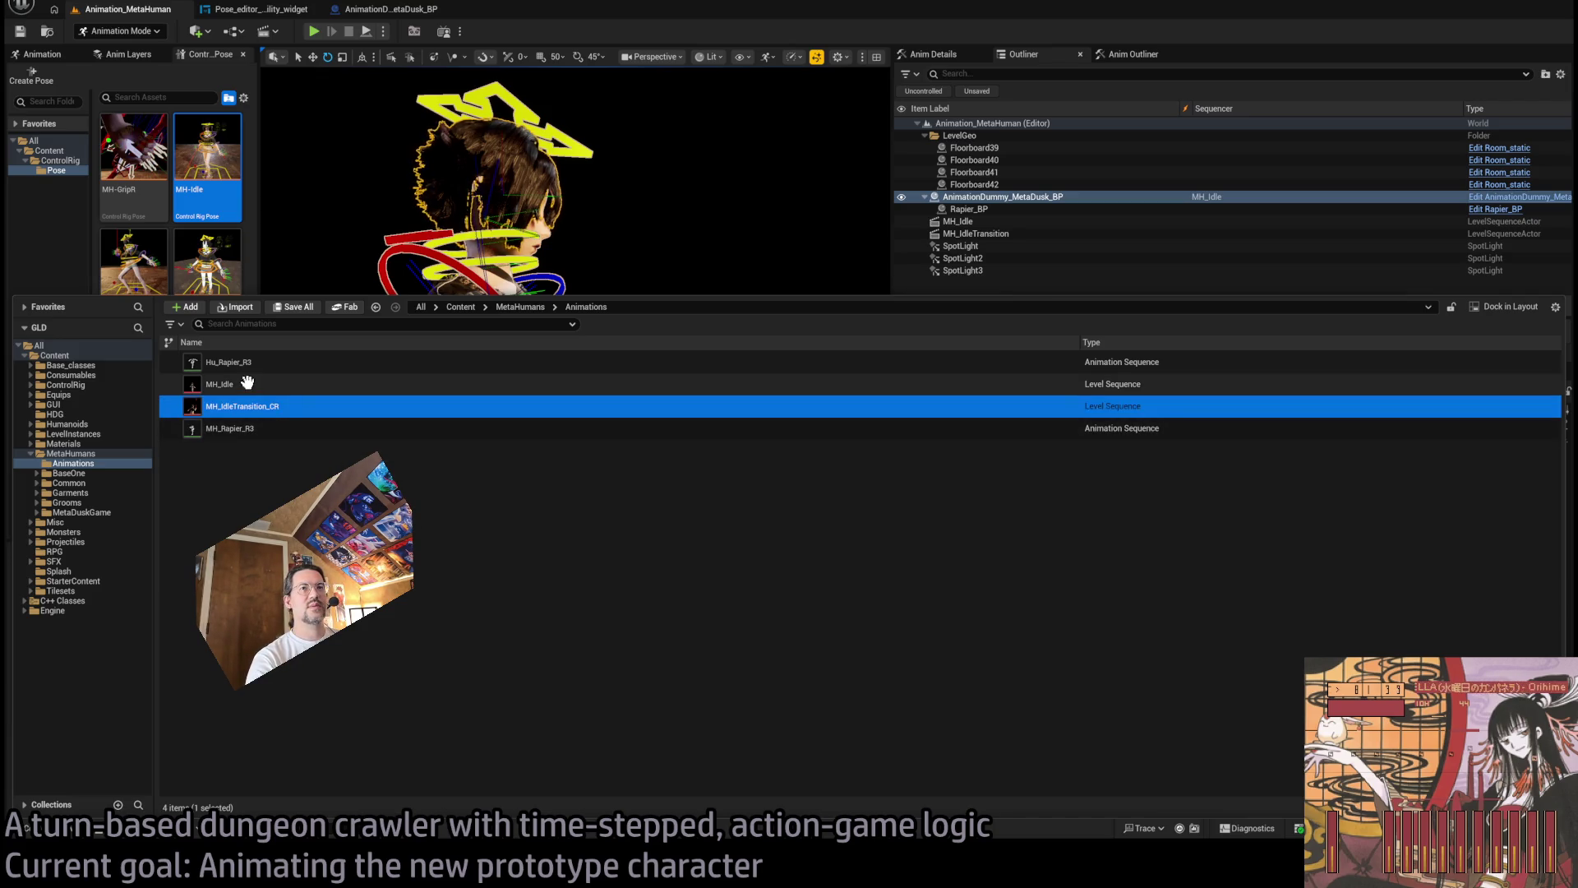
click(251, 386)
click(274, 406)
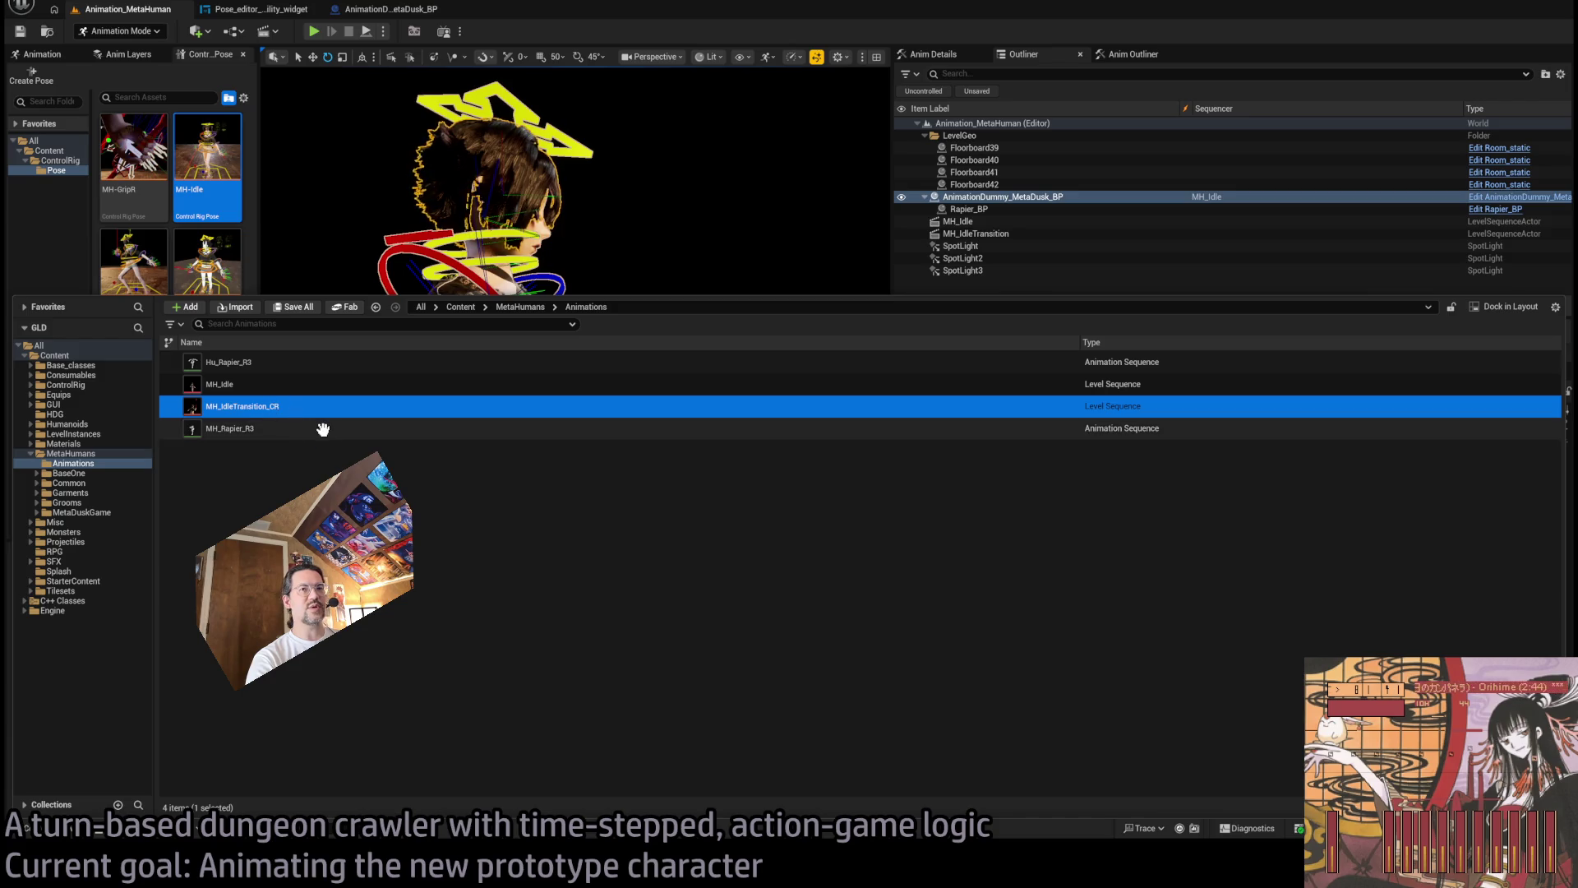
click(245, 385)
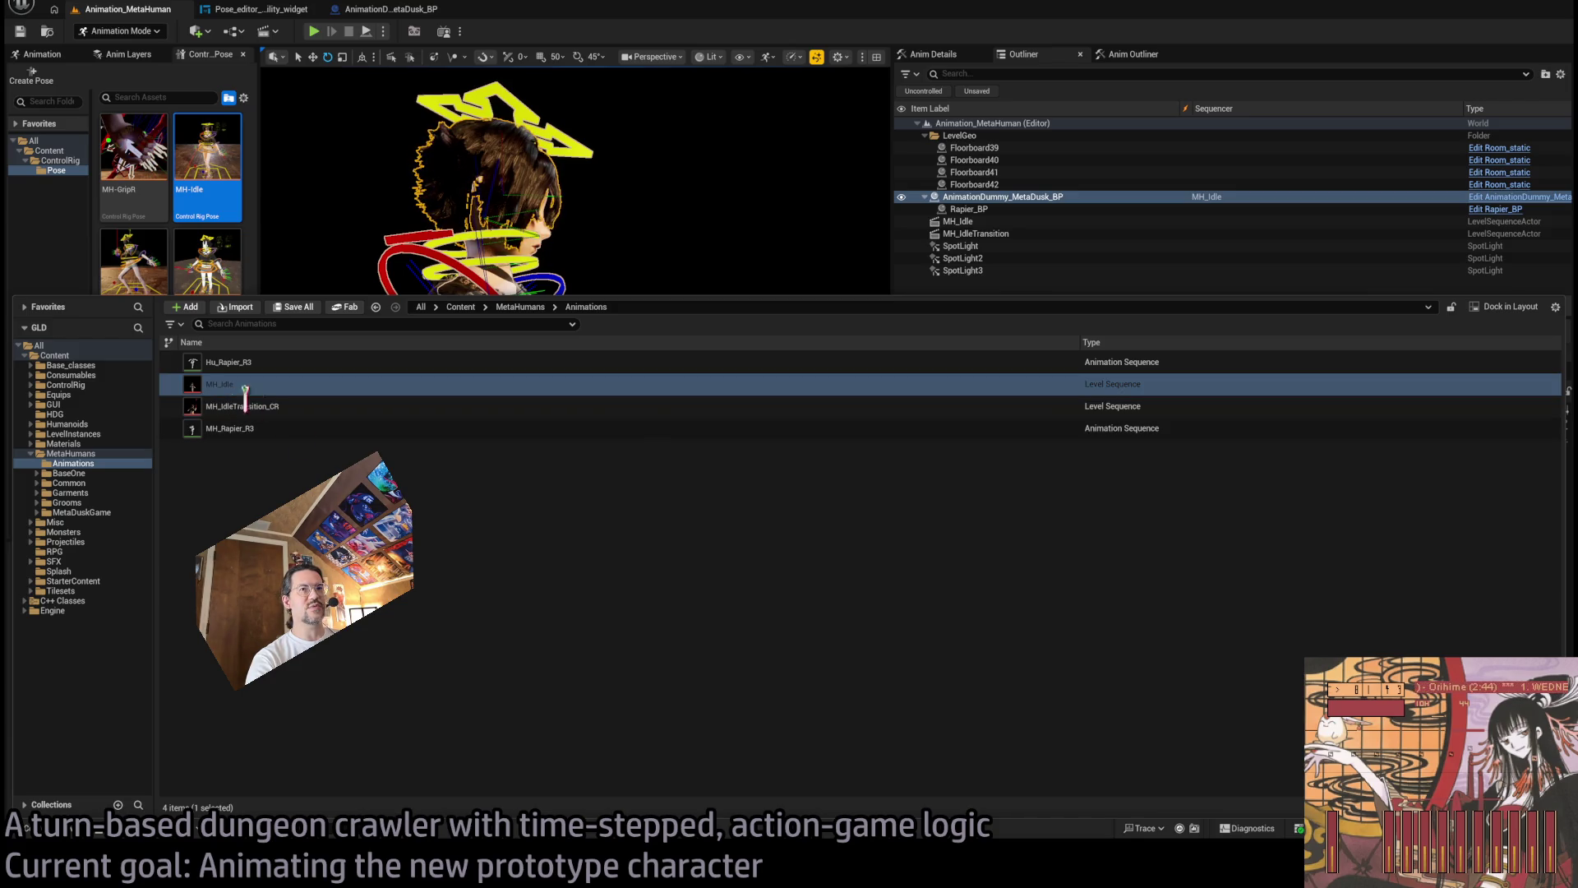
click(258, 405)
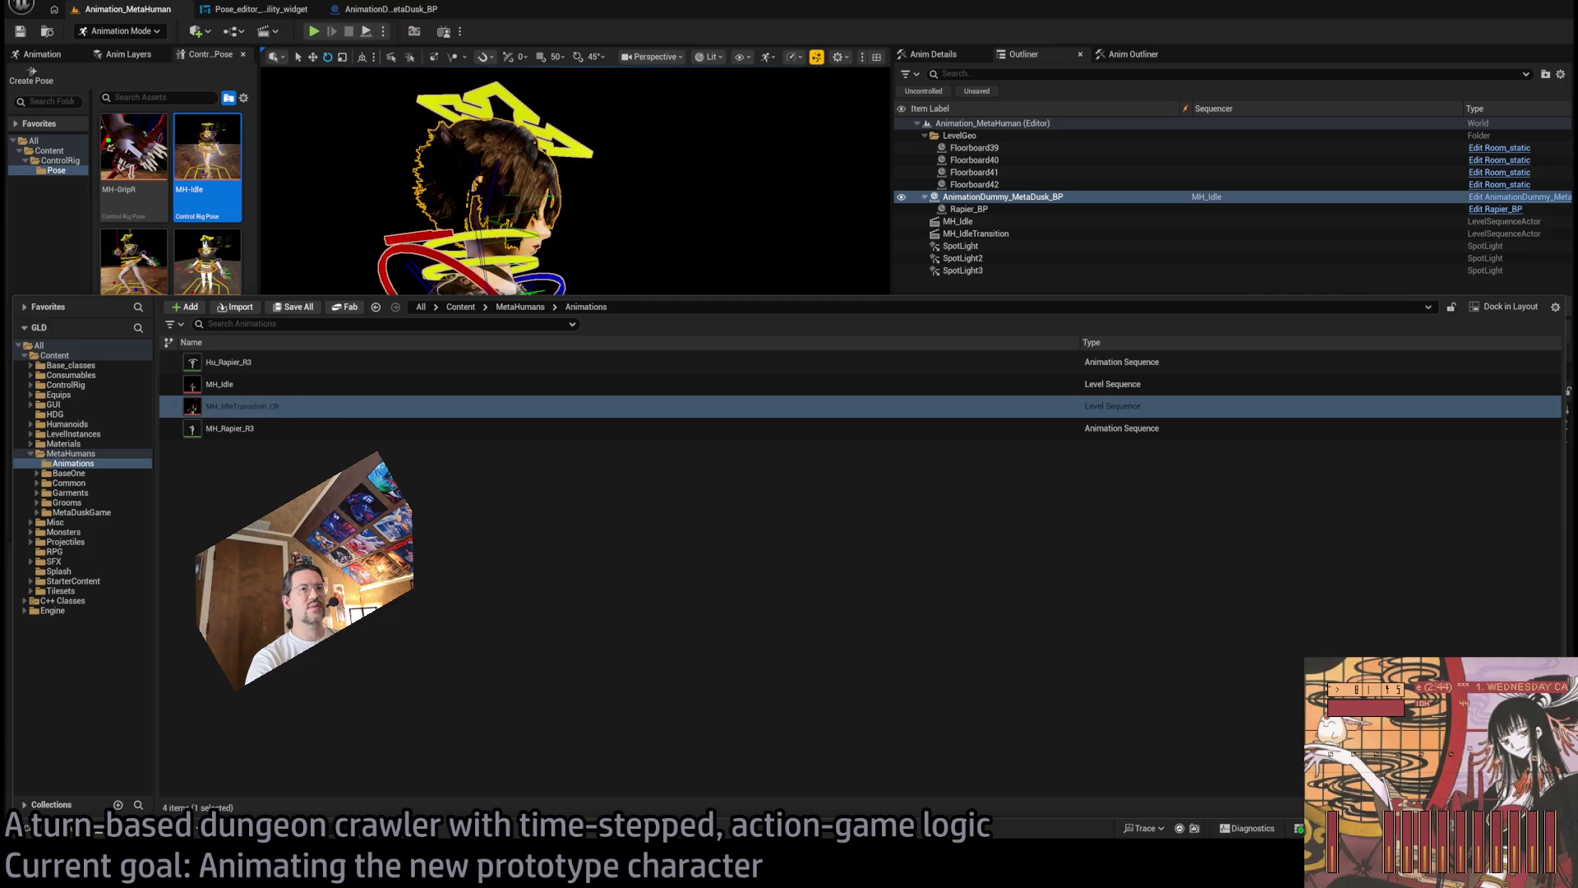
Correct the transition sequence's name to MH_IdleTransition_LSeq and close the Content Drawer.
key(F2)
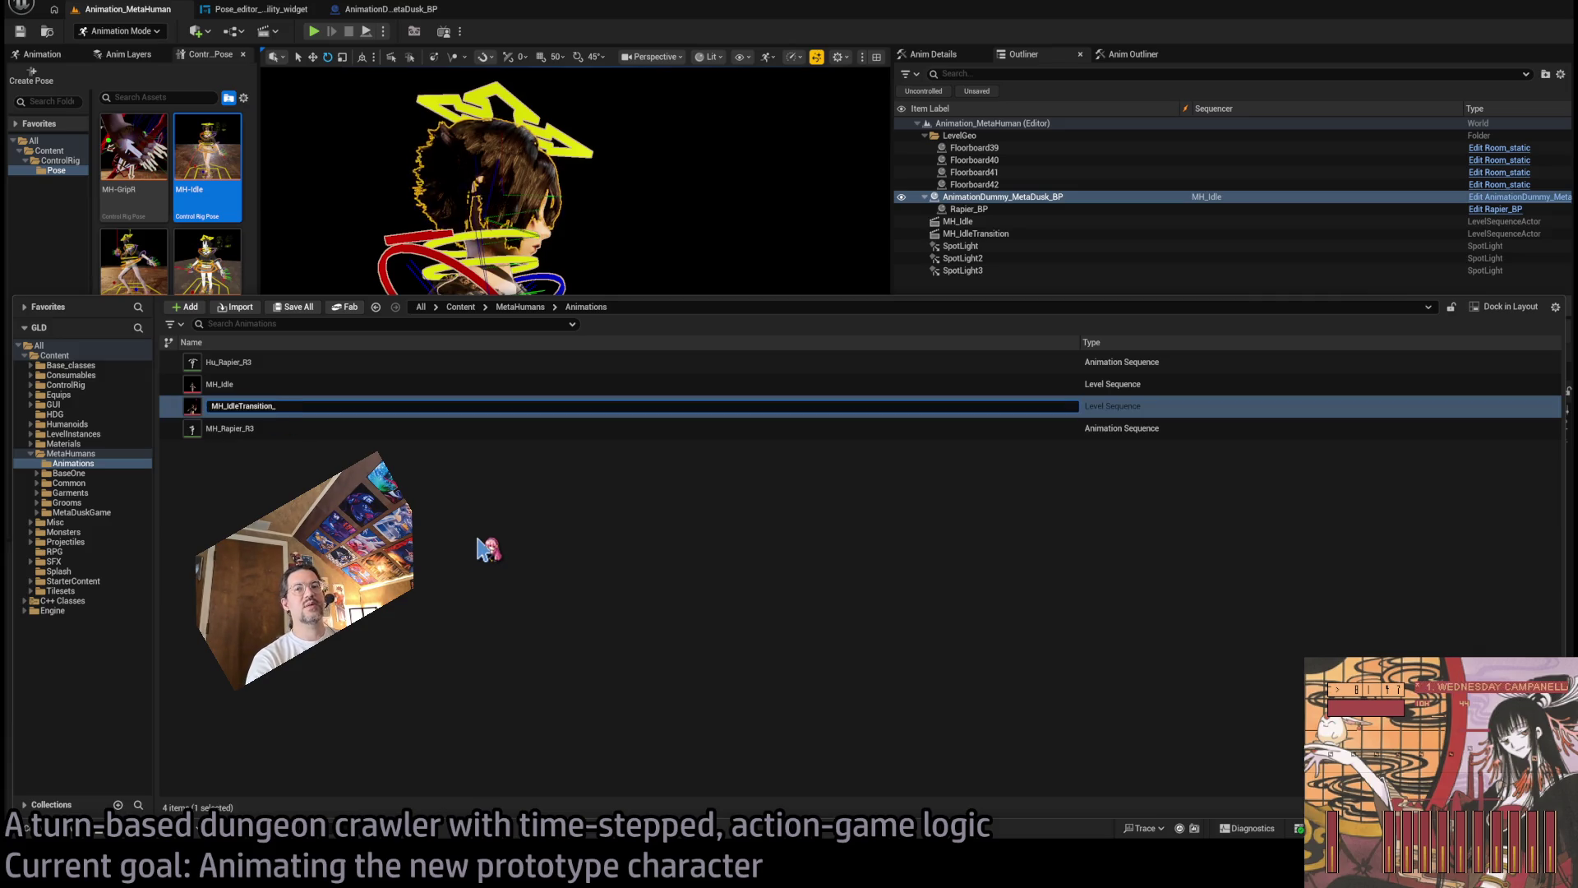
text(LSeq)
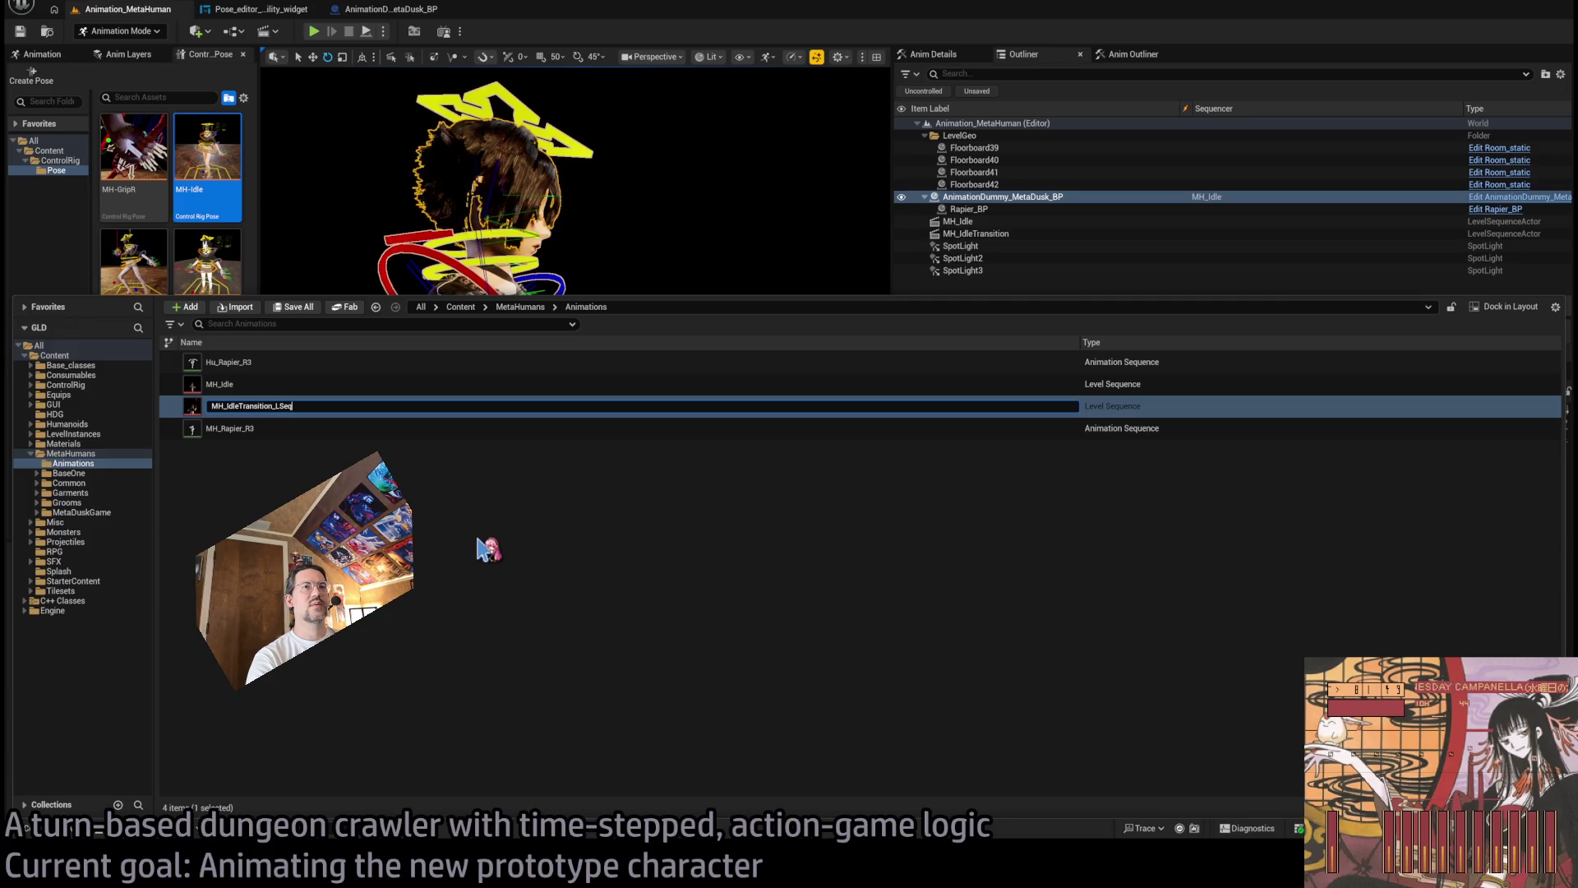
key(Return)
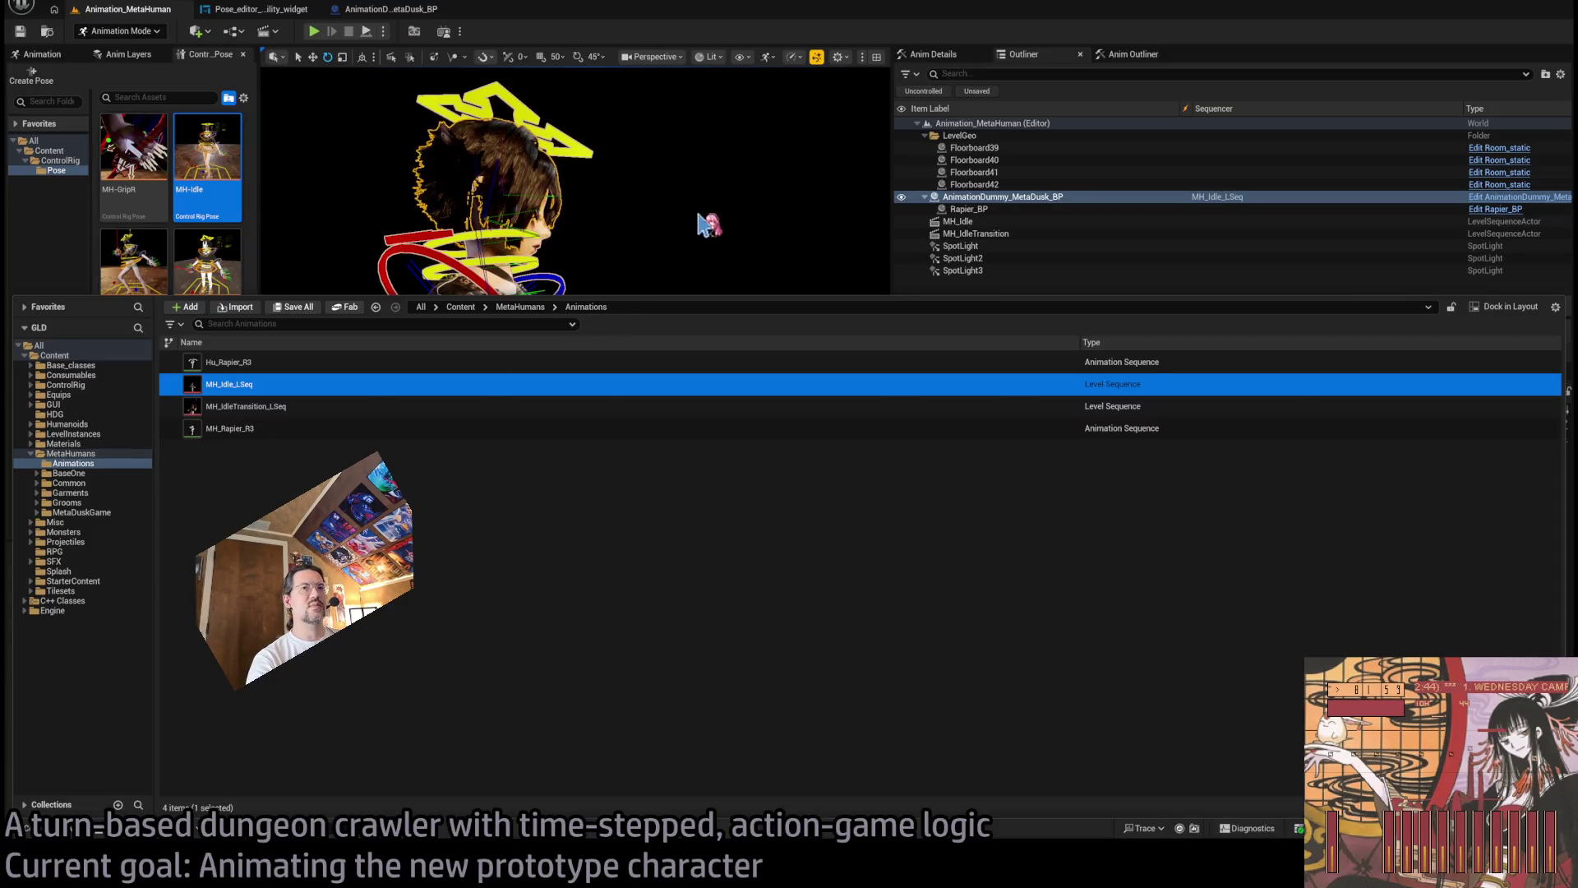
click(707, 218)
scroll(1216, 501, up, 10)
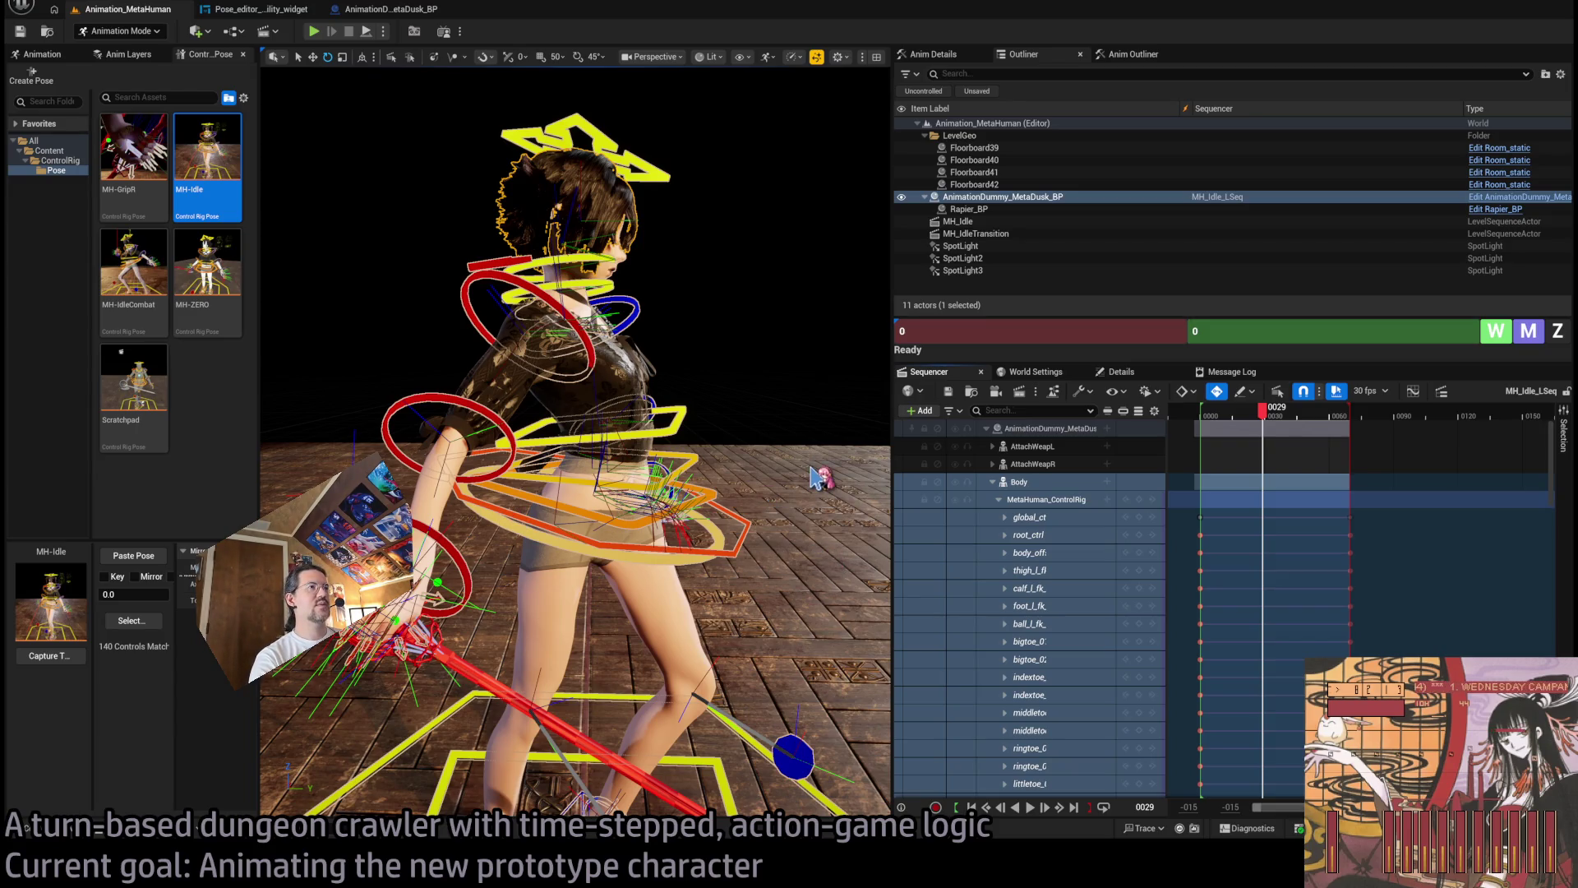
click(887, 477)
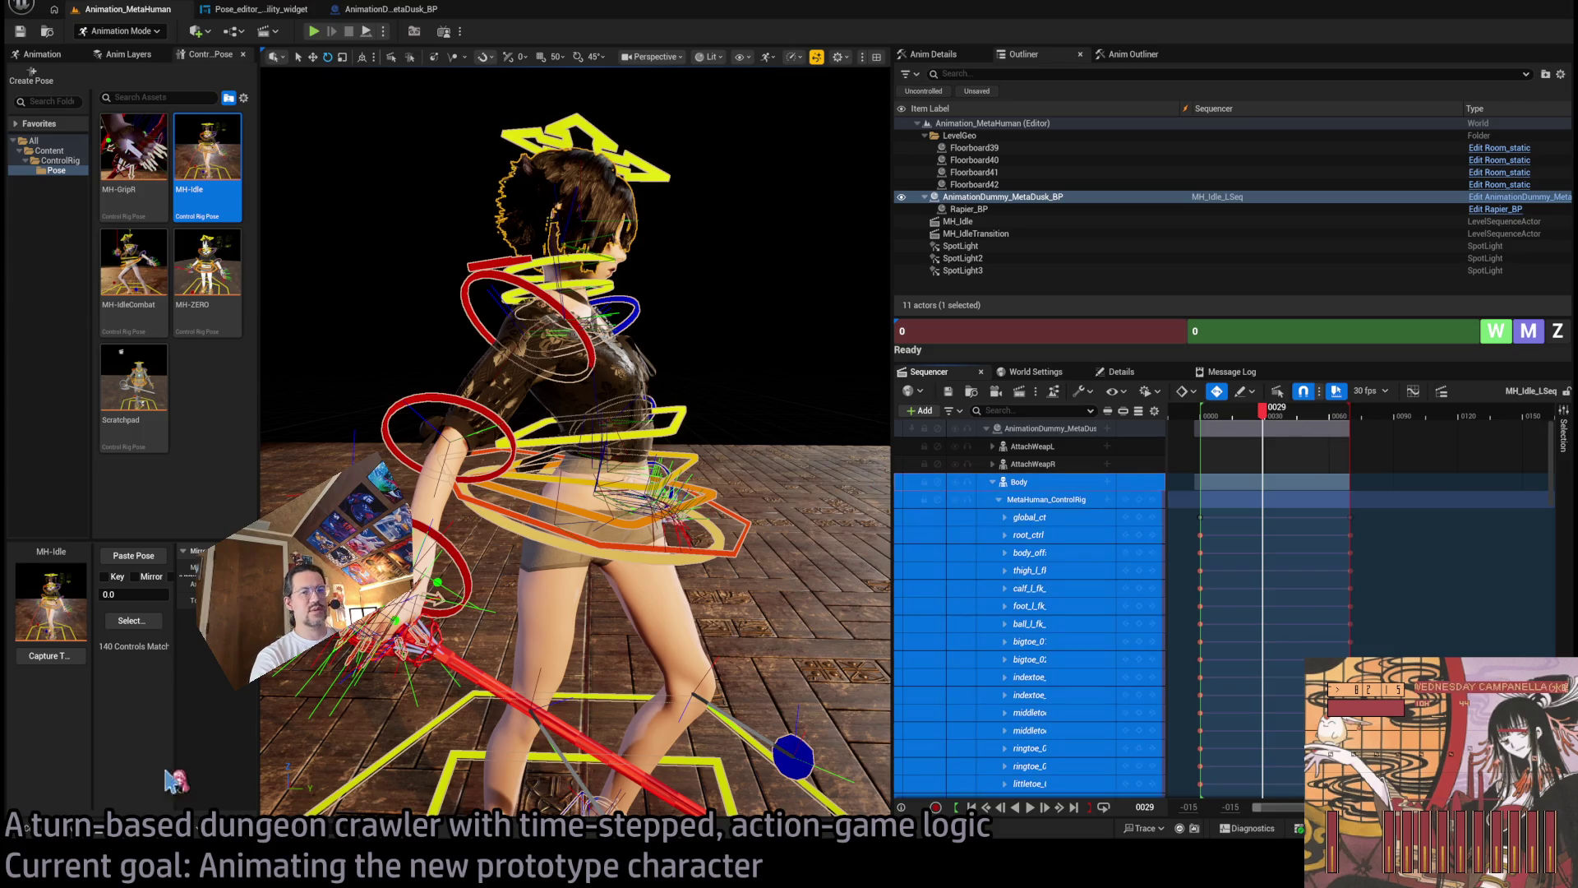
key(ctrl+space)
click(90, 462)
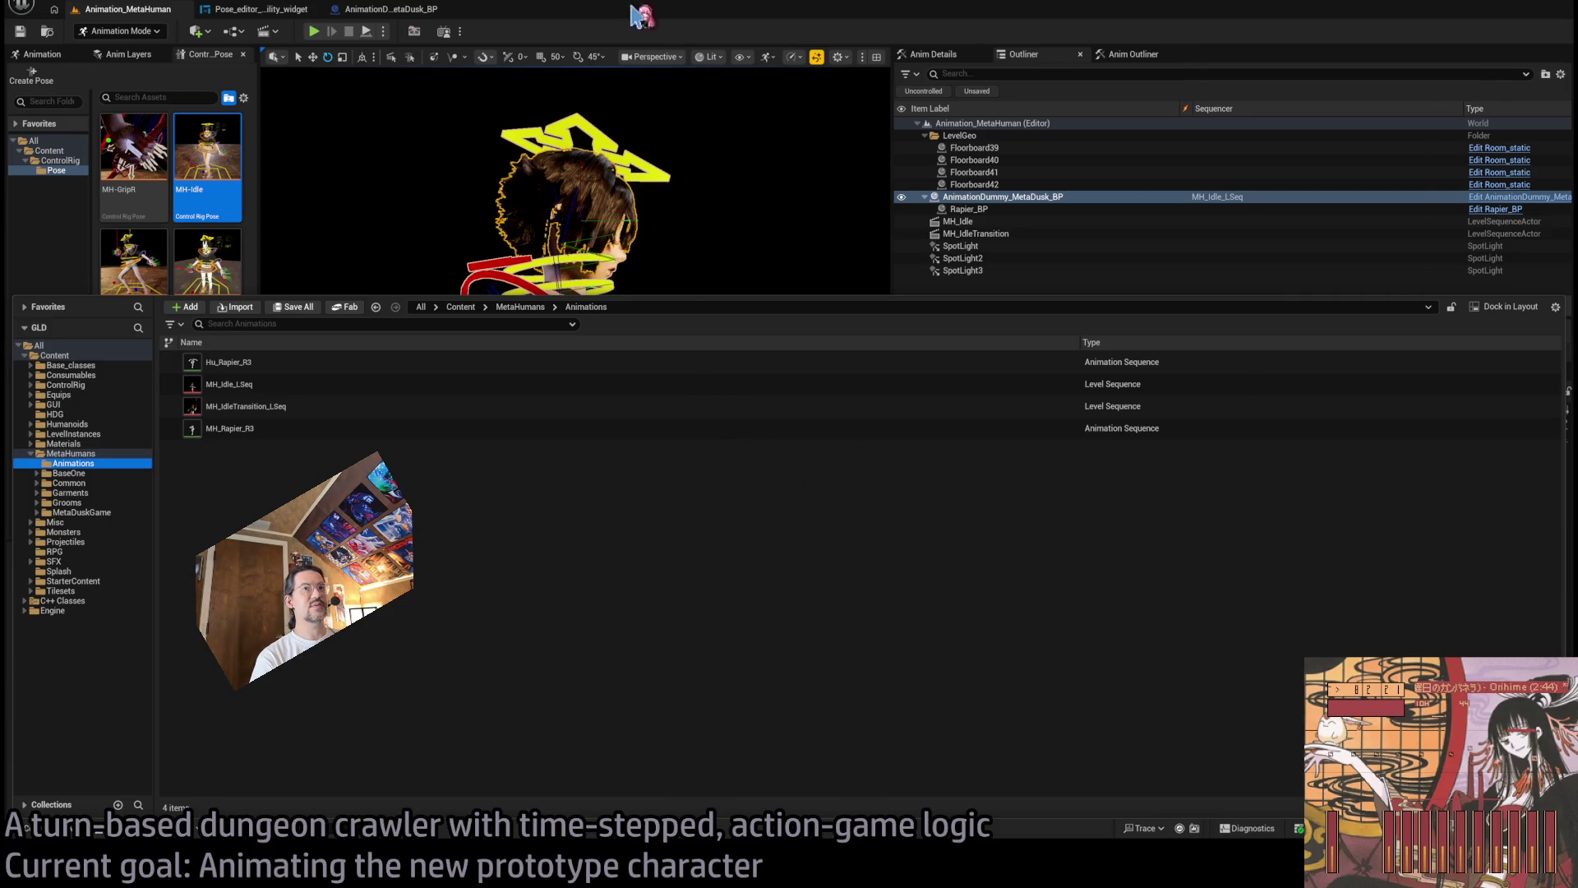
click(480, 232)
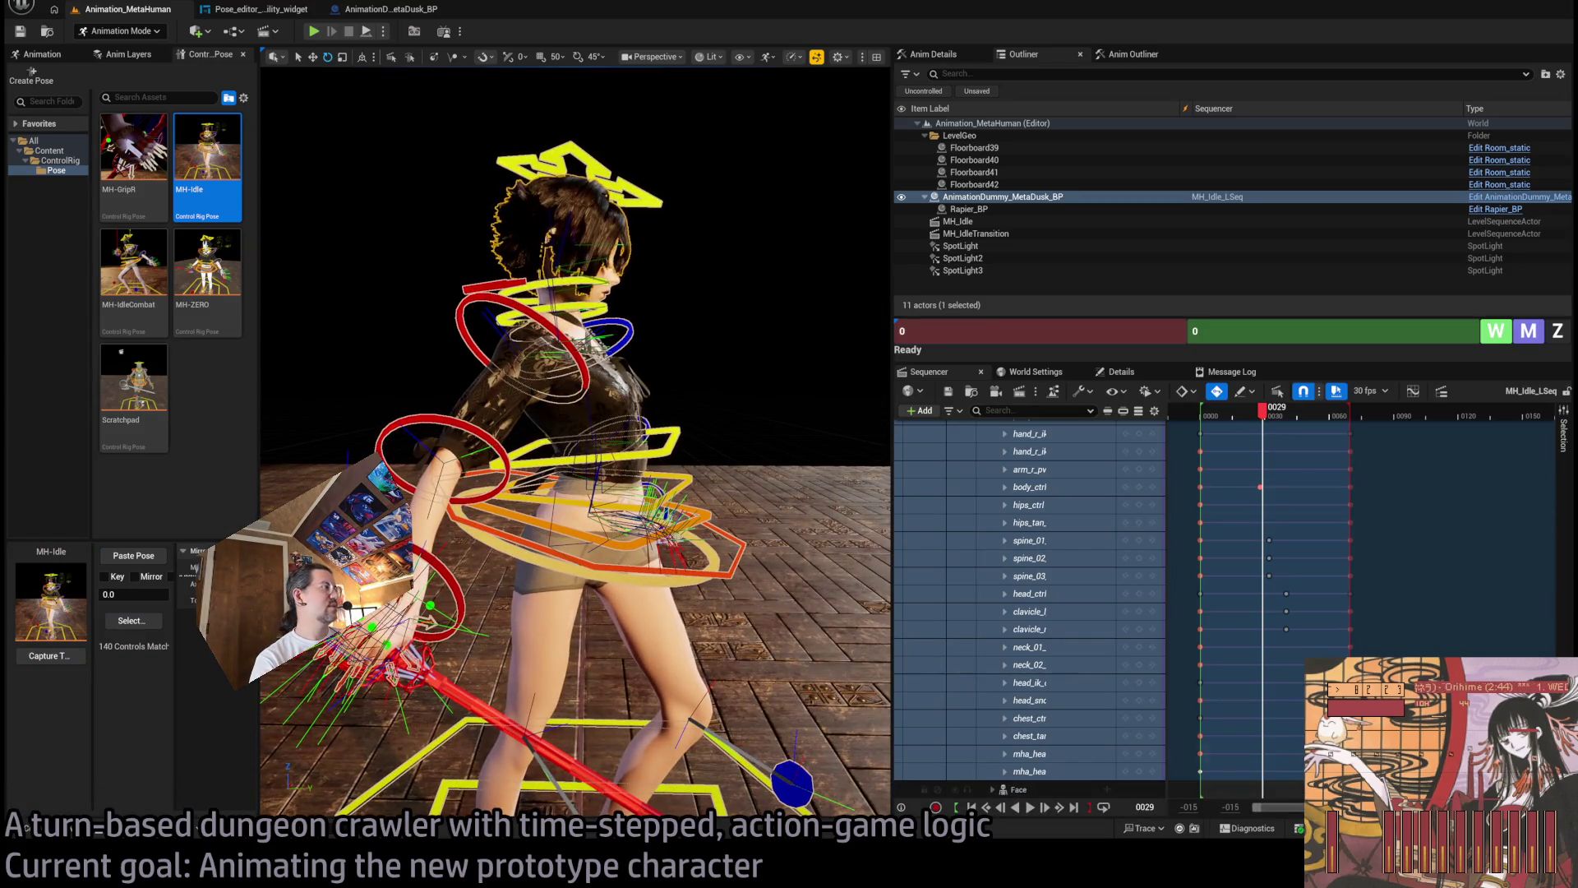
scroll(1204, 489, up, 10)
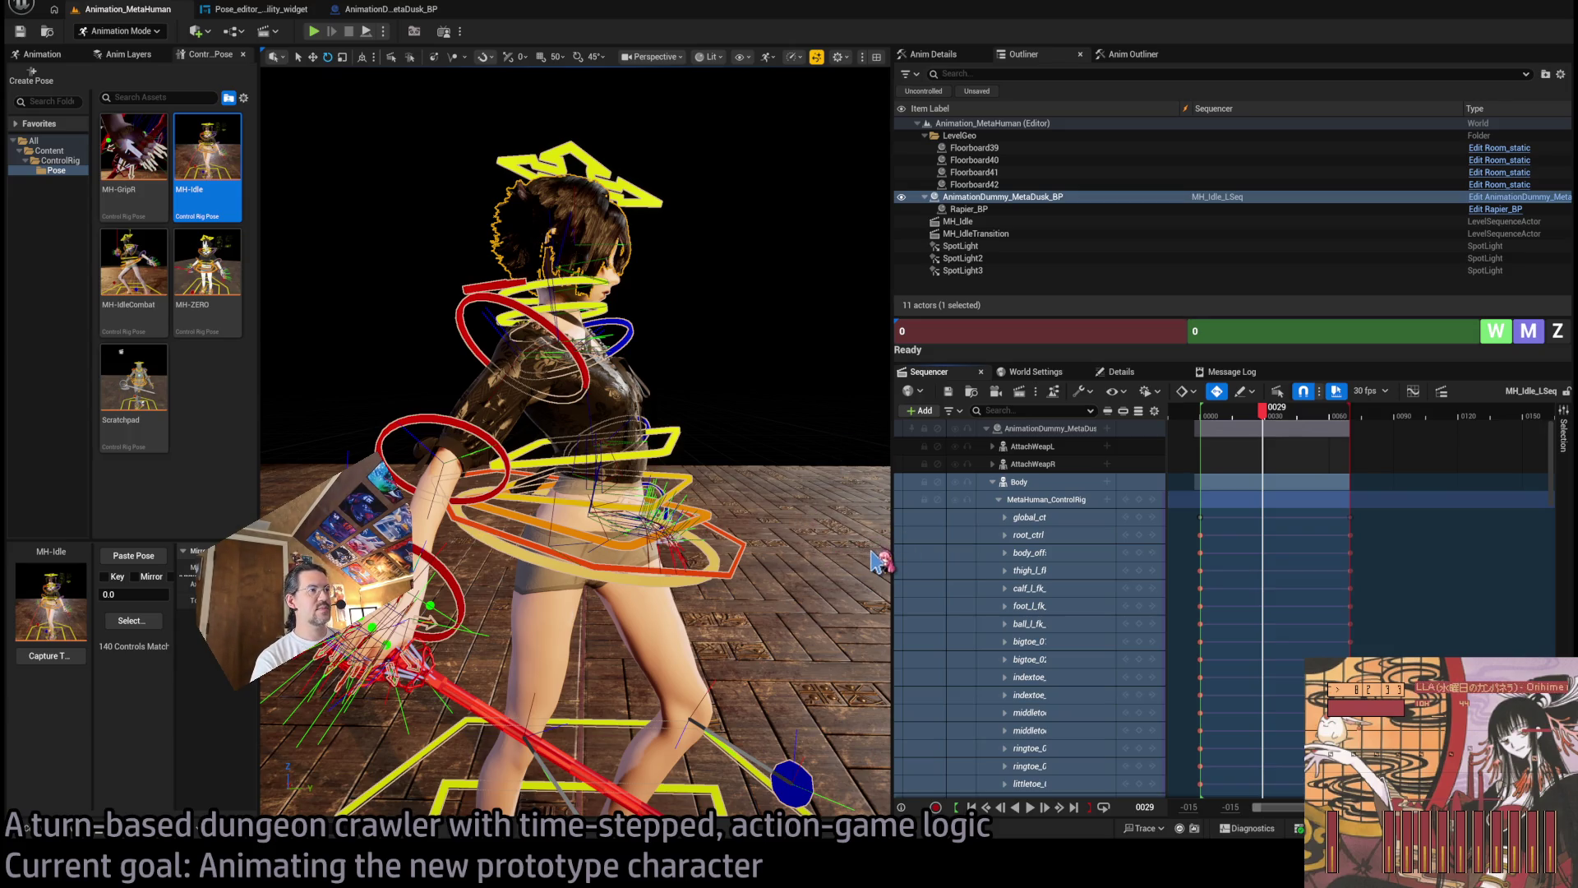
key(ctrl+space)
click(221, 384)
key(Return)
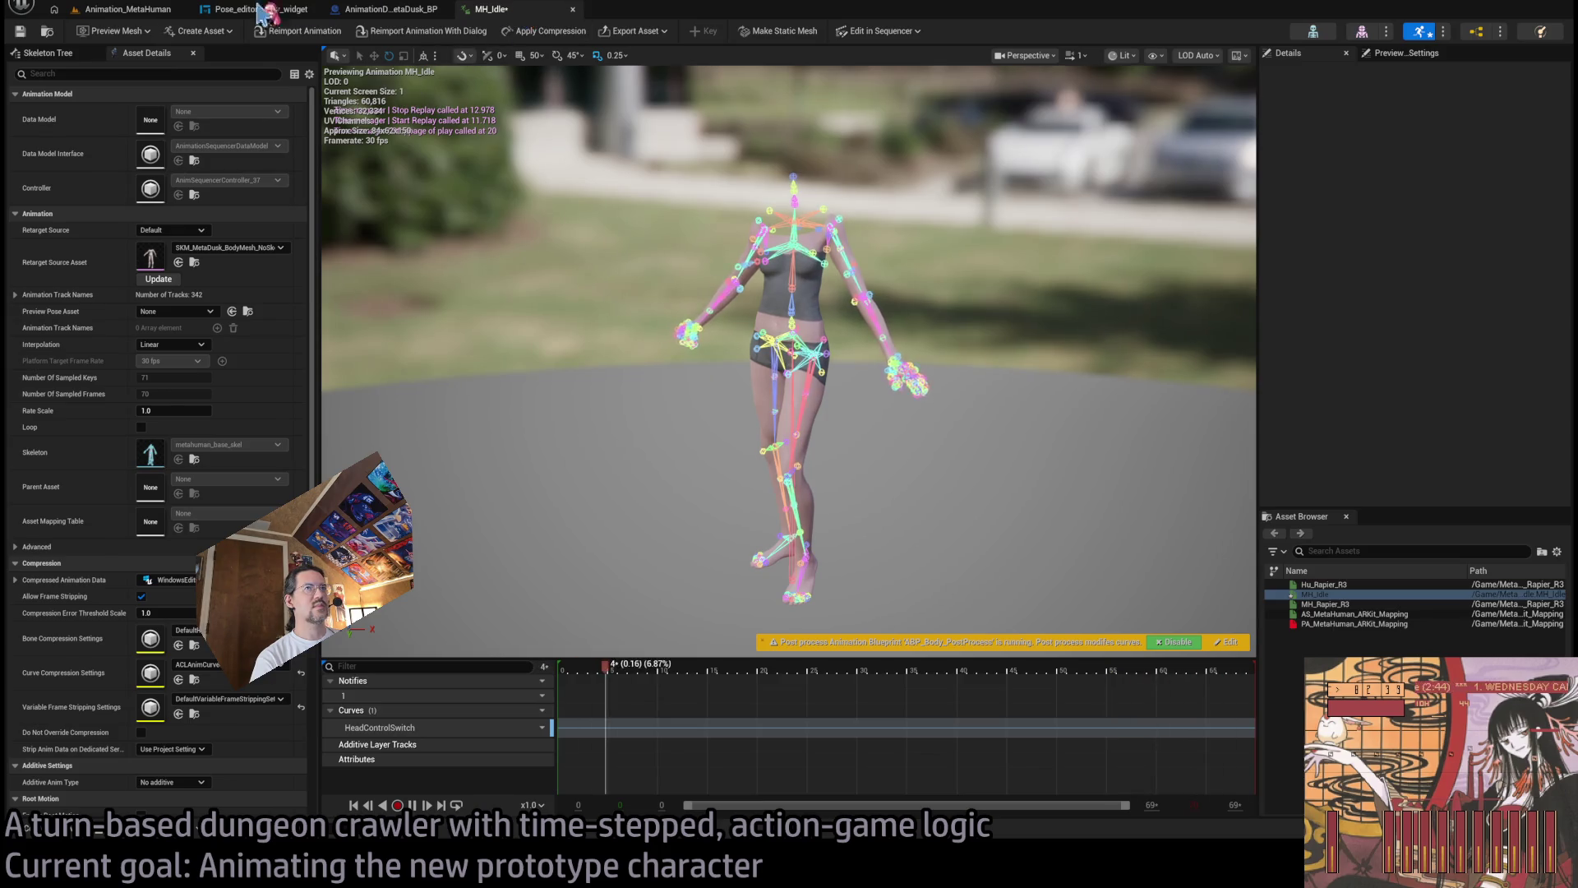
click(573, 9)
click(127, 9)
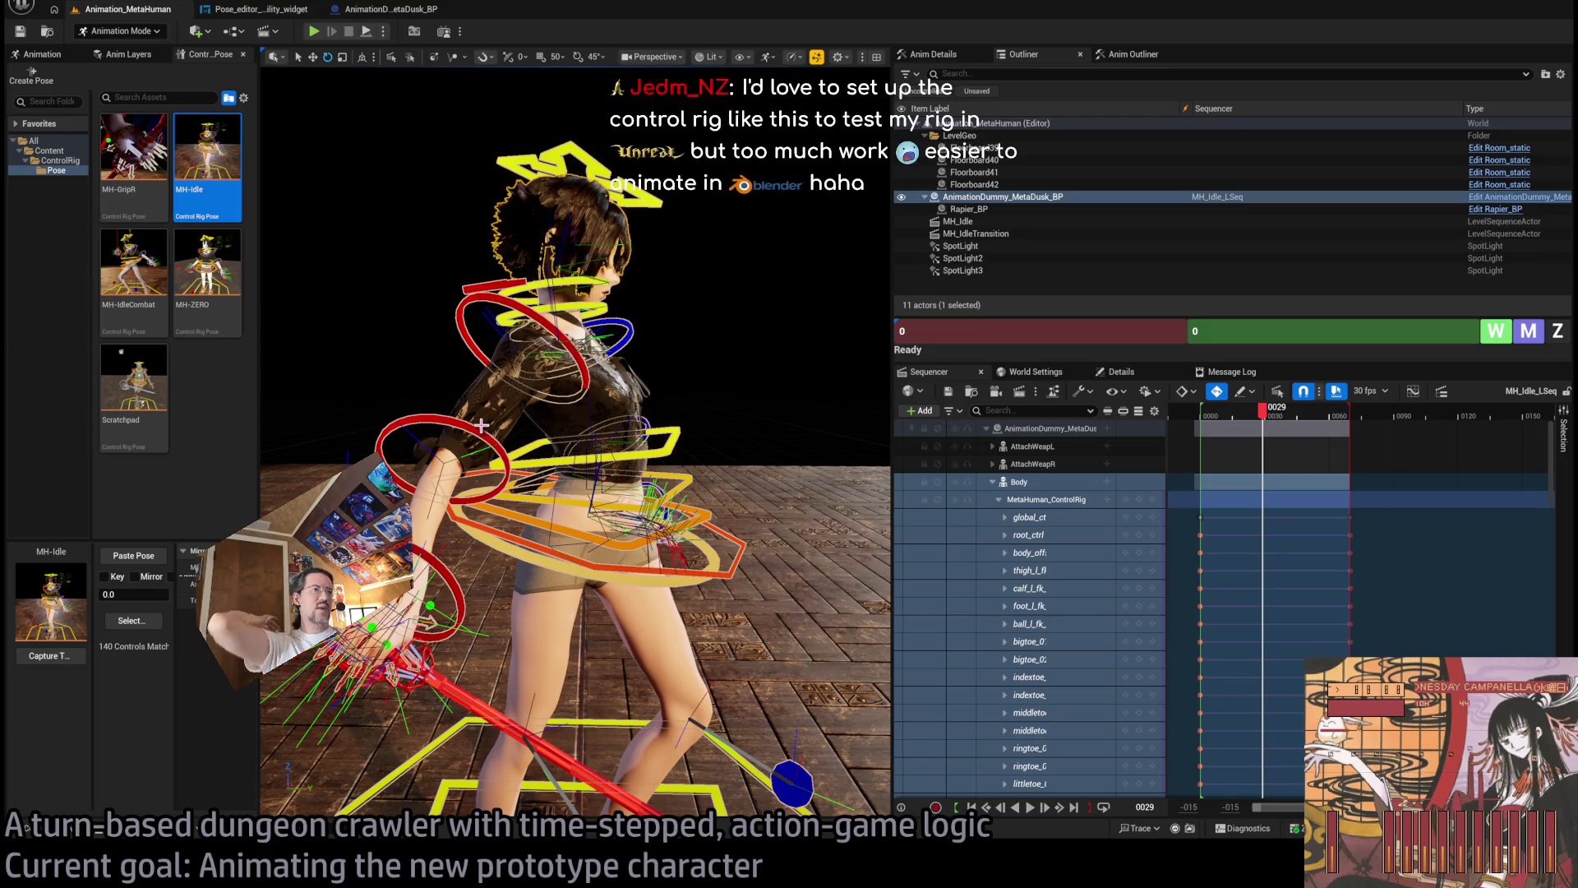
Orbit and zoom the viewport in on the right hand gripping the red rapier.
mouse_move(481, 433)
mouse_down()
mouse_move(711, 434)
mouse_move(616, 420)
mouse_up()
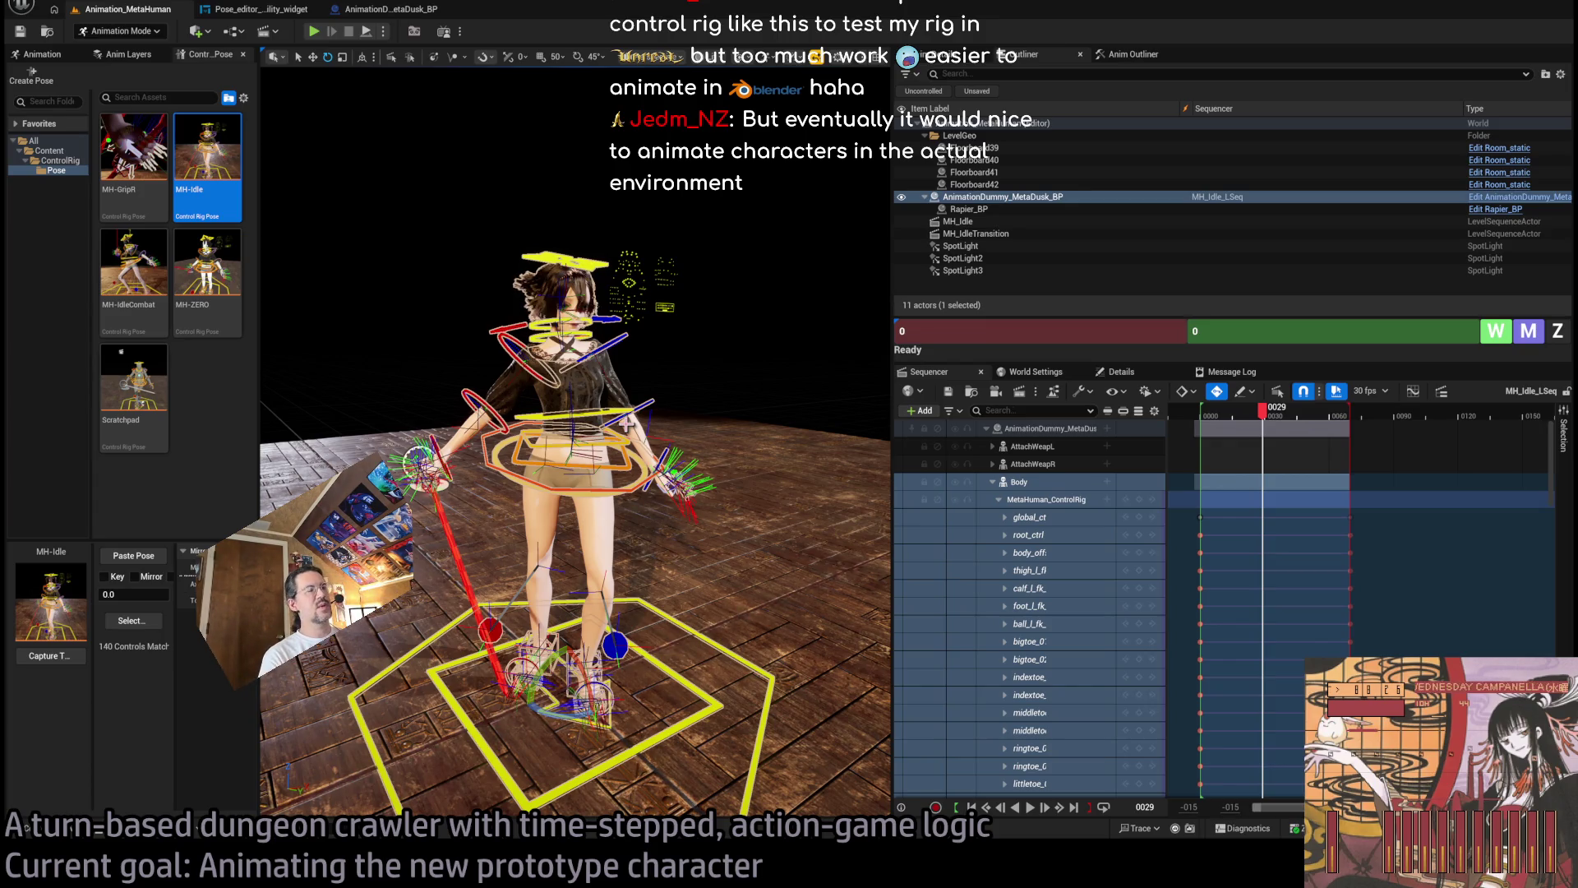
drag(626, 423, 346, 244)
scroll(346, 243, up, 10)
drag(440, 194, 362, 222)
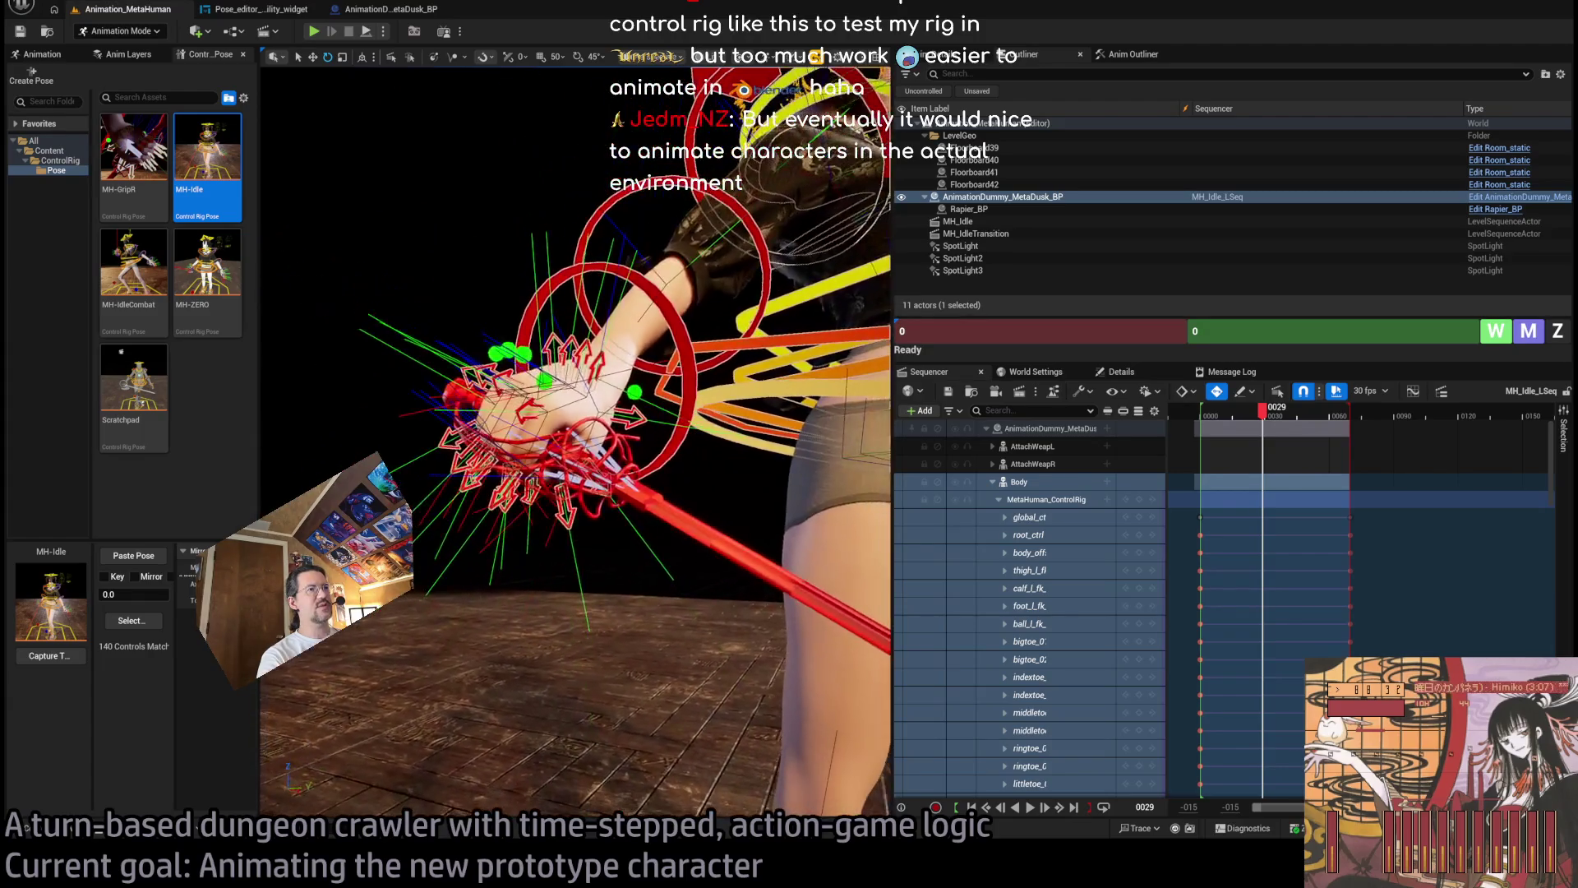
Select AttachWeapR_ctrl, reset its rotation to 0,0,0, and pull back to a full-body view.
key(Escape)
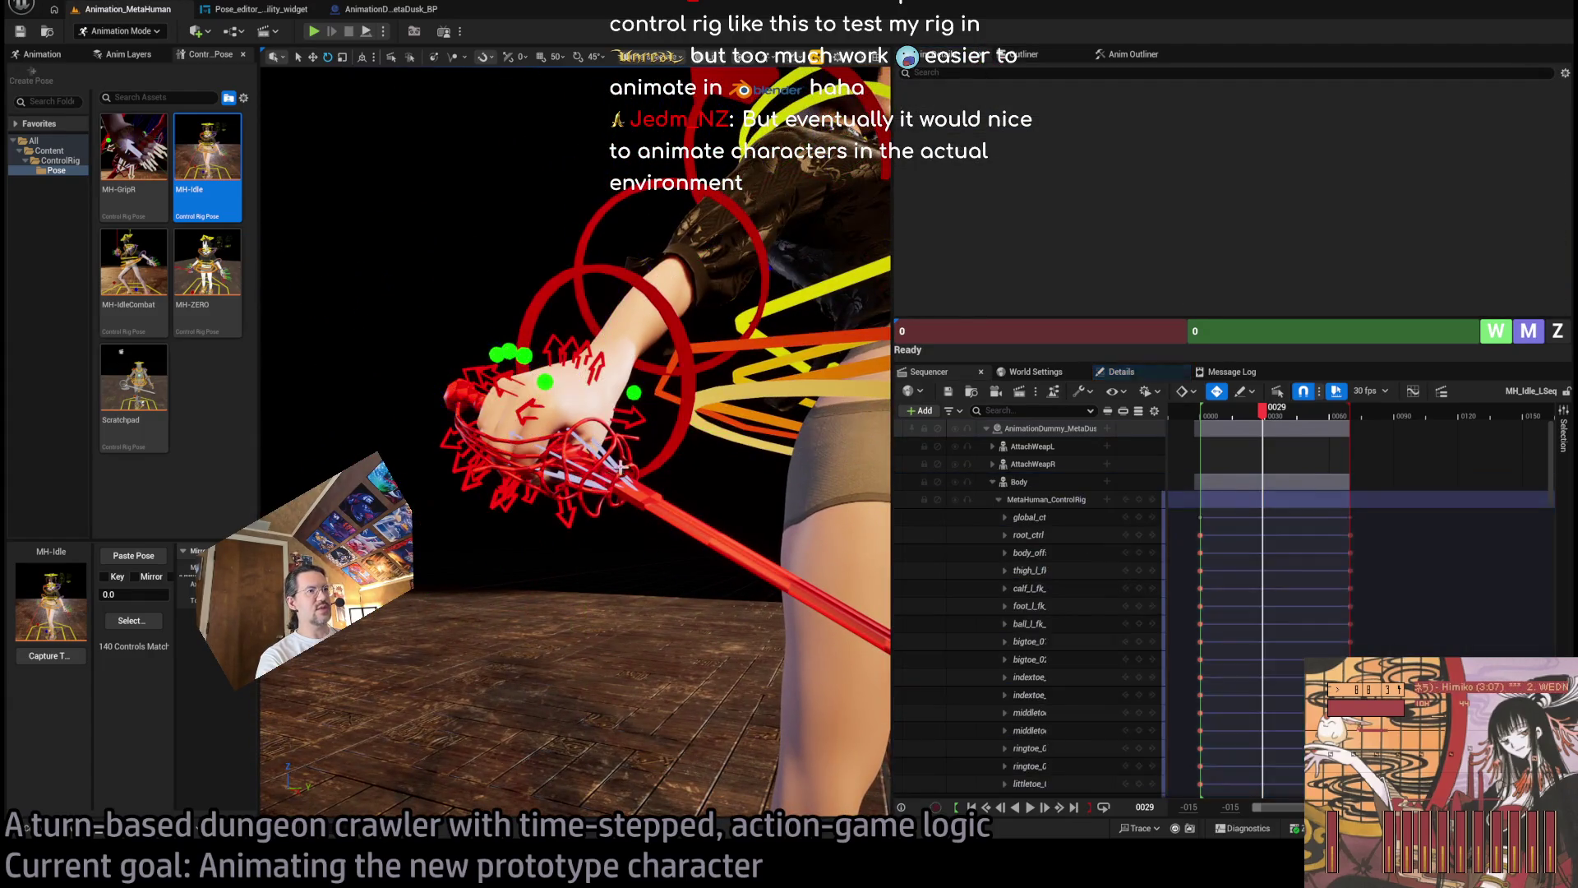
click(622, 466)
mouse_move(587, 449)
mouse_down()
mouse_move(526, 492)
mouse_move(515, 479)
mouse_up()
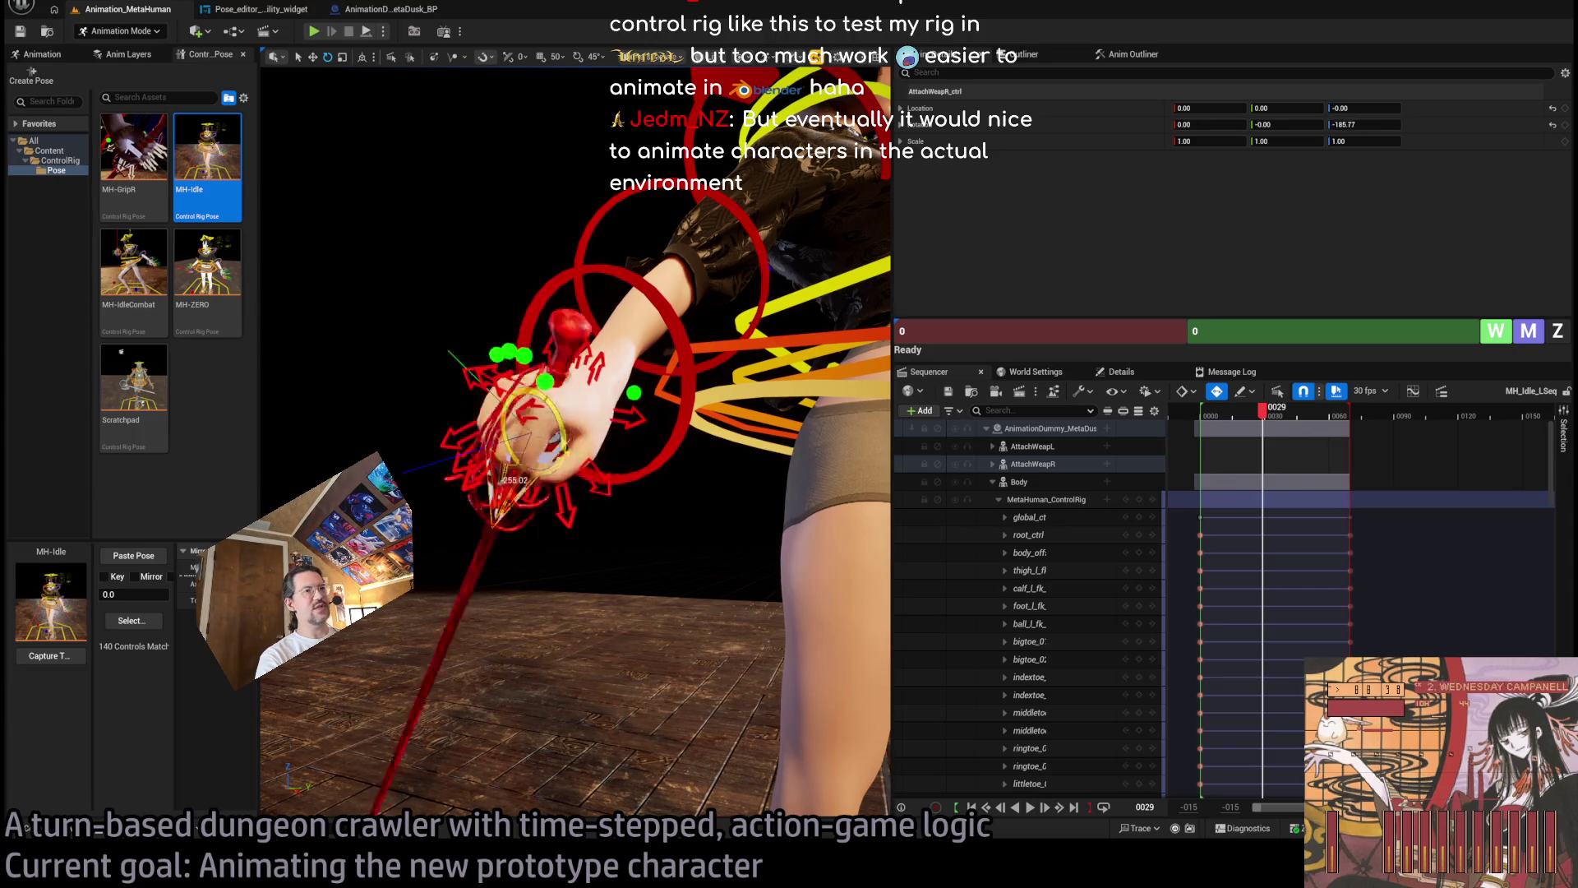
key(ctrl+g)
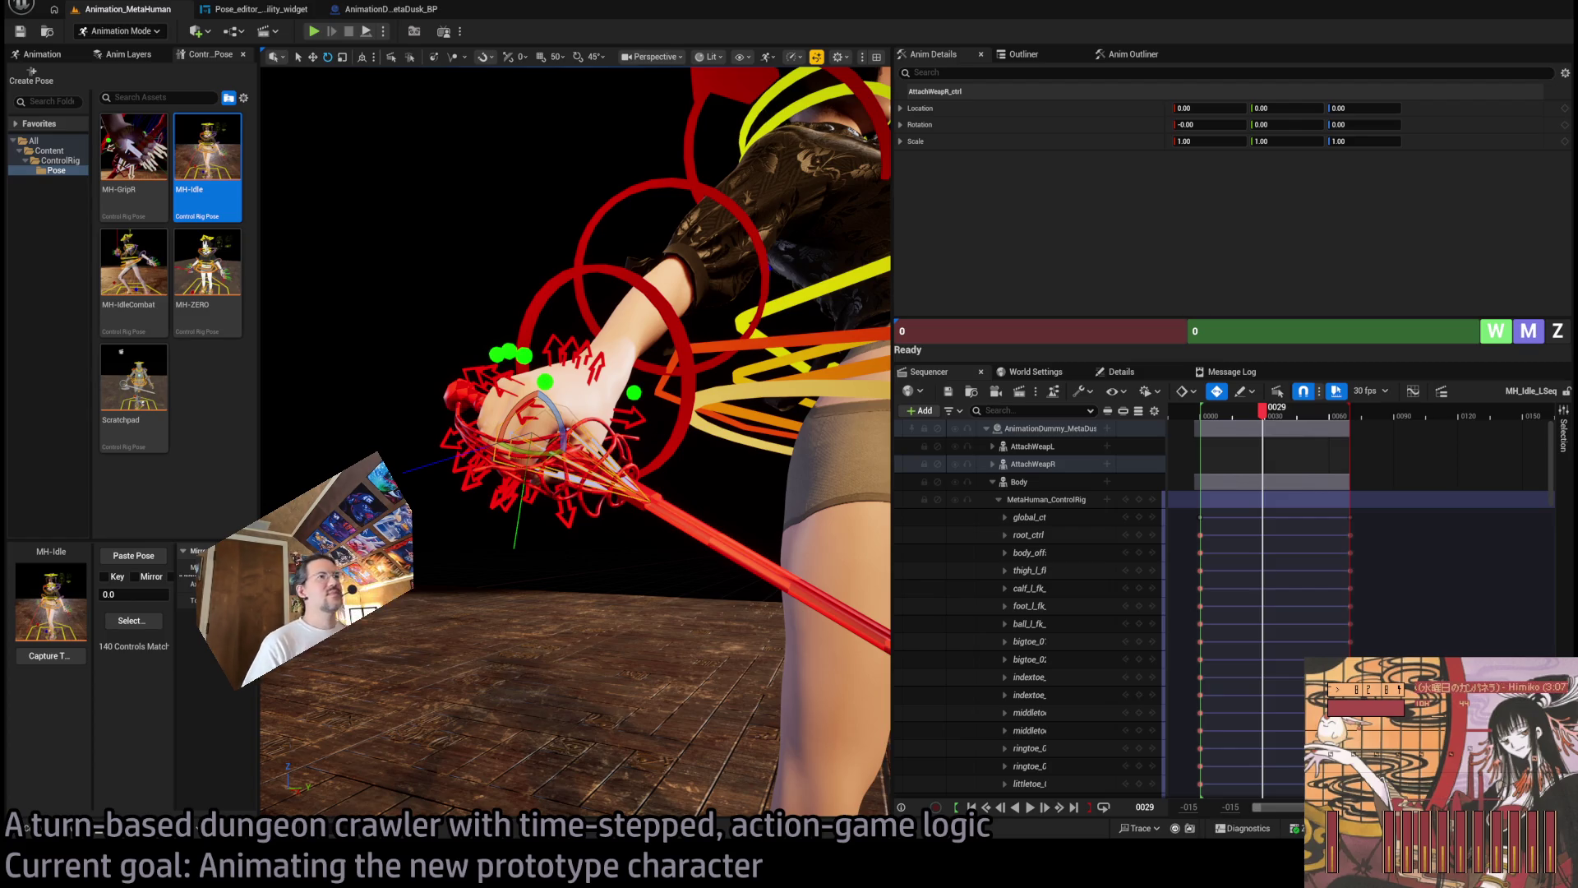
drag(576, 411, 739, 410)
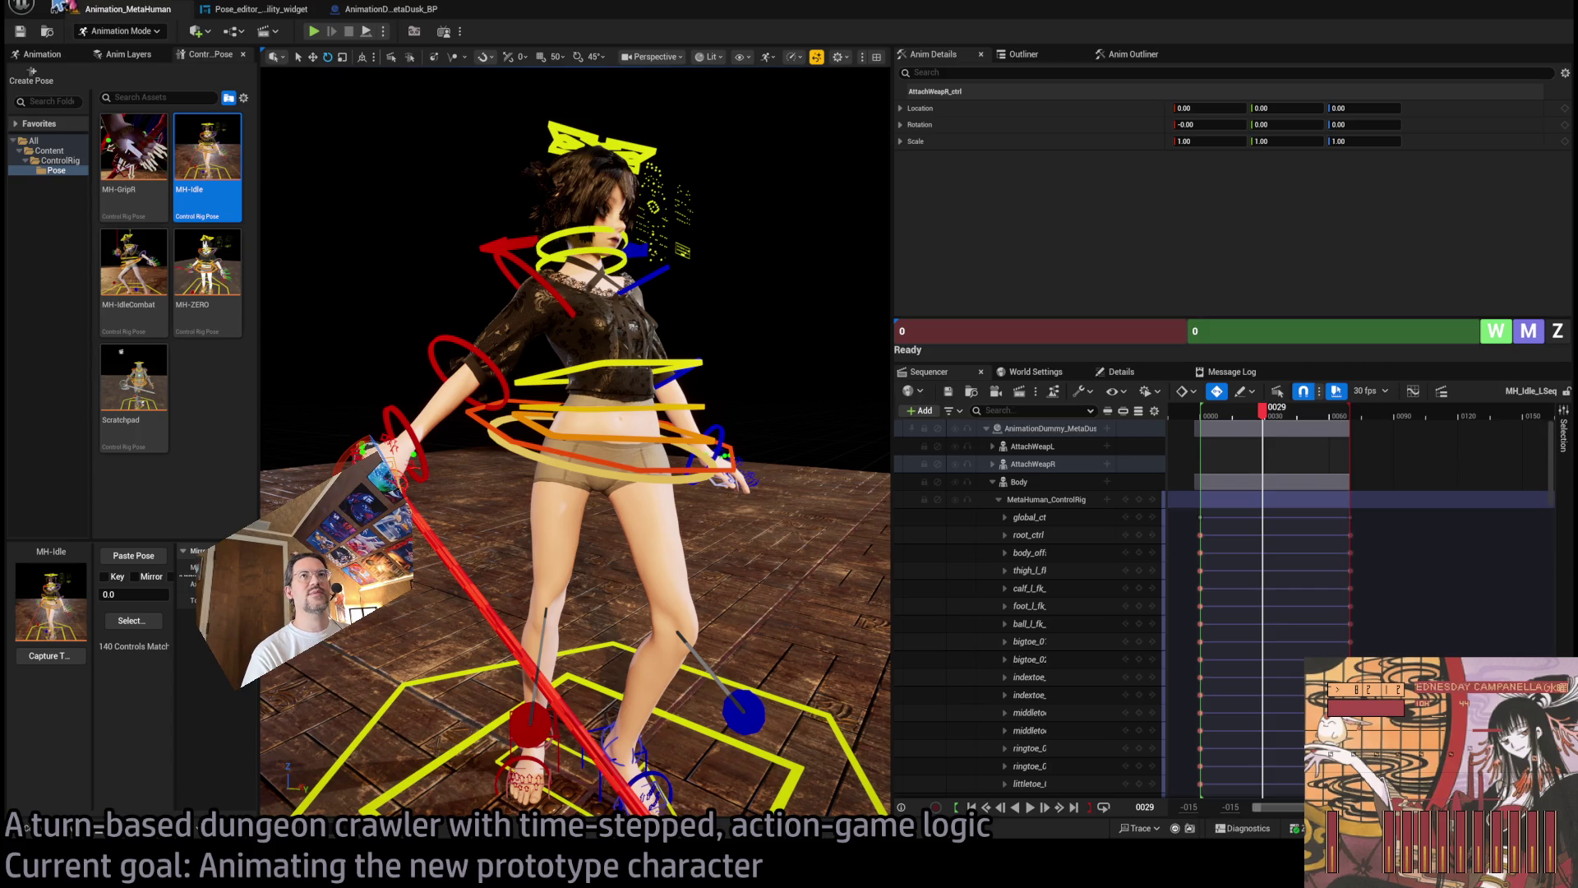
Browse the Content Drawer to Humanoids/Animations and open Hu_idle2 in the animation editor.
key(ctrl+space)
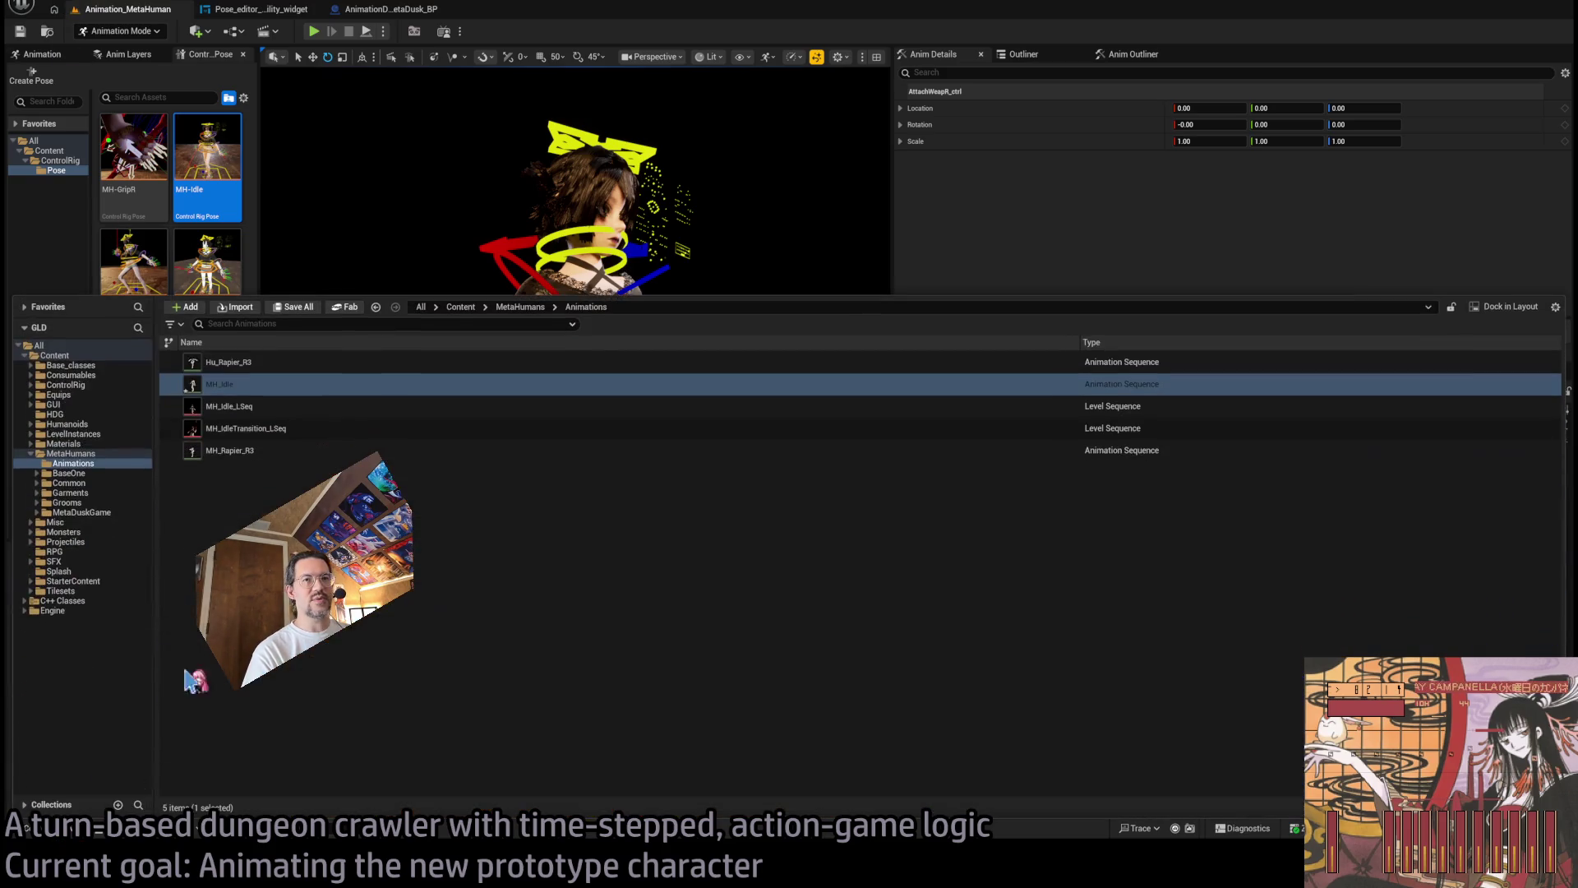
click(97, 424)
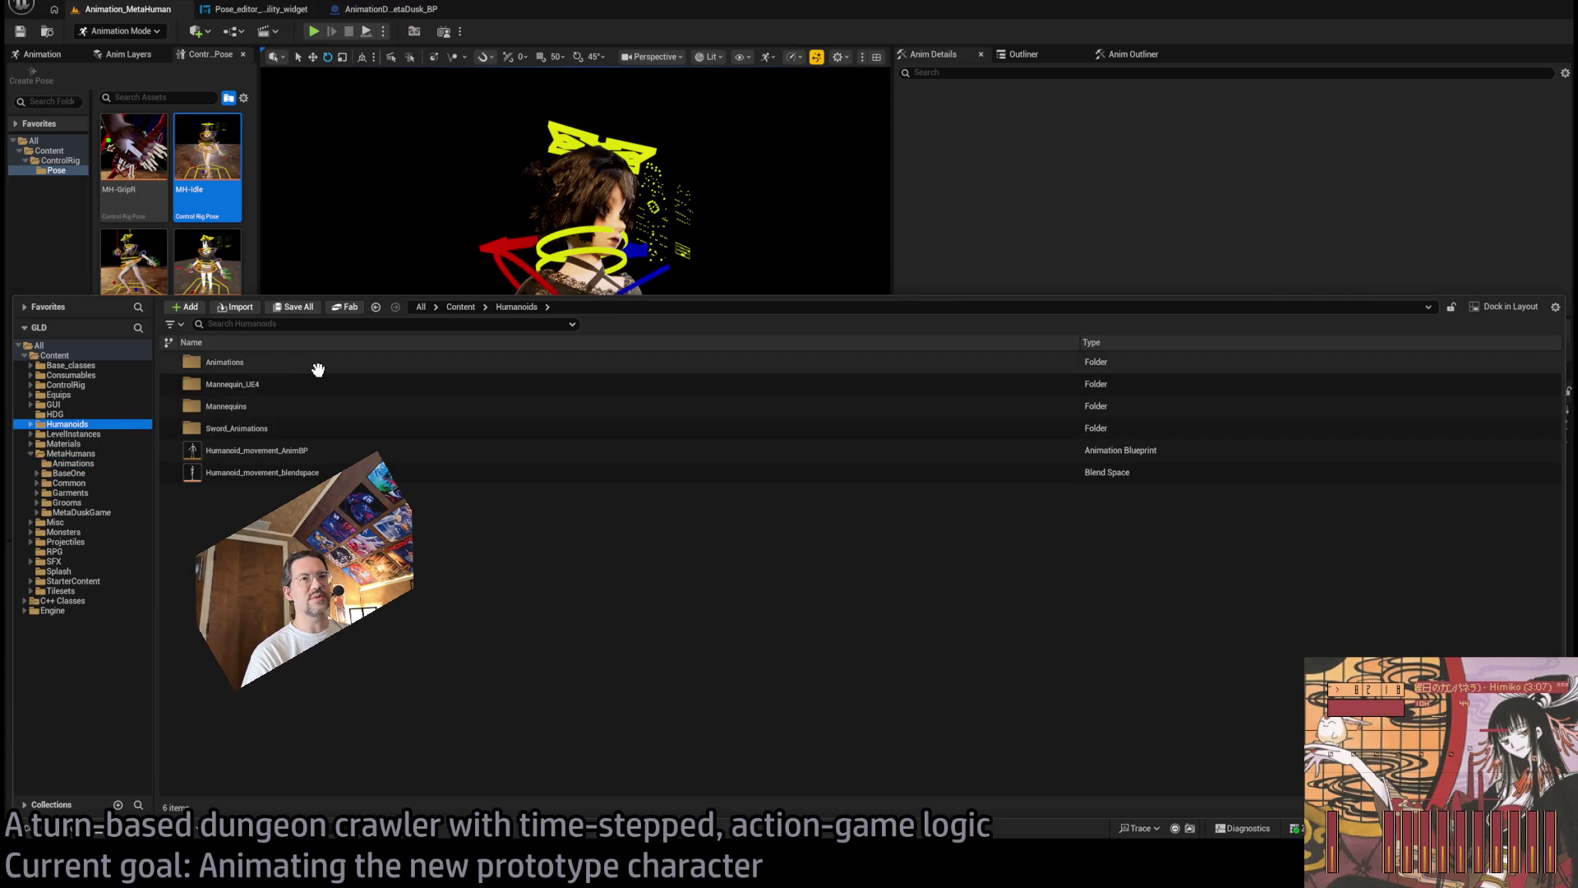
double_click(264, 362)
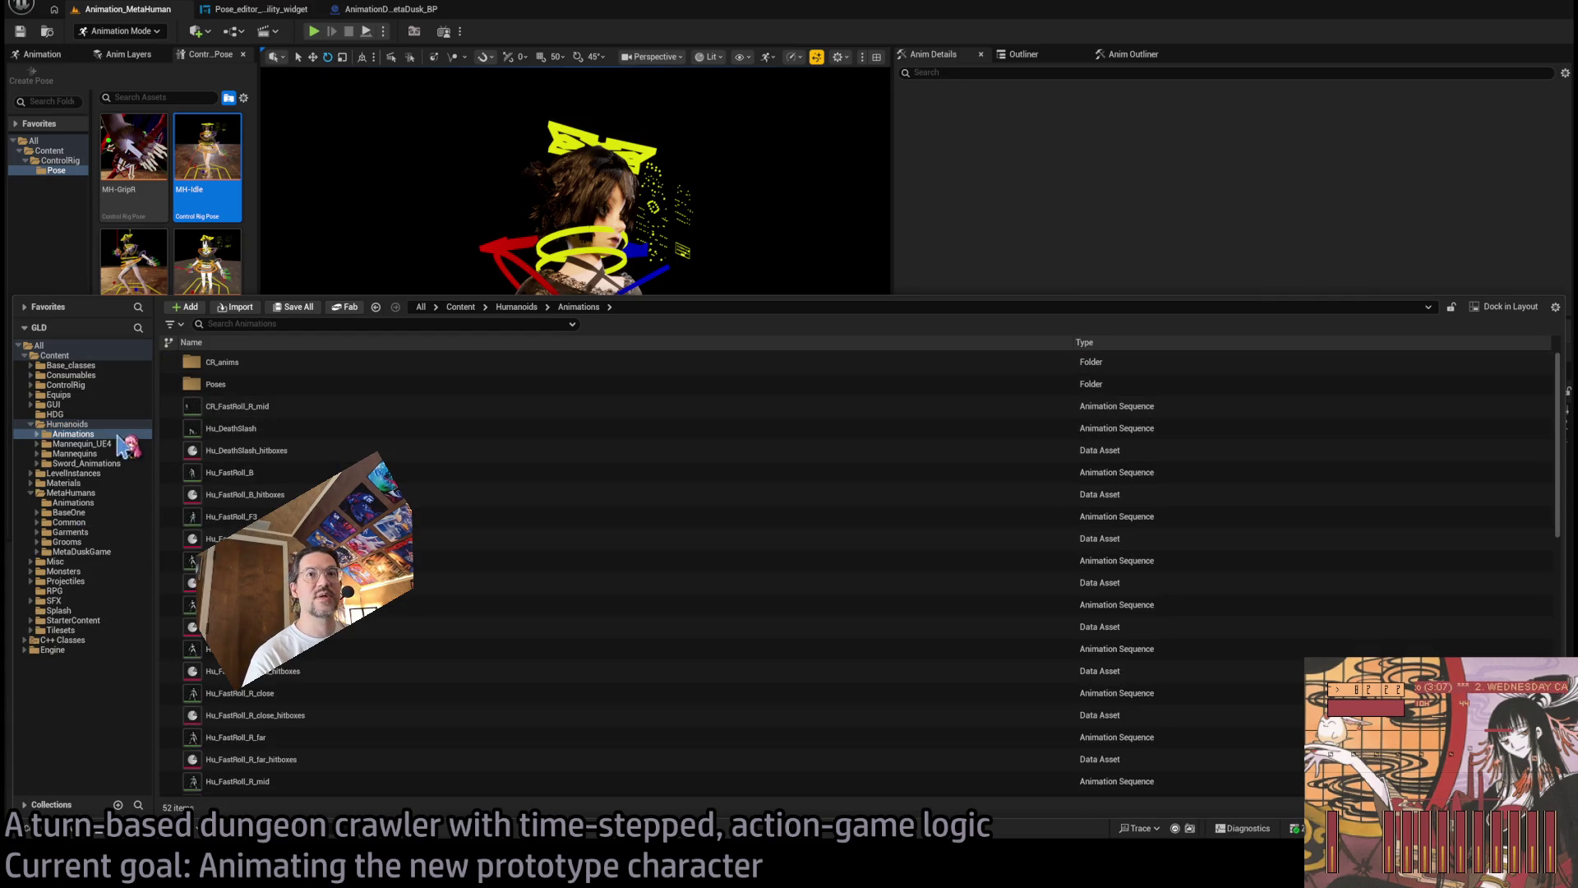
scroll(218, 539, down, 3)
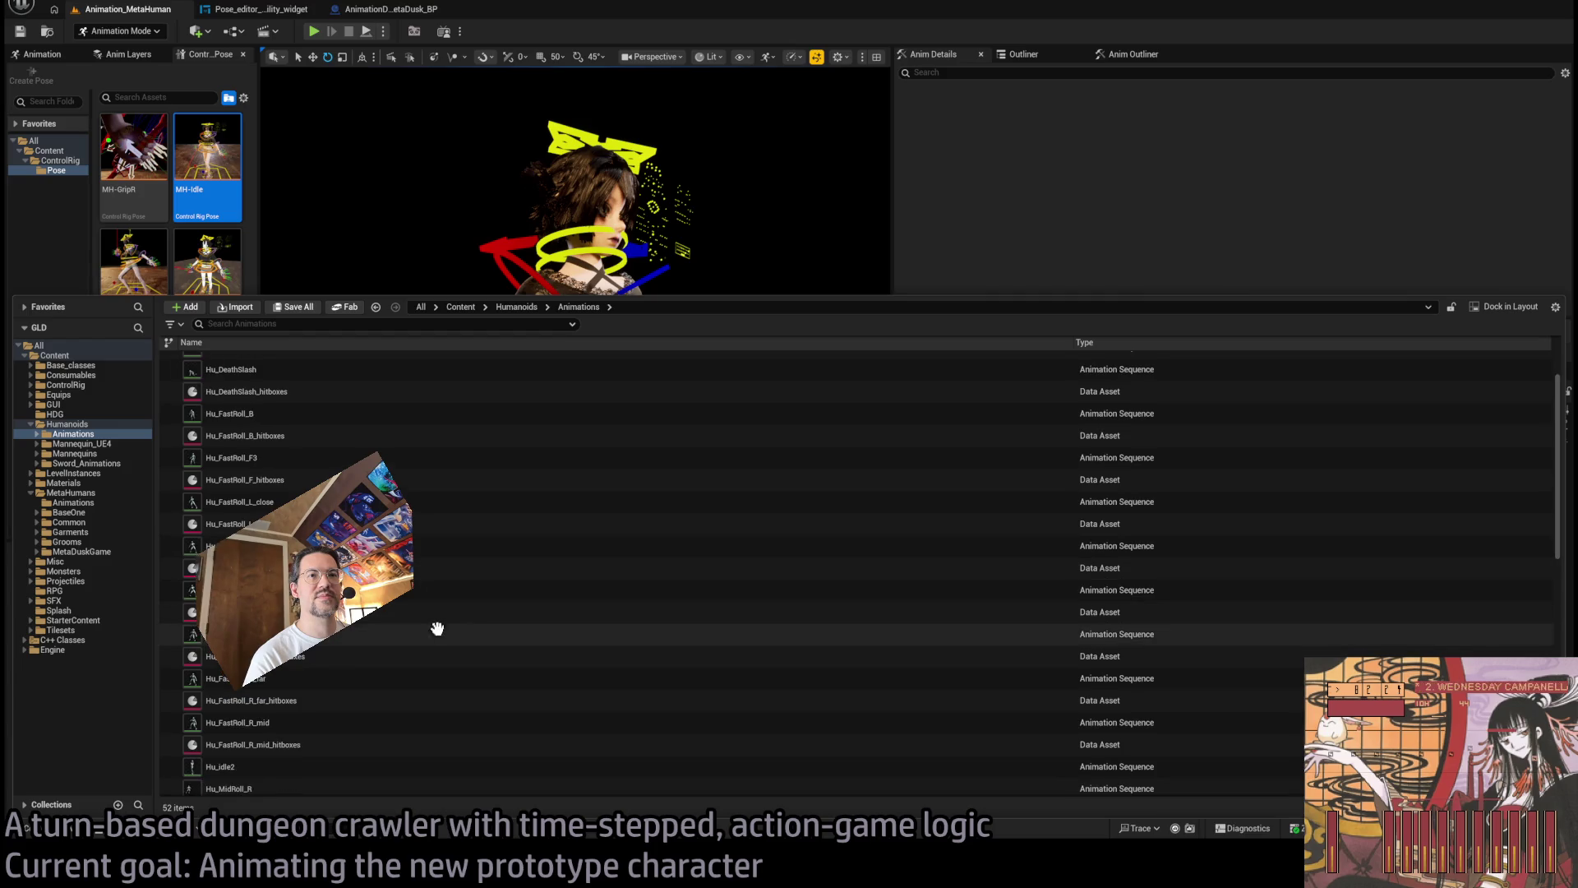
scroll(436, 627, down, 10)
scroll(353, 614, down, 3)
click(229, 510)
drag(229, 507, 563, 503)
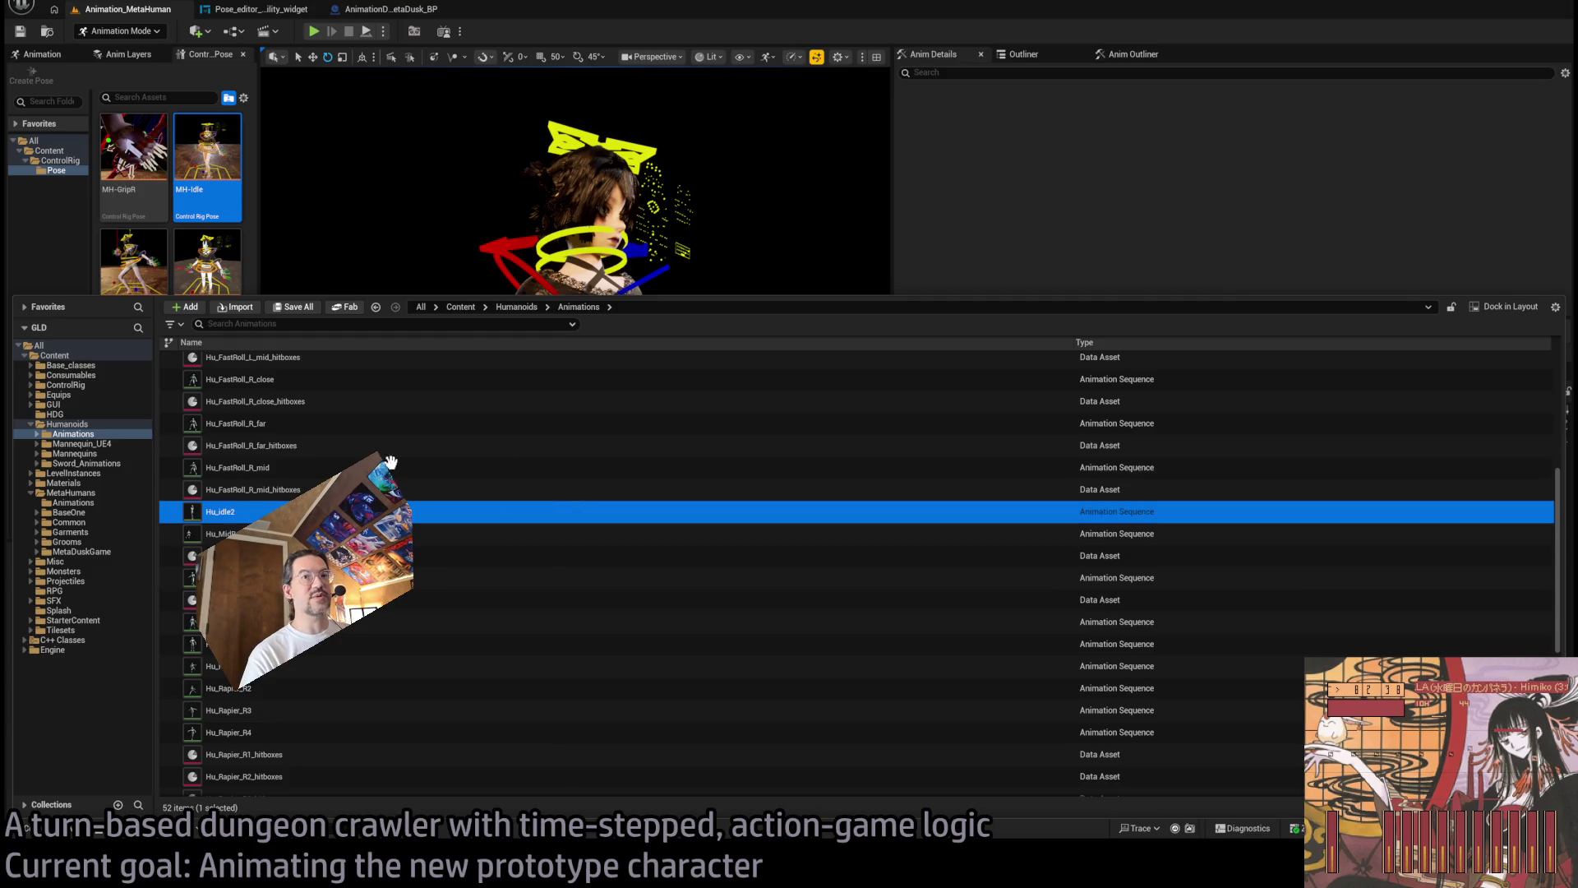
key(Return)
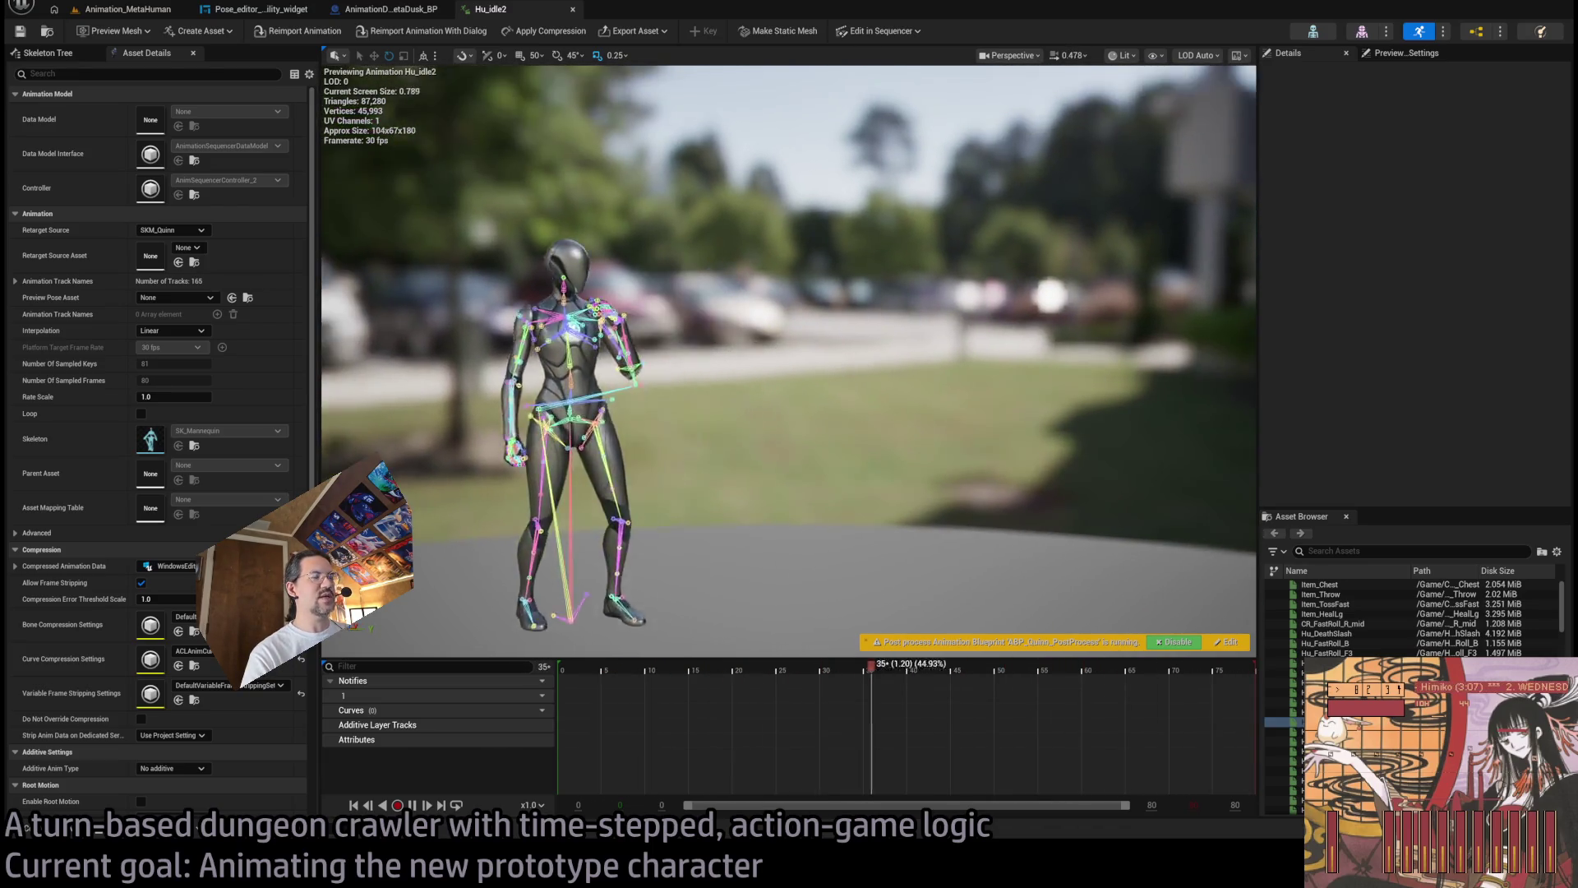
Frame the mannequin playing Hu_idle2, pull the camera back, then return to Animation_MetaHuman.
key(f)
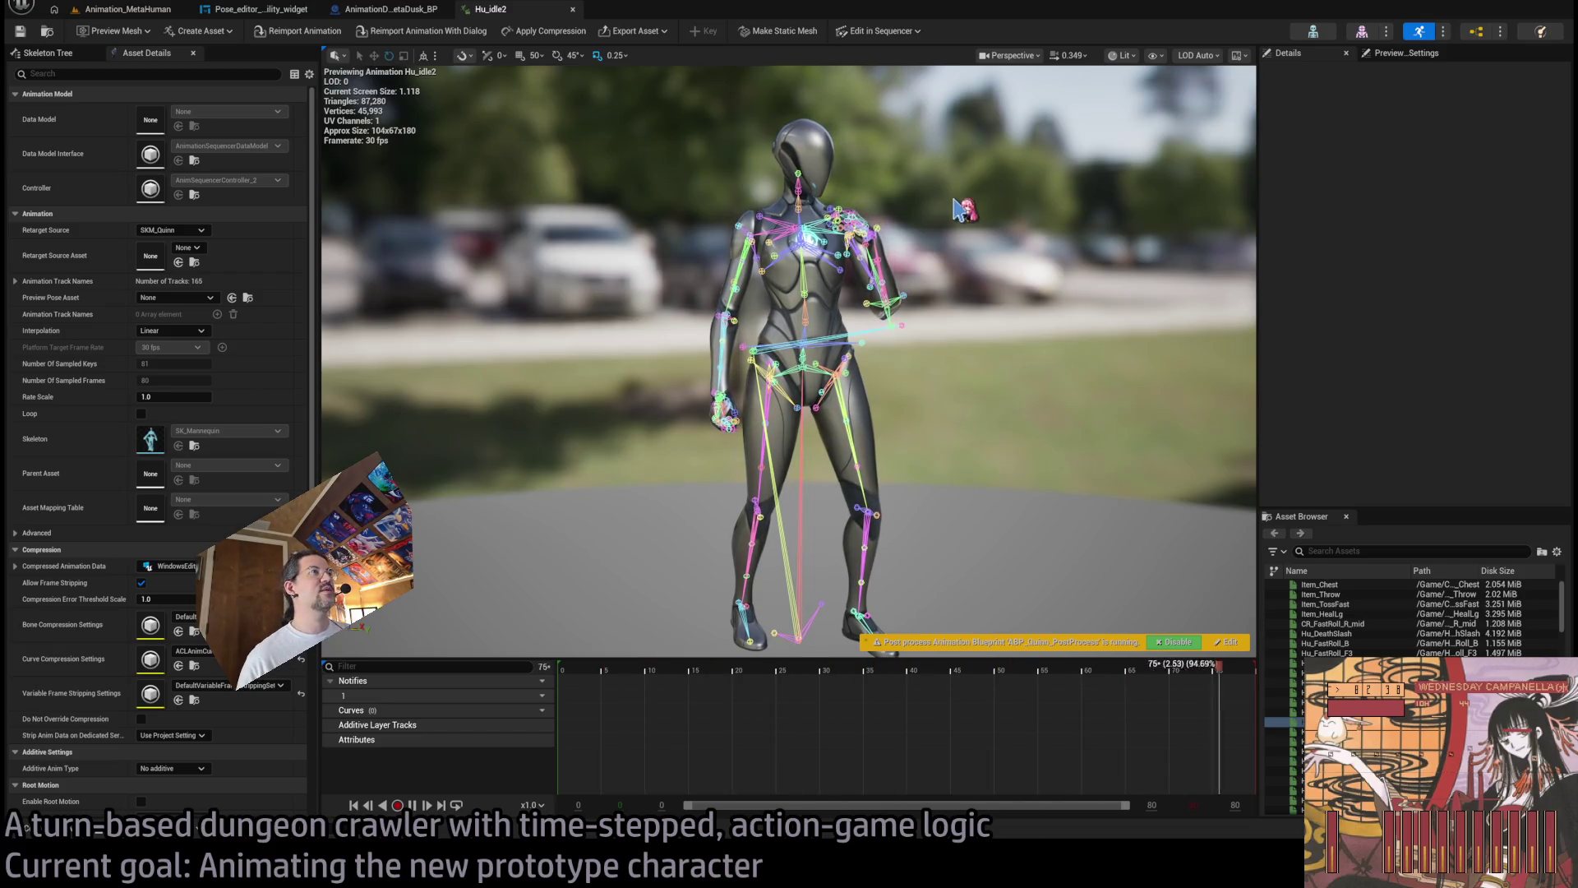
mouse_move(806, 238)
mouse_down()
mouse_move(855, 283)
mouse_move(871, 271)
mouse_move(863, 173)
mouse_move(753, 215)
mouse_up()
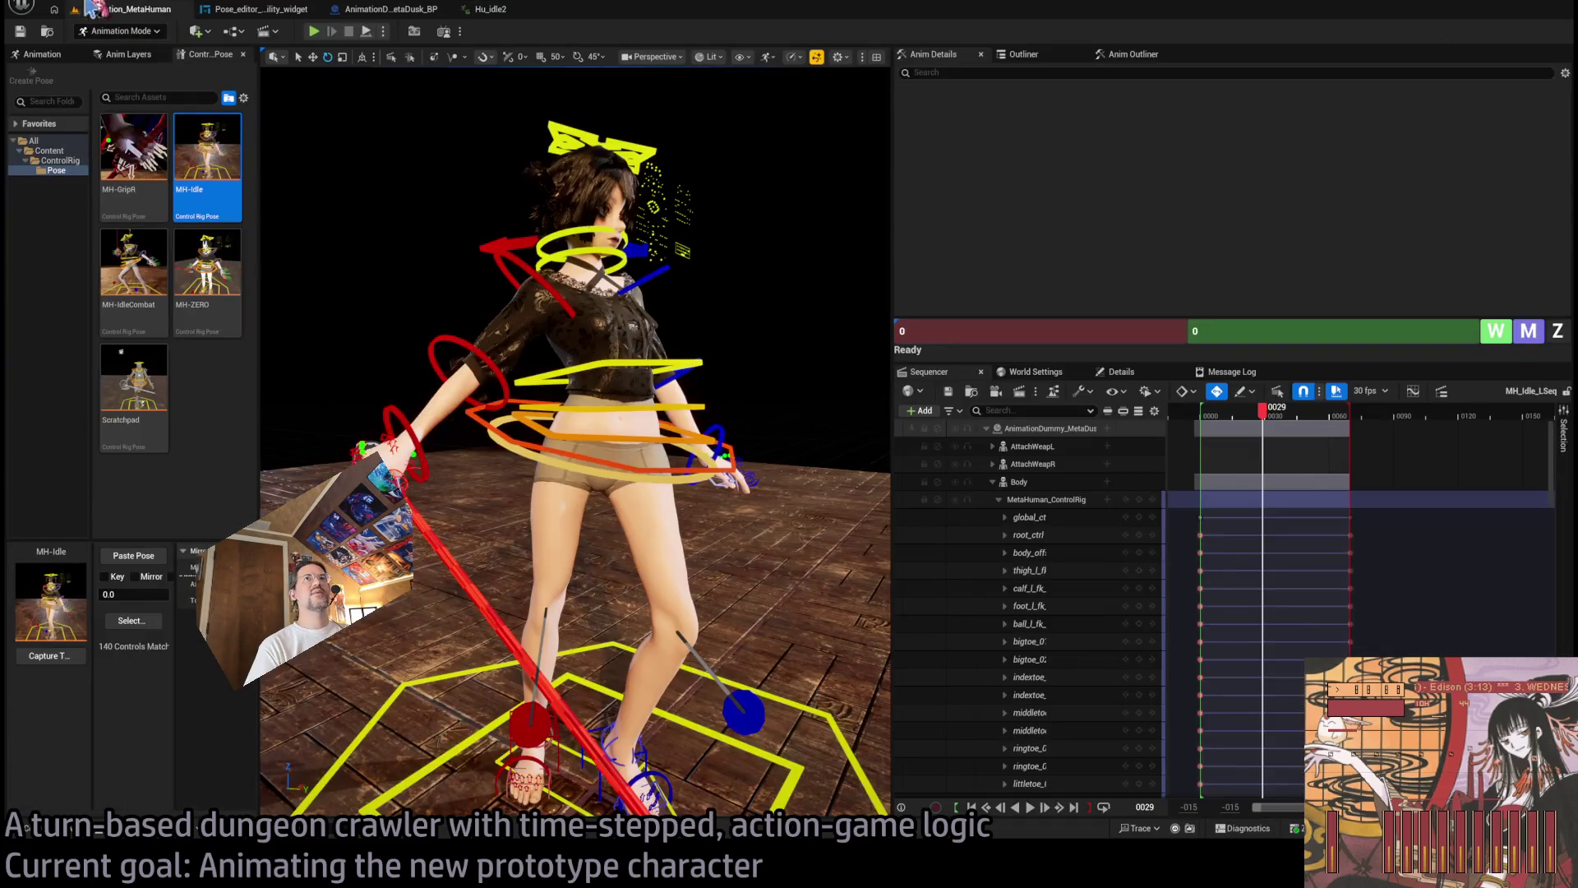
click(84, 8)
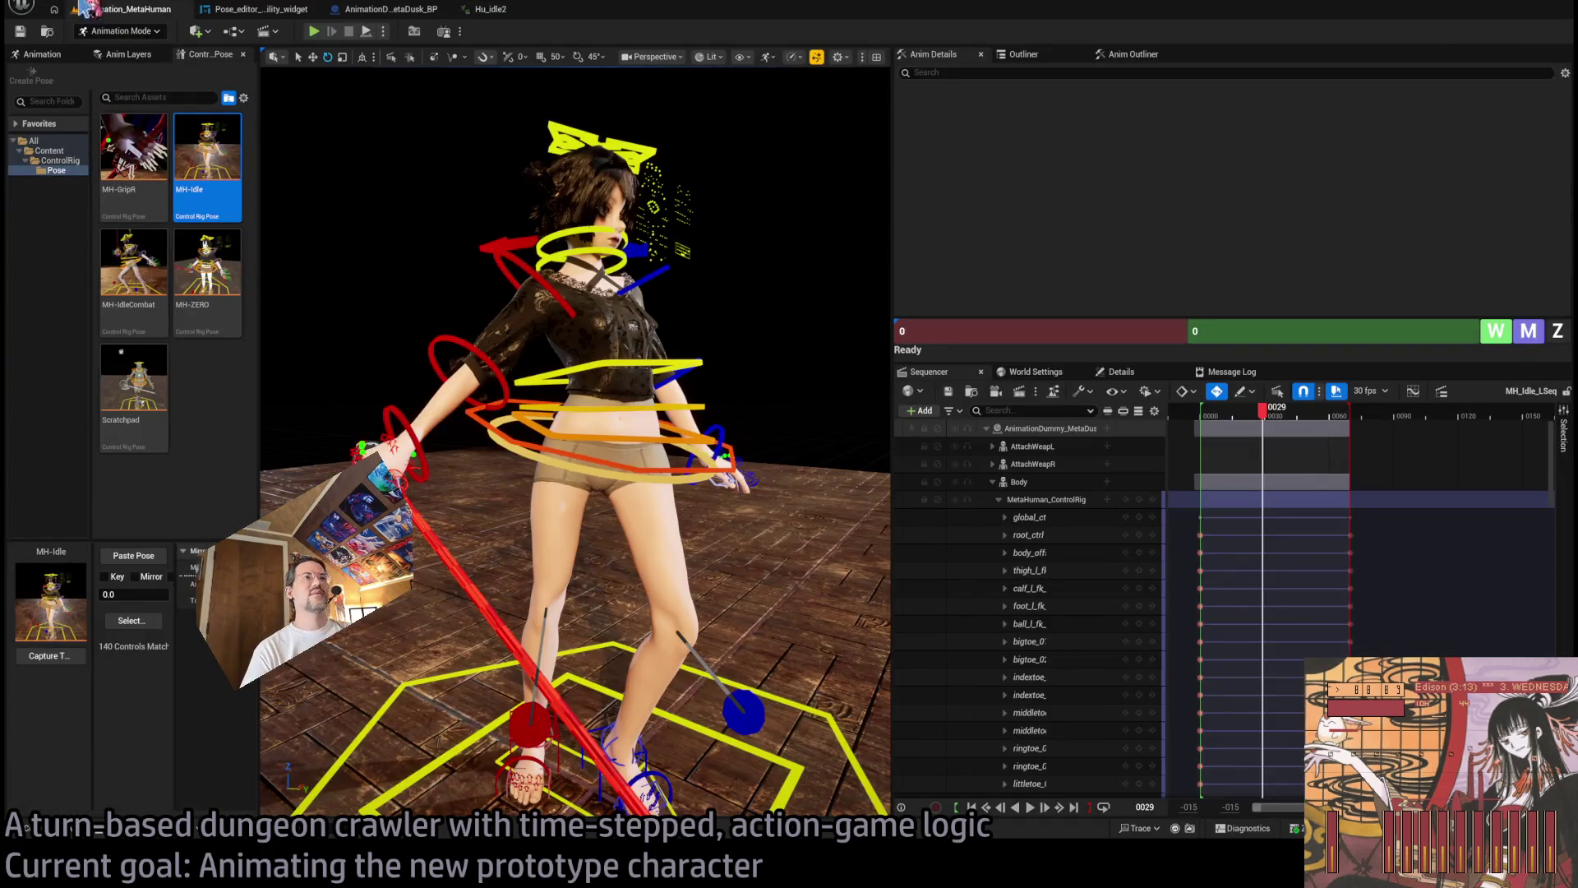
click(507, 9)
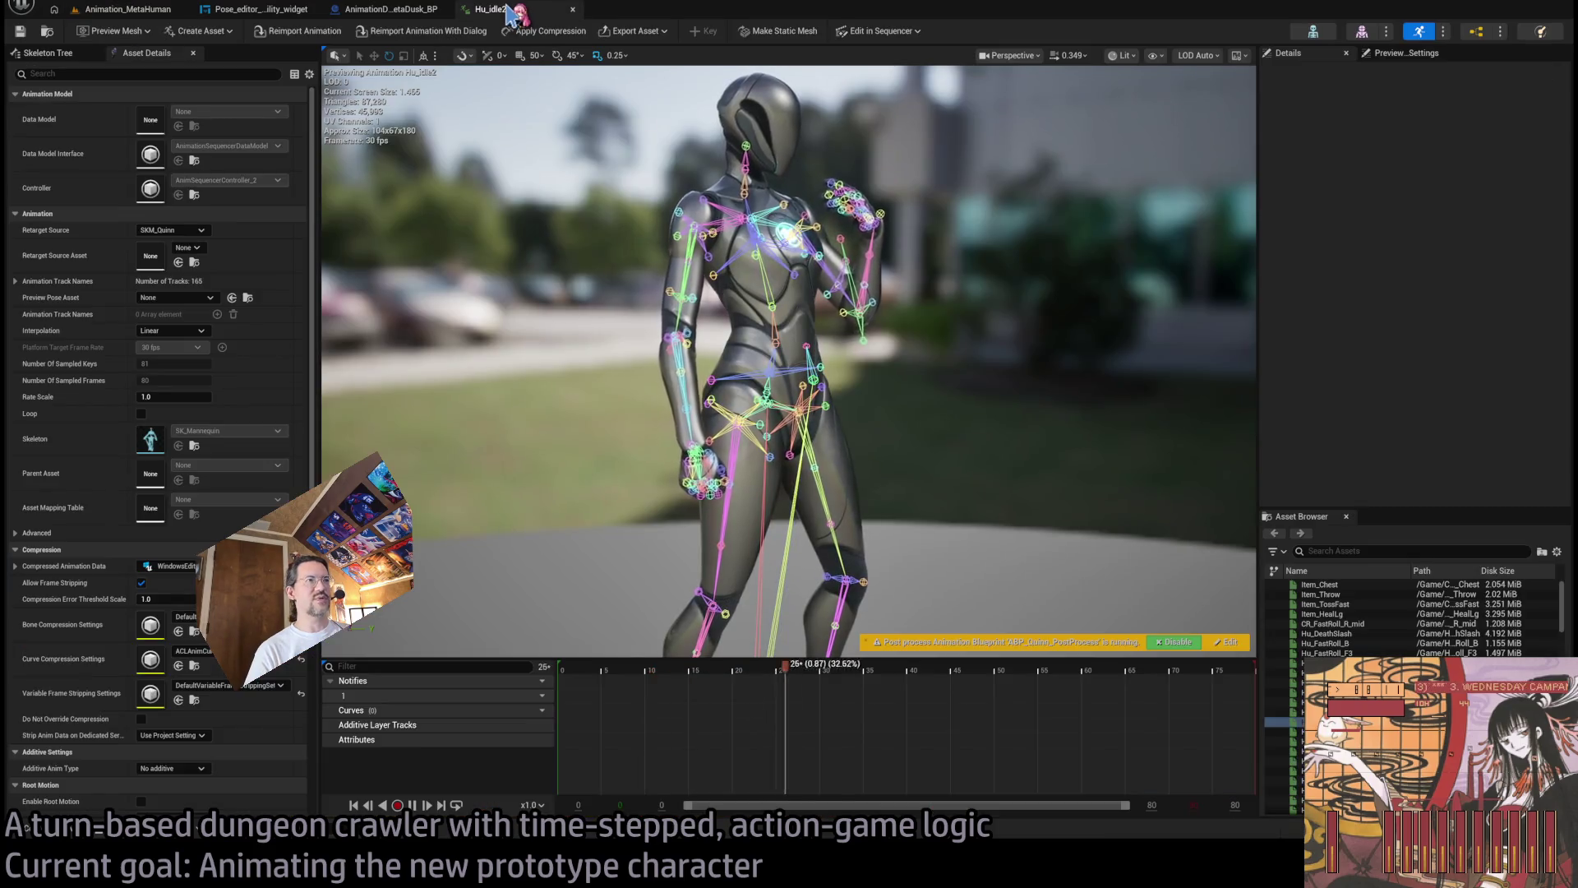
click(383, 9)
click(139, 9)
mouse_move(501, 263)
mouse_down()
mouse_move(526, 246)
mouse_move(493, 271)
mouse_move(476, 256)
mouse_up()
drag(428, 434, 428, 434)
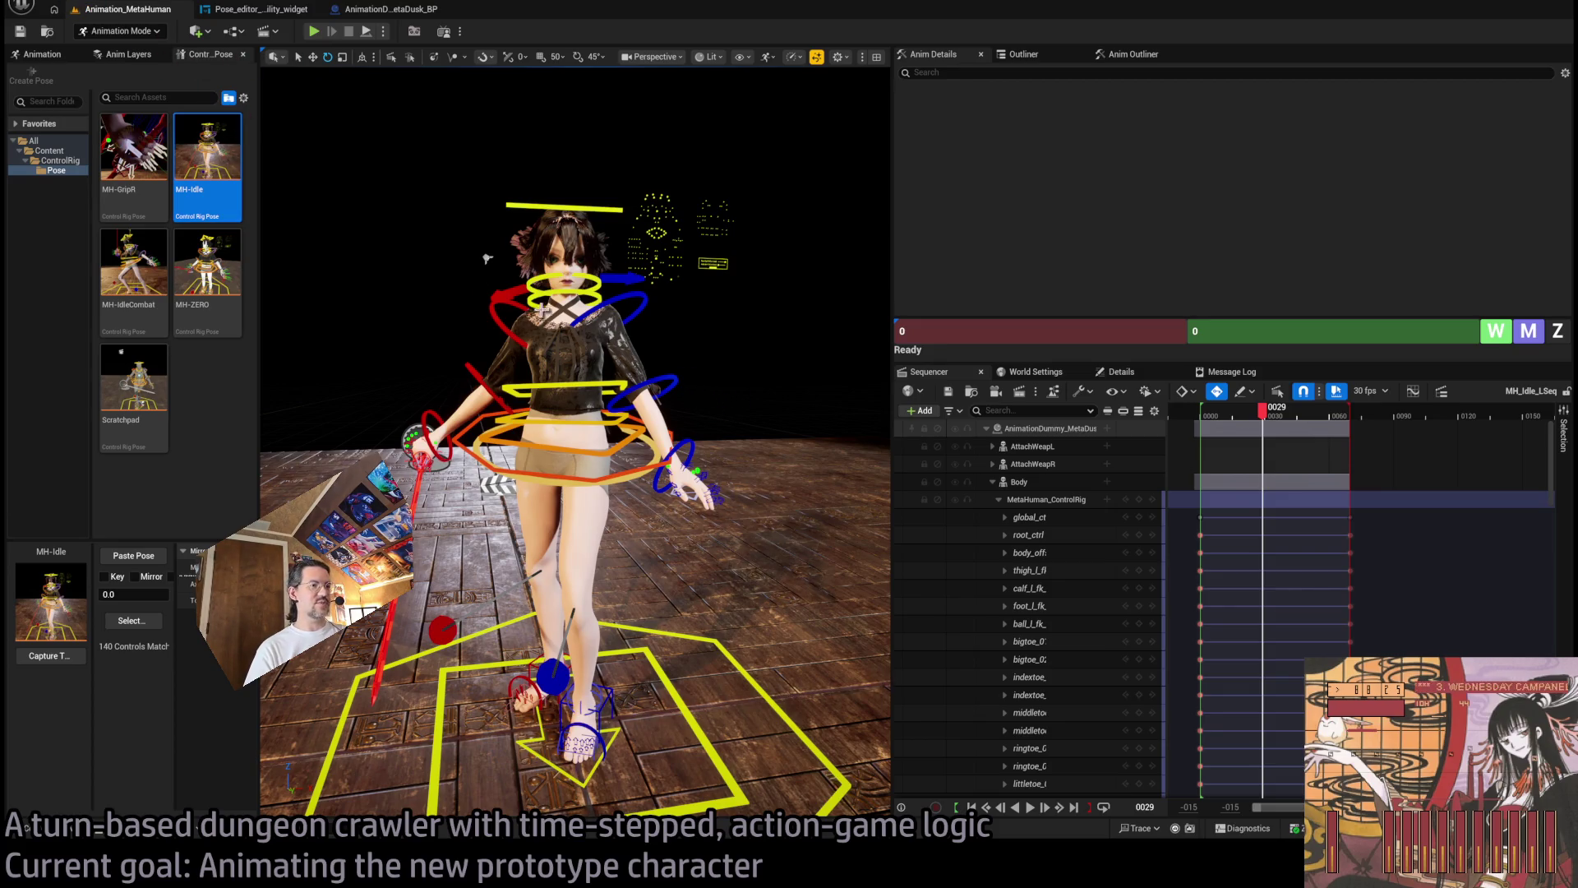
mouse_move(569, 480)
mouse_down()
mouse_move(566, 452)
mouse_move(633, 429)
mouse_move(618, 439)
mouse_move(452, 315)
mouse_move(510, 611)
mouse_up()
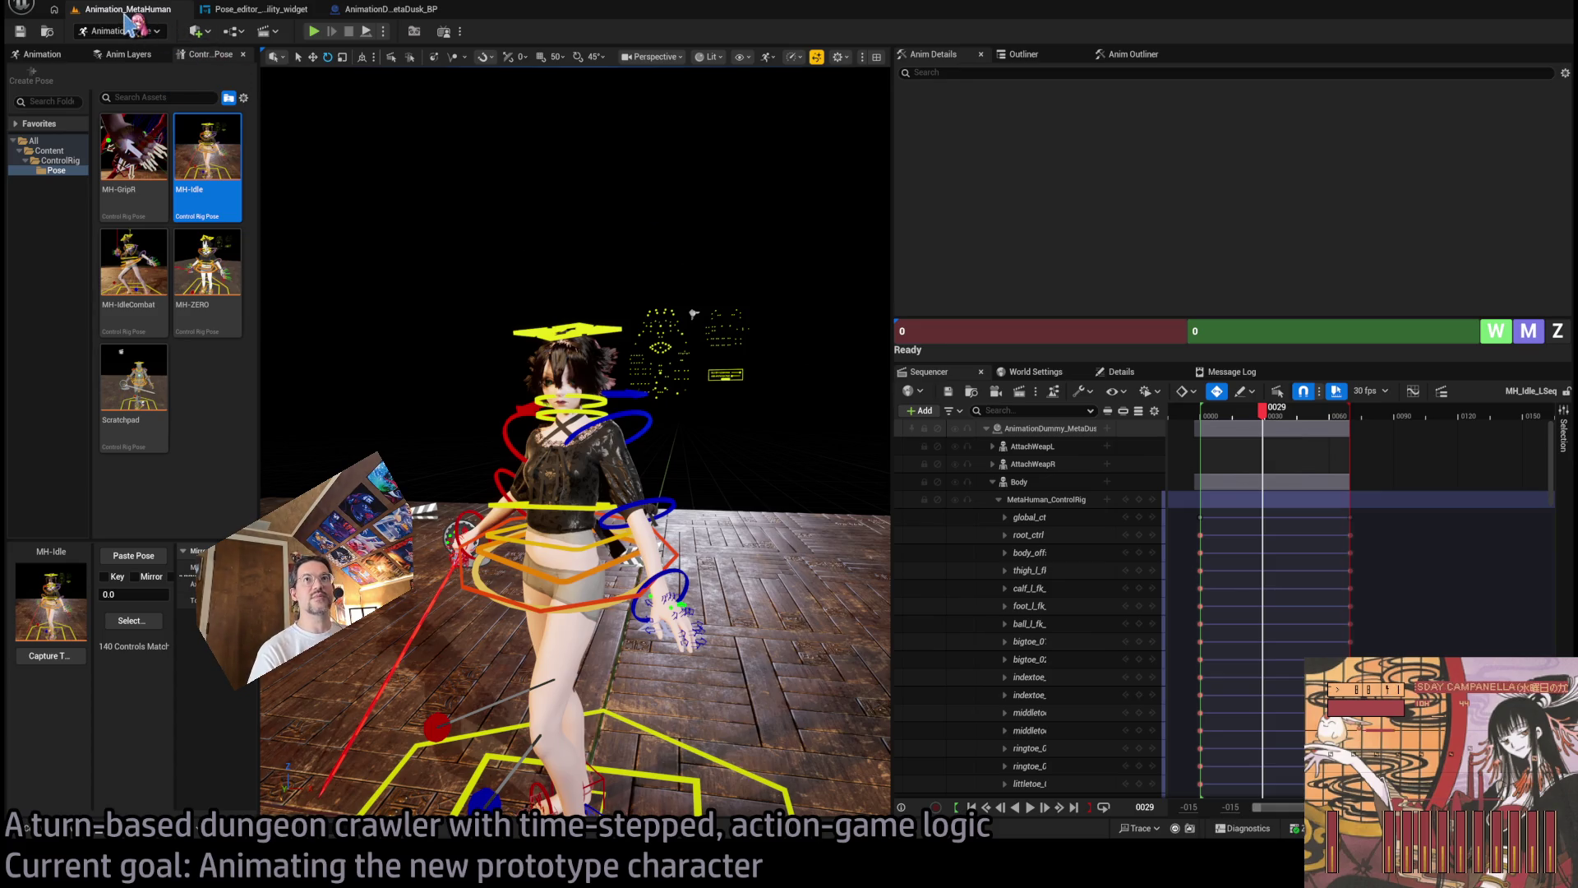
Select Hu_idle2, view its referencers, and open the referencing Humanoid_movement_blendspace.
click(37, 827)
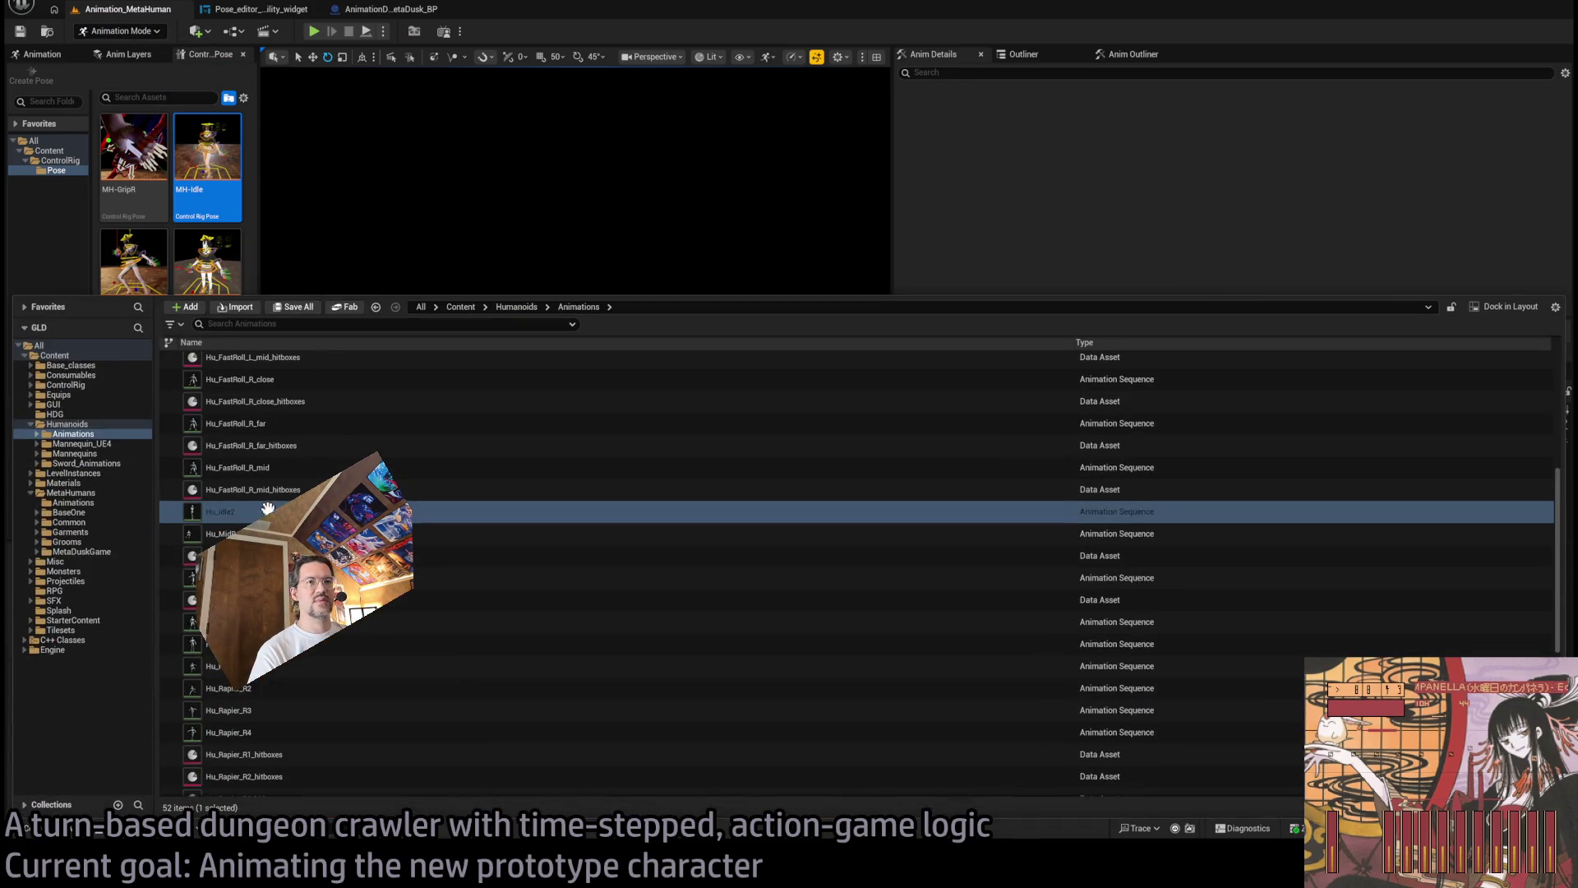
click(220, 511)
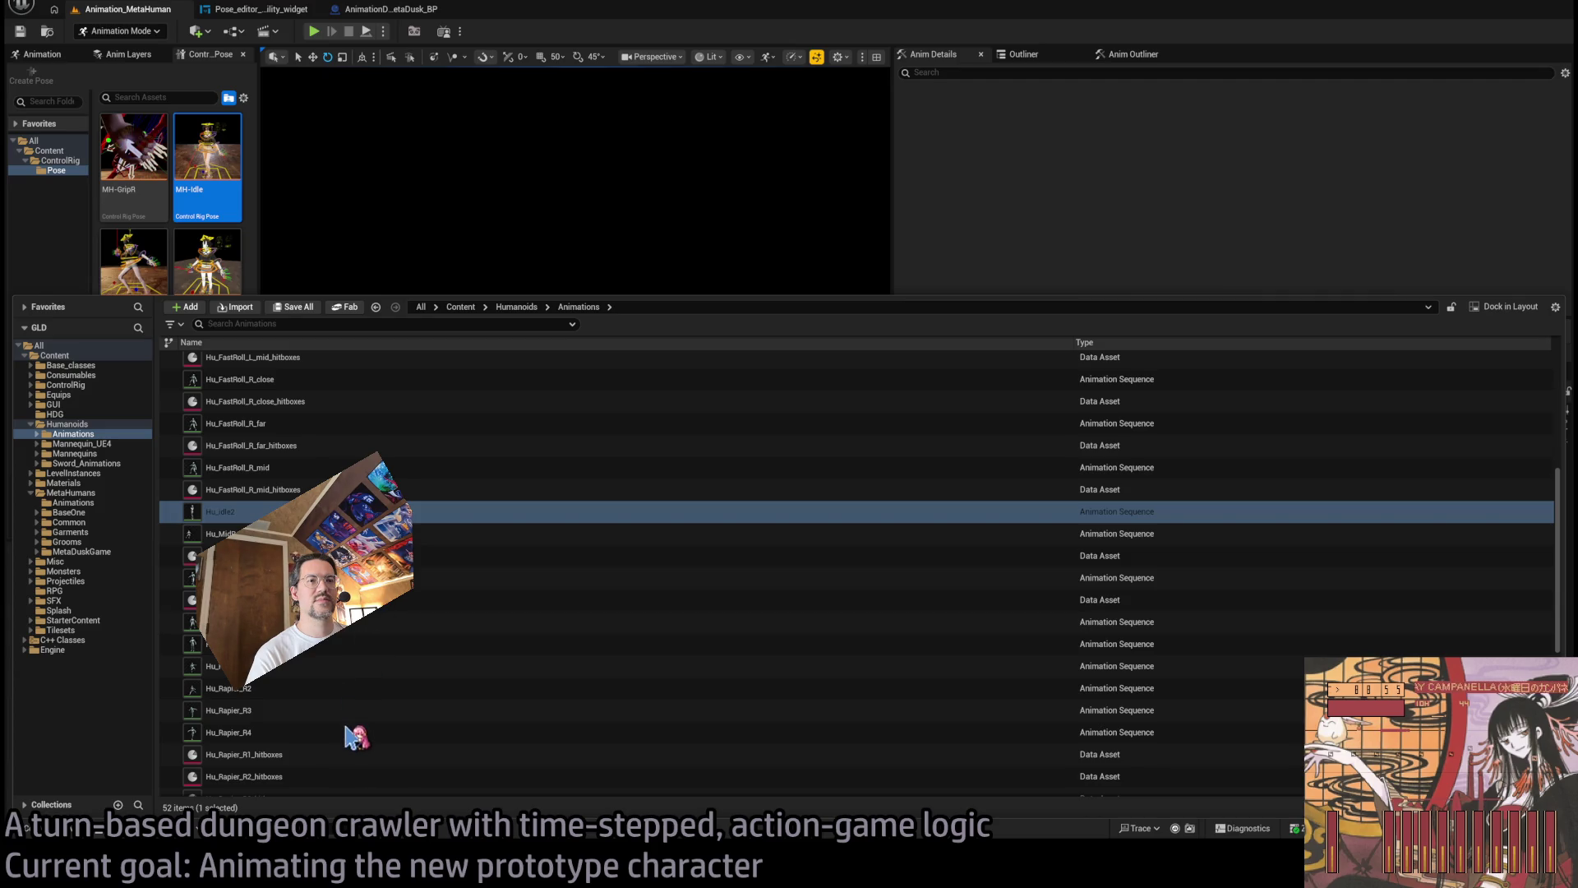
key(alt+shift+r)
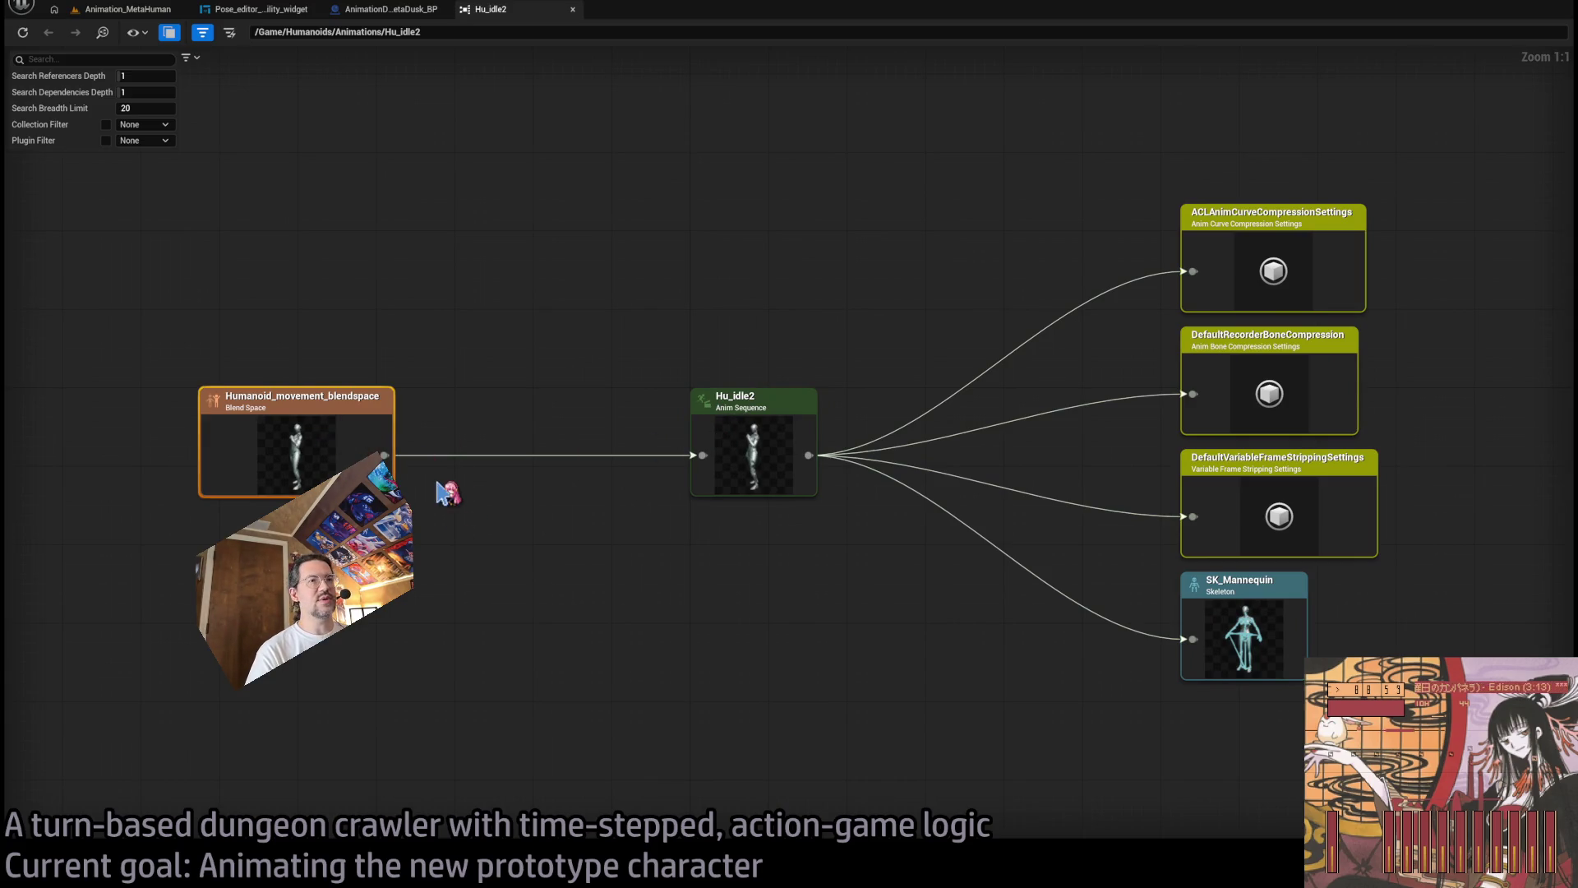
key(ctrl+b)
click(657, 290)
click(500, 100)
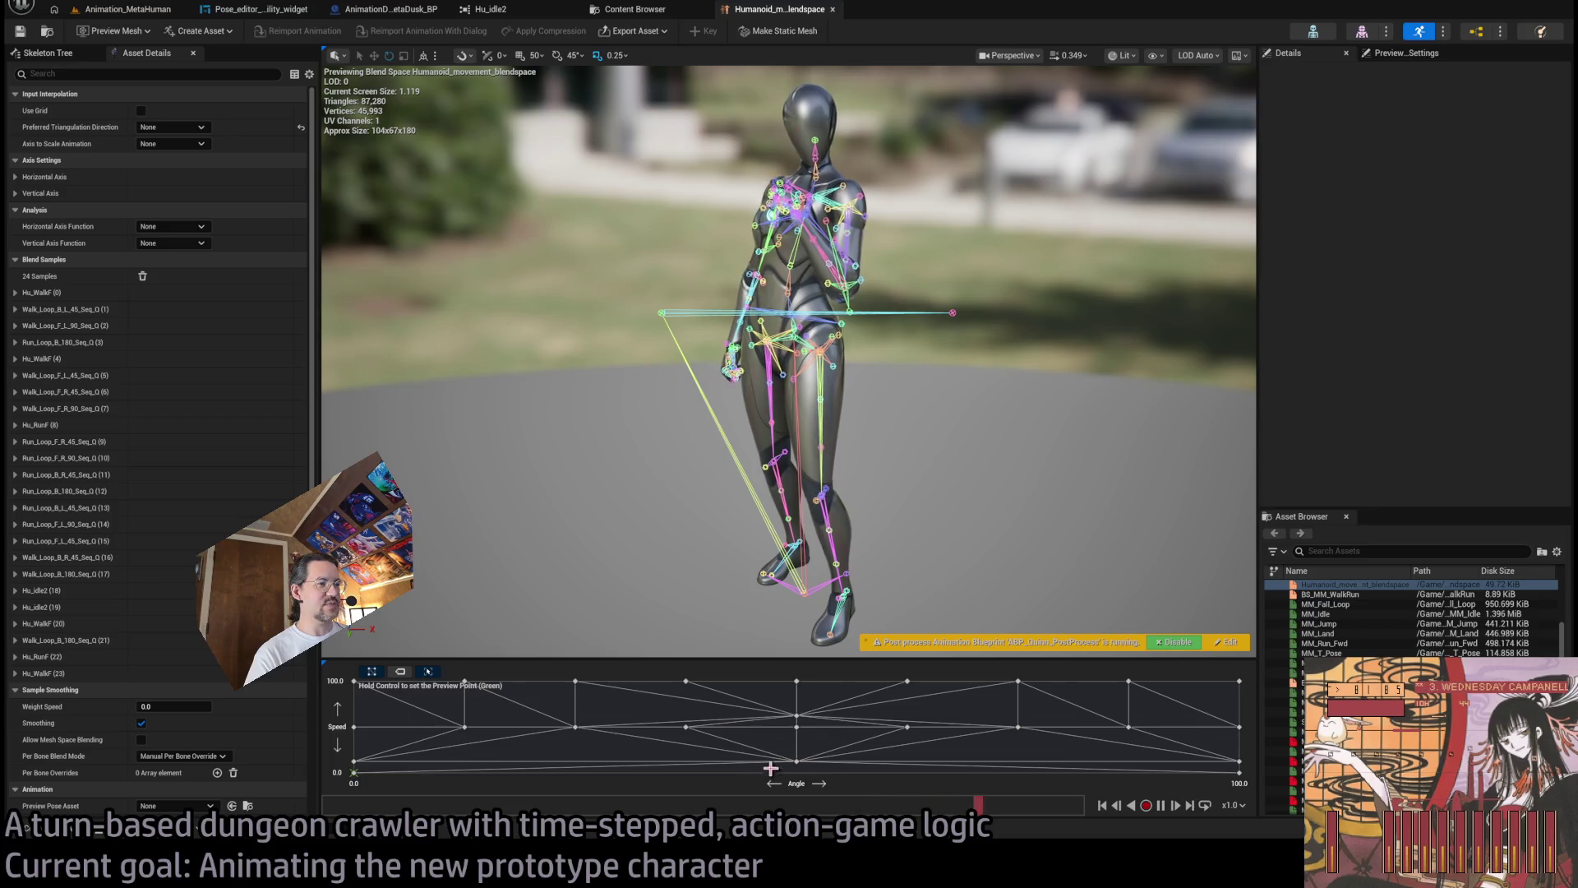
click(354, 772)
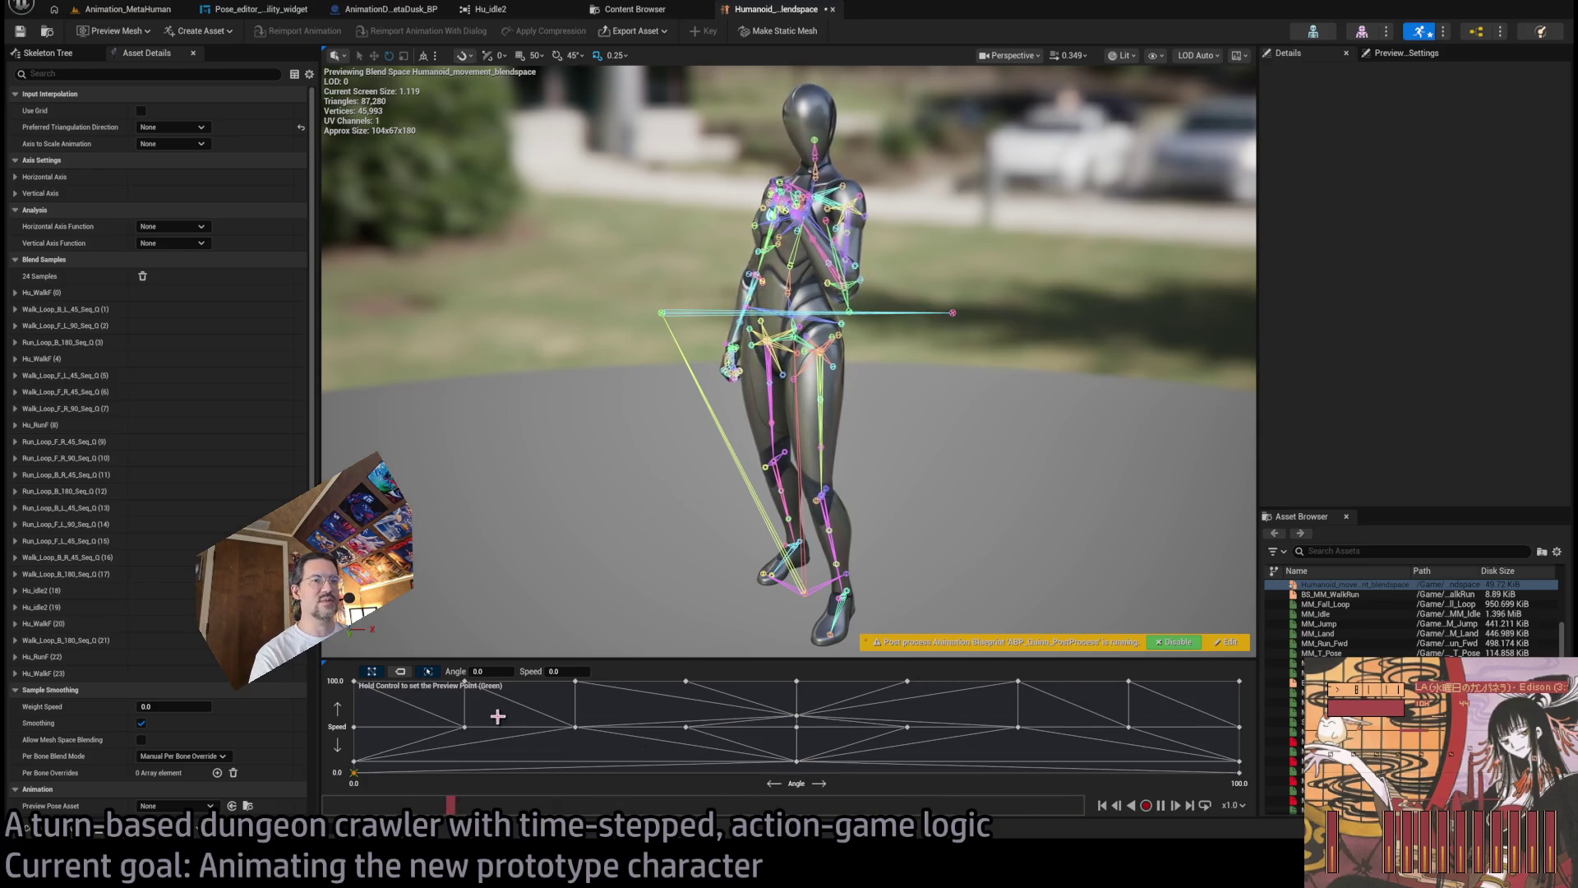
click(795, 774)
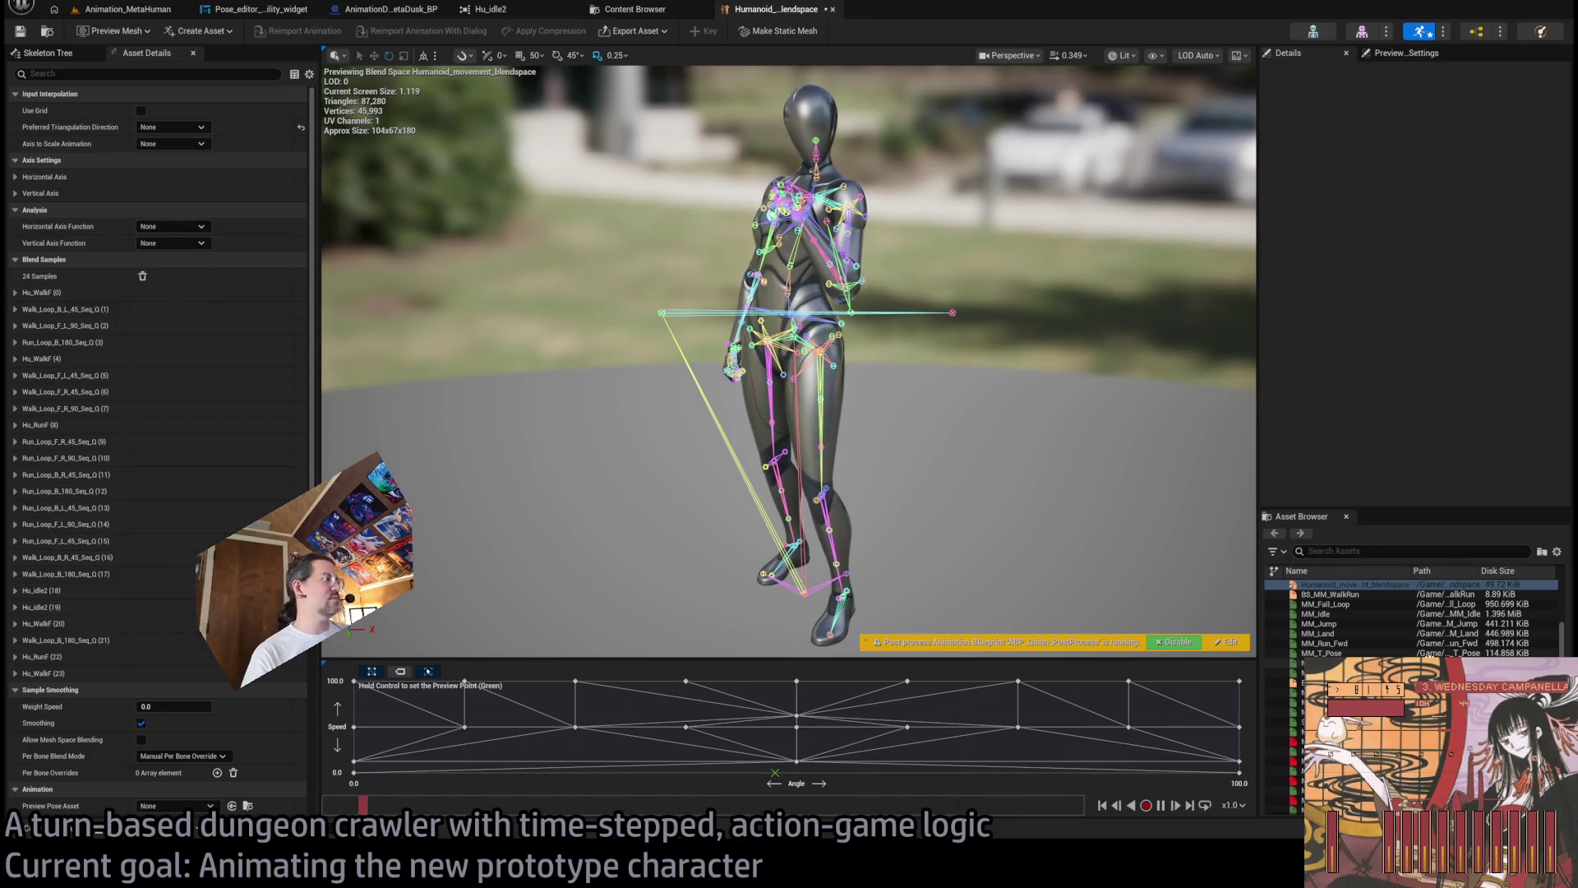
scroll(164, 366, down, 10)
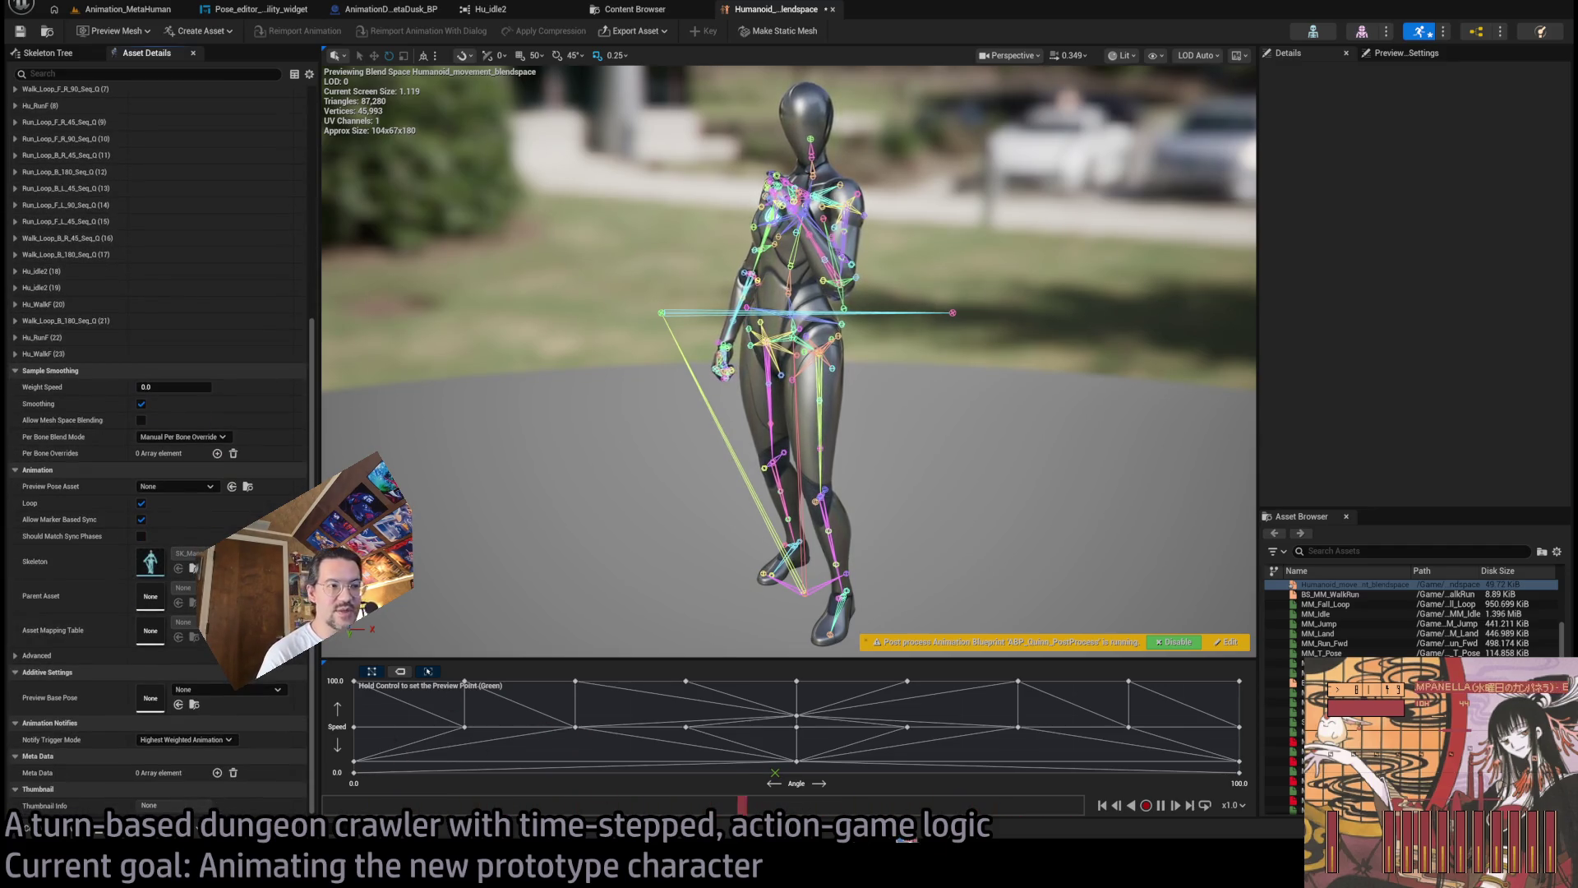
Inspect the Hu_idle2 samples at Speed 0, Angles 0 and 100, then return to Animation_MetaHuman.
click(355, 774)
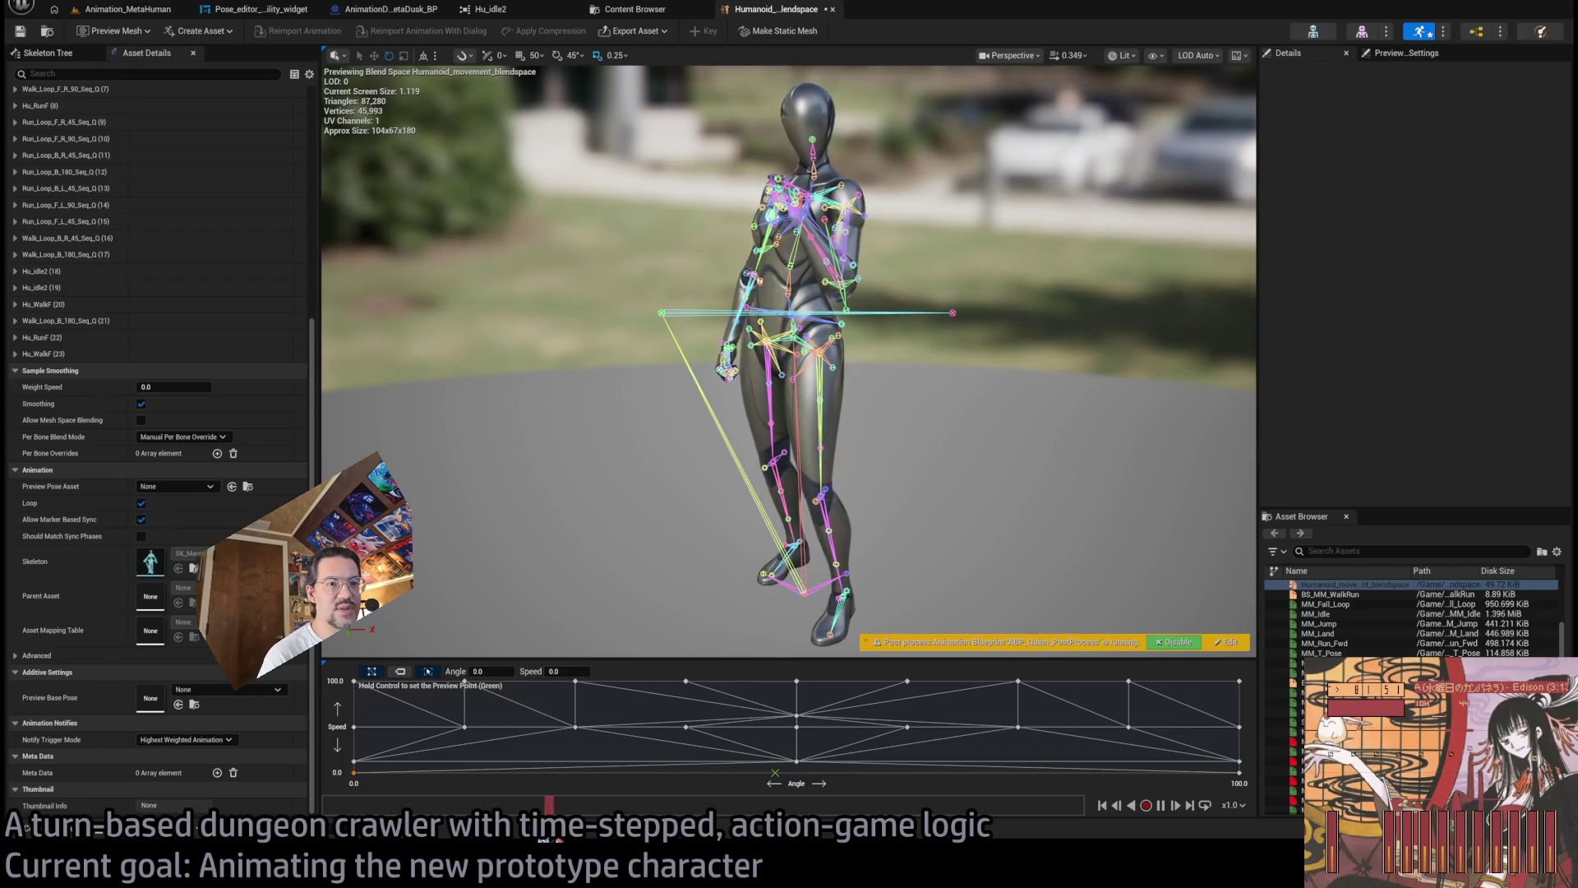
click(1240, 774)
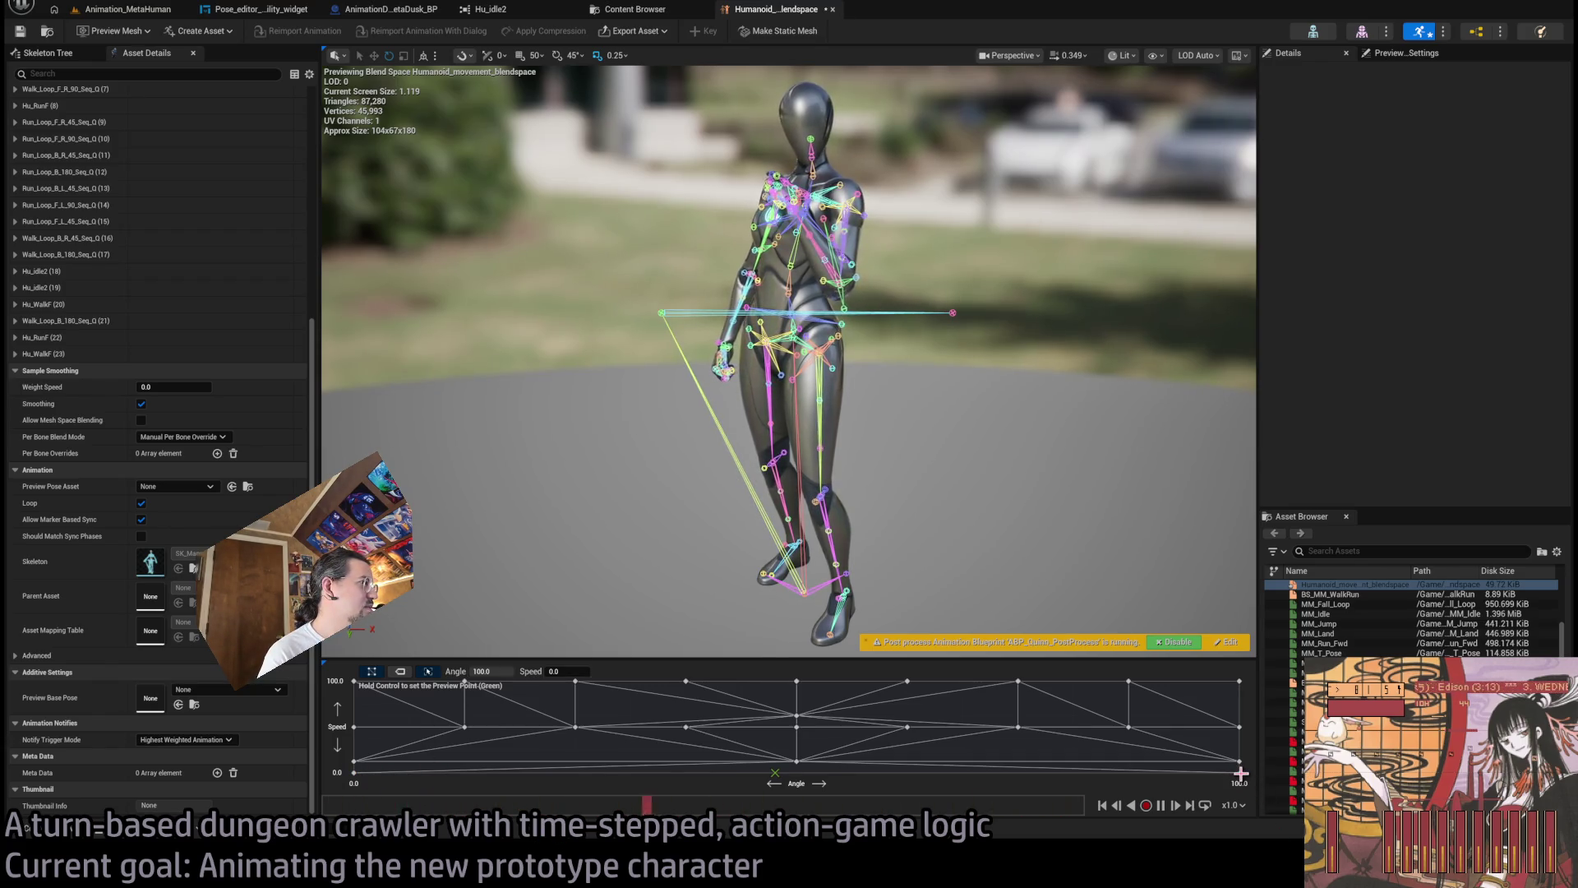
click(353, 776)
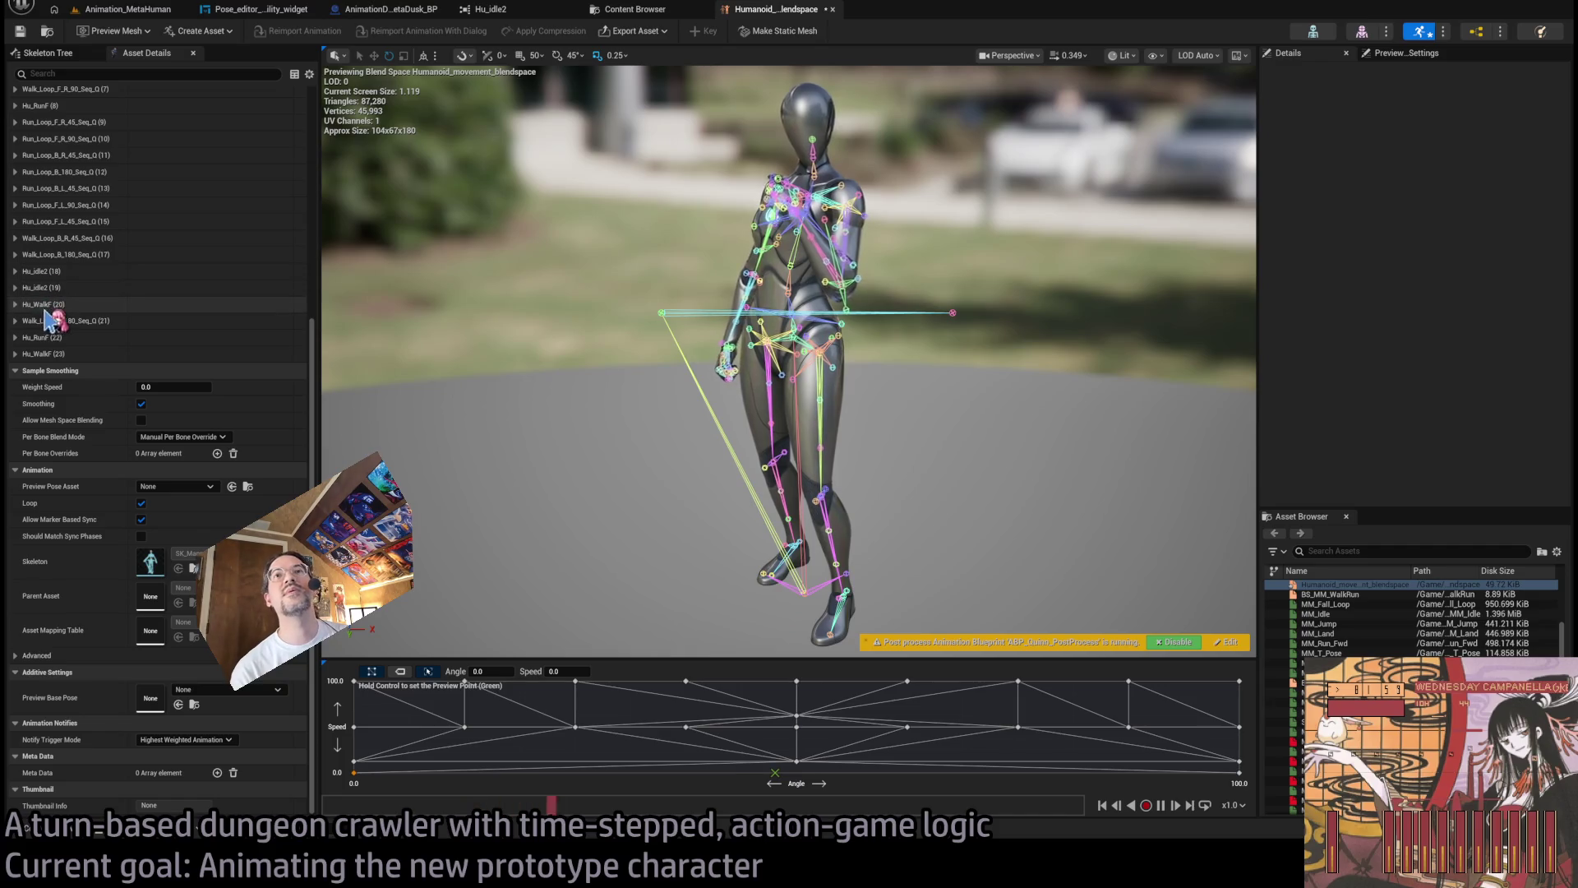
click(48, 288)
click(37, 271)
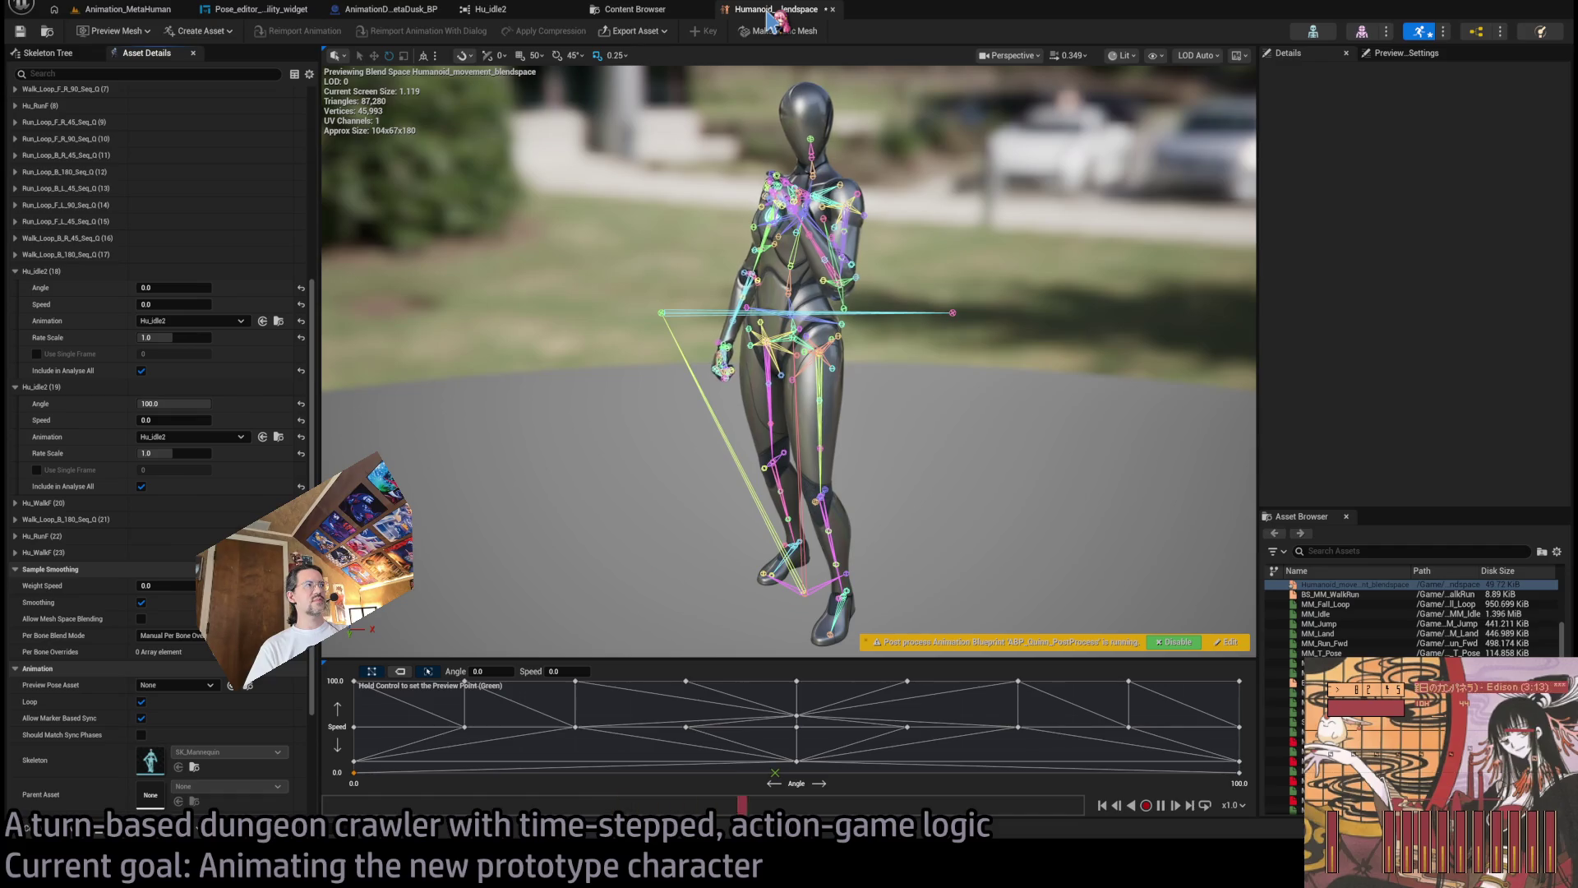
click(1406, 59)
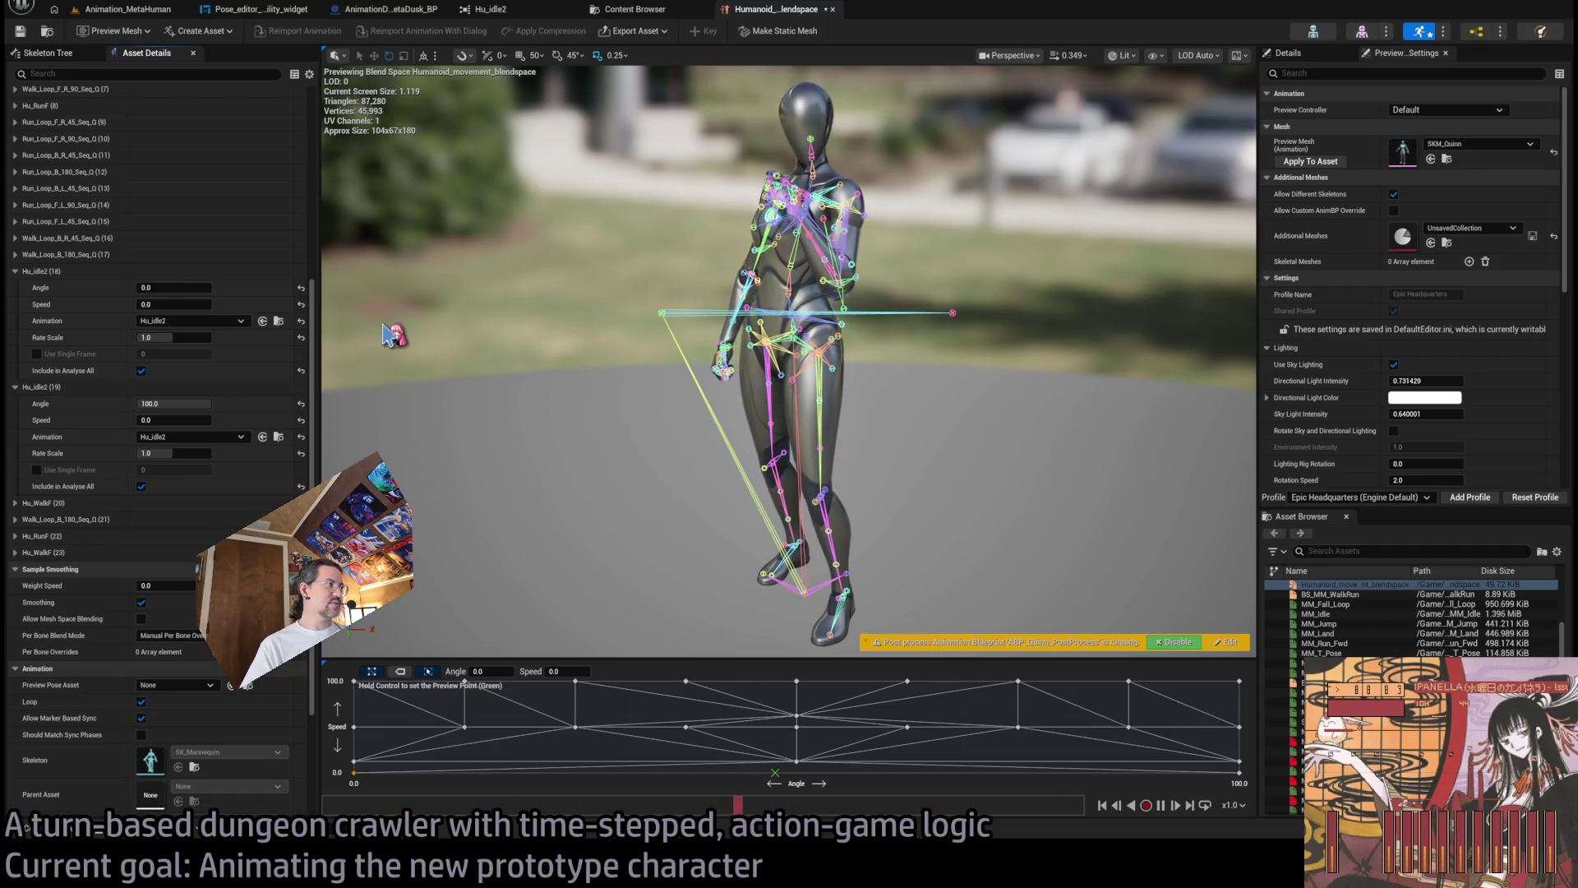
click(146, 10)
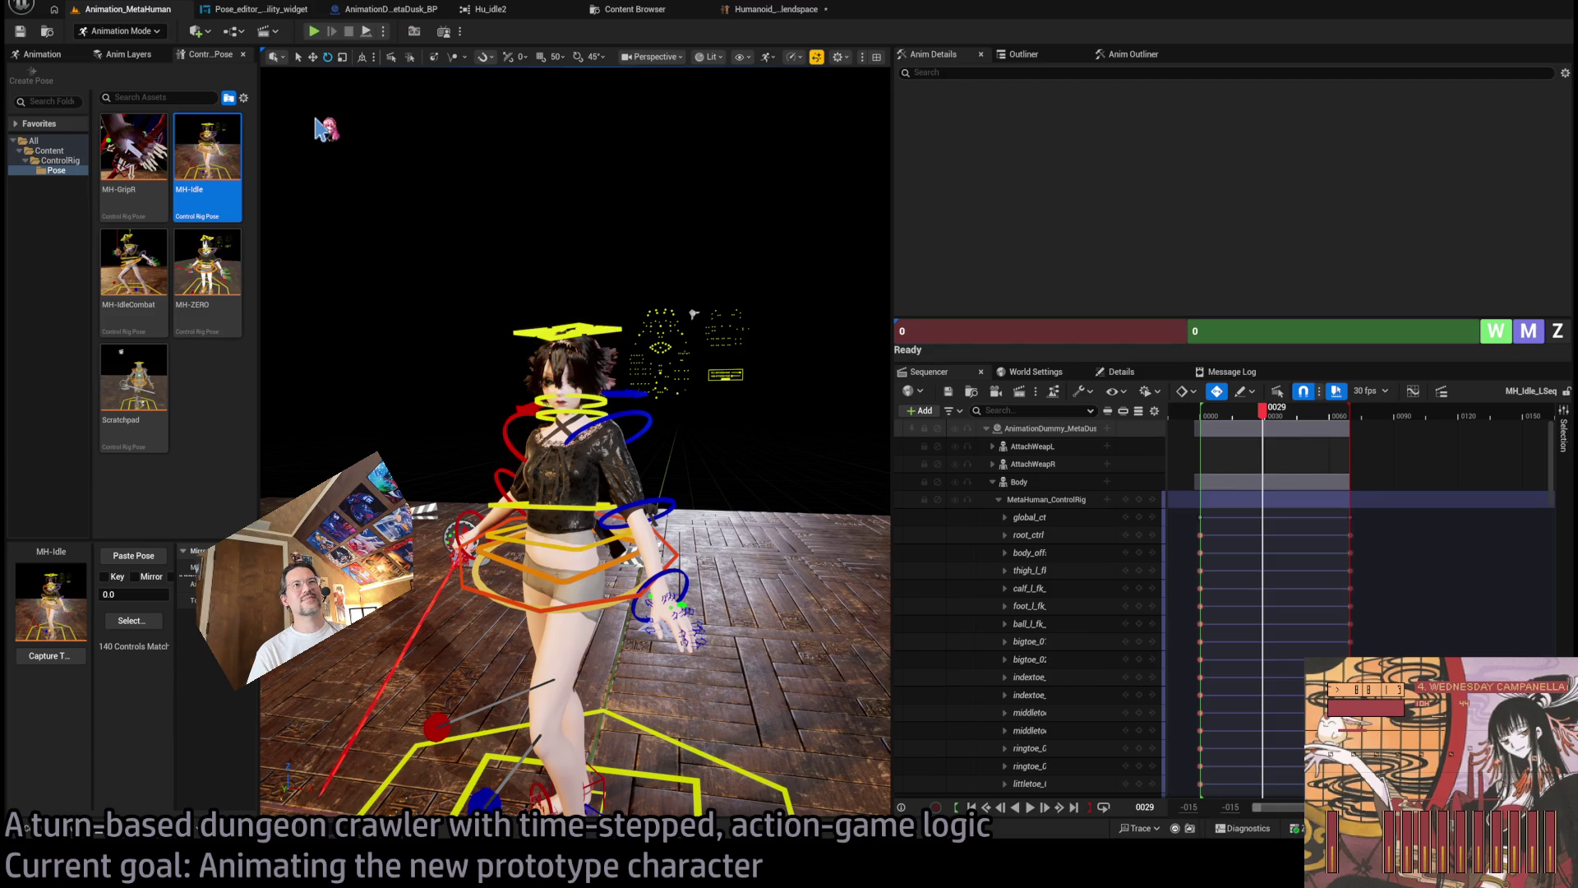
Open the Hu_Rapier_R3 animation from the asset list, then close it again.
key(ctrl+space)
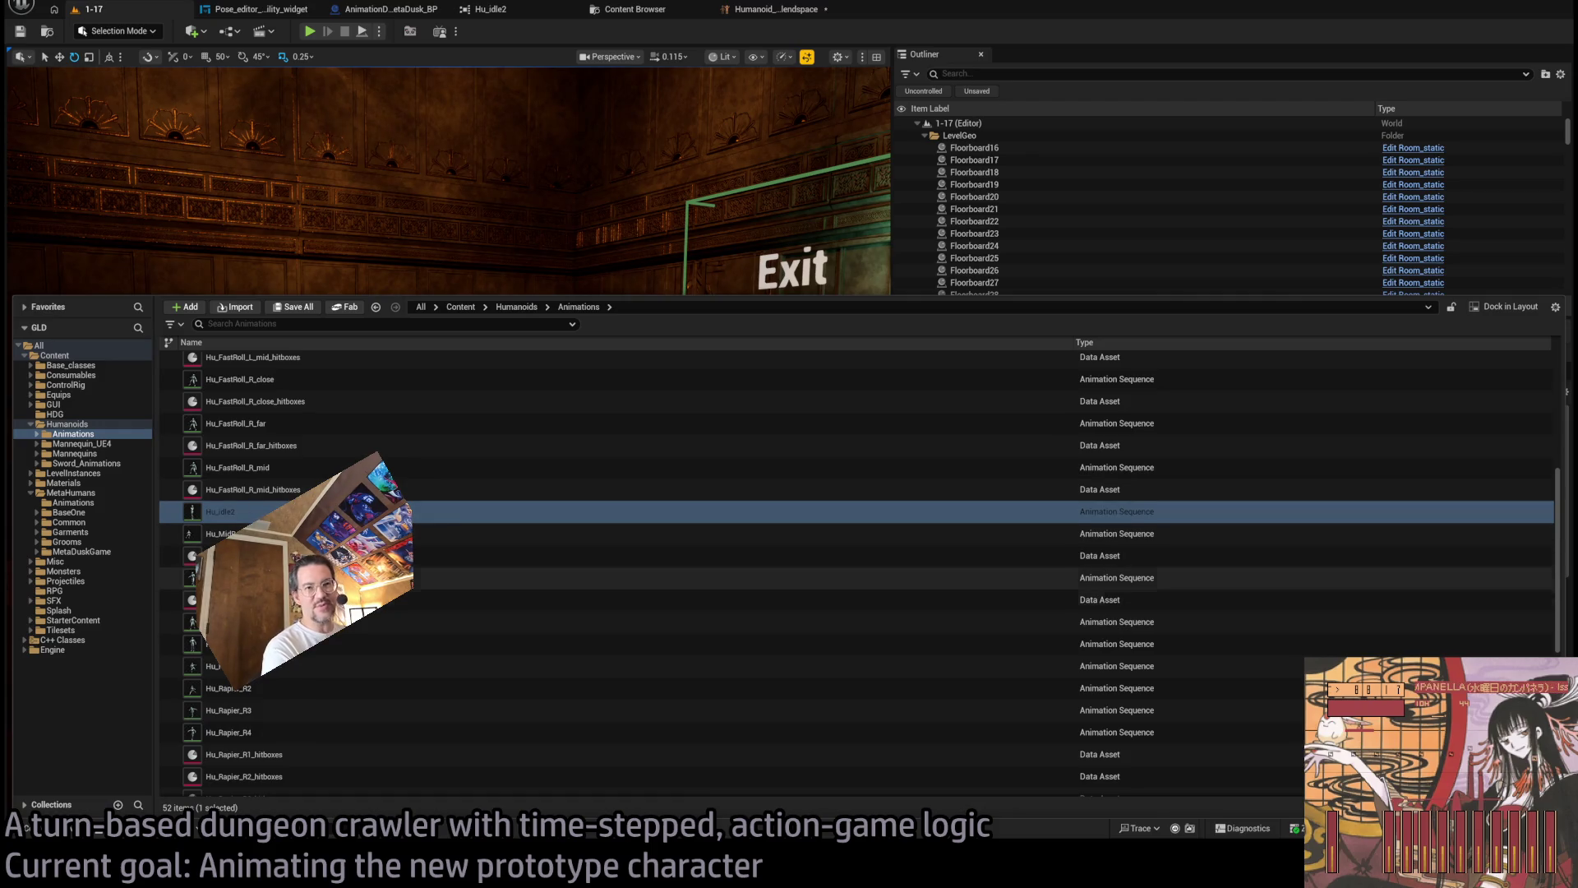
double_click(272, 711)
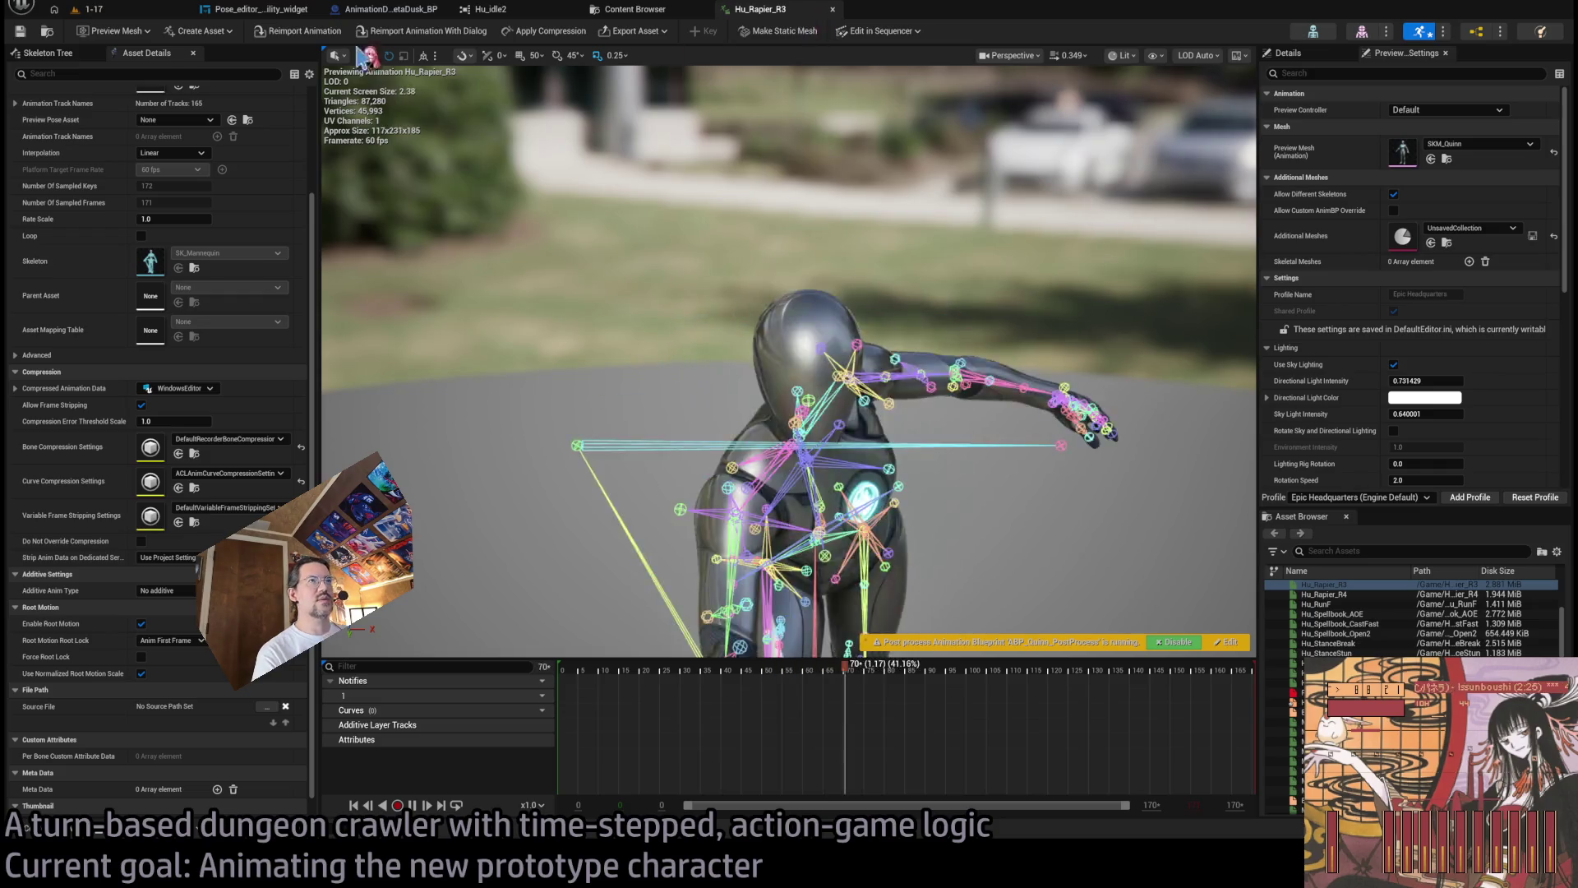
key(ctrl+w)
Open and save Hu_Rapier_R3_hitboxes, then start playing level 1-17.
click(58, 839)
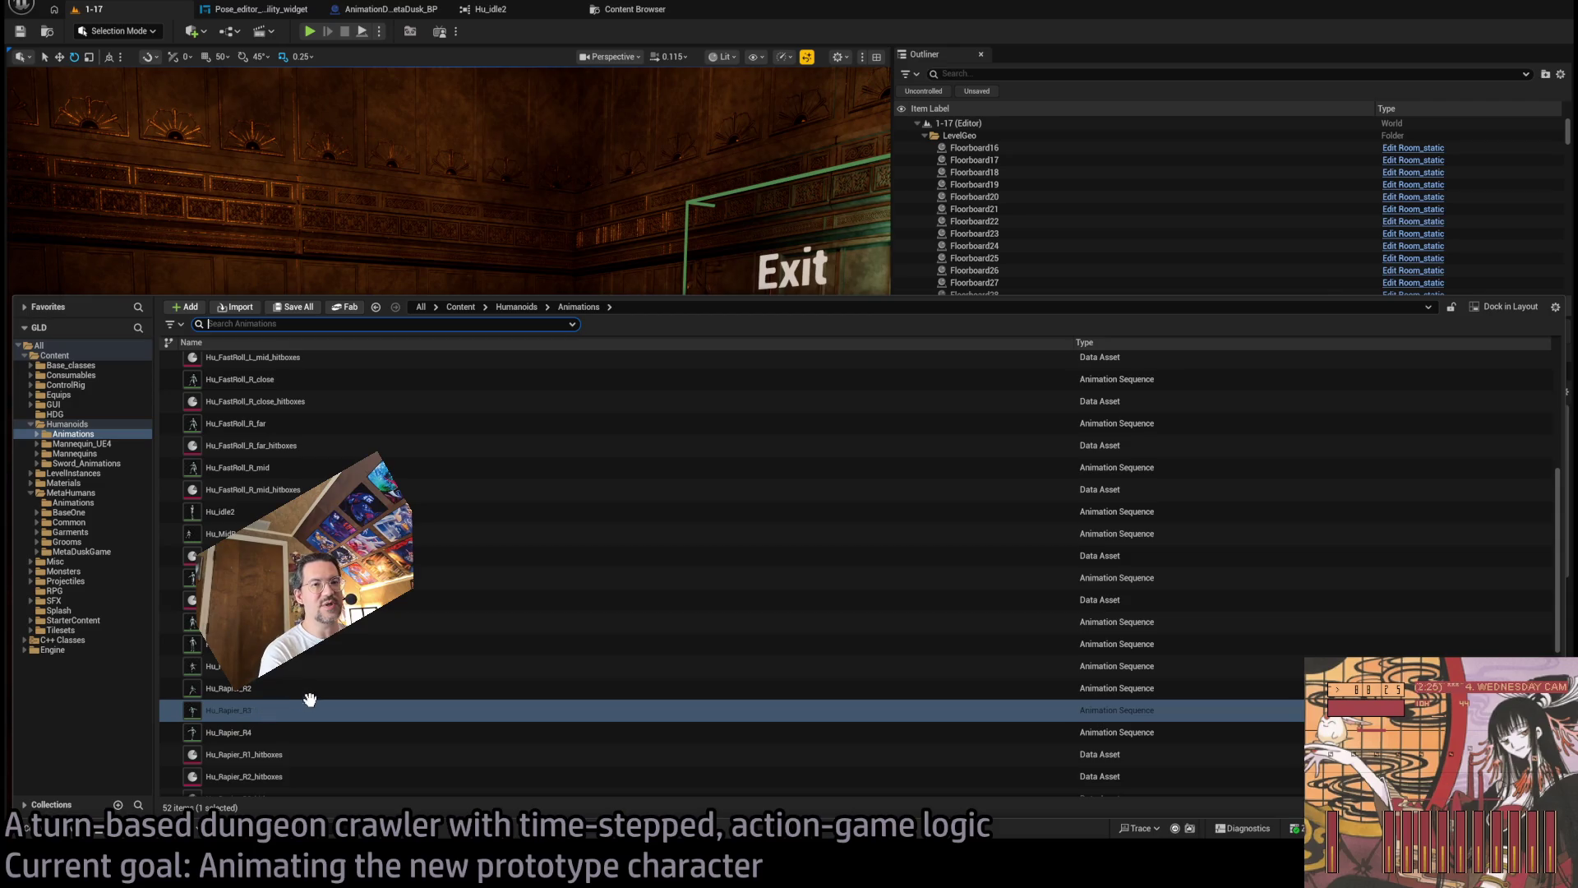
scroll(292, 748, down, 2)
click(263, 740)
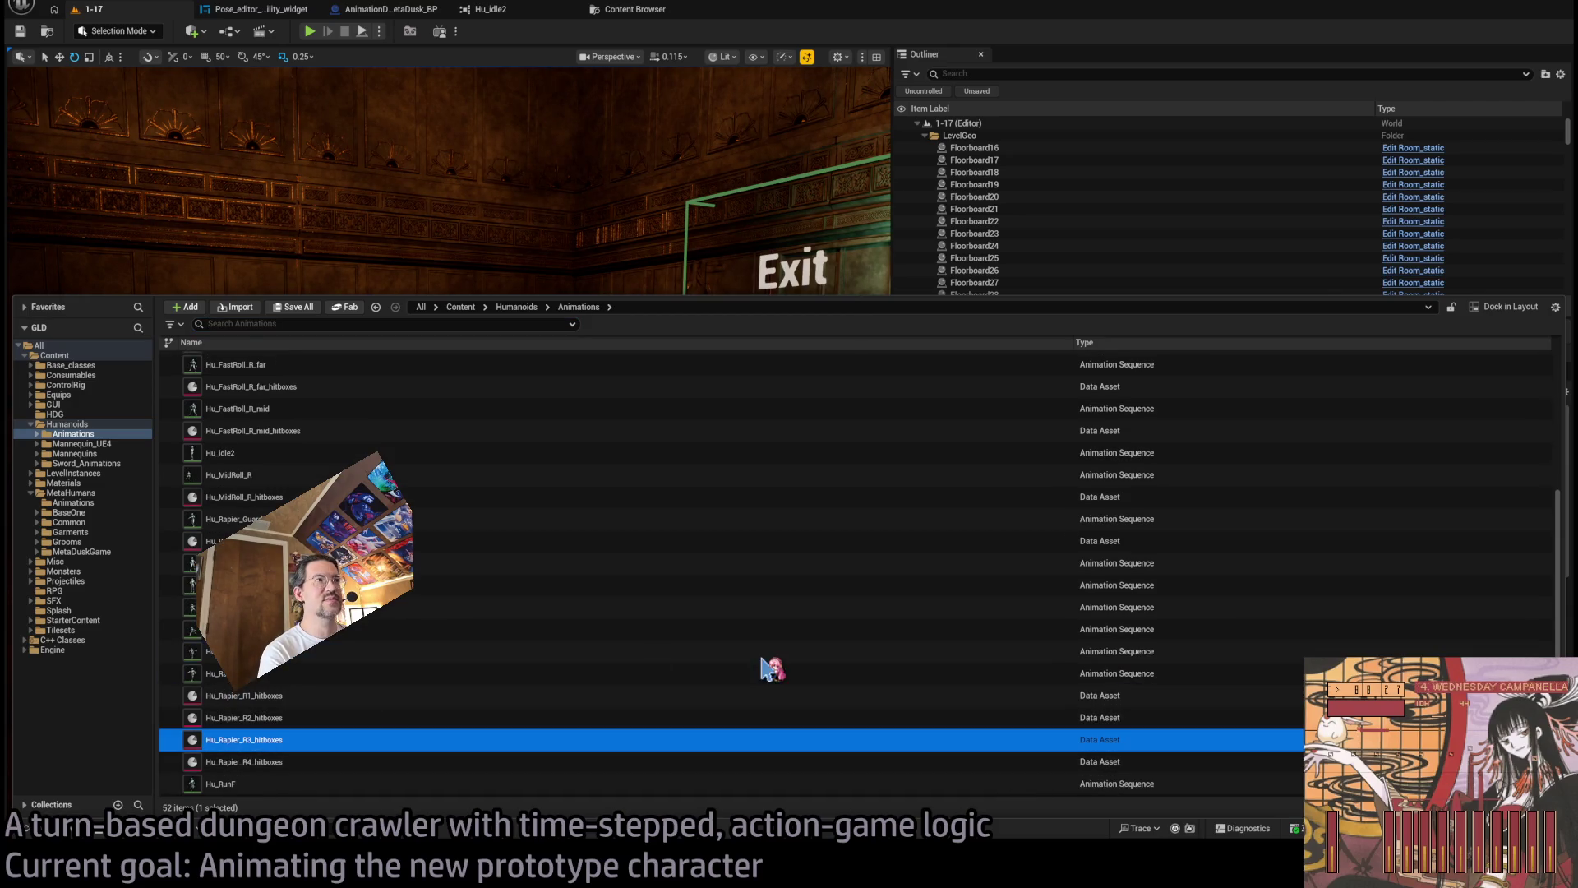
key(Return)
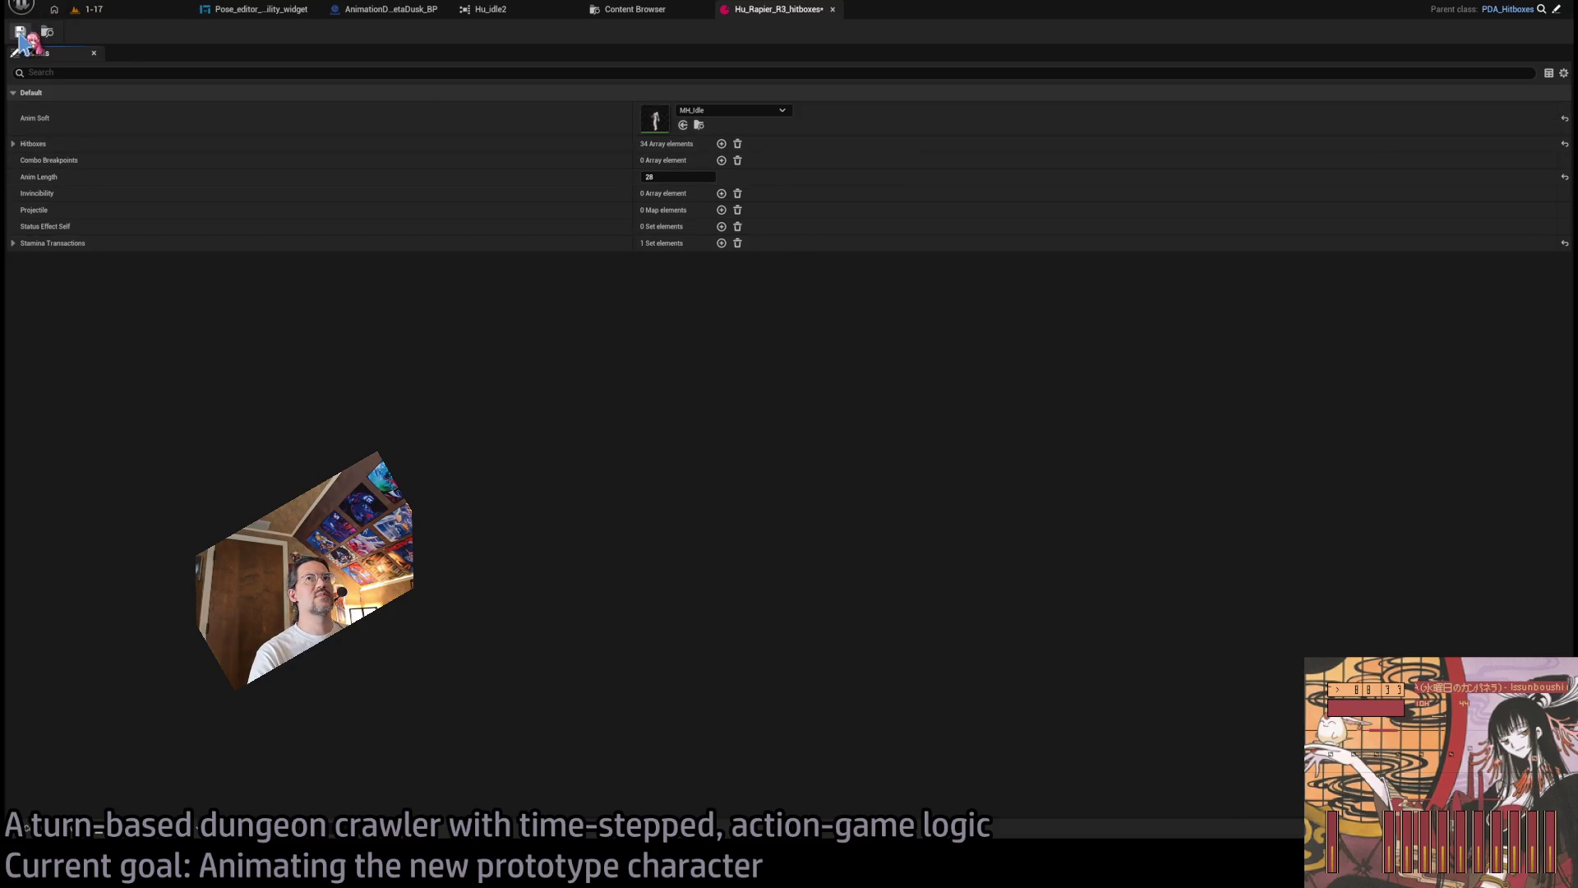
click(20, 33)
click(90, 9)
click(316, 31)
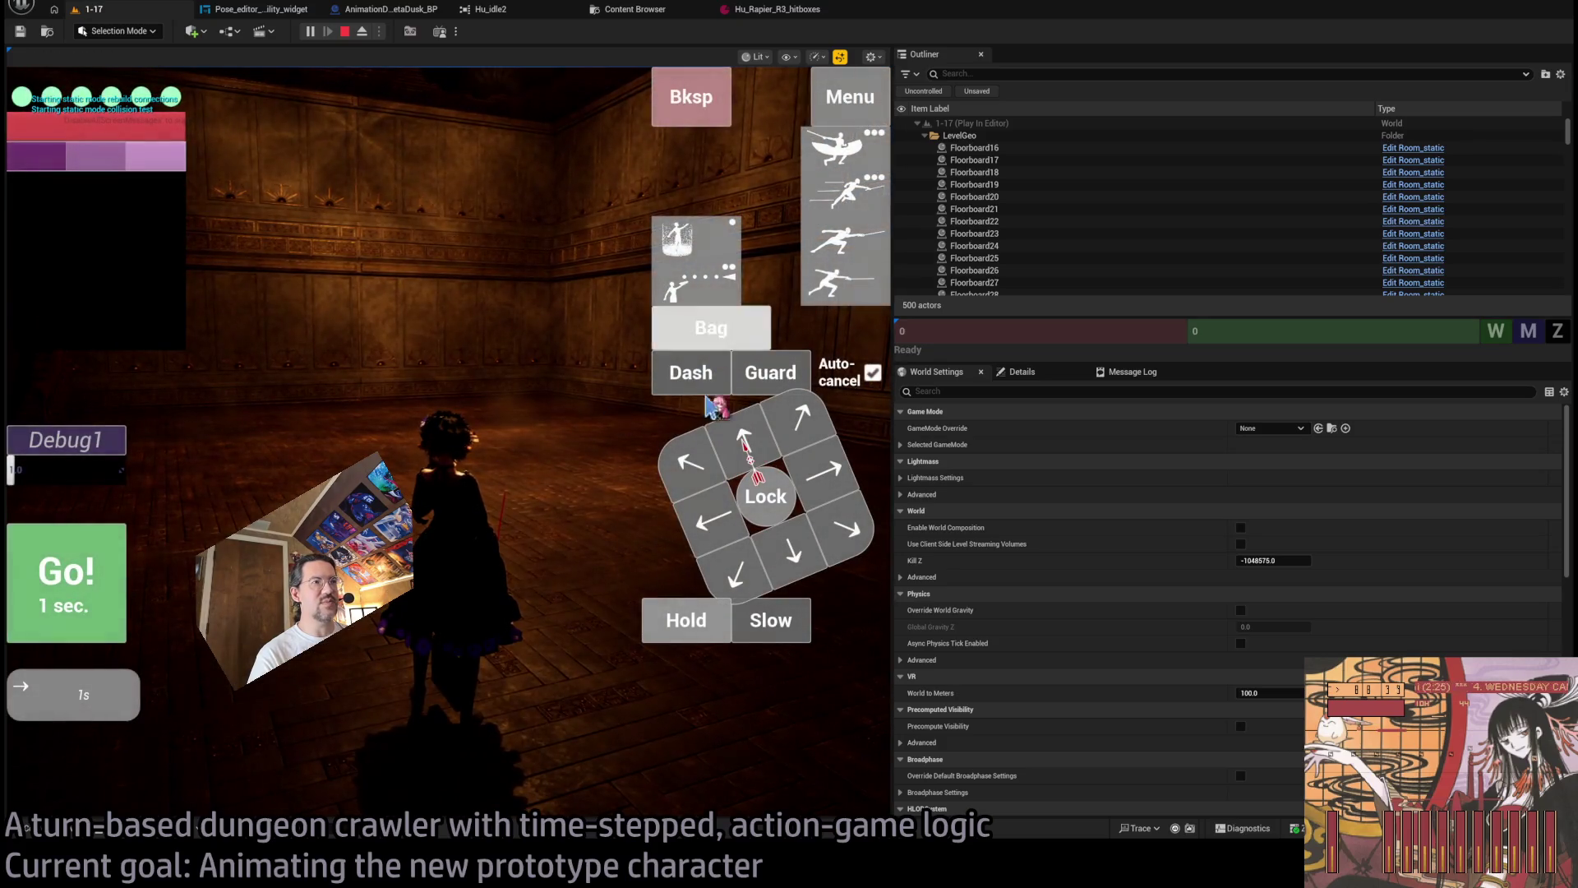
Run turns with a ¾-second hold and the staggering leaping thrust attack.
click(683, 626)
click(106, 569)
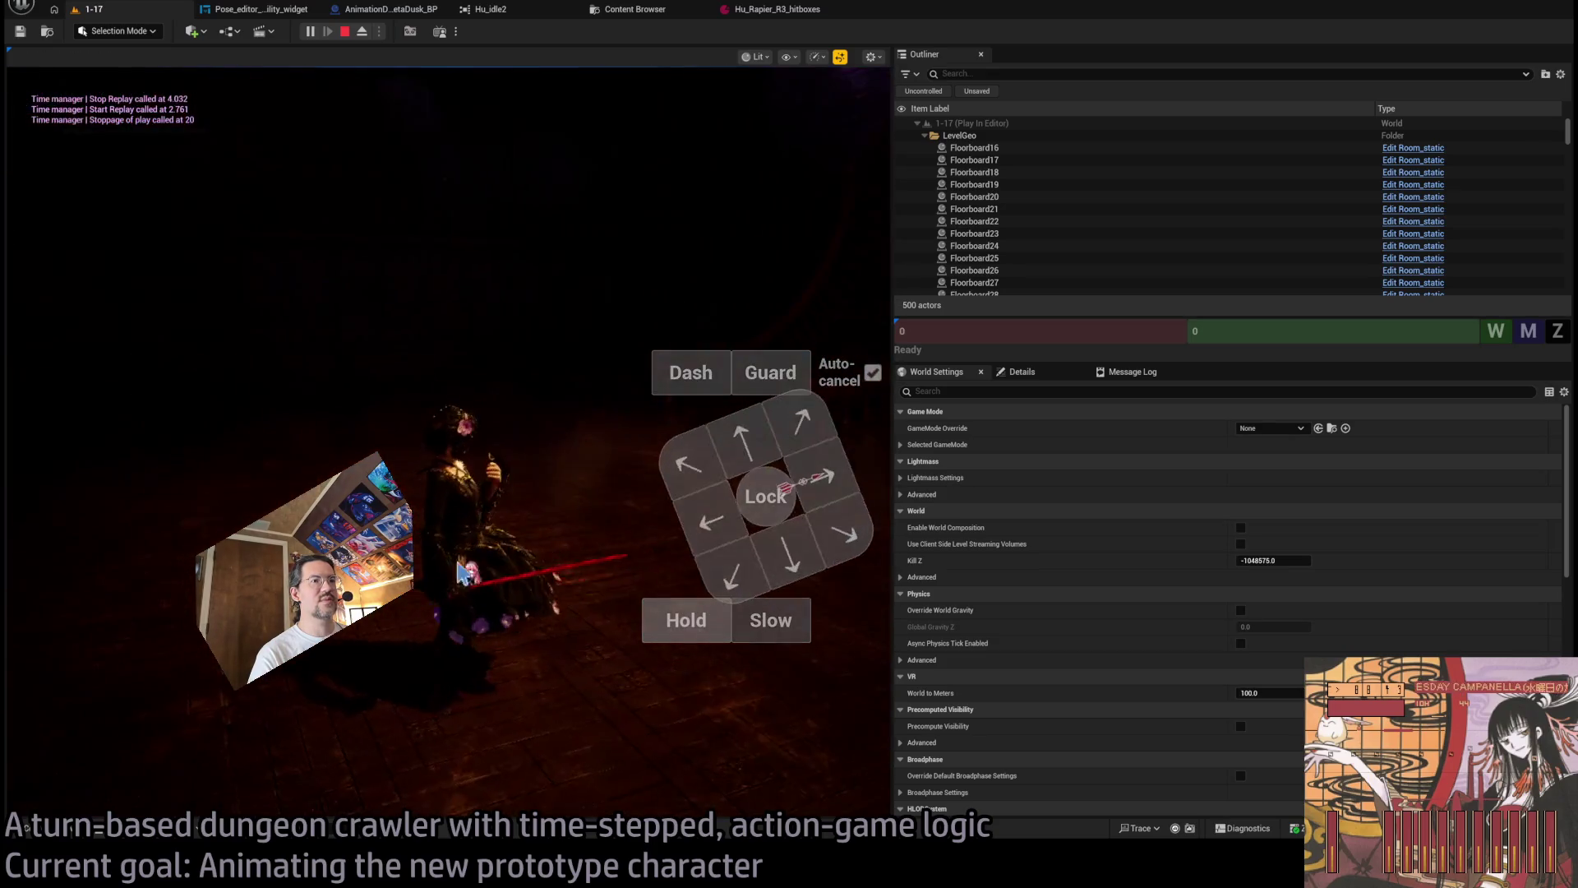
click(690, 625)
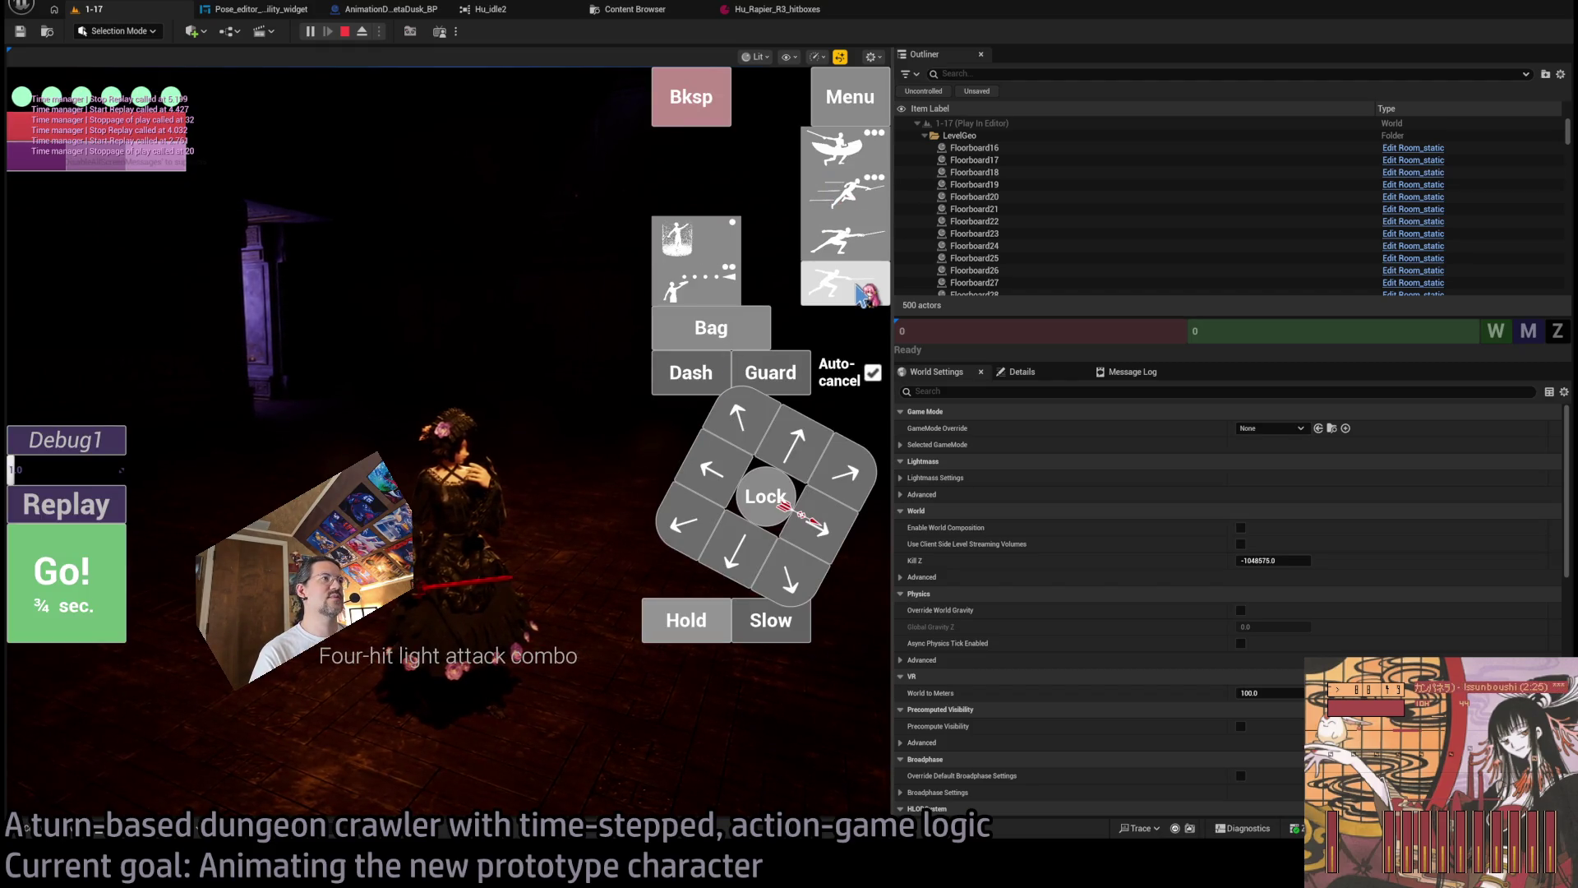
click(839, 215)
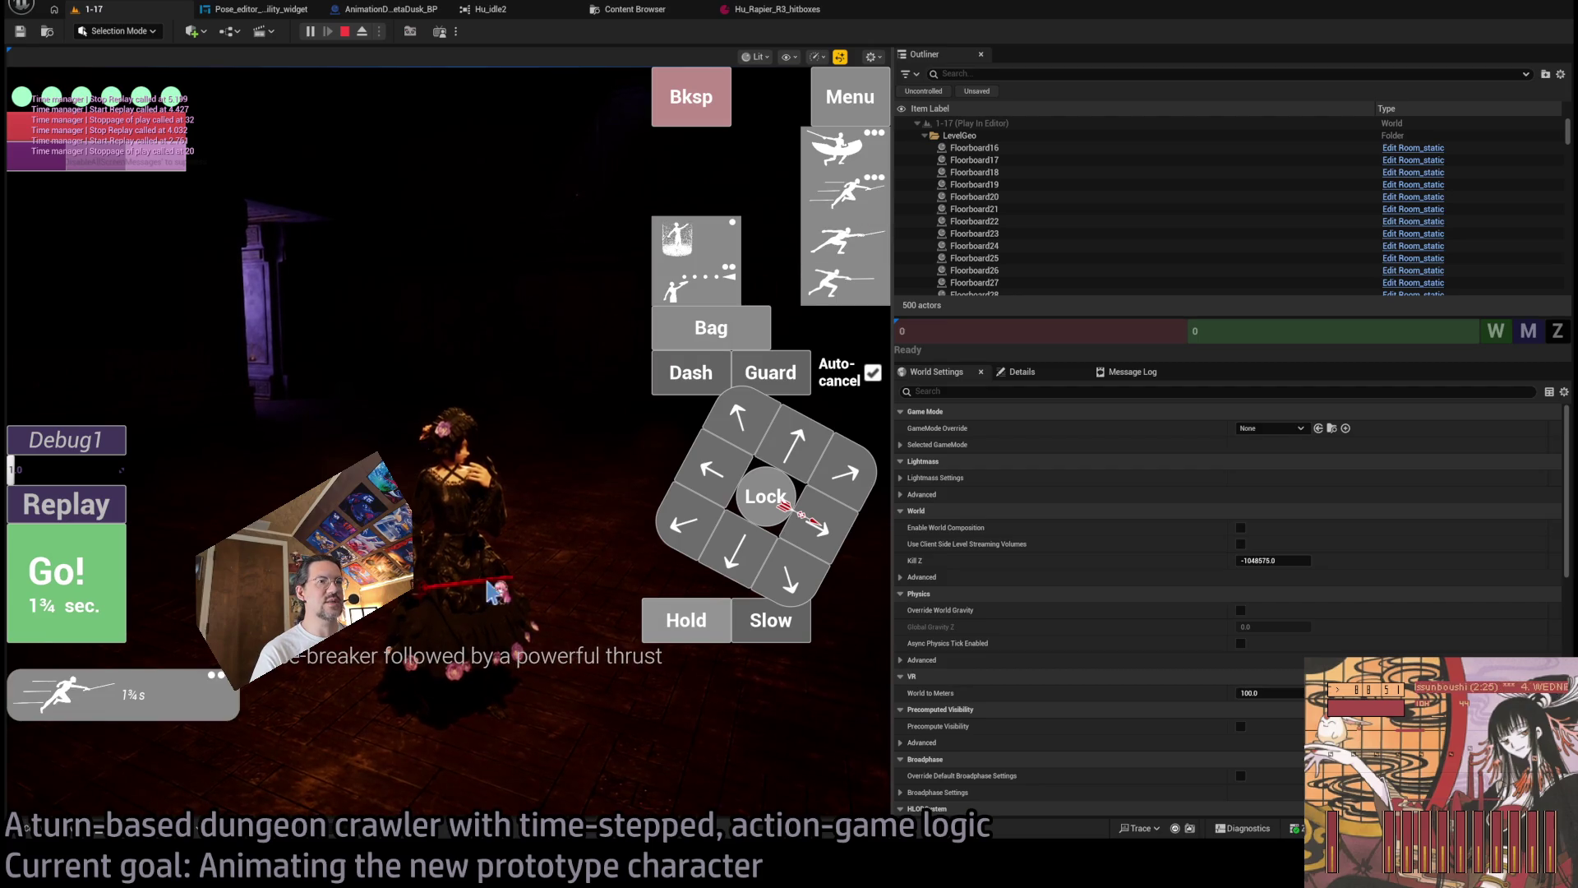
click(107, 585)
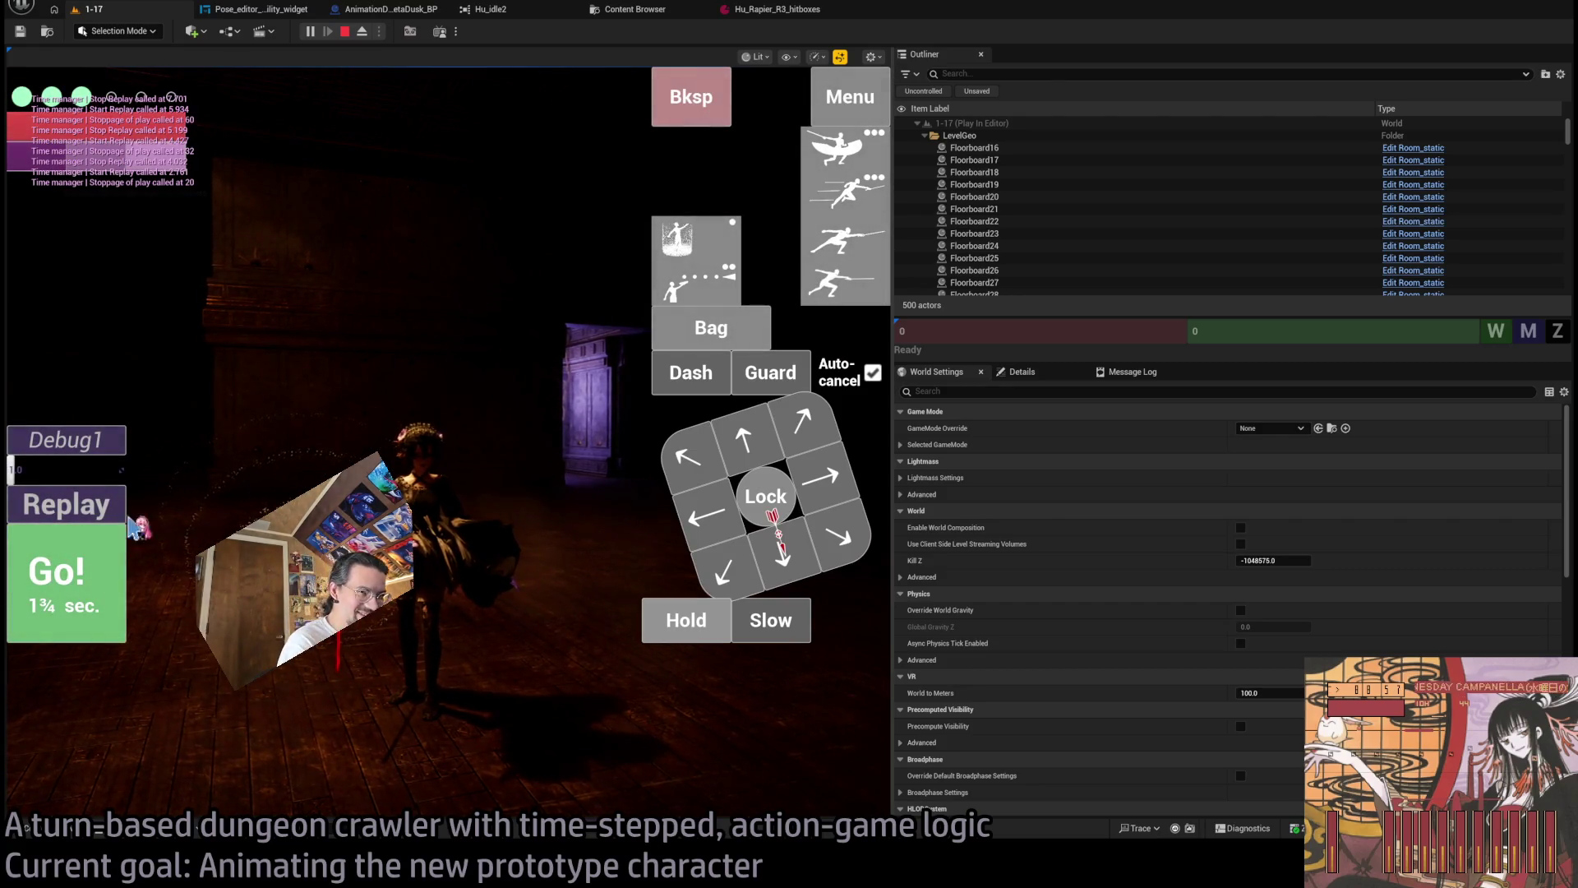
Replay the attack turn four times, then stop the playtest.
click(84, 512)
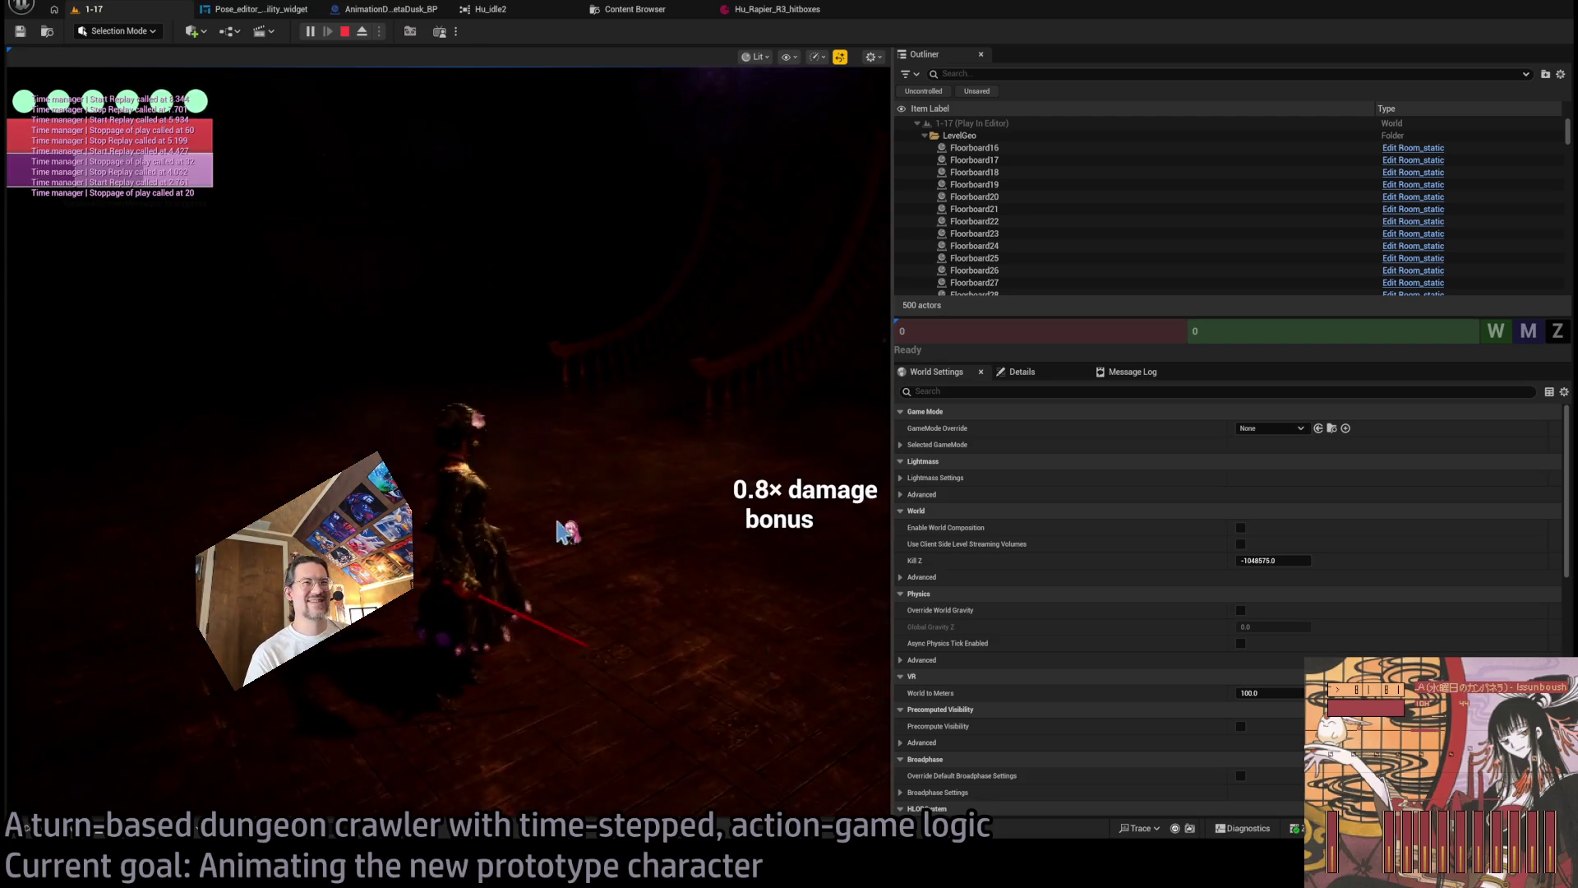
click(74, 505)
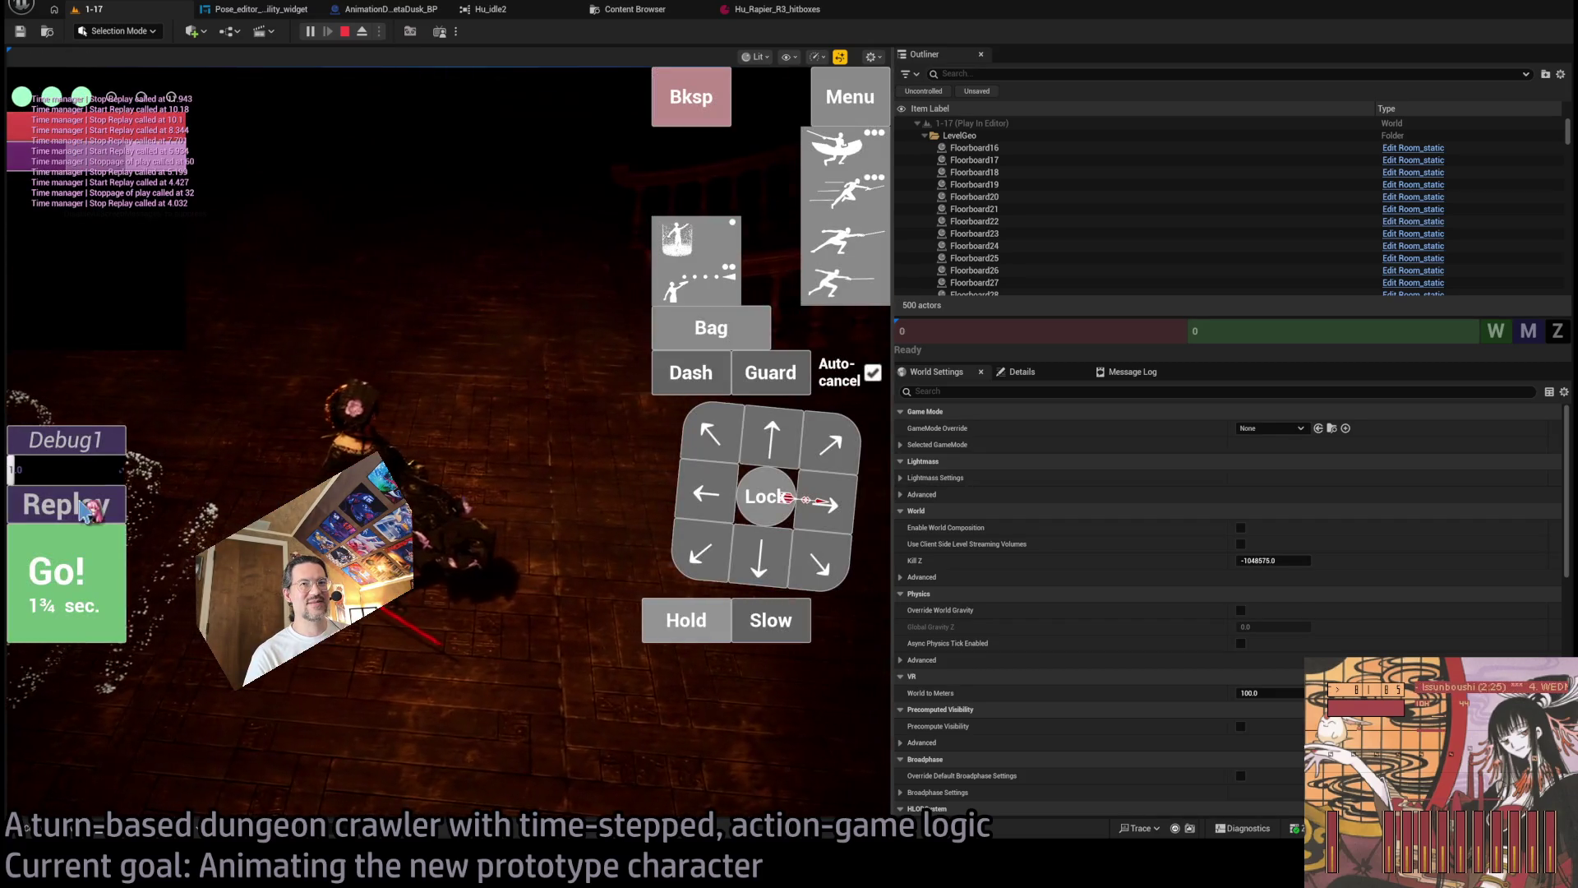
click(91, 505)
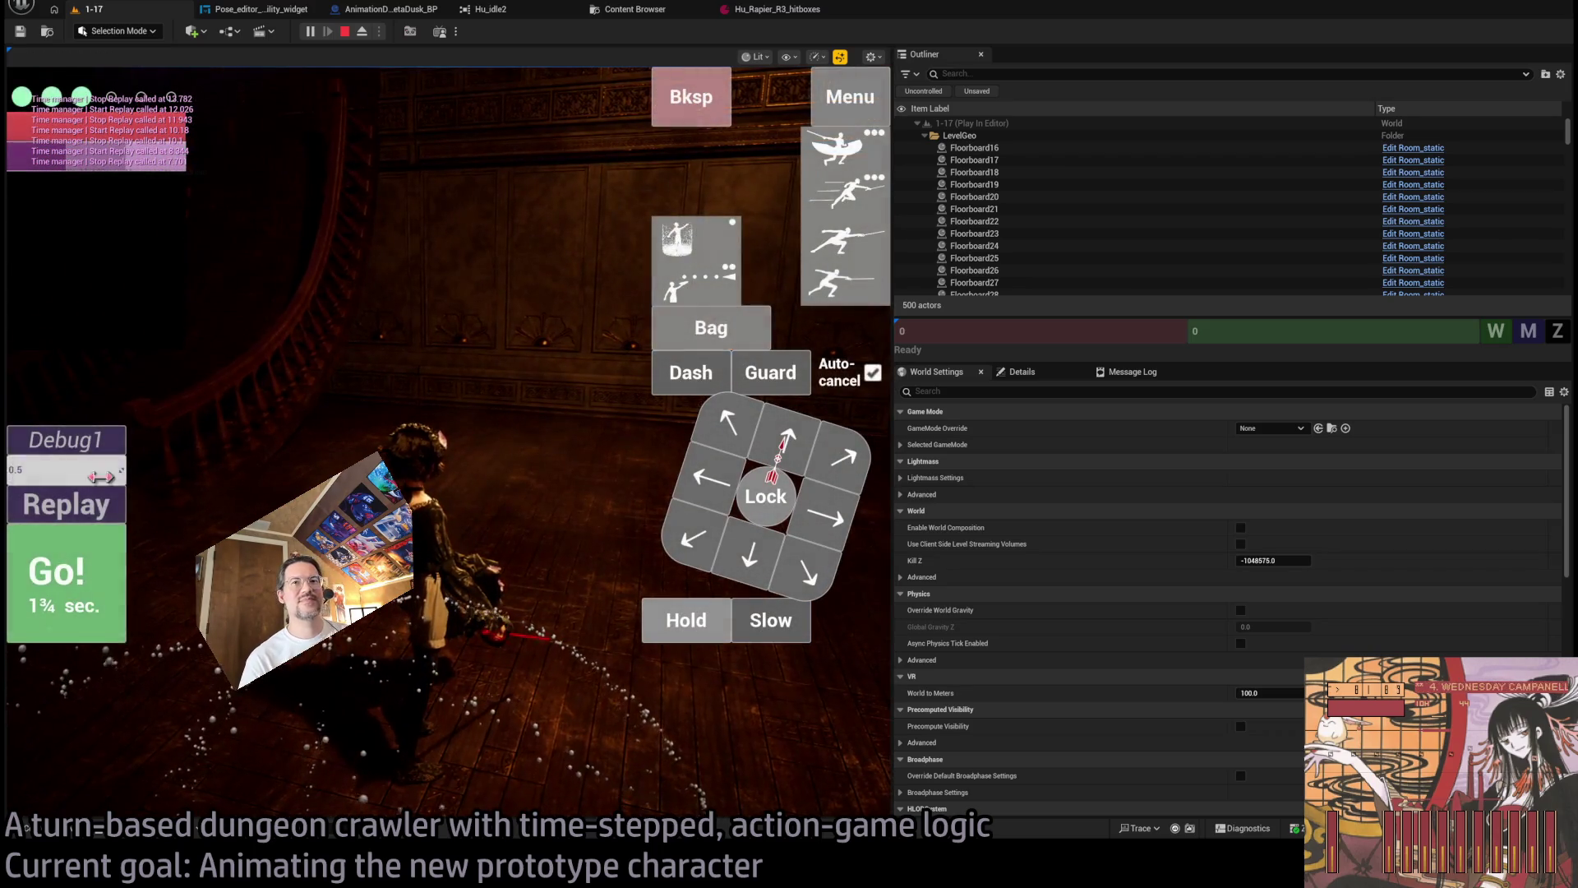
click(74, 505)
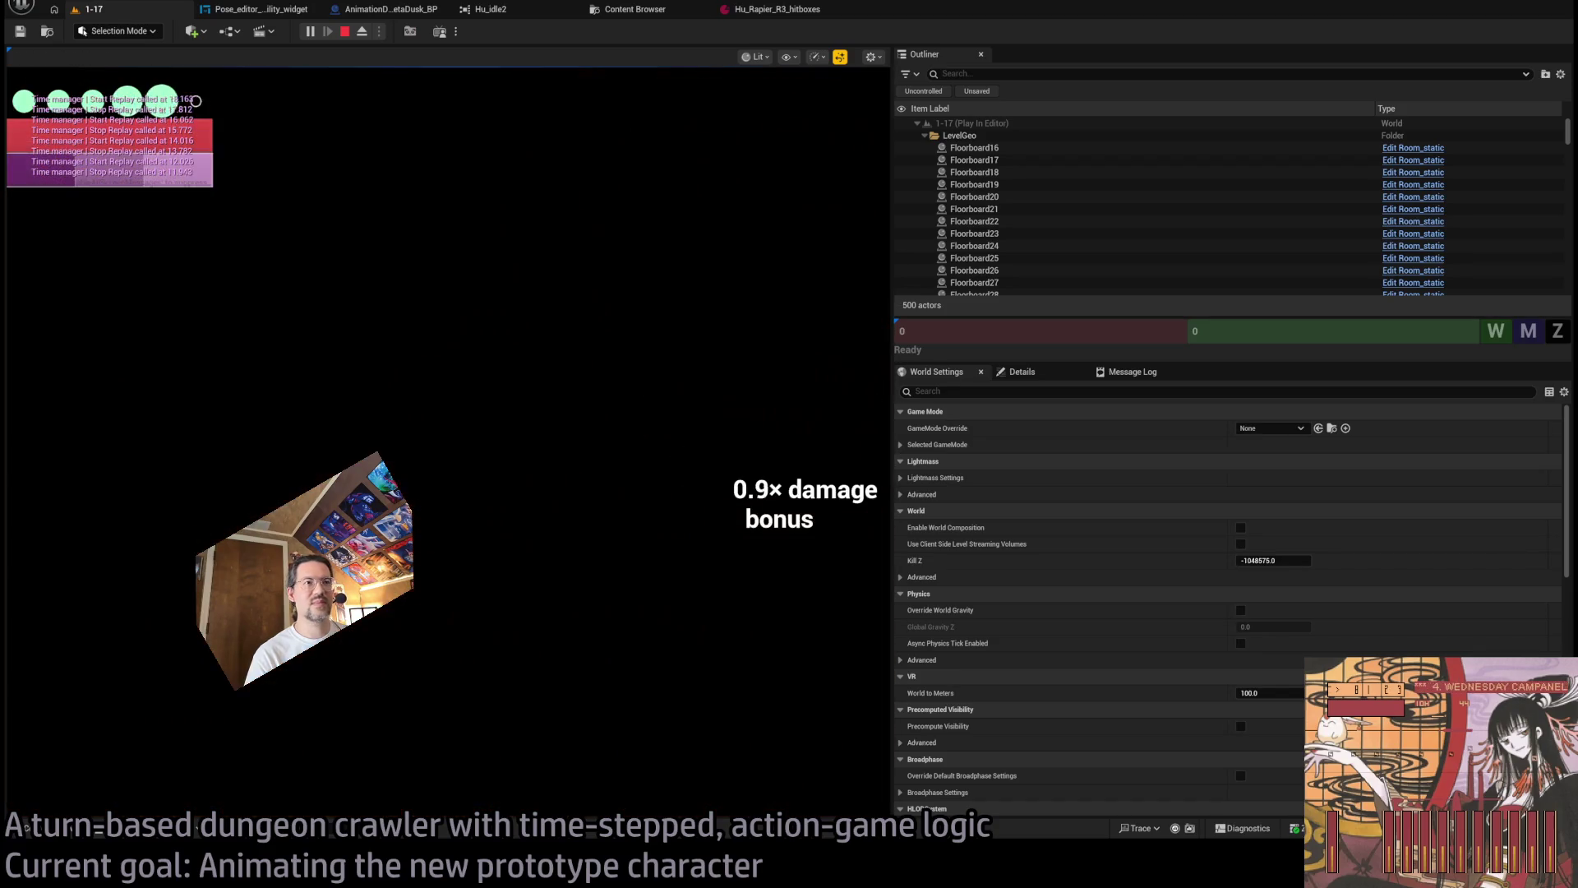
click(345, 33)
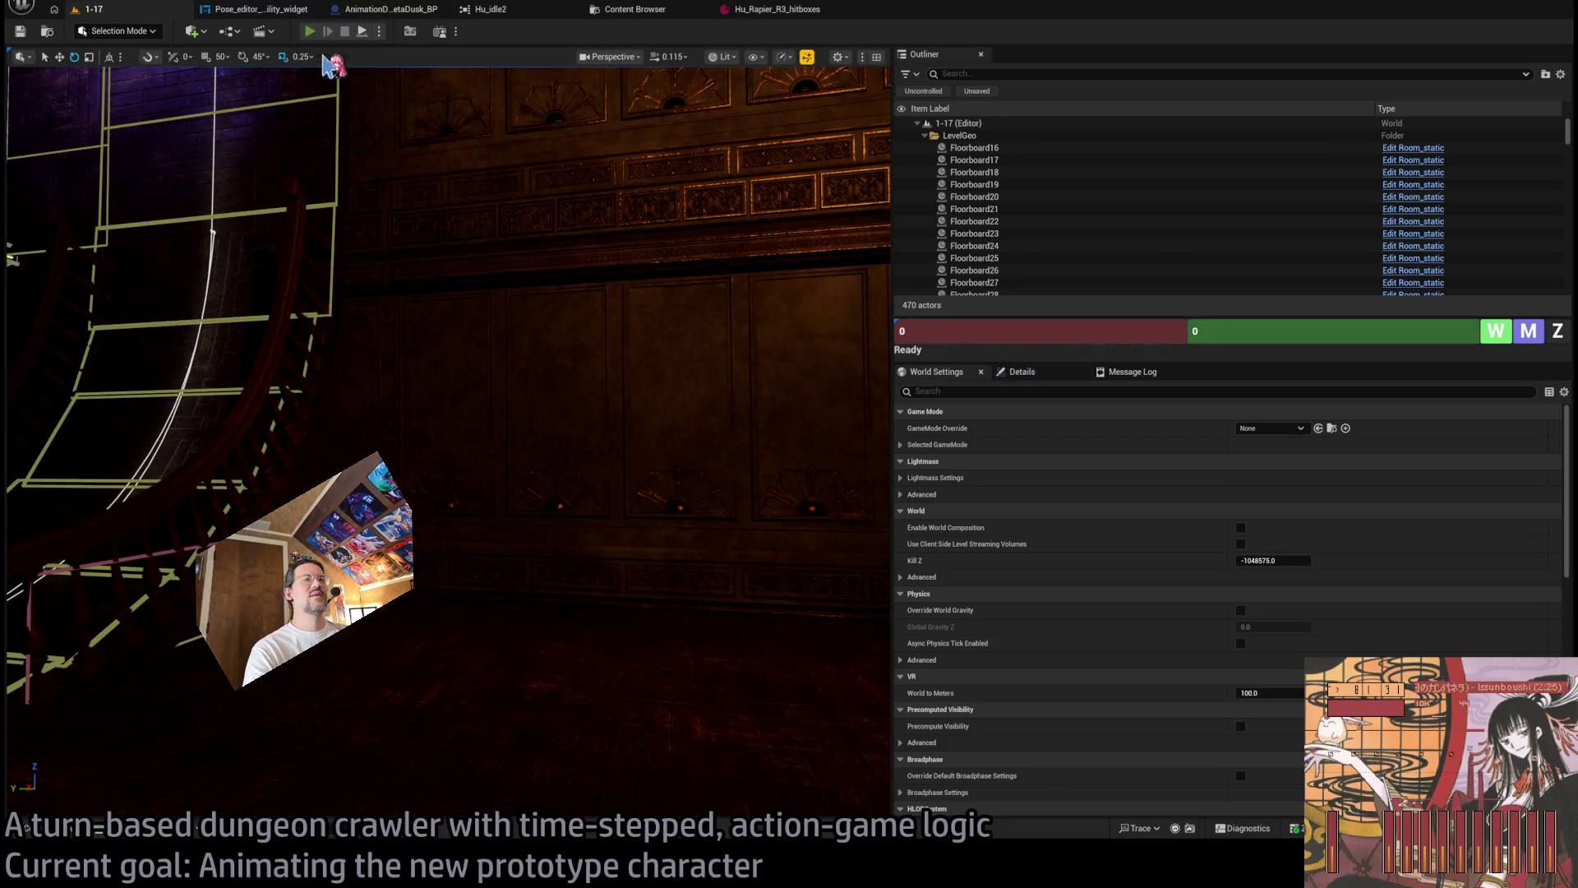
Relaunch level 1-17 with a wider game view and run the 1½-second attack turn.
key(alt+p)
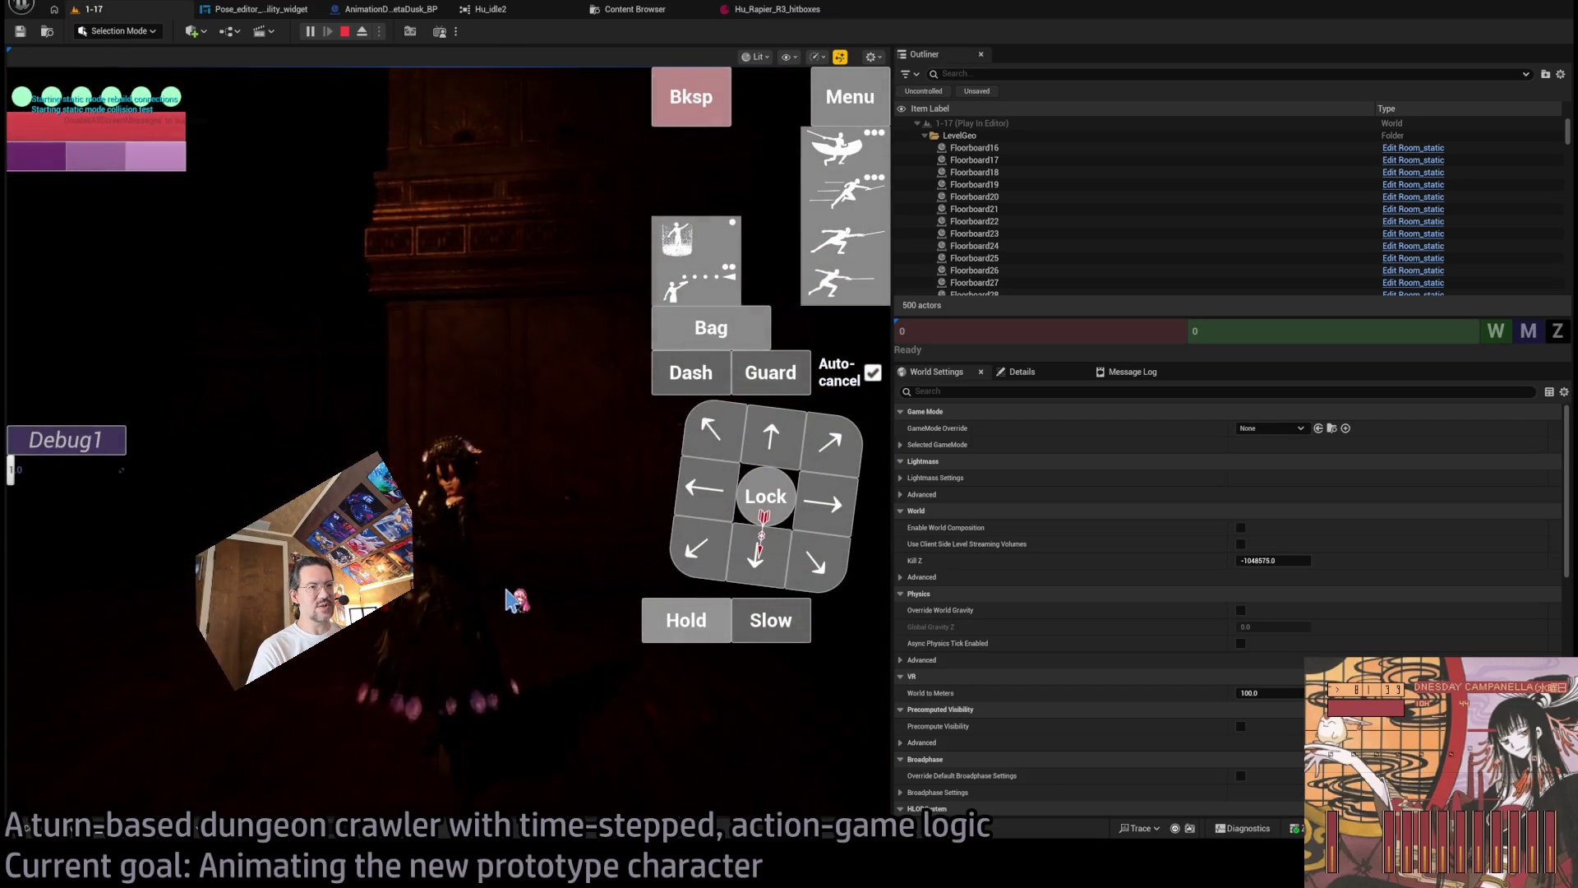
click(629, 695)
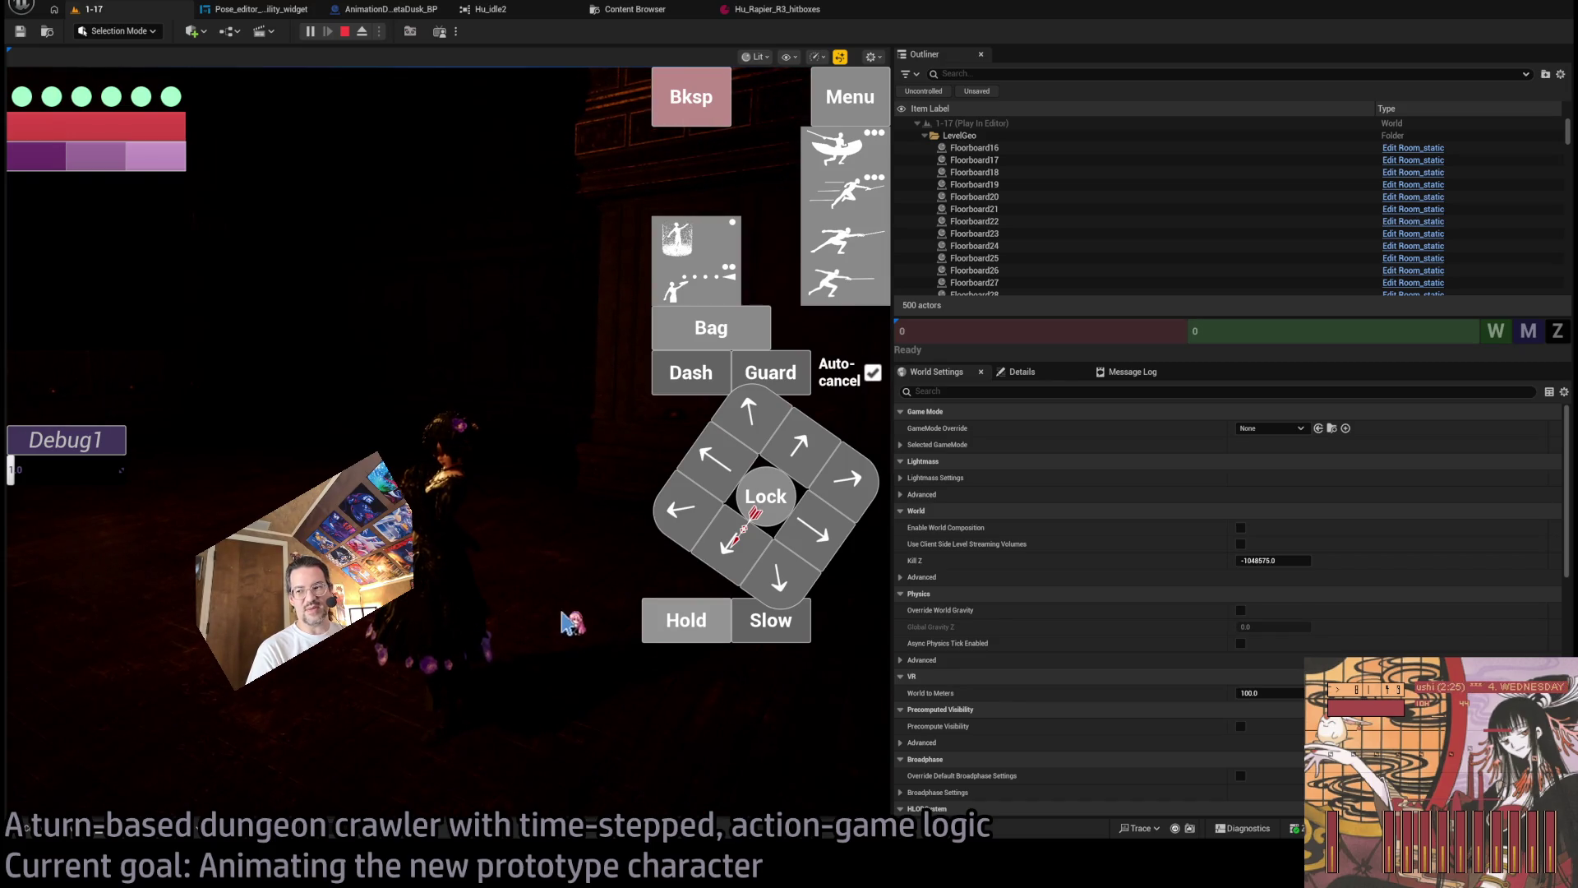
drag(893, 522, 1369, 501)
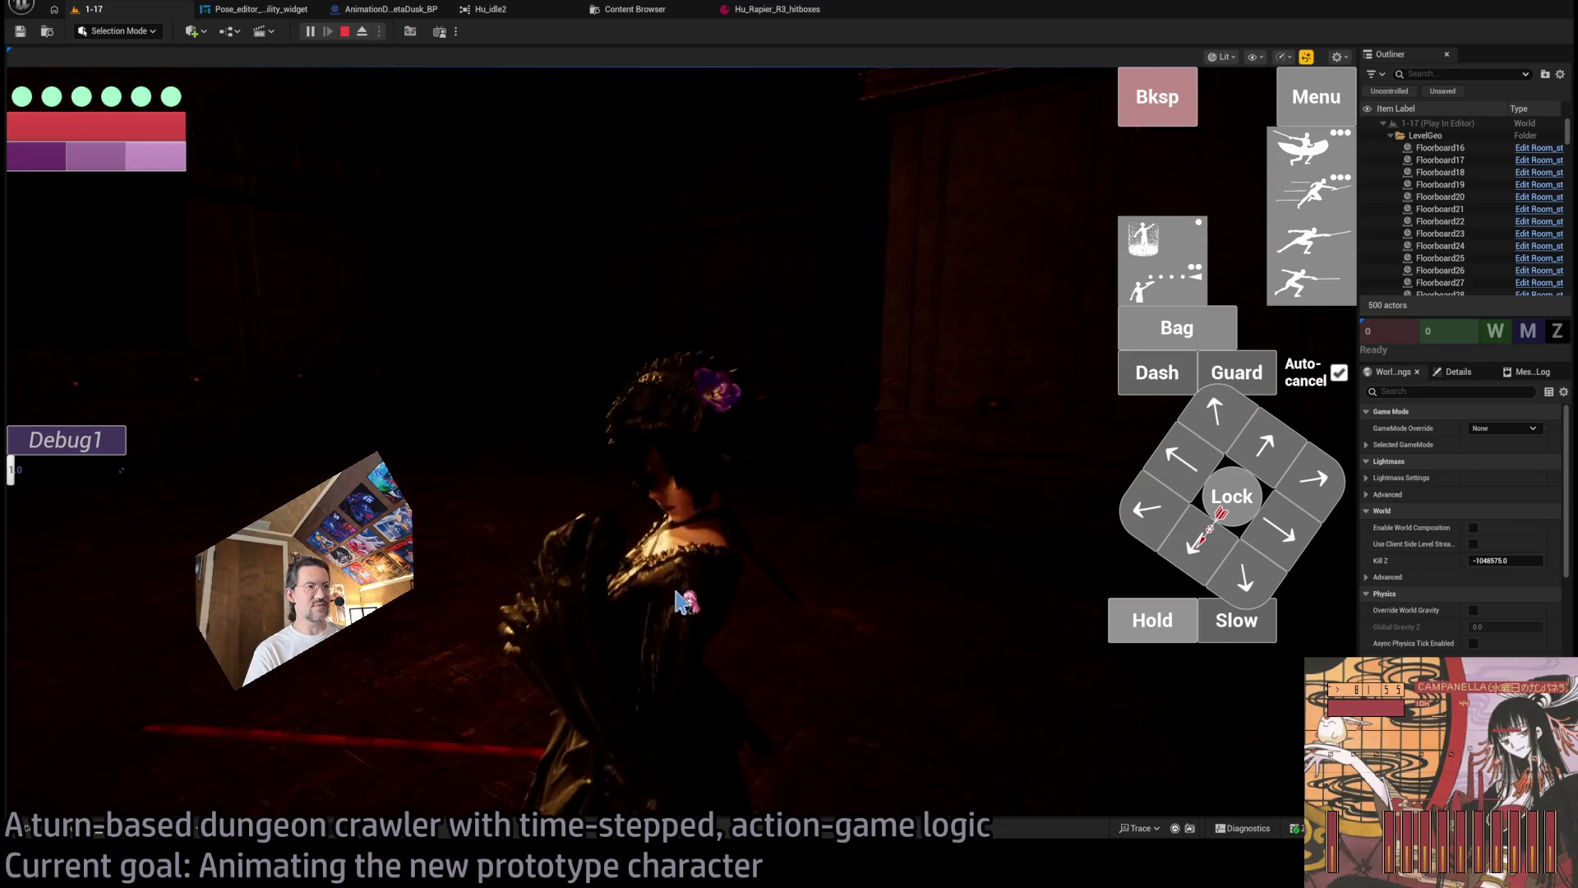
click(697, 593)
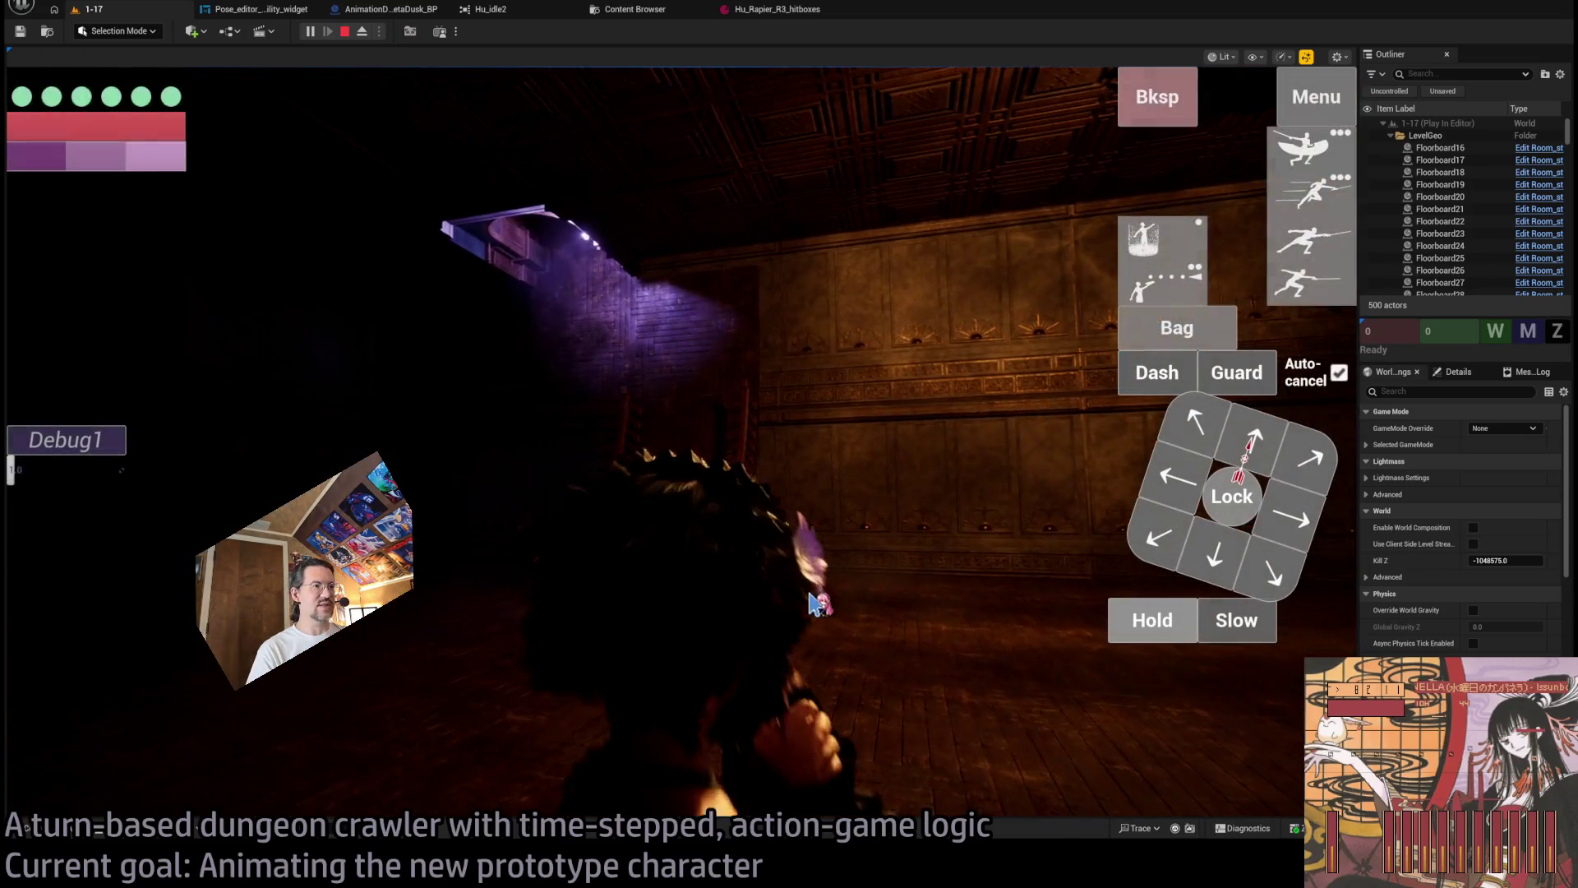
click(666, 686)
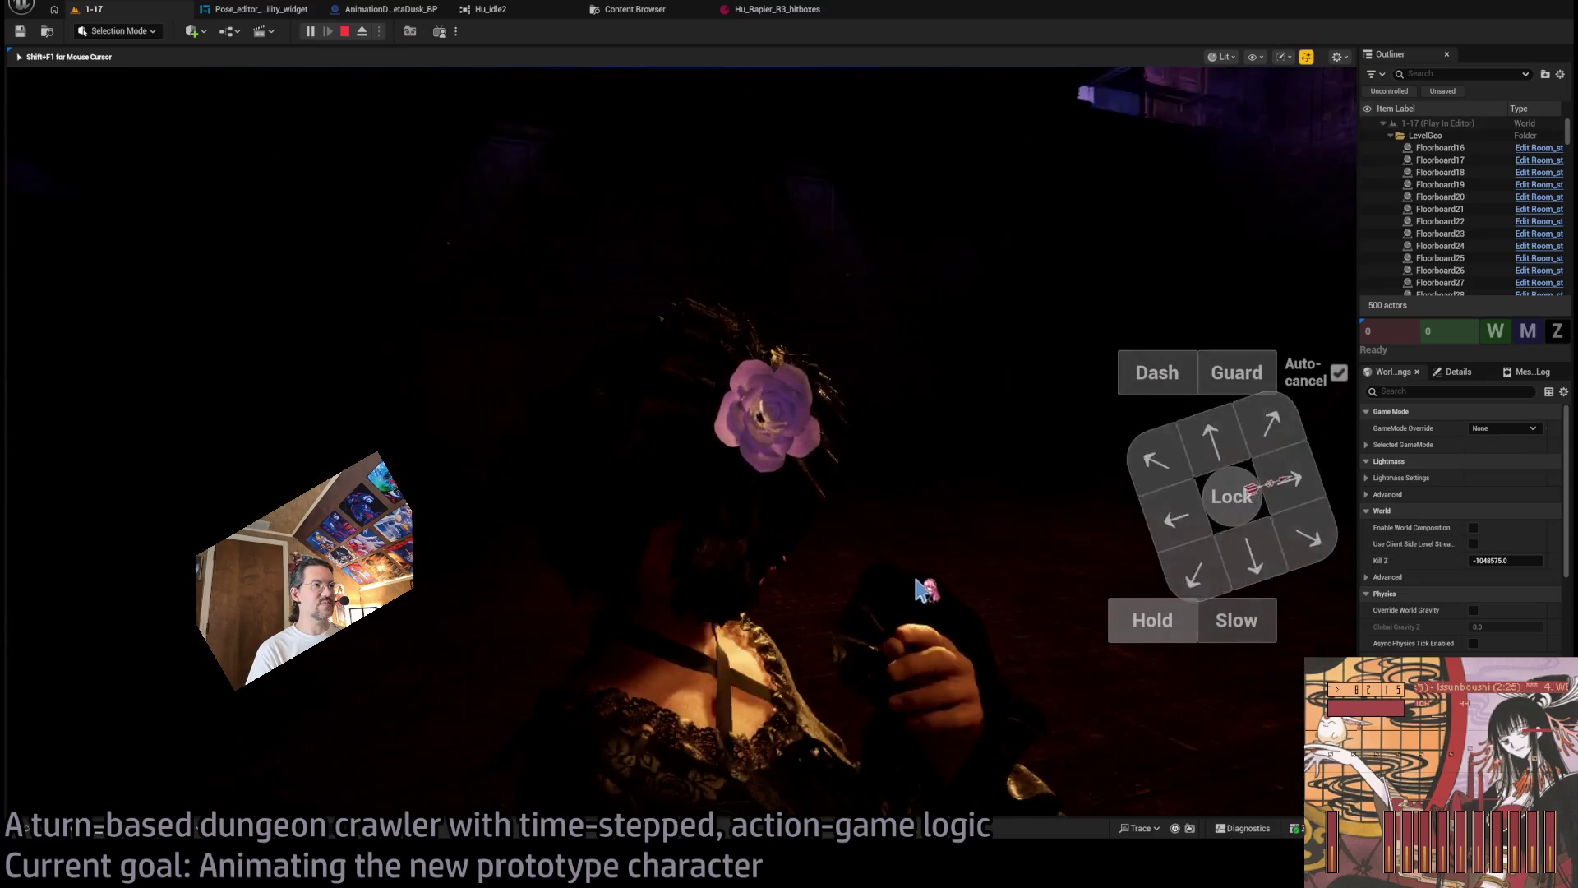
click(1251, 434)
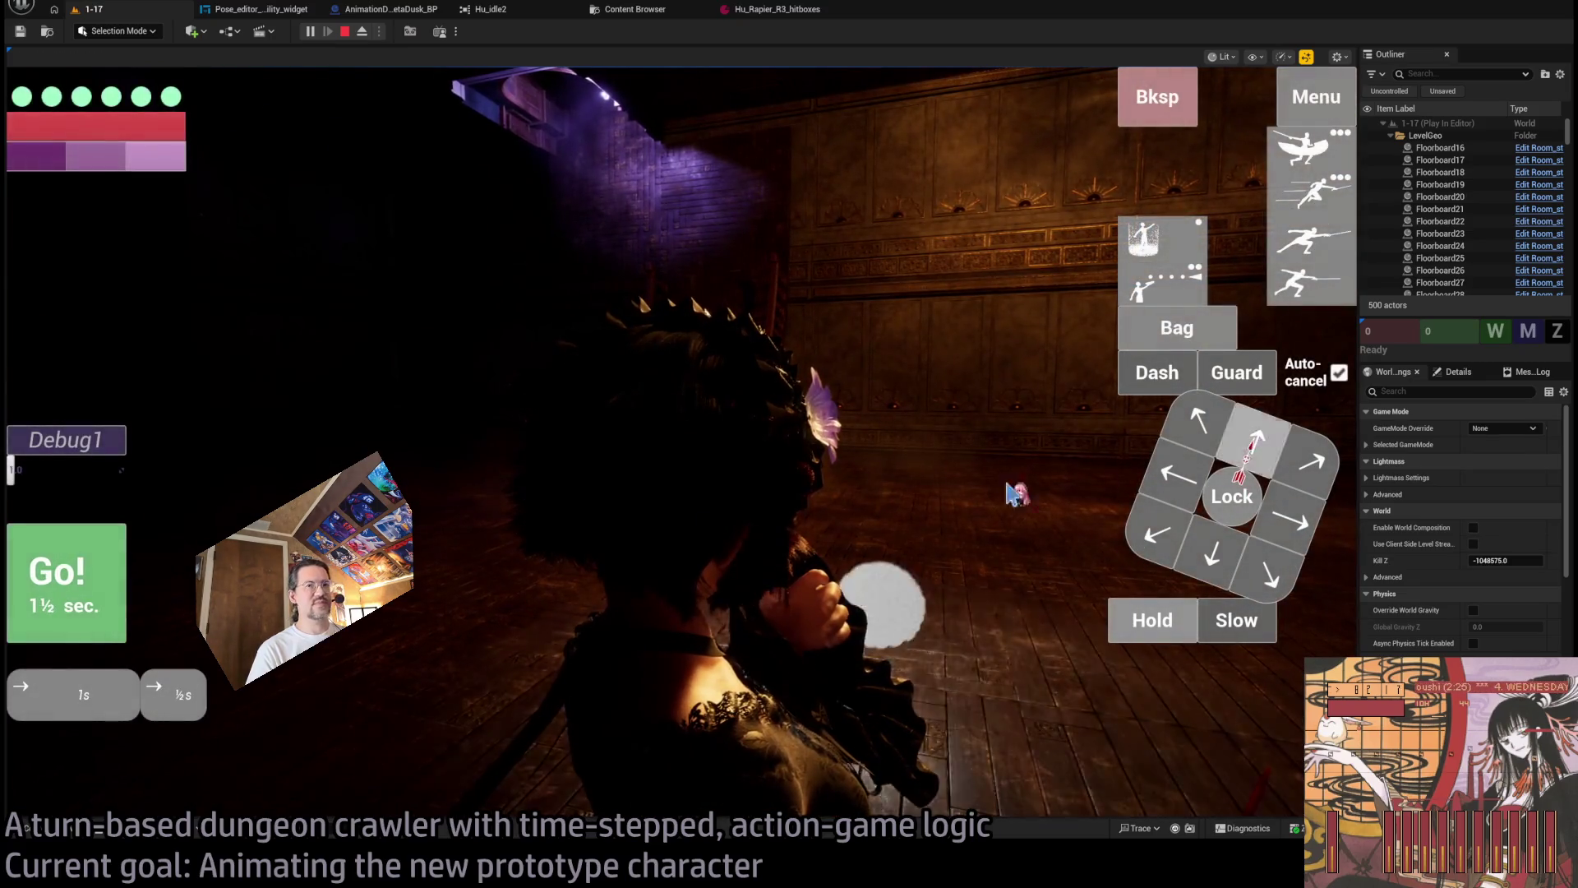
click(90, 631)
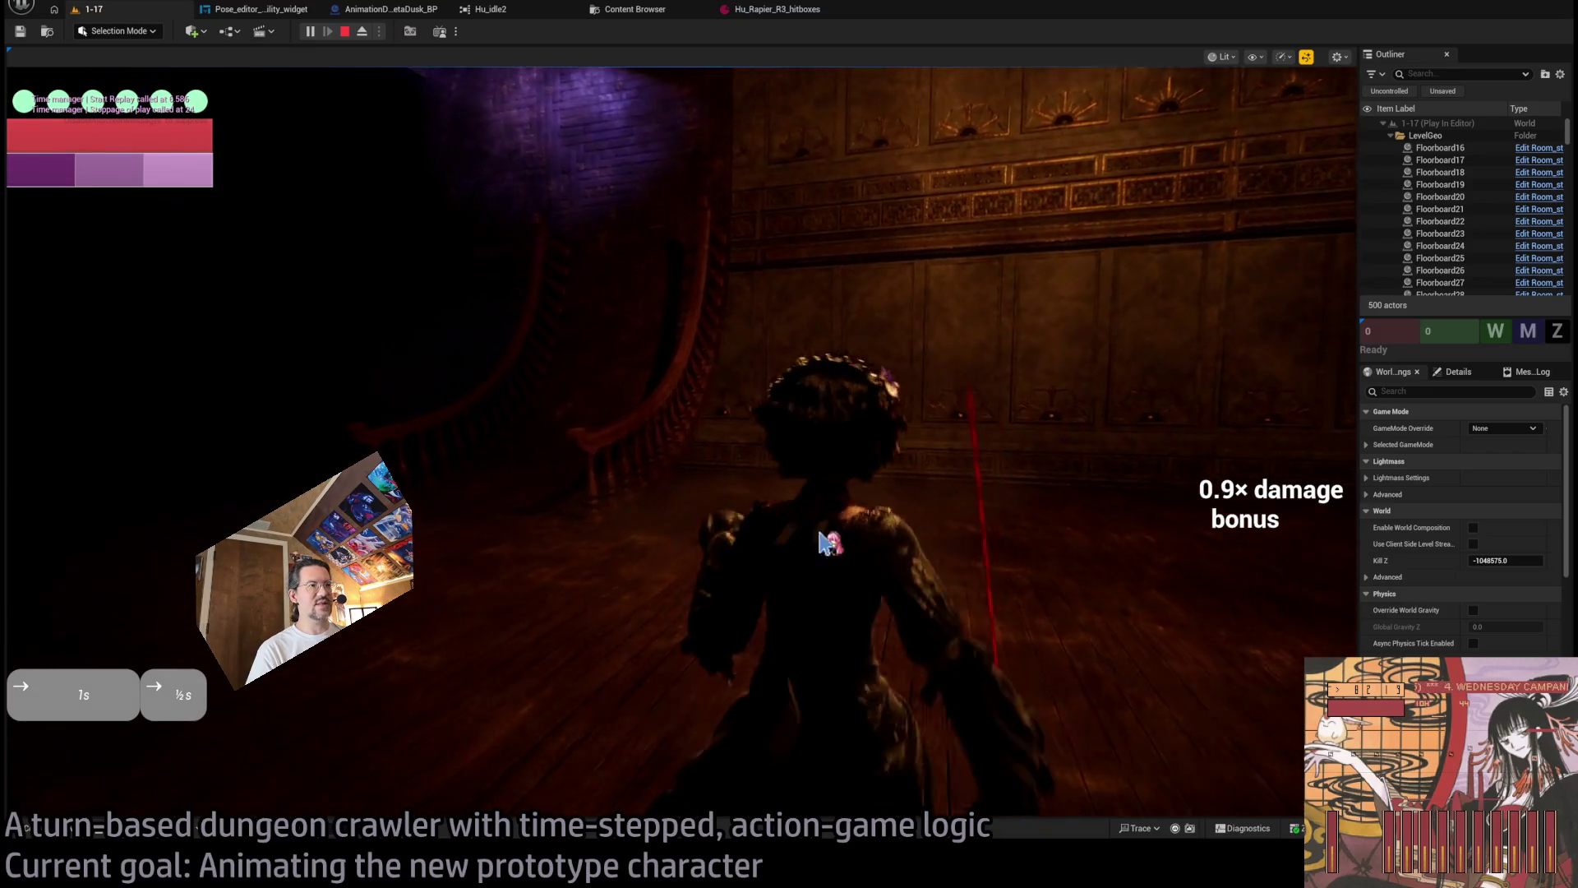
Restore the HUD and orbit the camera around the character, executing its next move.
click(954, 592)
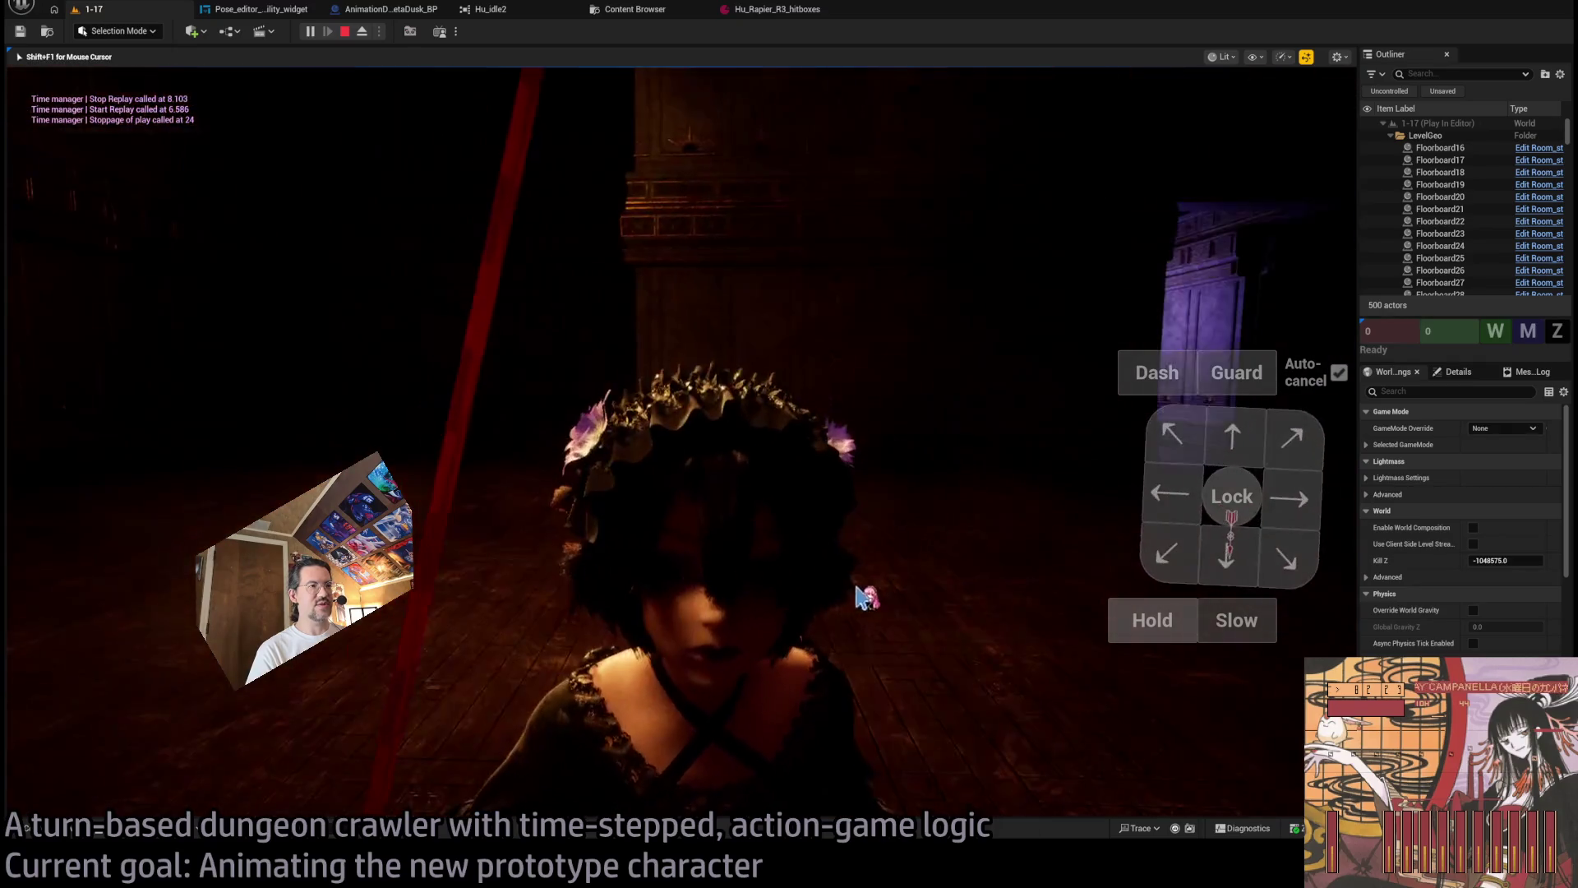
key(shift+F1)
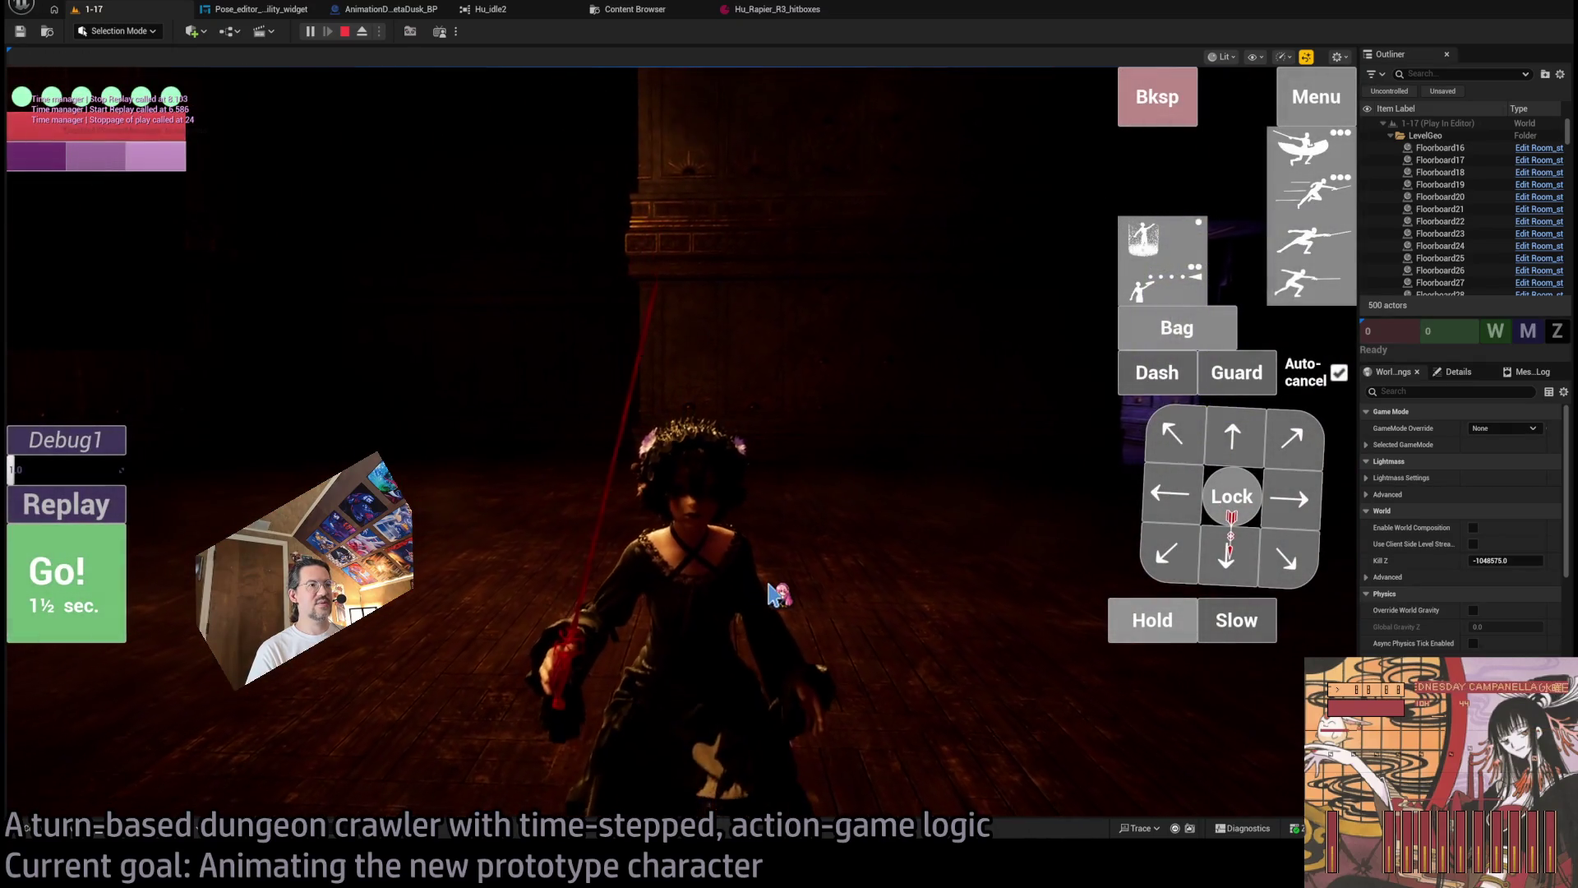
click(770, 593)
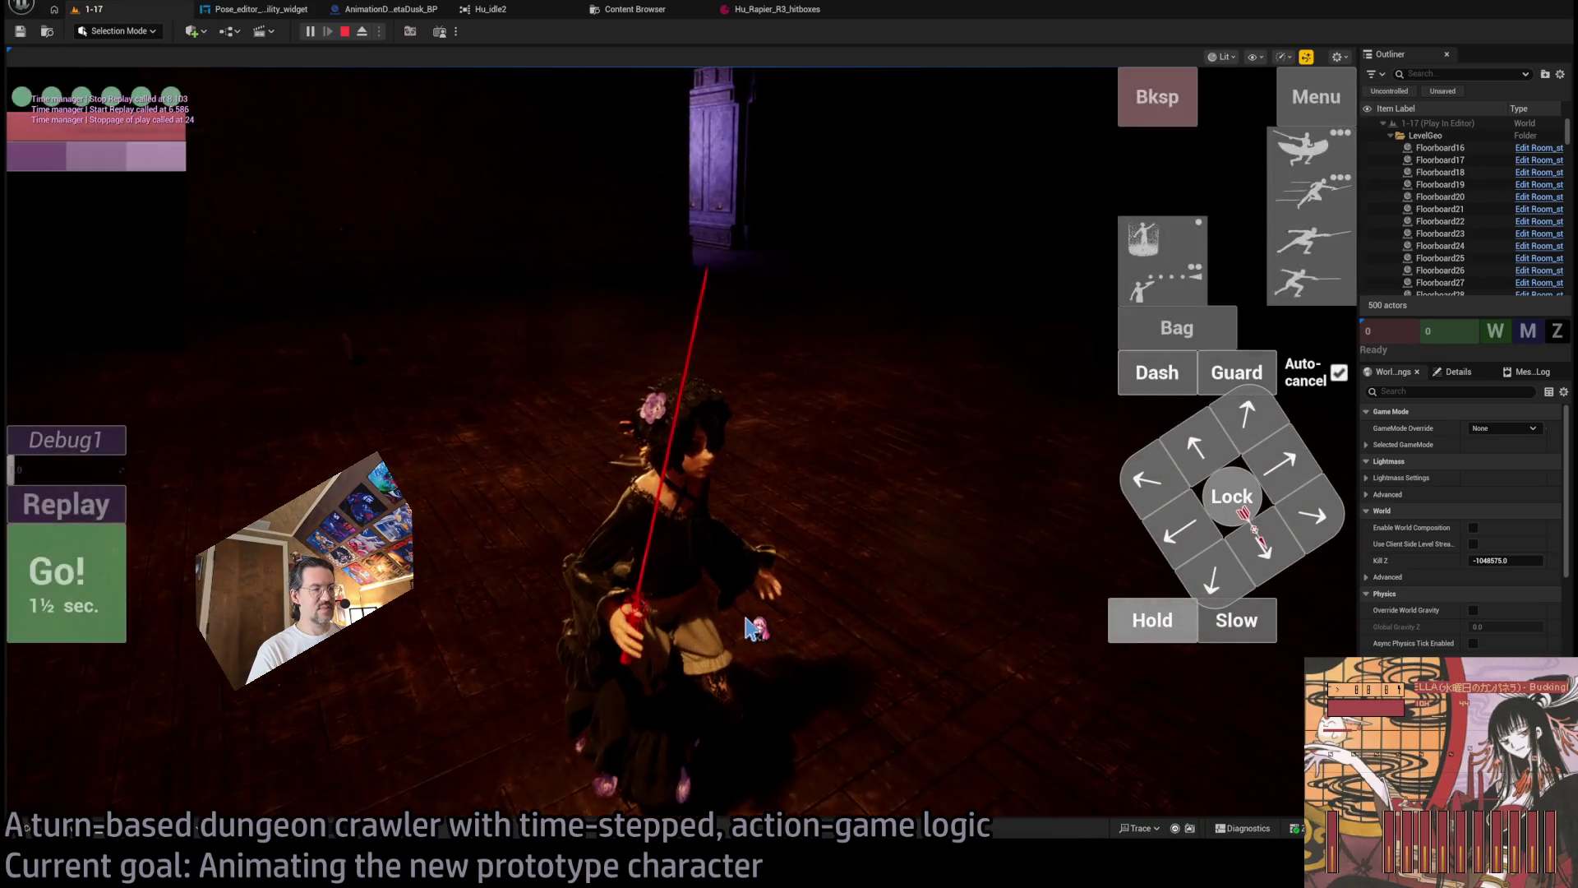
click(705, 593)
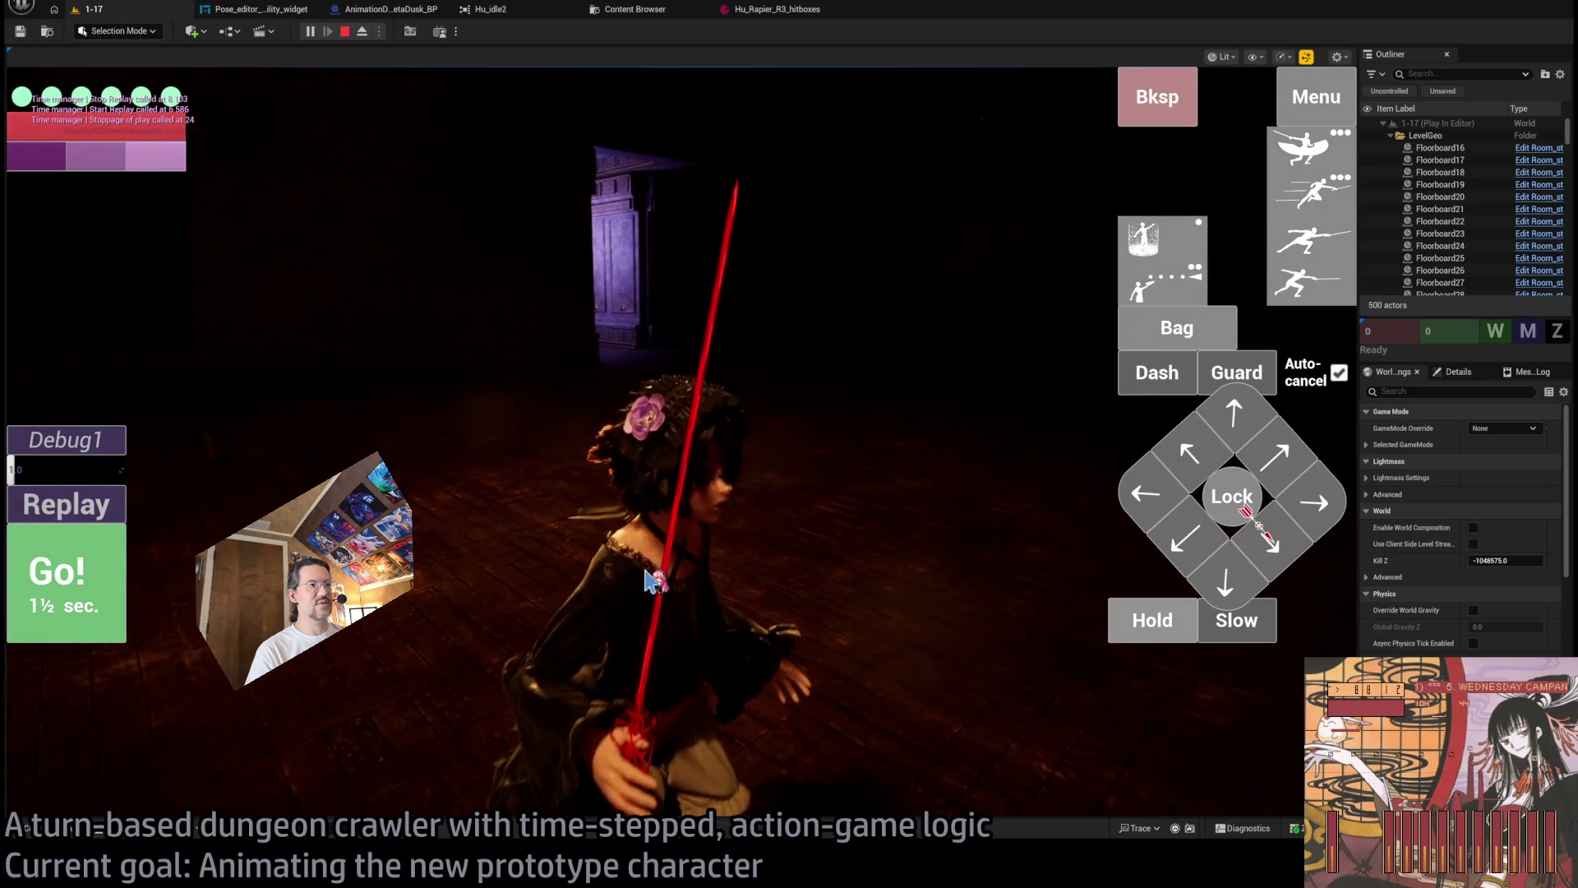
click(655, 581)
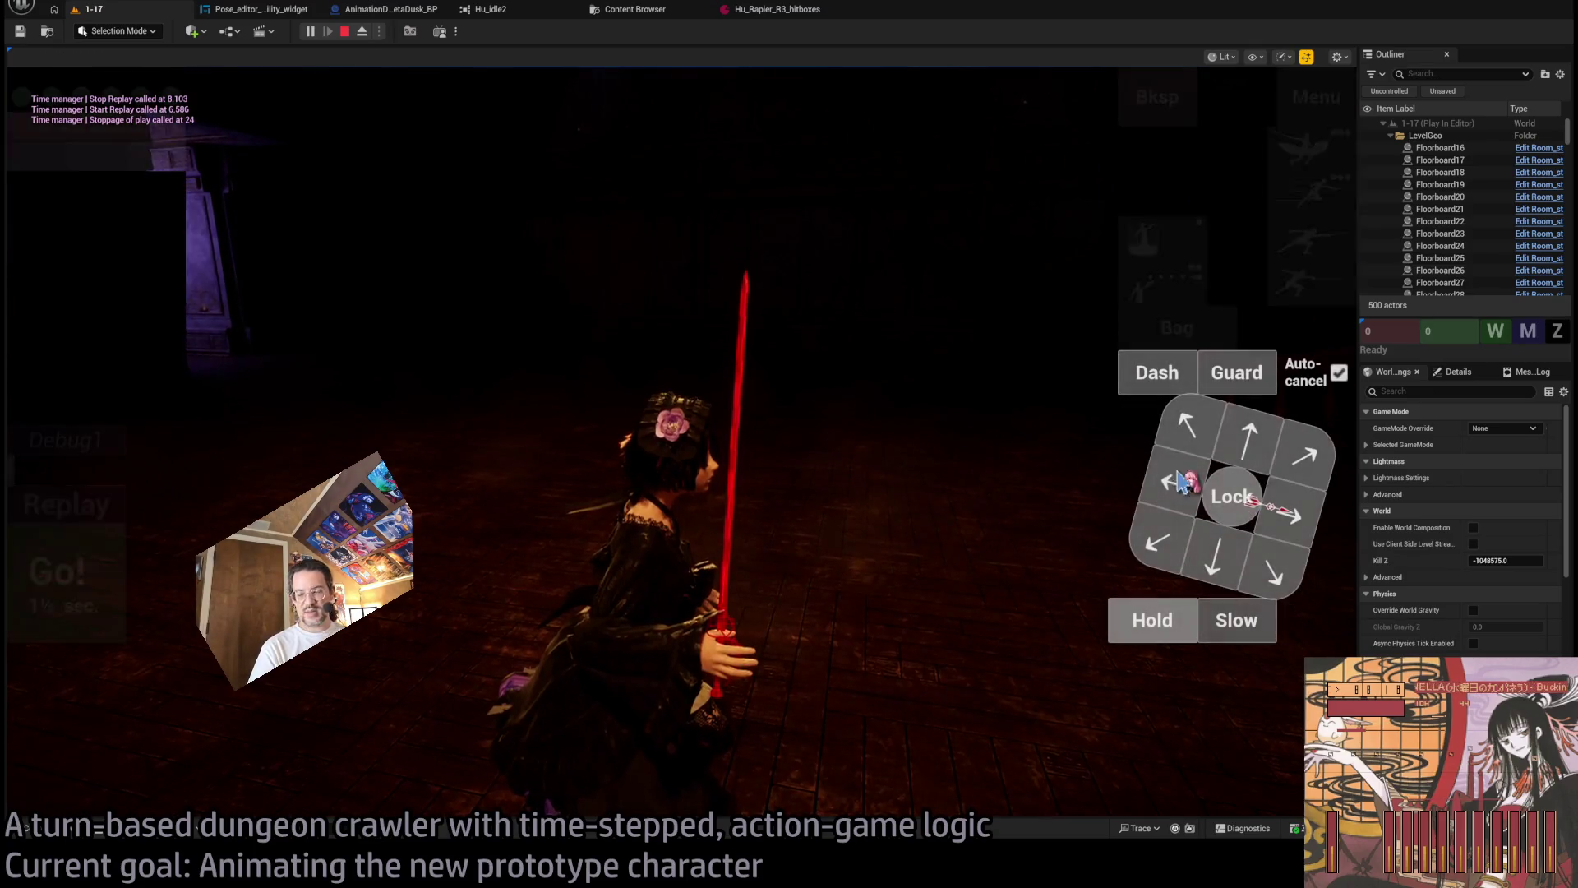
click(1245, 440)
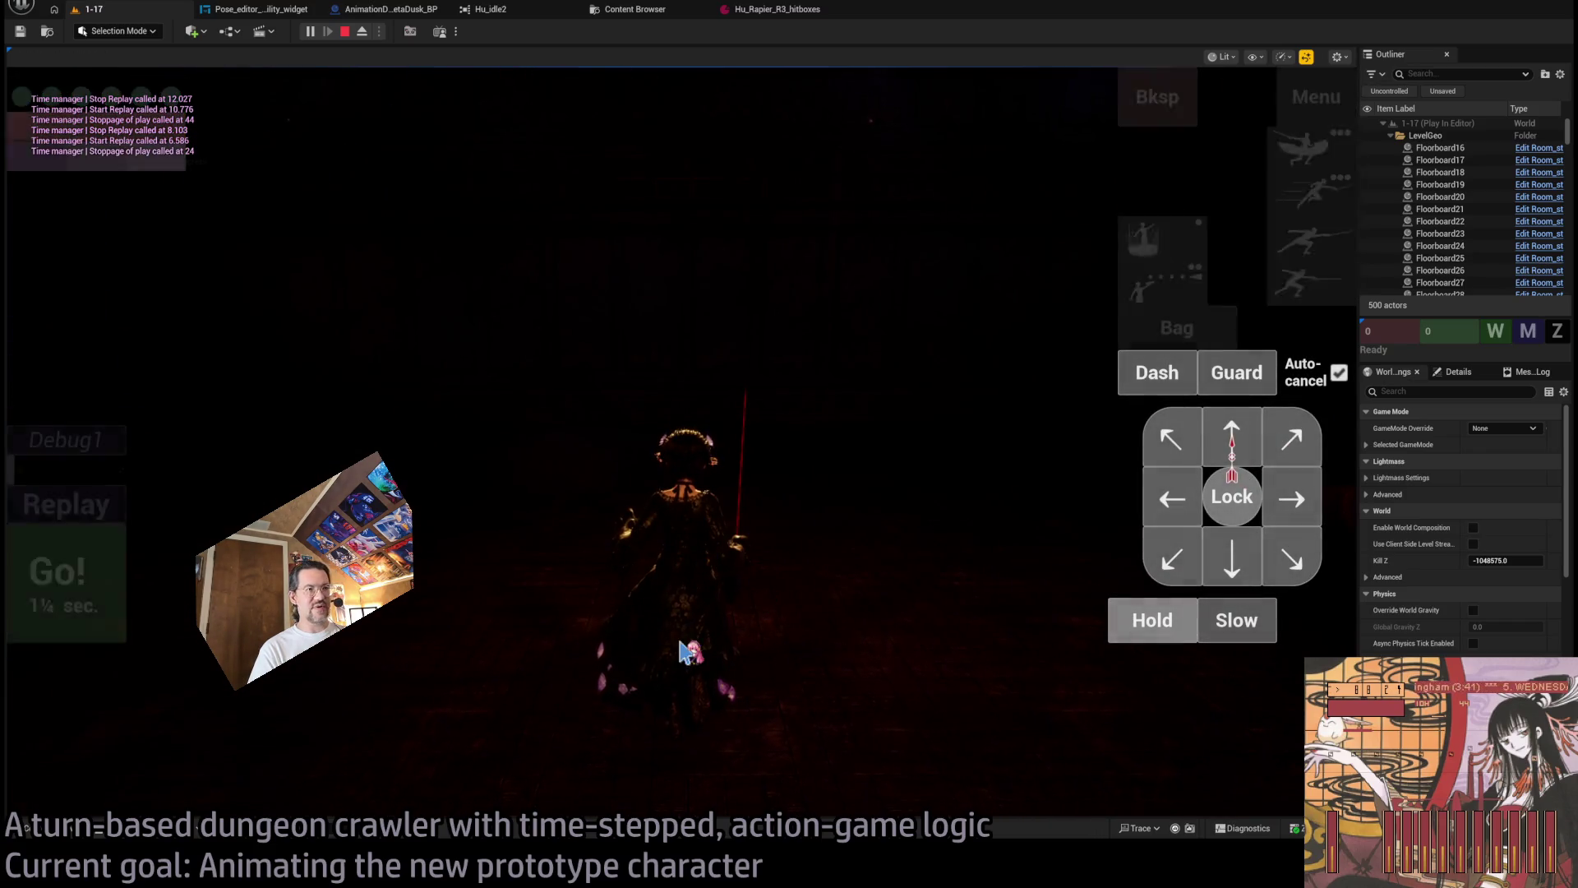
mouse_move(789, 606)
mouse_down()
mouse_move(515, 613)
mouse_move(854, 591)
mouse_up()
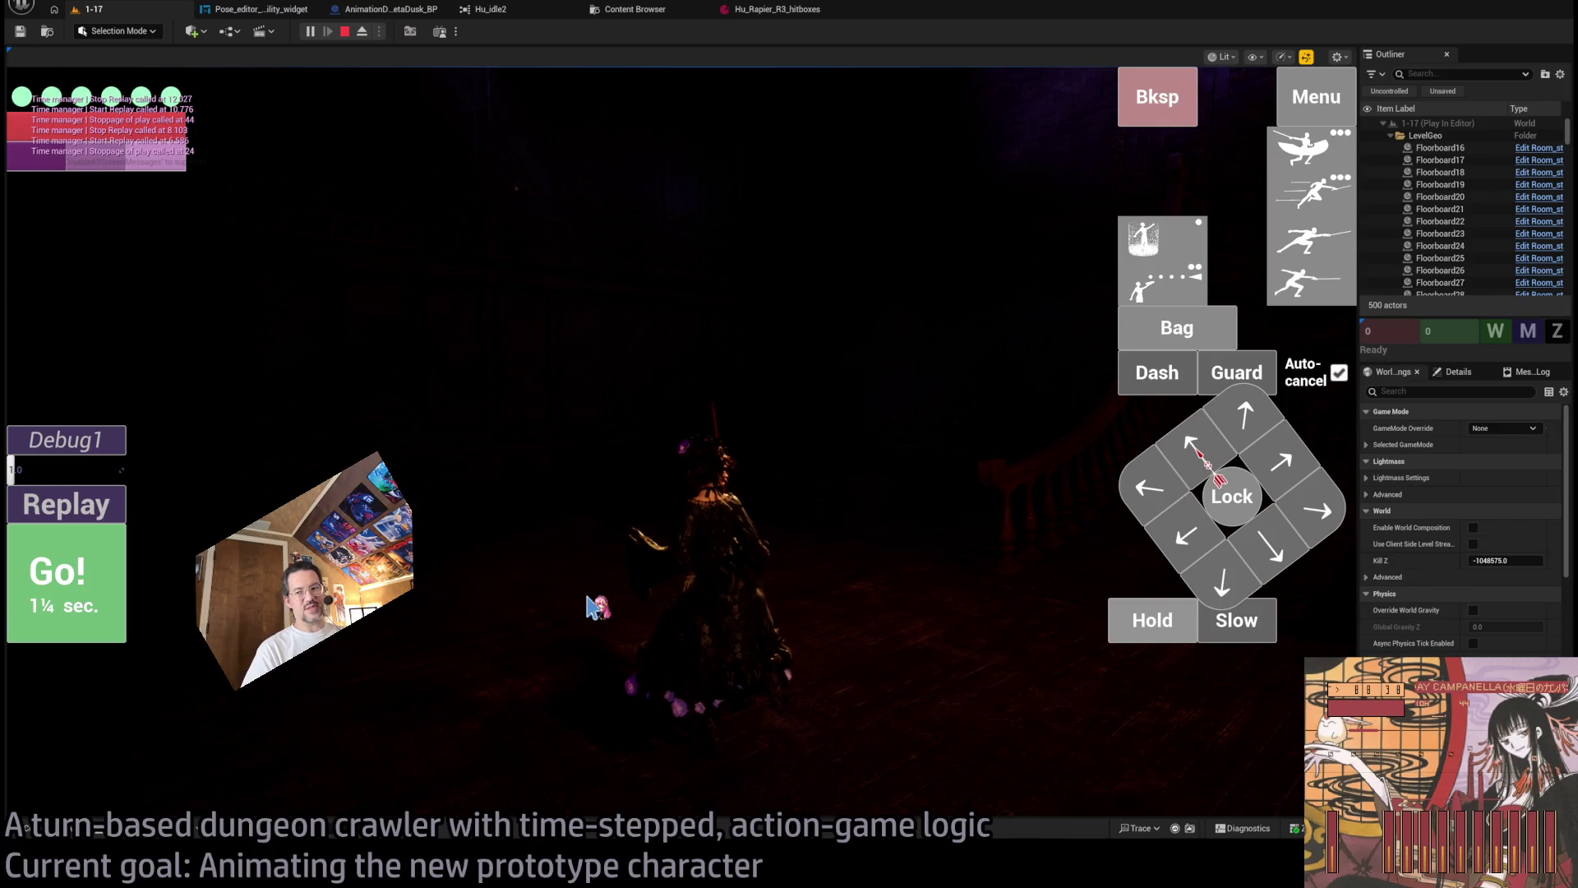
drag(714, 590, 690, 581)
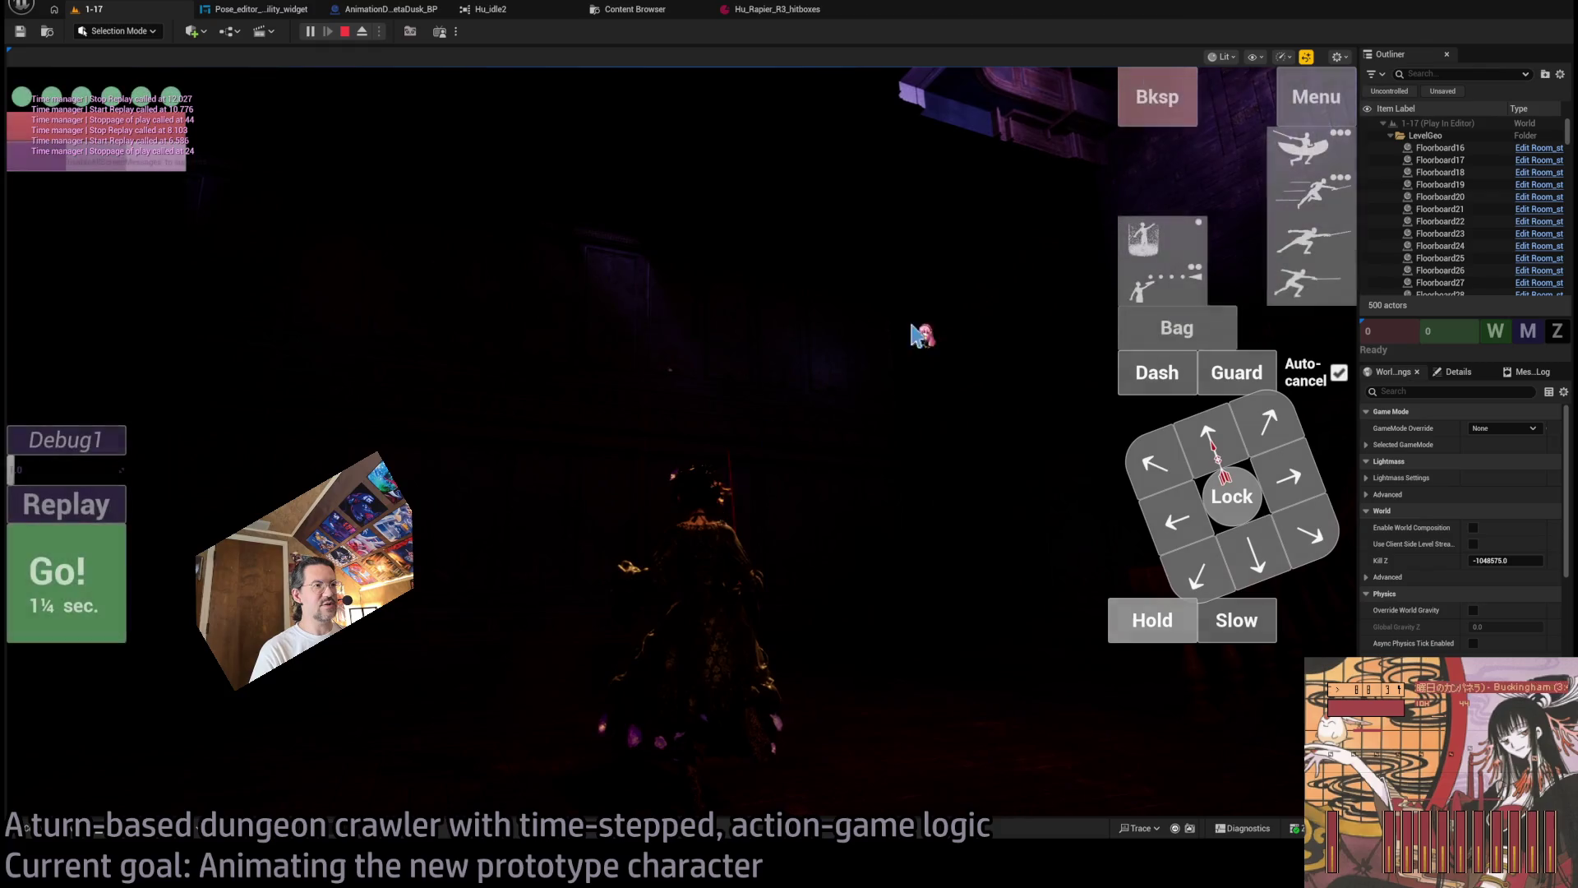
mouse_move(701, 604)
mouse_down()
mouse_move(814, 605)
mouse_move(645, 606)
mouse_move(536, 546)
mouse_move(620, 416)
mouse_move(567, 315)
mouse_up()
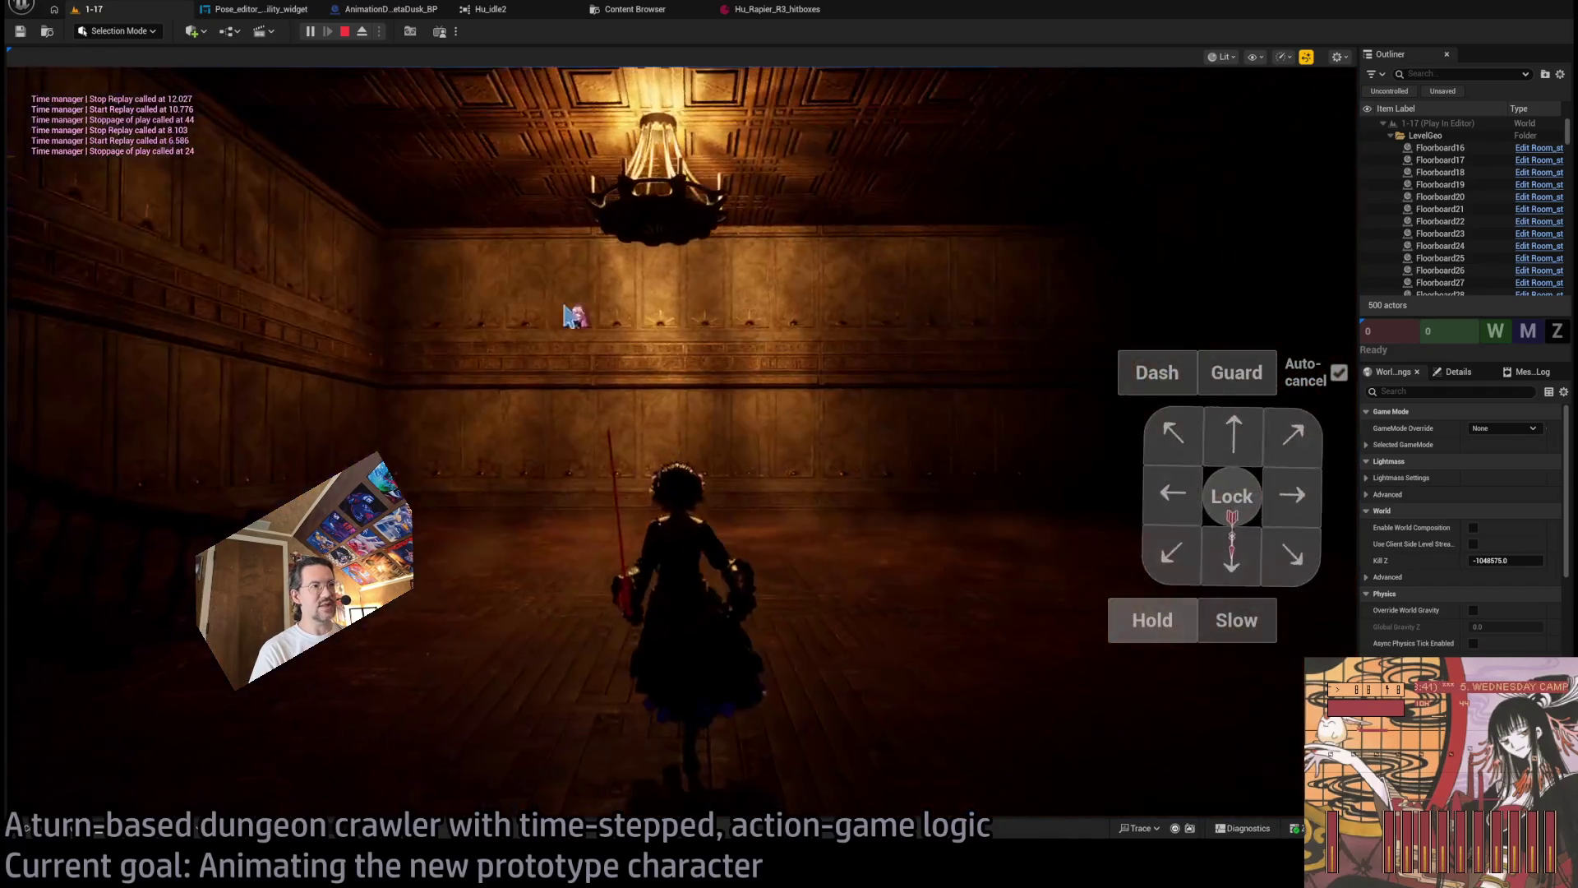
Orbit the game camera toward the chandelier and the purple doorway.
mouse_move(606, 465)
mouse_down()
mouse_move(567, 289)
mouse_move(567, 350)
mouse_move(663, 416)
mouse_up()
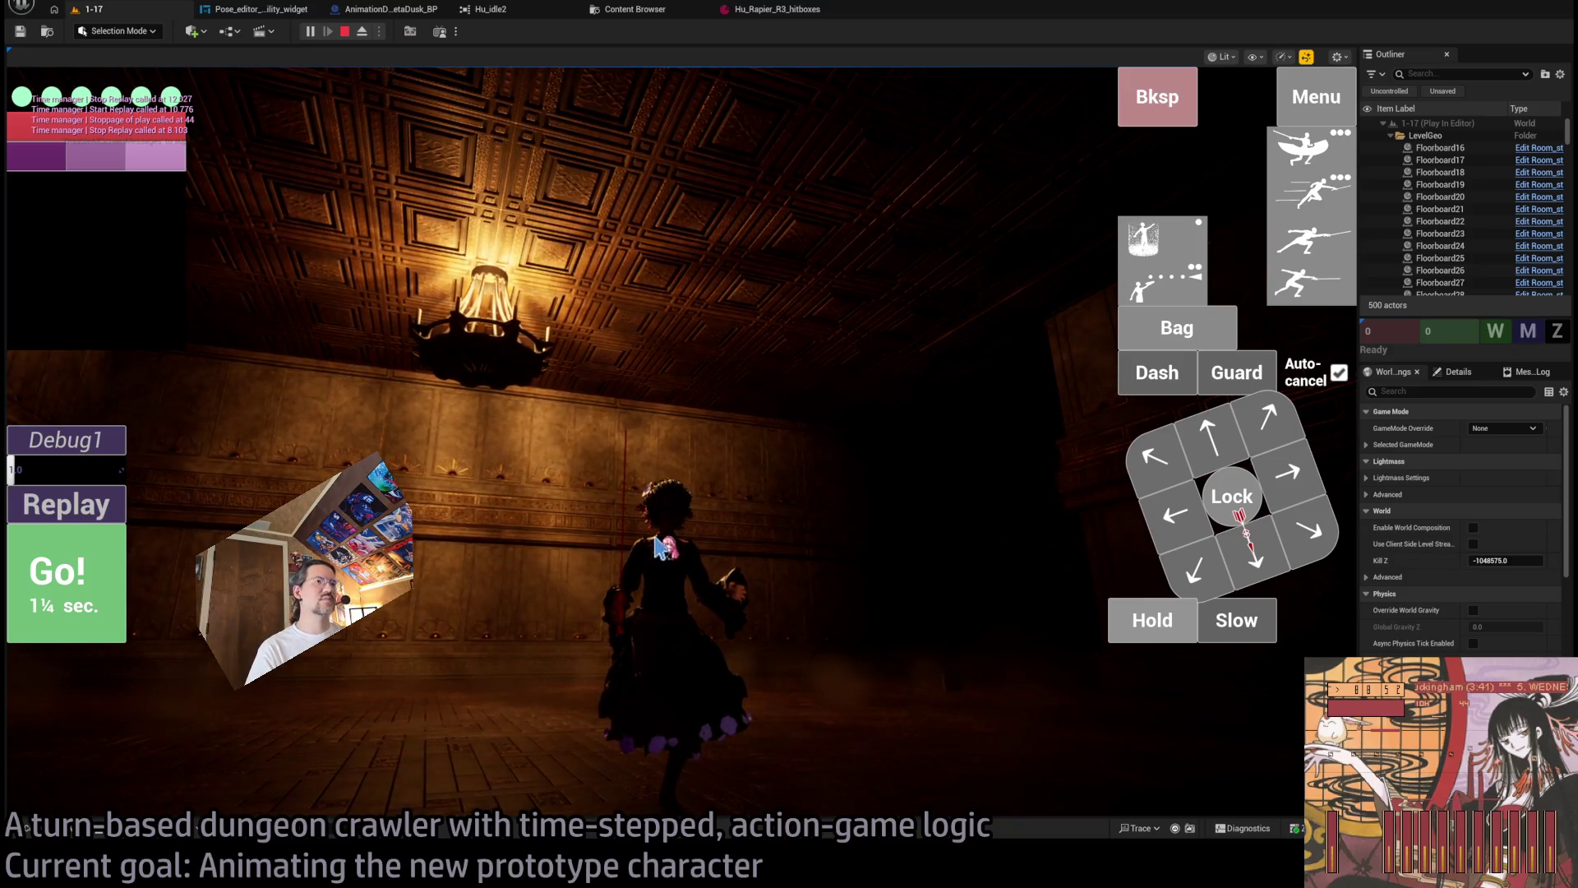
drag(770, 553, 705, 450)
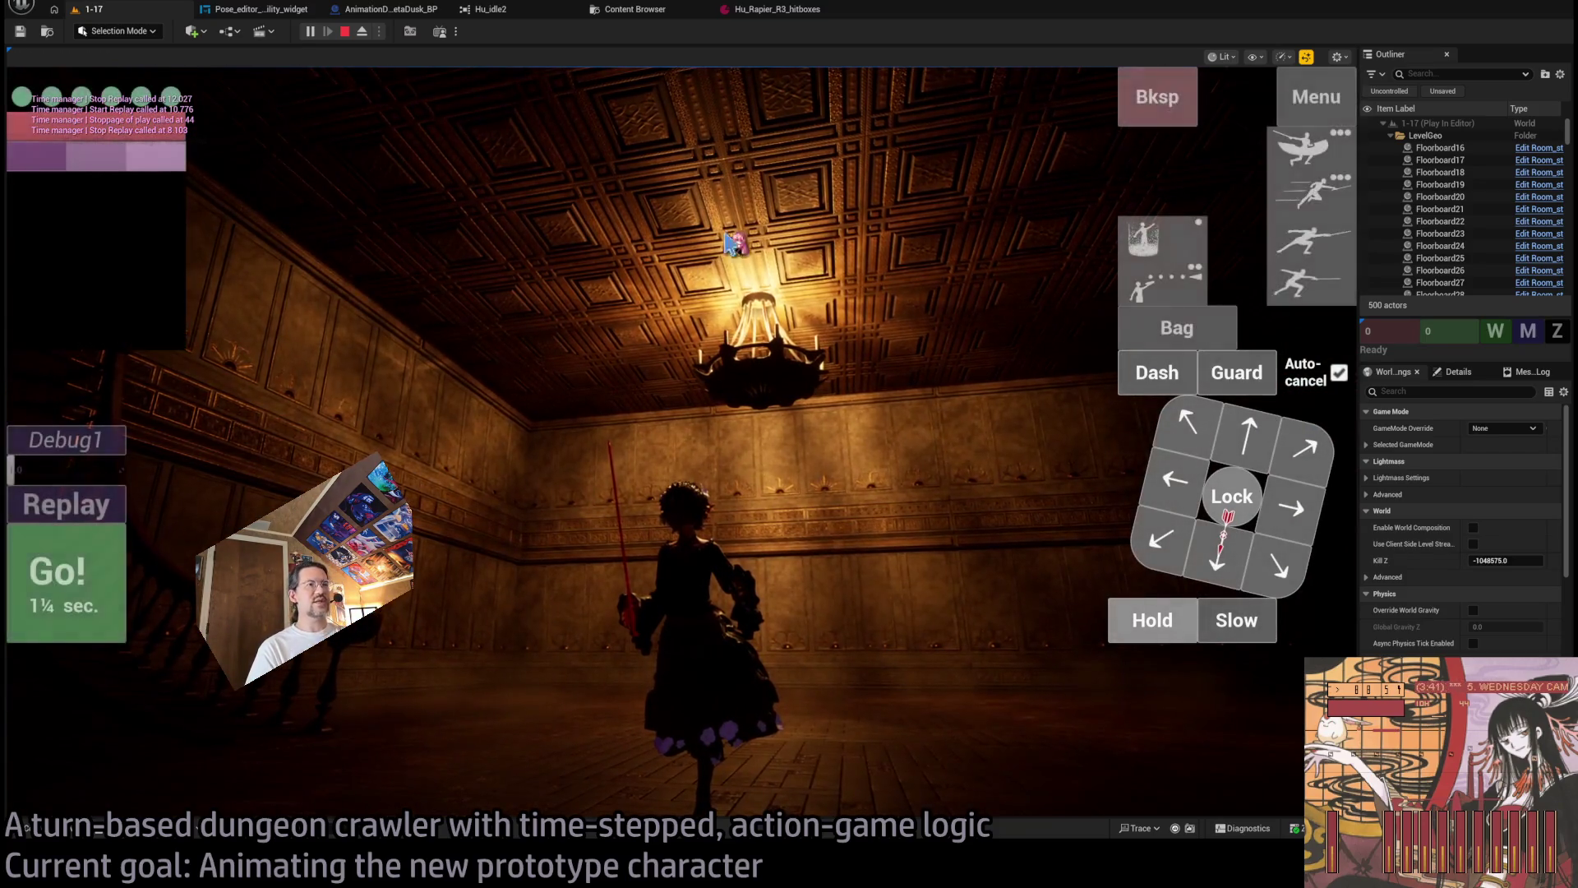
click(725, 444)
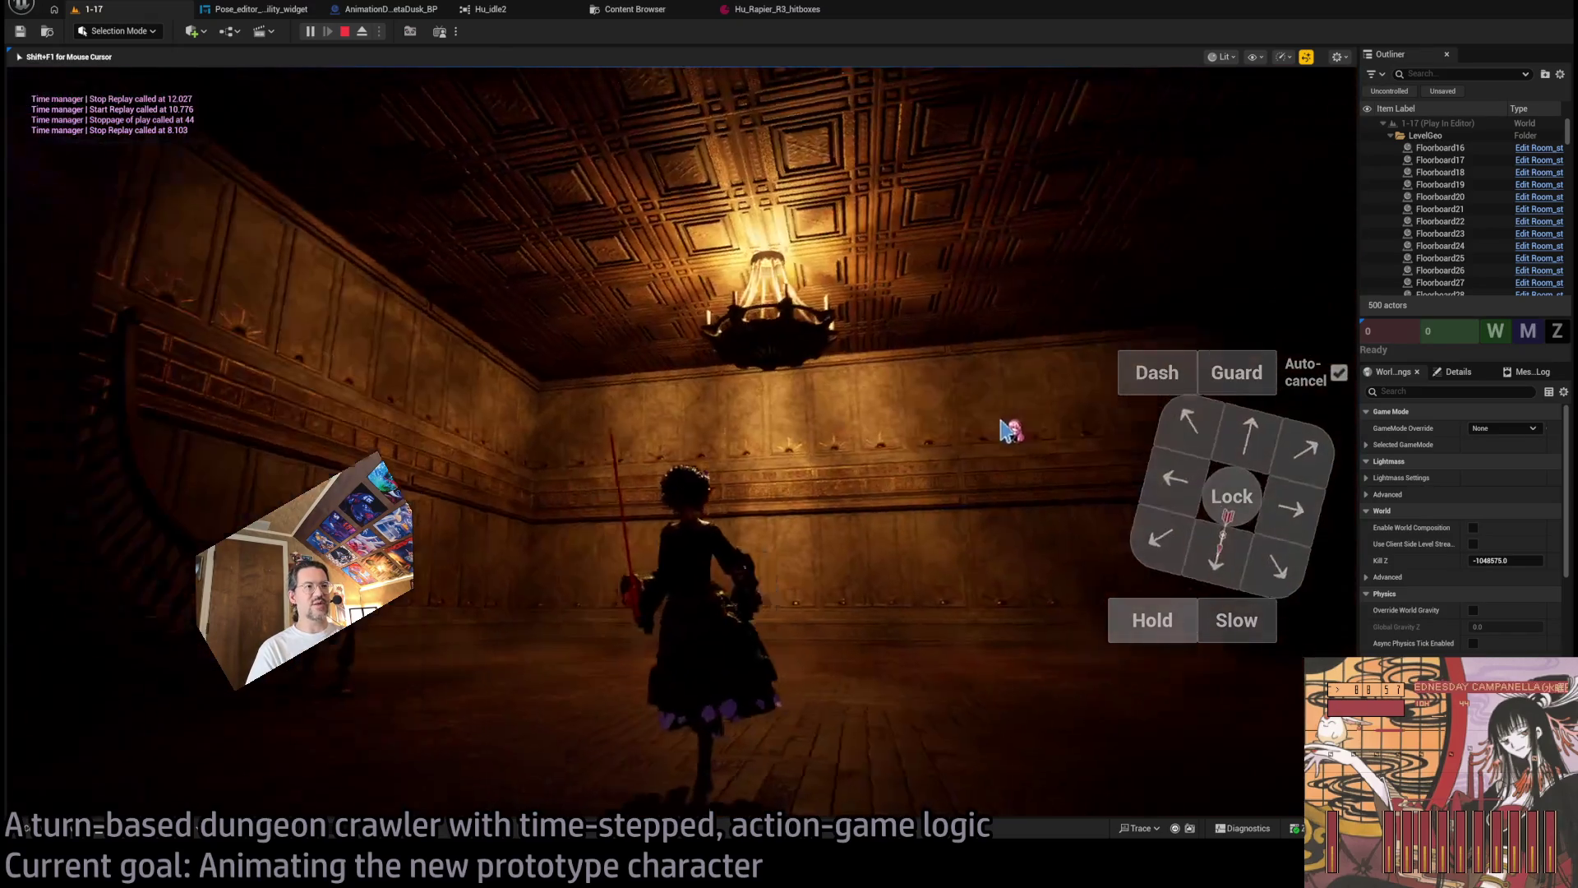
mouse_move(1007, 429)
mouse_down()
mouse_move(959, 451)
mouse_move(564, 500)
mouse_move(678, 539)
mouse_move(648, 540)
mouse_move(571, 337)
mouse_up()
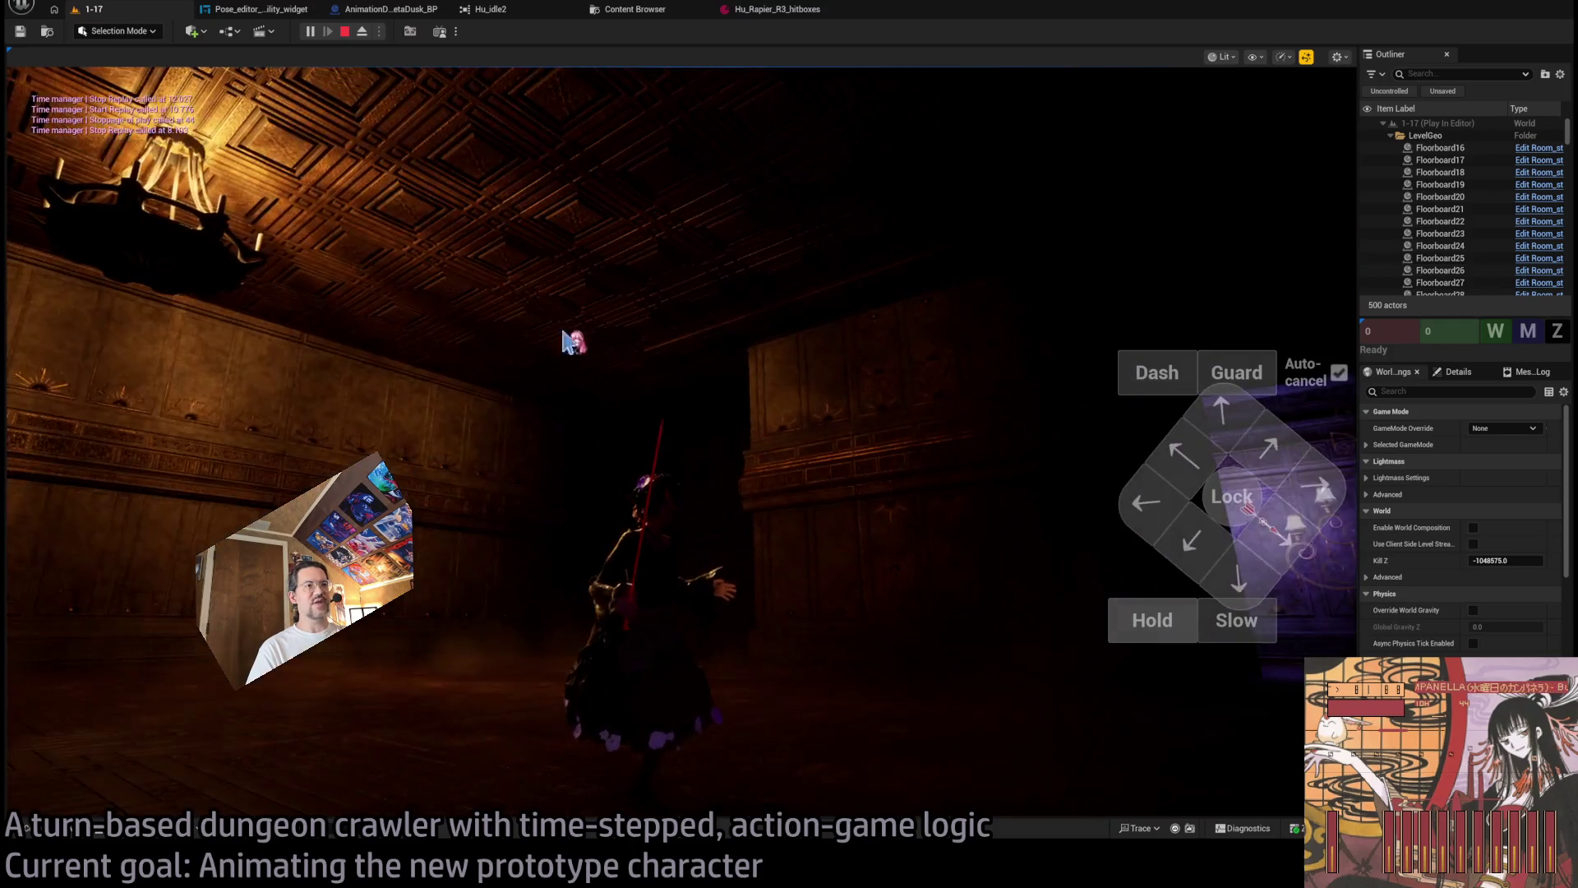
mouse_move(315, 234)
mouse_down()
mouse_move(510, 447)
mouse_move(556, 377)
mouse_move(416, 476)
mouse_move(457, 551)
mouse_move(682, 599)
mouse_move(926, 613)
mouse_move(771, 761)
mouse_move(740, 655)
mouse_move(701, 619)
mouse_move(859, 530)
mouse_move(754, 544)
mouse_move(817, 507)
mouse_move(880, 496)
mouse_move(853, 485)
mouse_up()
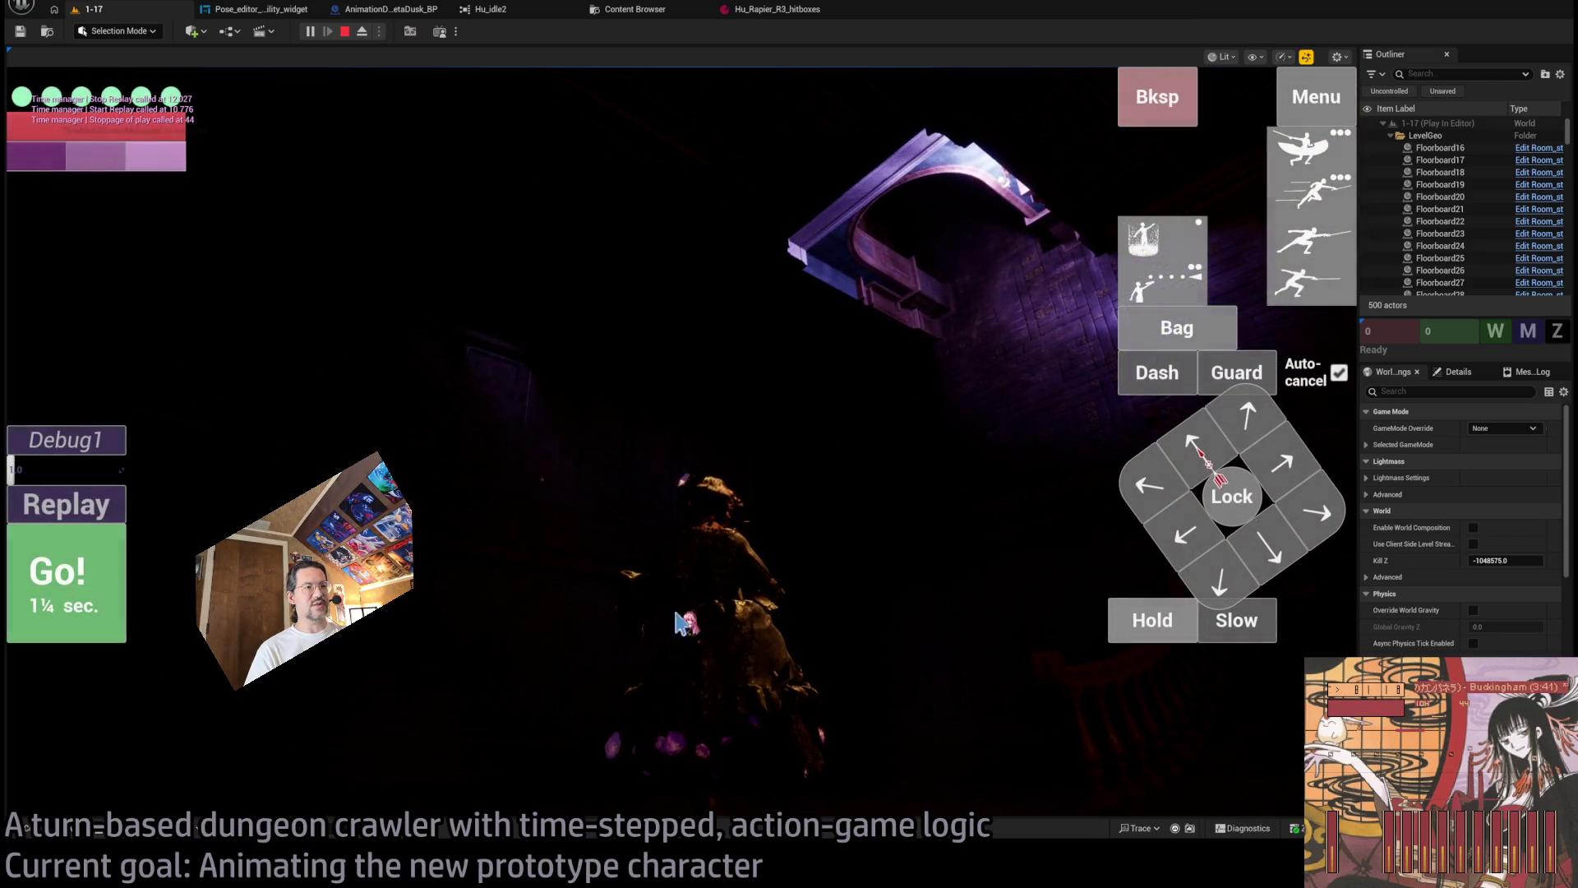
mouse_move(775, 609)
mouse_down()
mouse_move(920, 634)
mouse_move(525, 605)
mouse_up()
Run turns stepping forward and moving with a hold, then replay the last turn.
click(1215, 415)
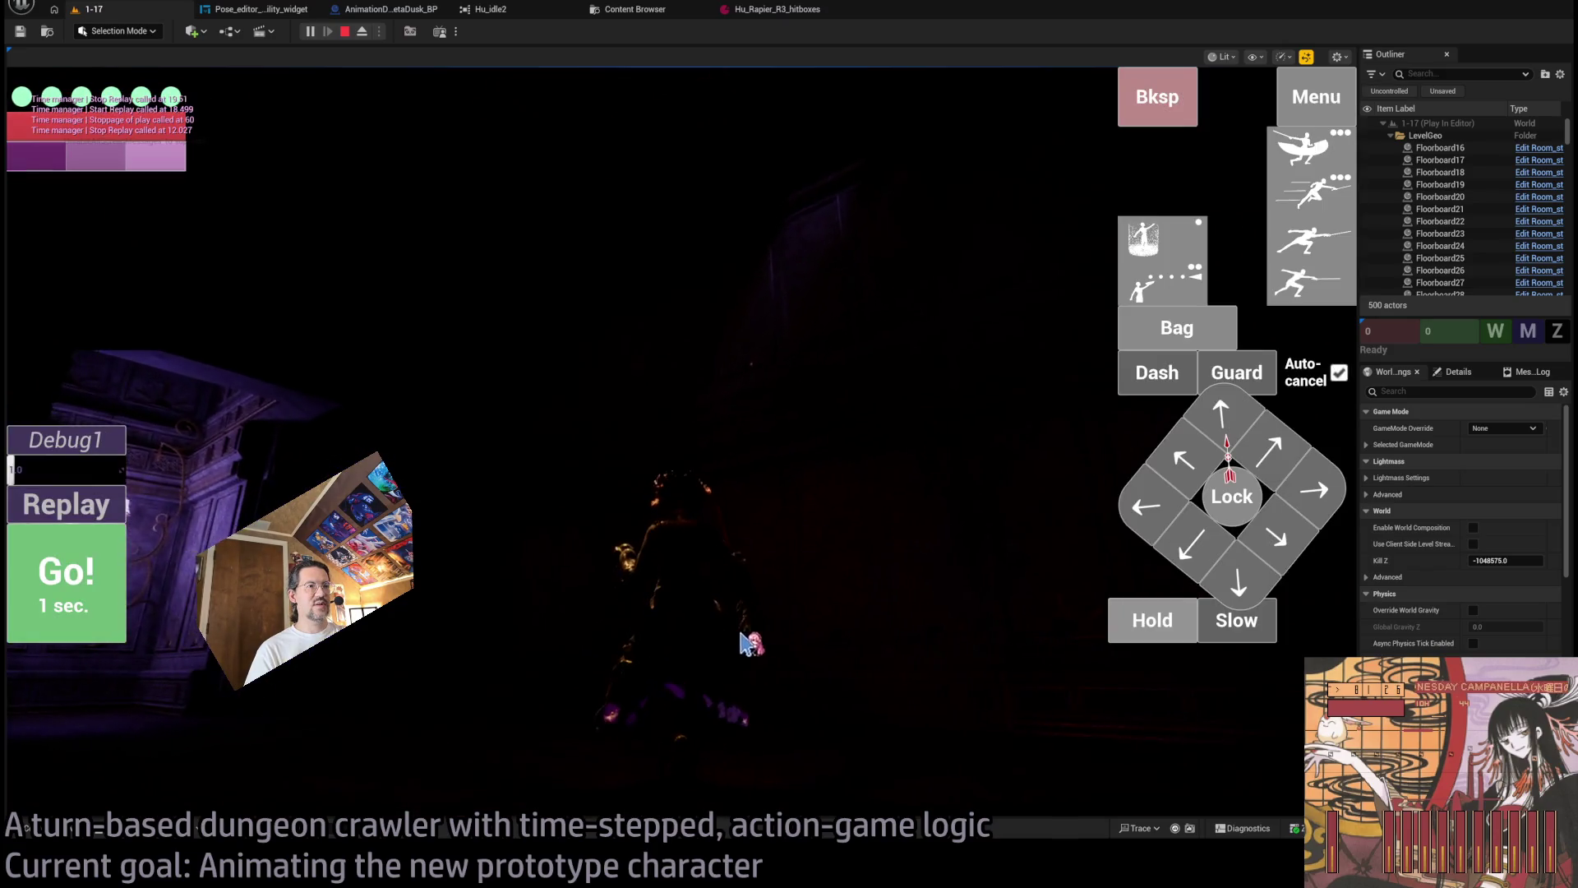
drag(751, 641, 847, 589)
click(1228, 451)
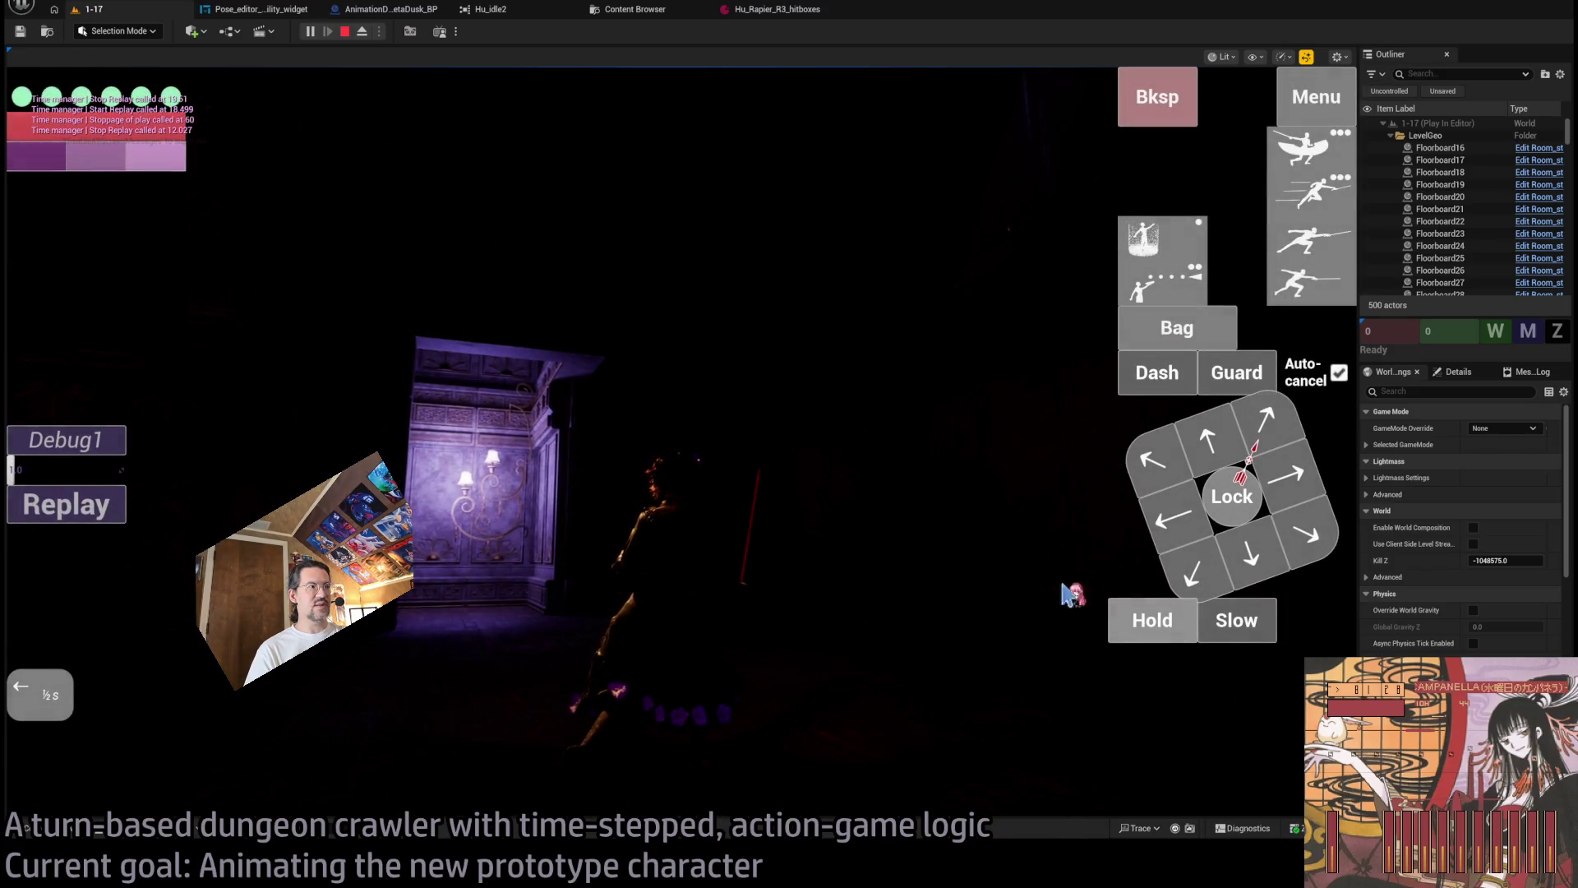
click(1151, 620)
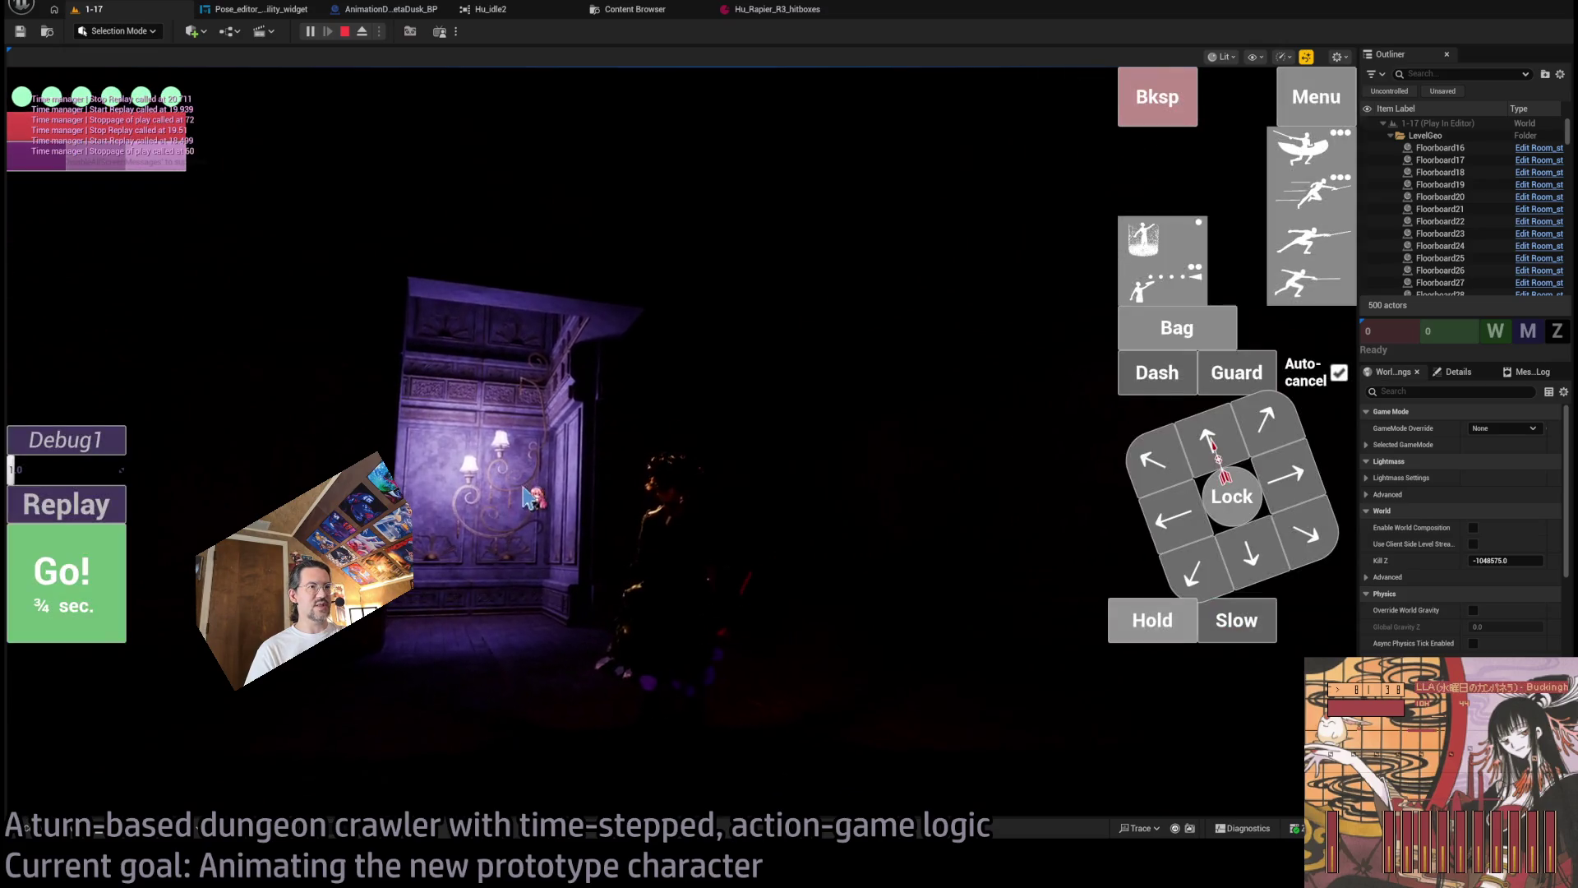
click(1206, 460)
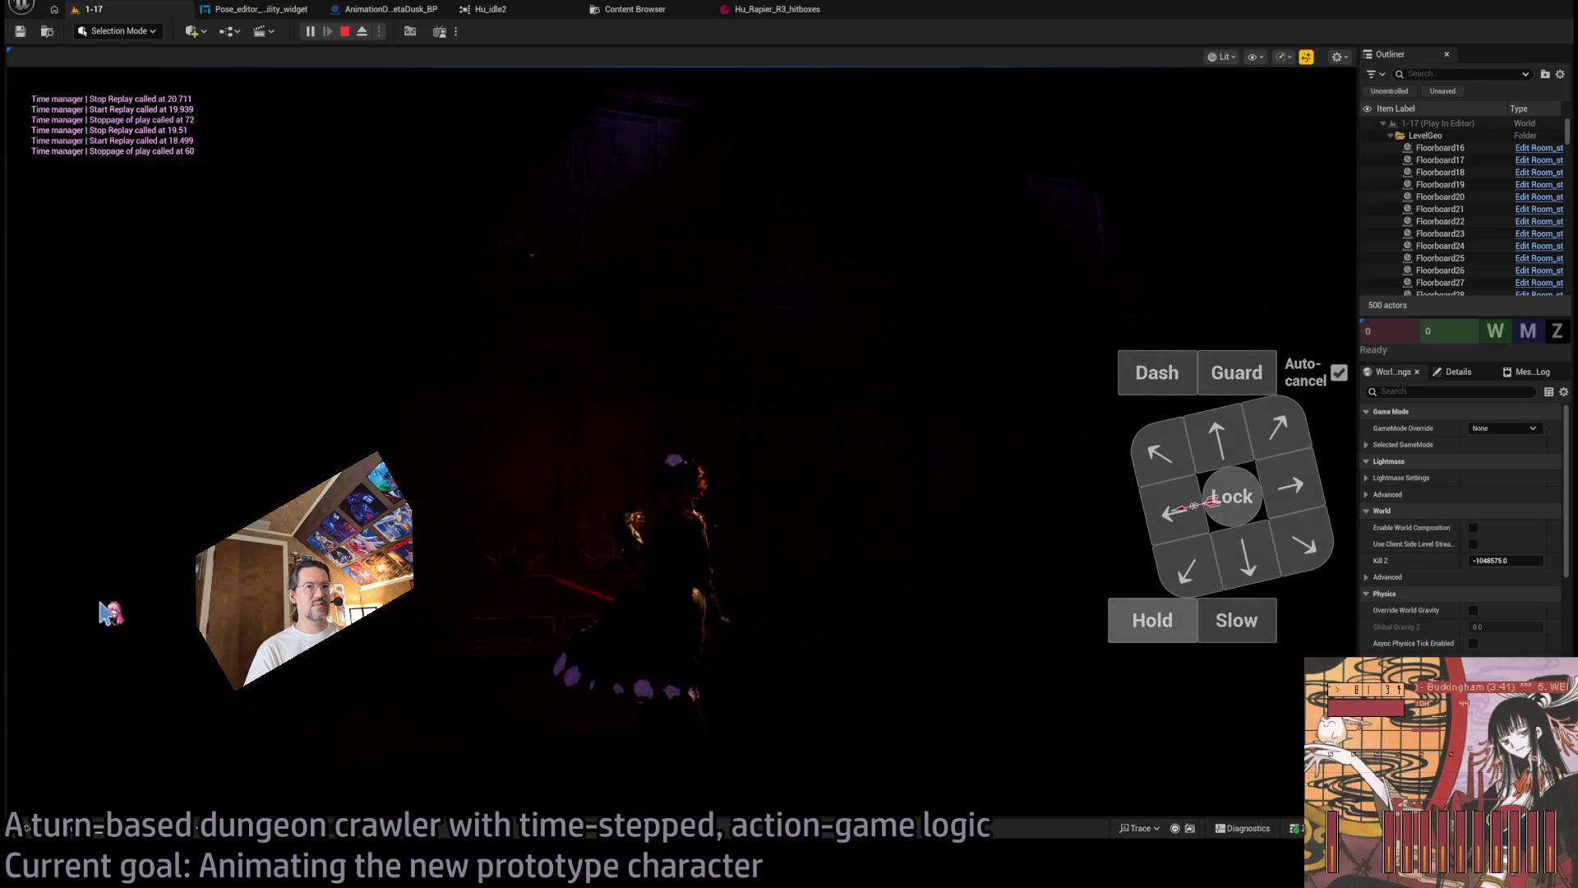
click(115, 608)
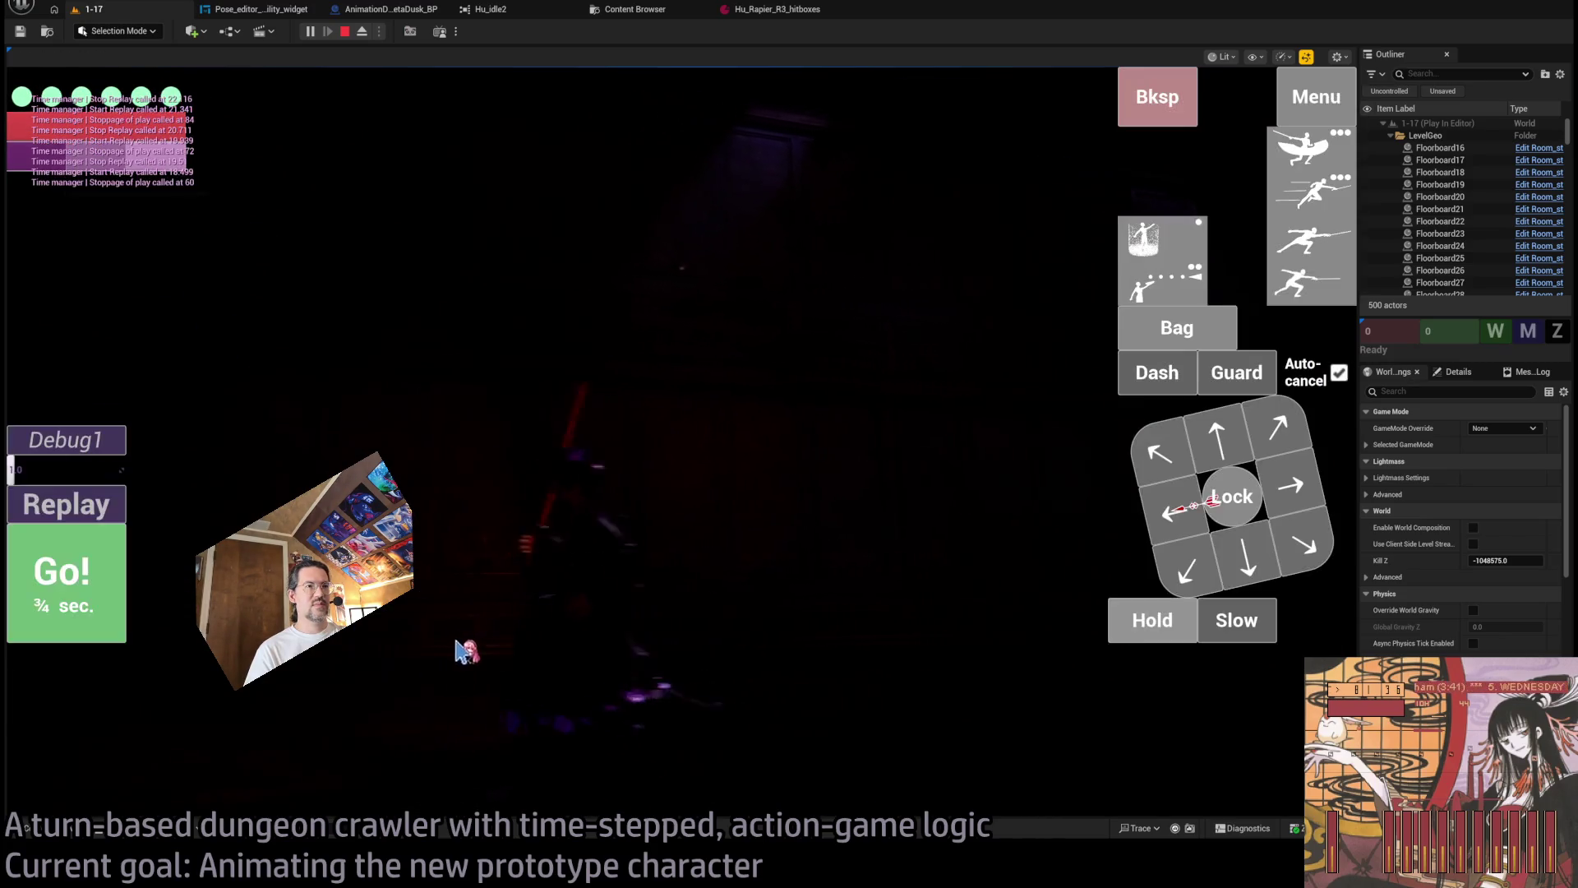
click(842, 620)
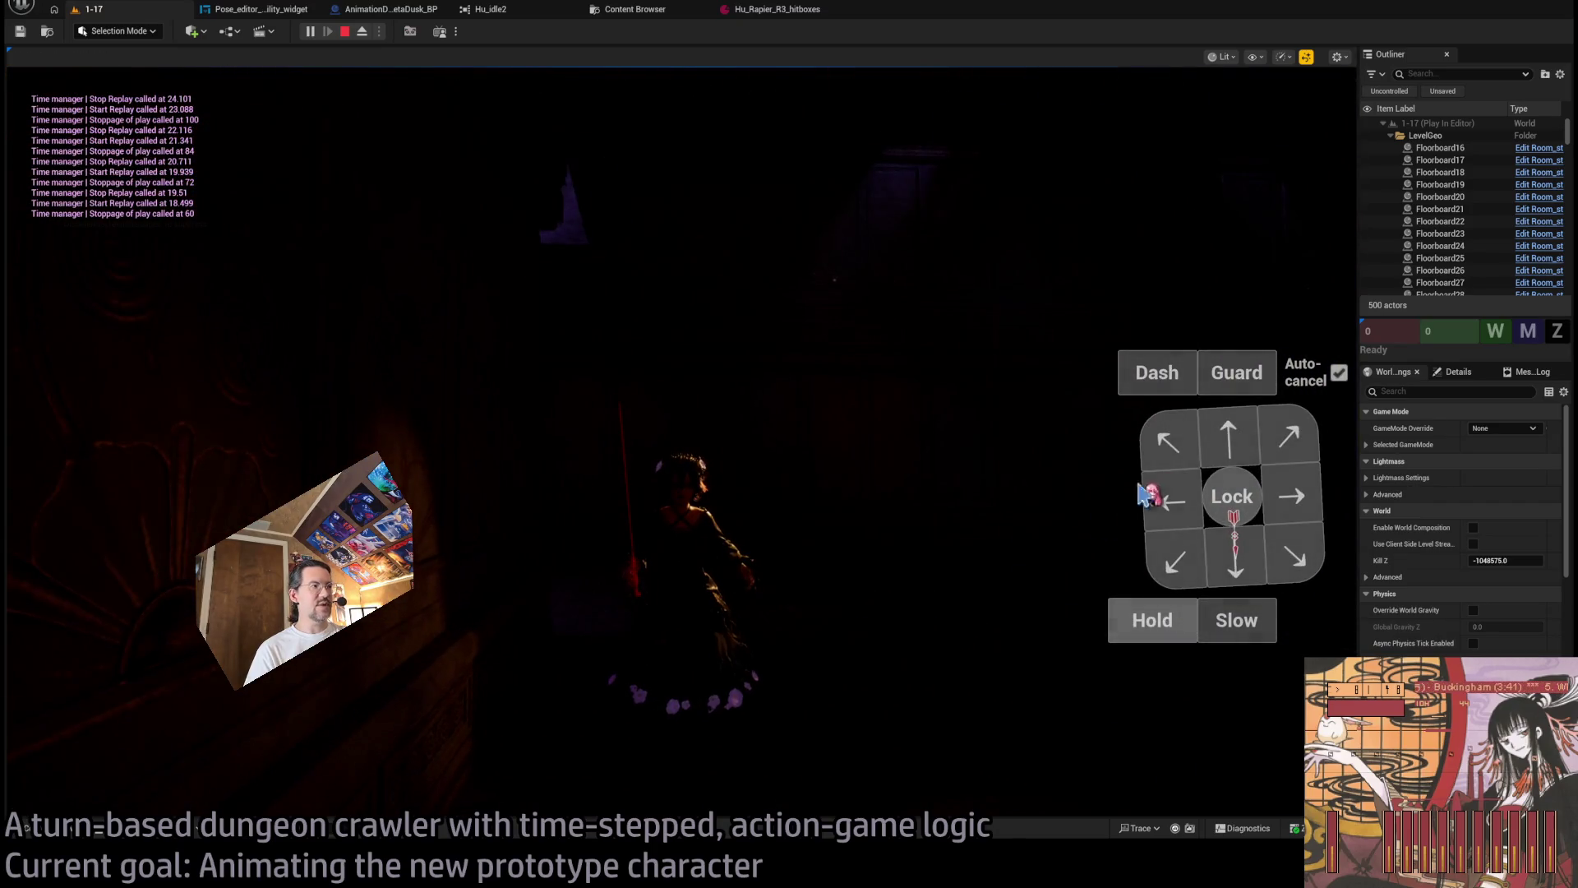
click(90, 575)
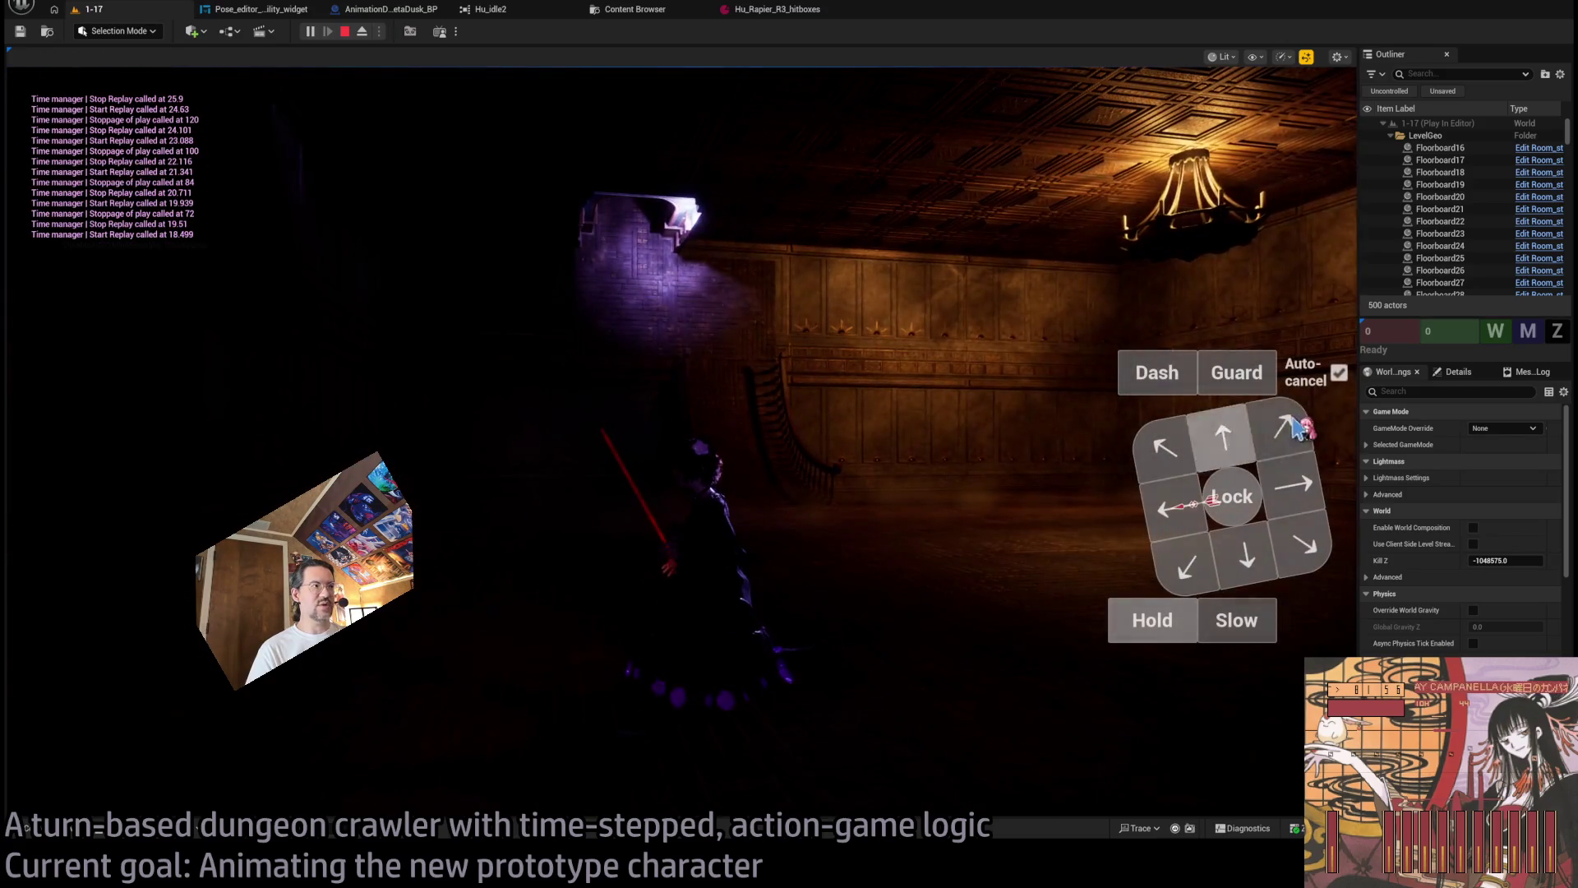
Queue moves including a down-right diagonal and two right steps, then launch the turn.
click(1299, 428)
click(1270, 448)
click(63, 606)
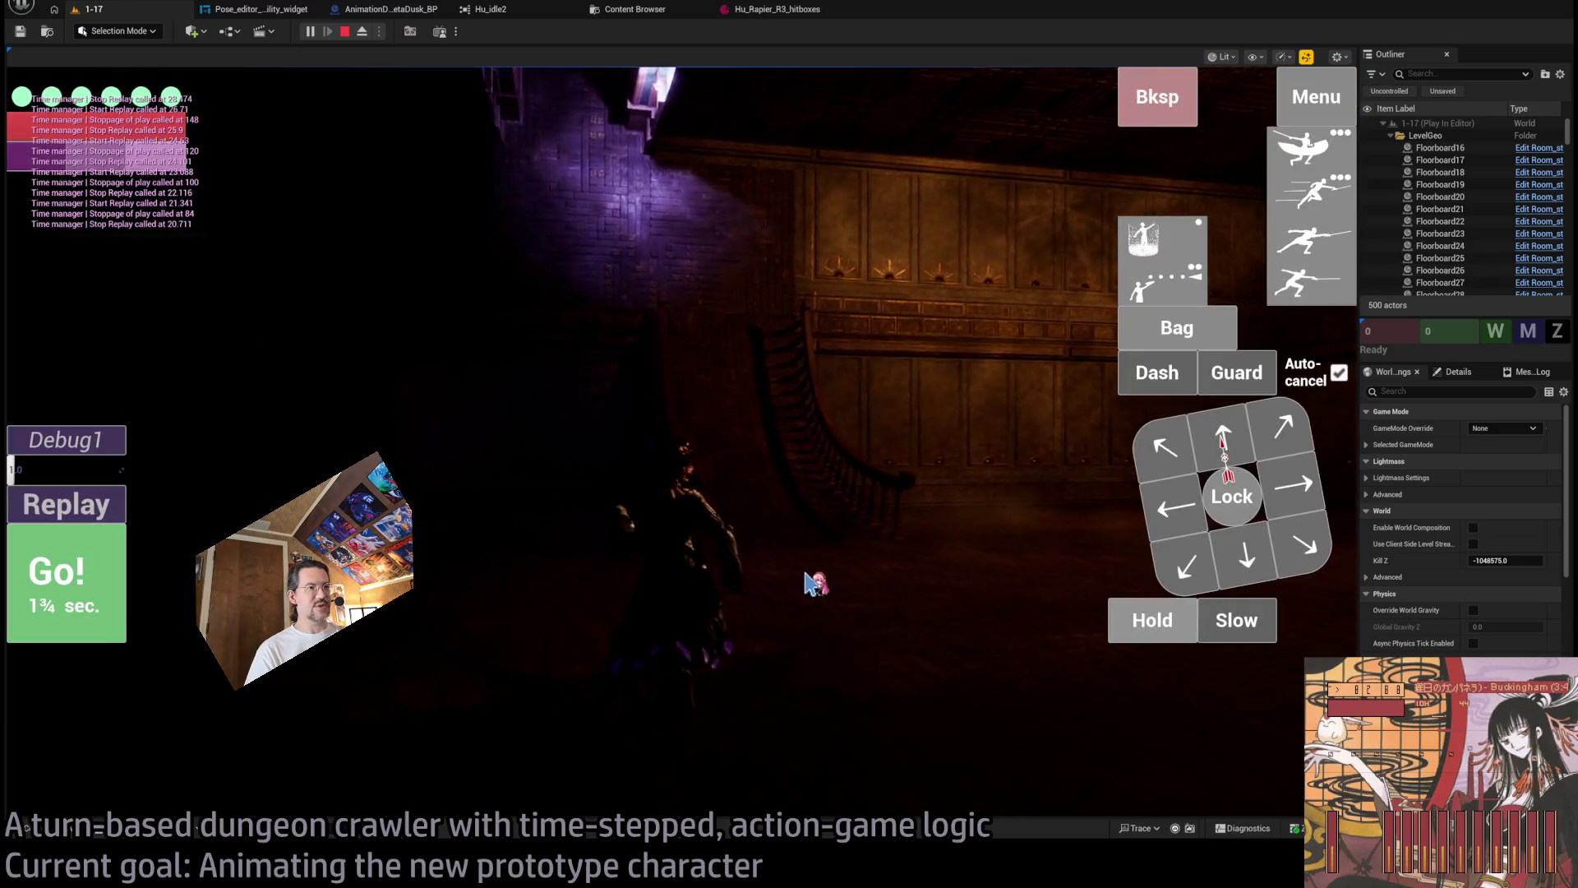
click(845, 556)
click(720, 523)
click(720, 523)
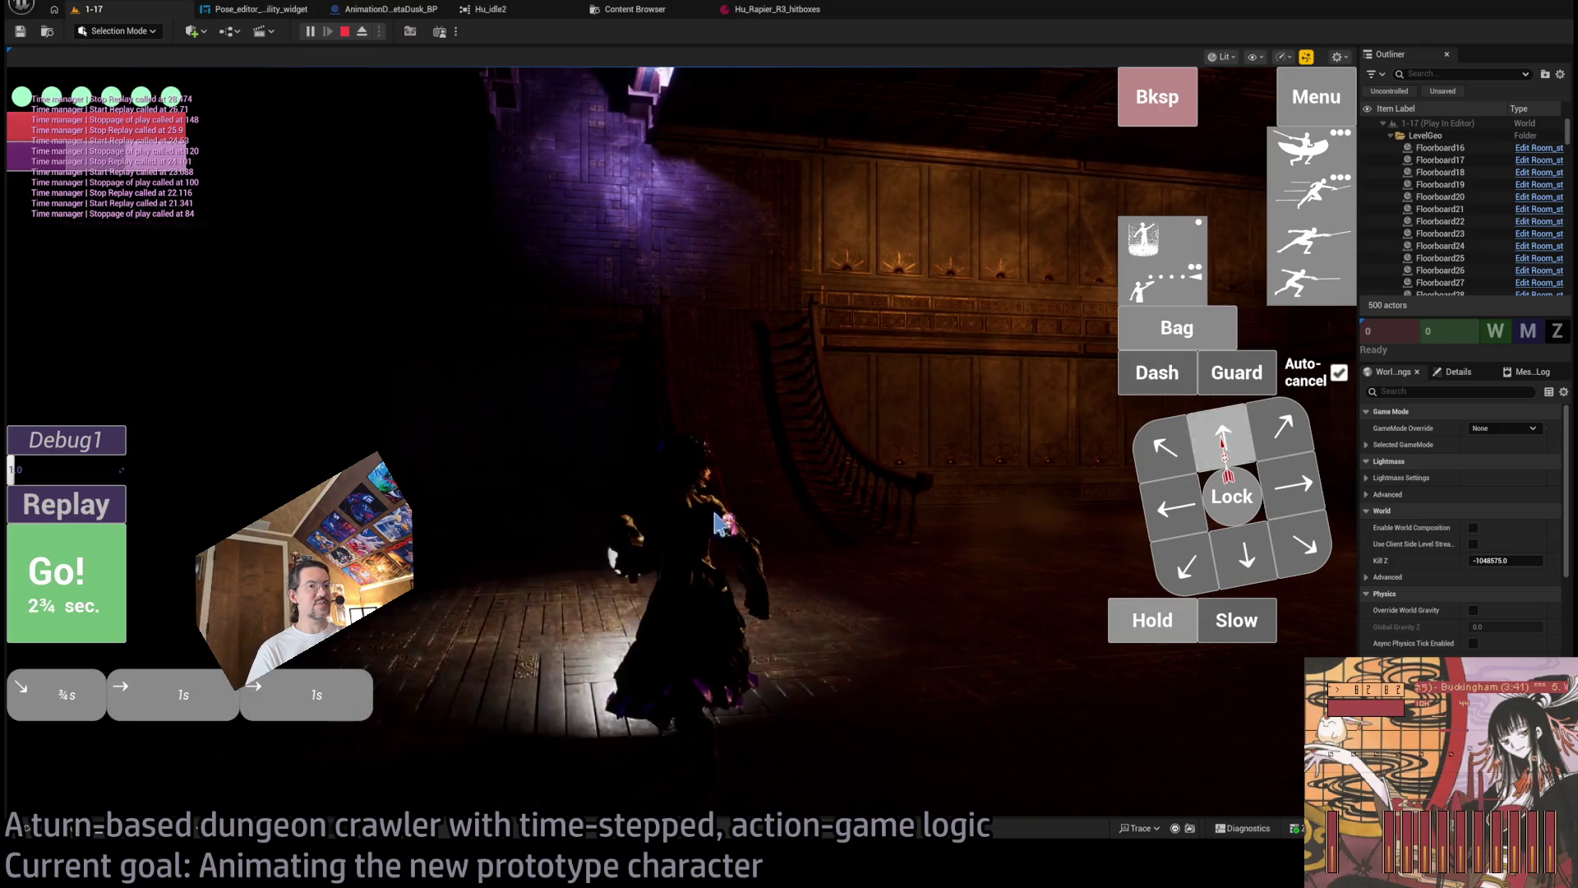
key(space)
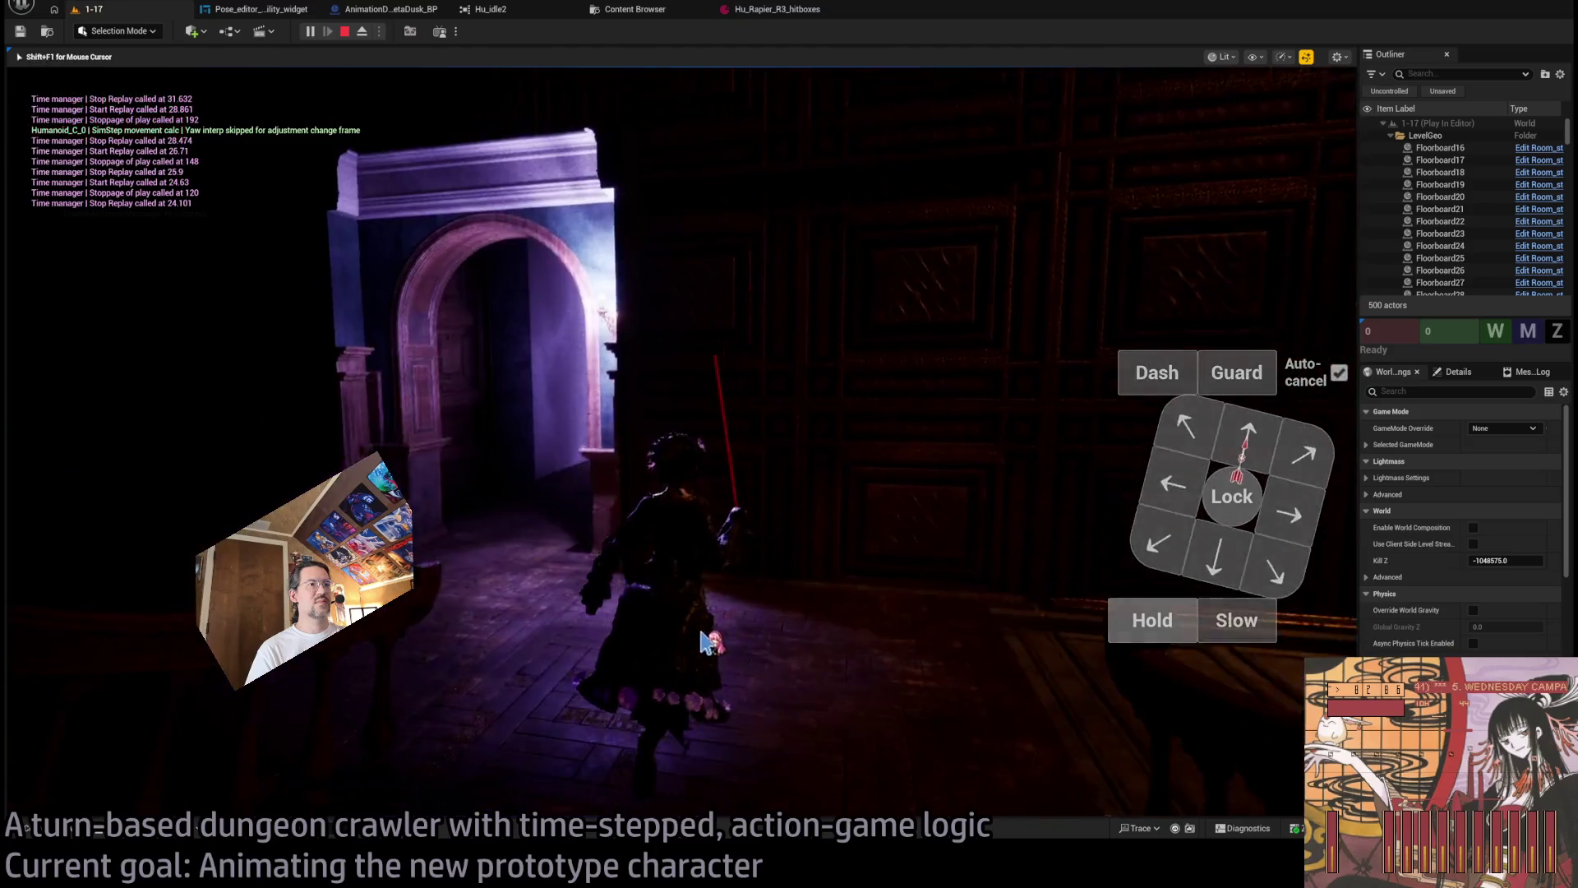
Walk the character with two up-left steps and a one-second hold, running each turn.
click(585, 522)
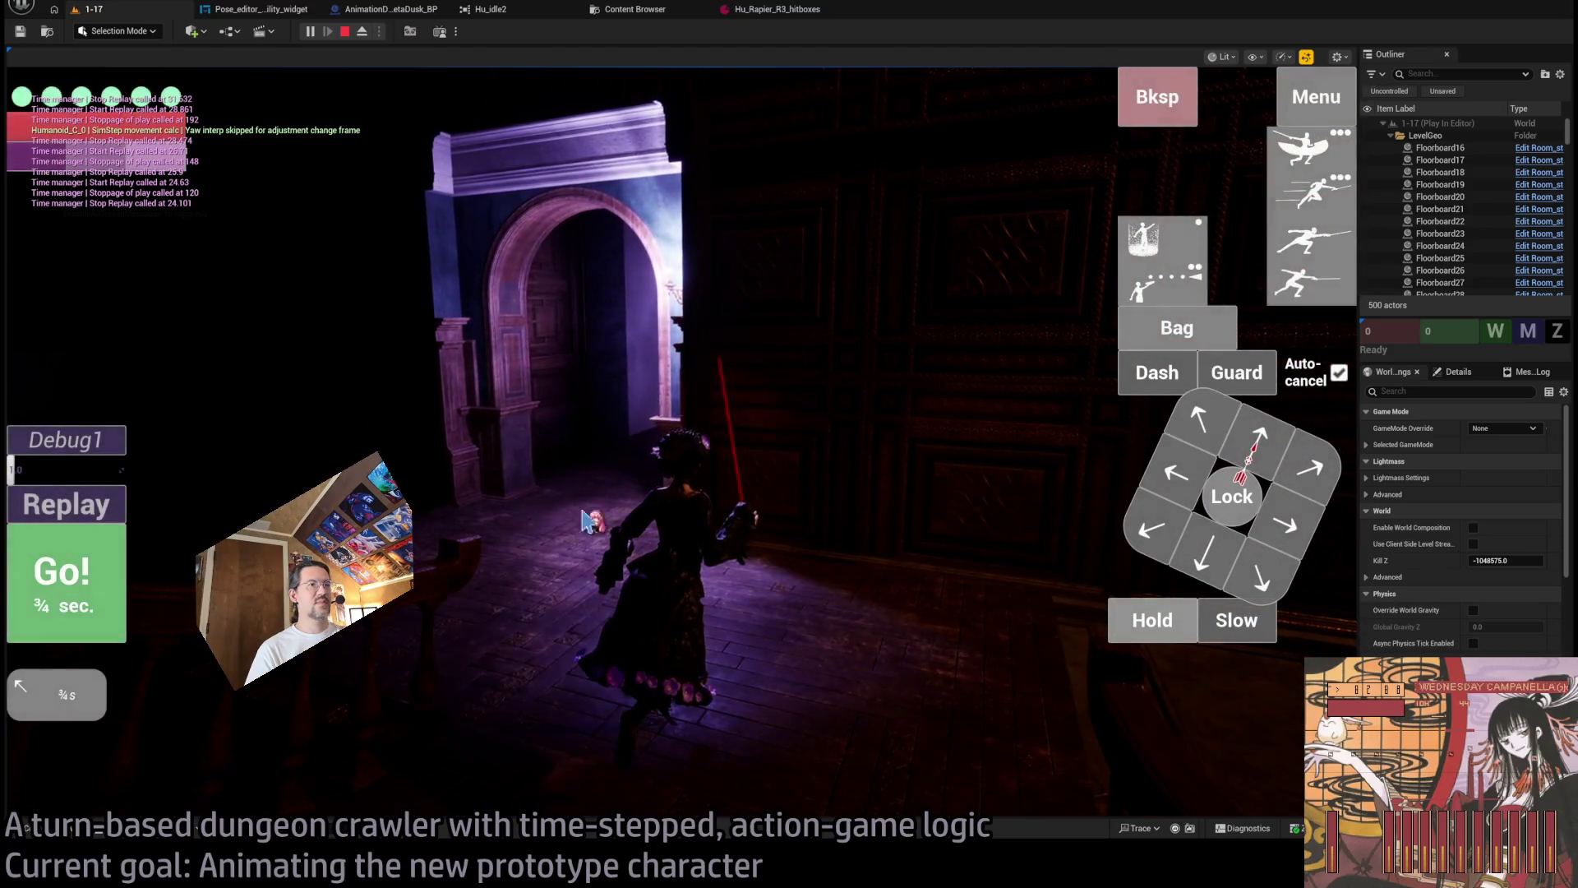
key(space)
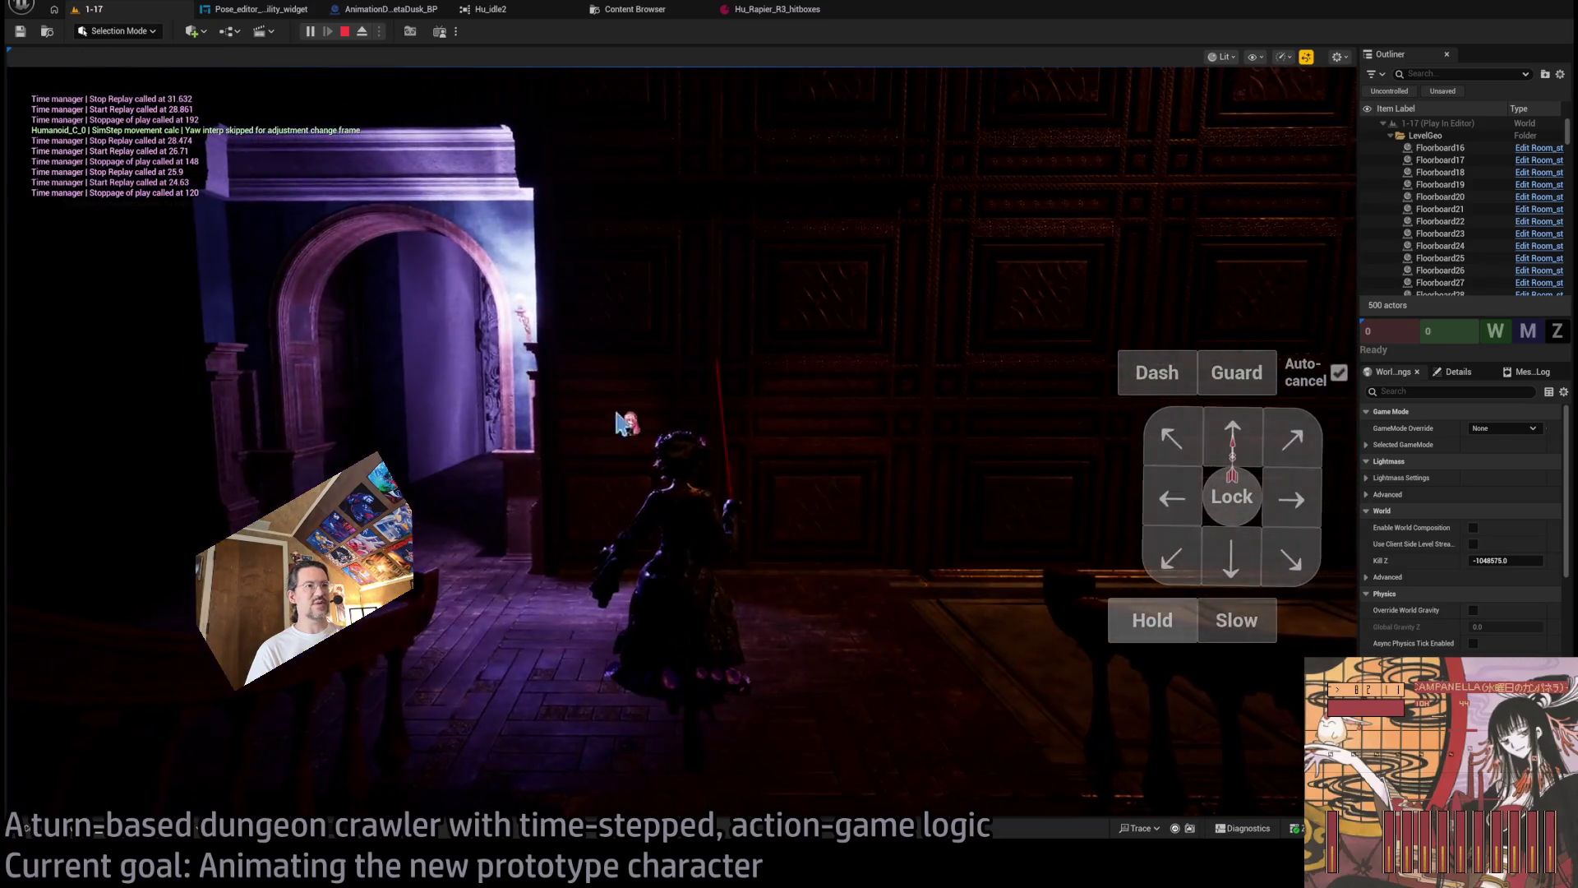
click(712, 558)
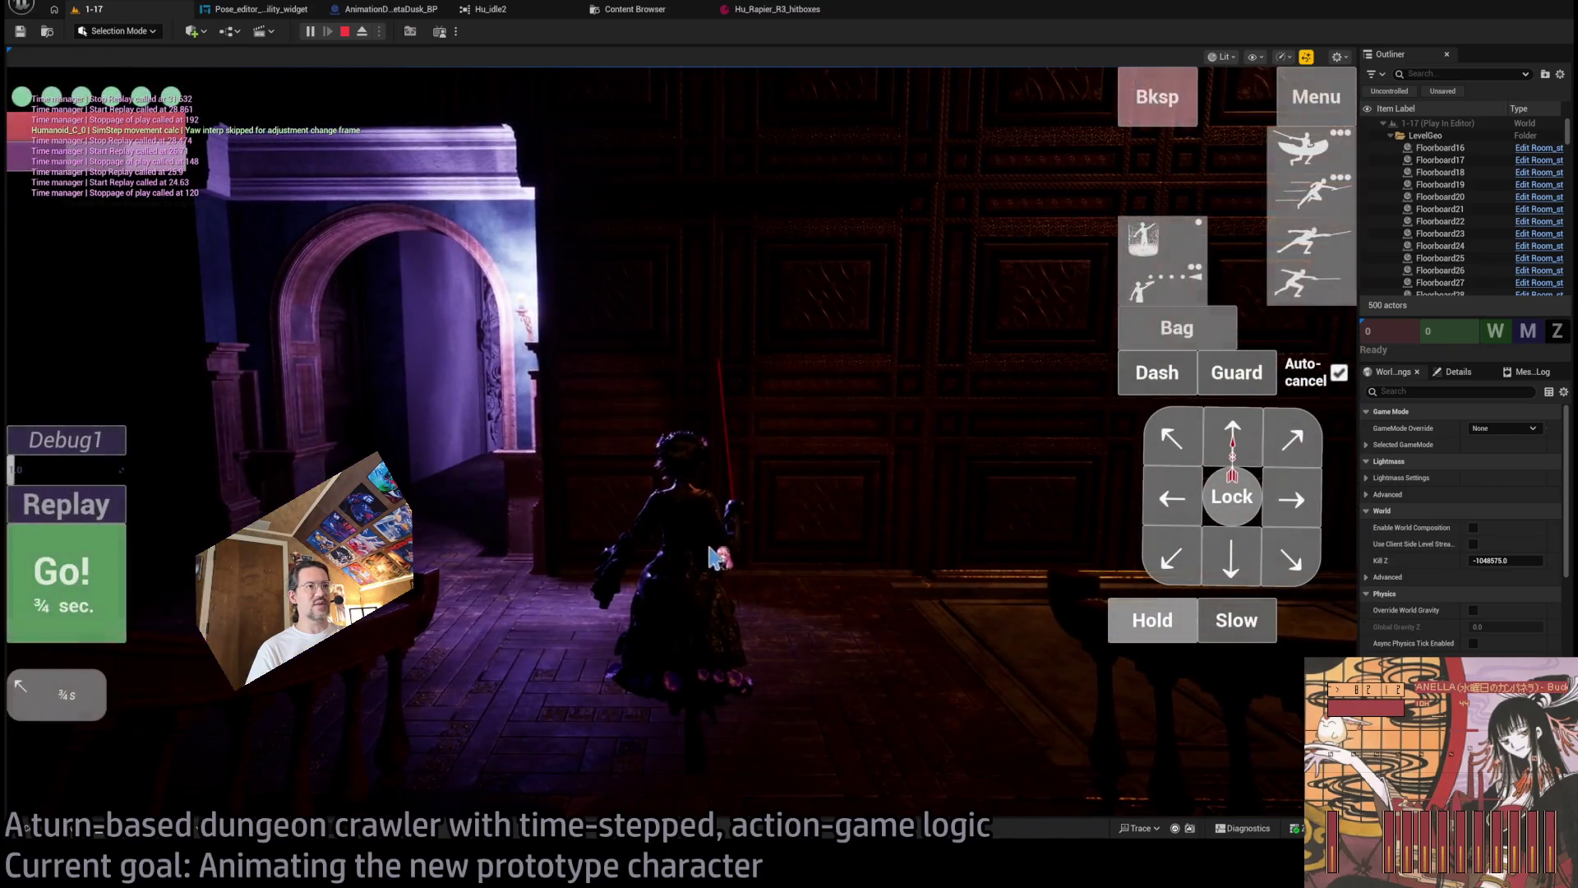
key(space)
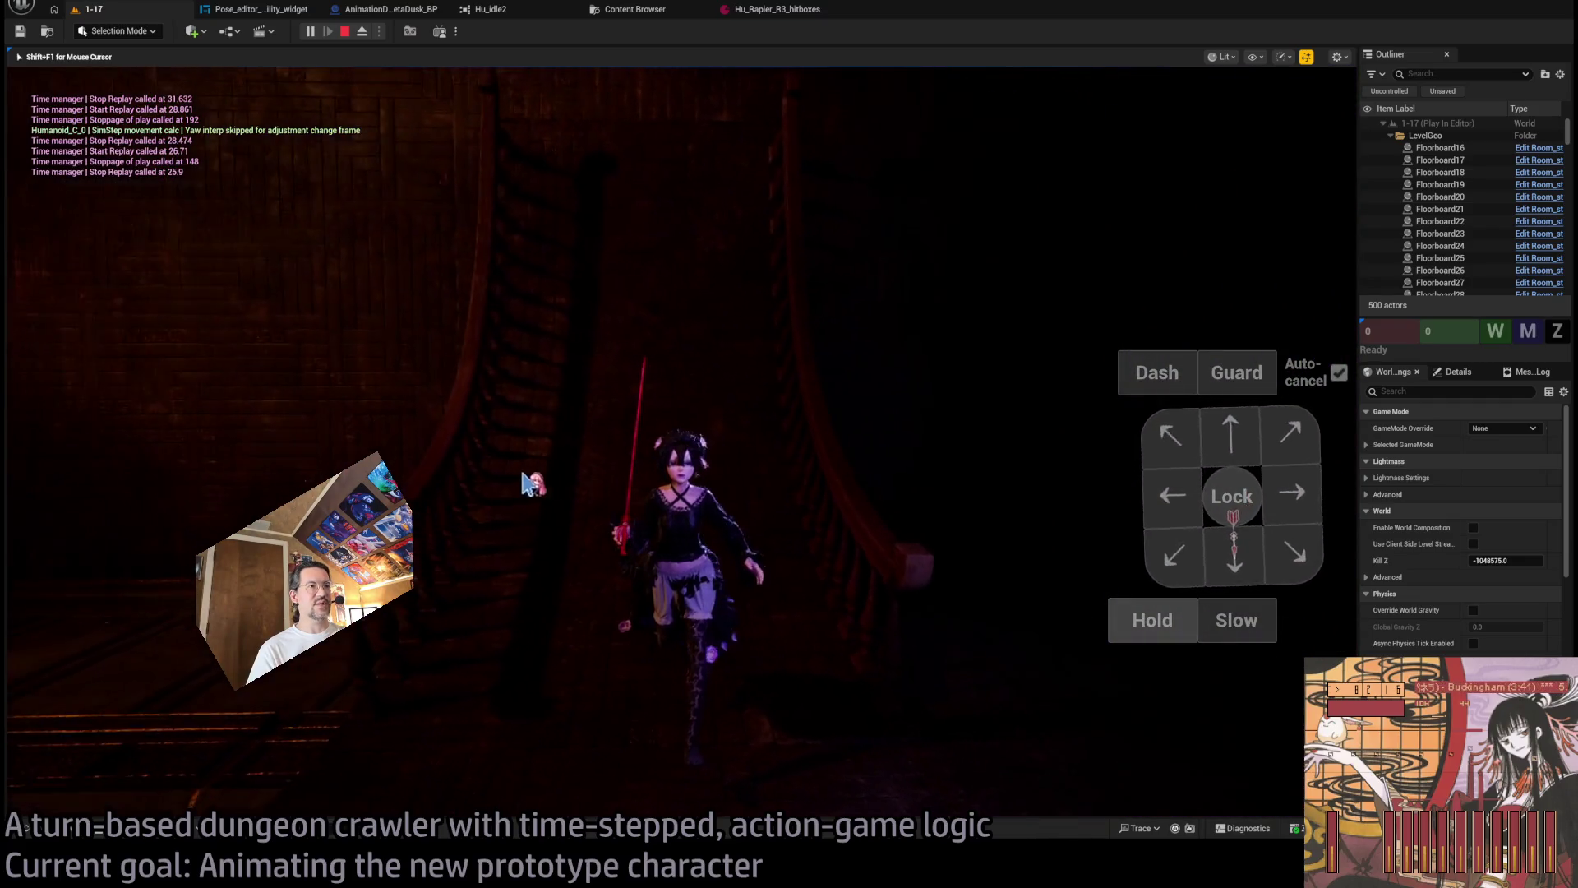
click(1150, 621)
key(space)
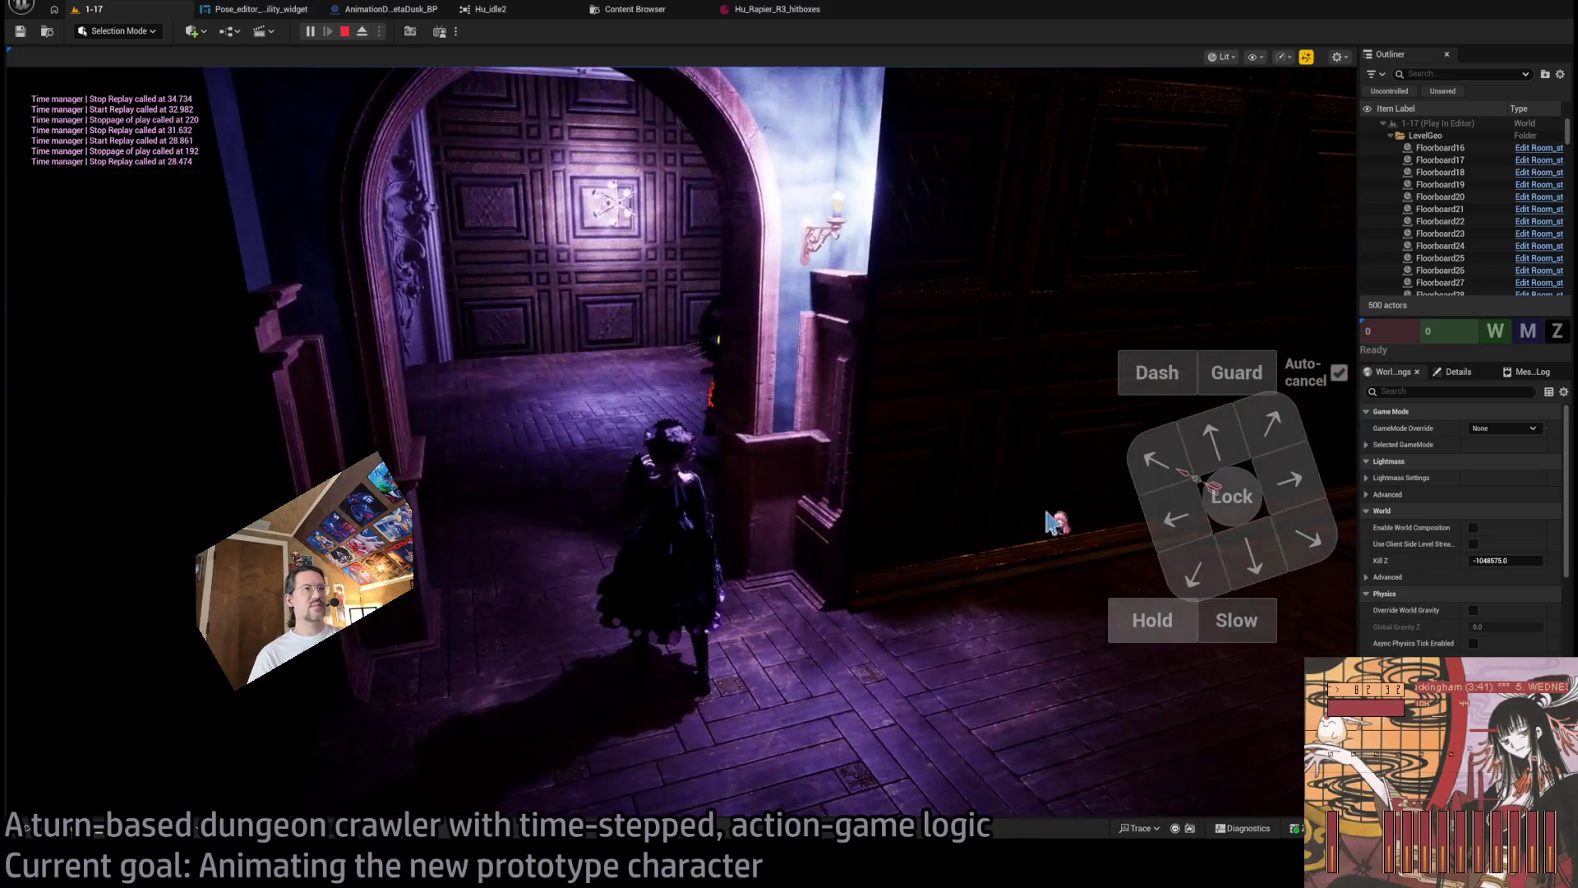
Advance, lock onto the cat-like enemy, attack and replay, then stop the play session.
click(1048, 522)
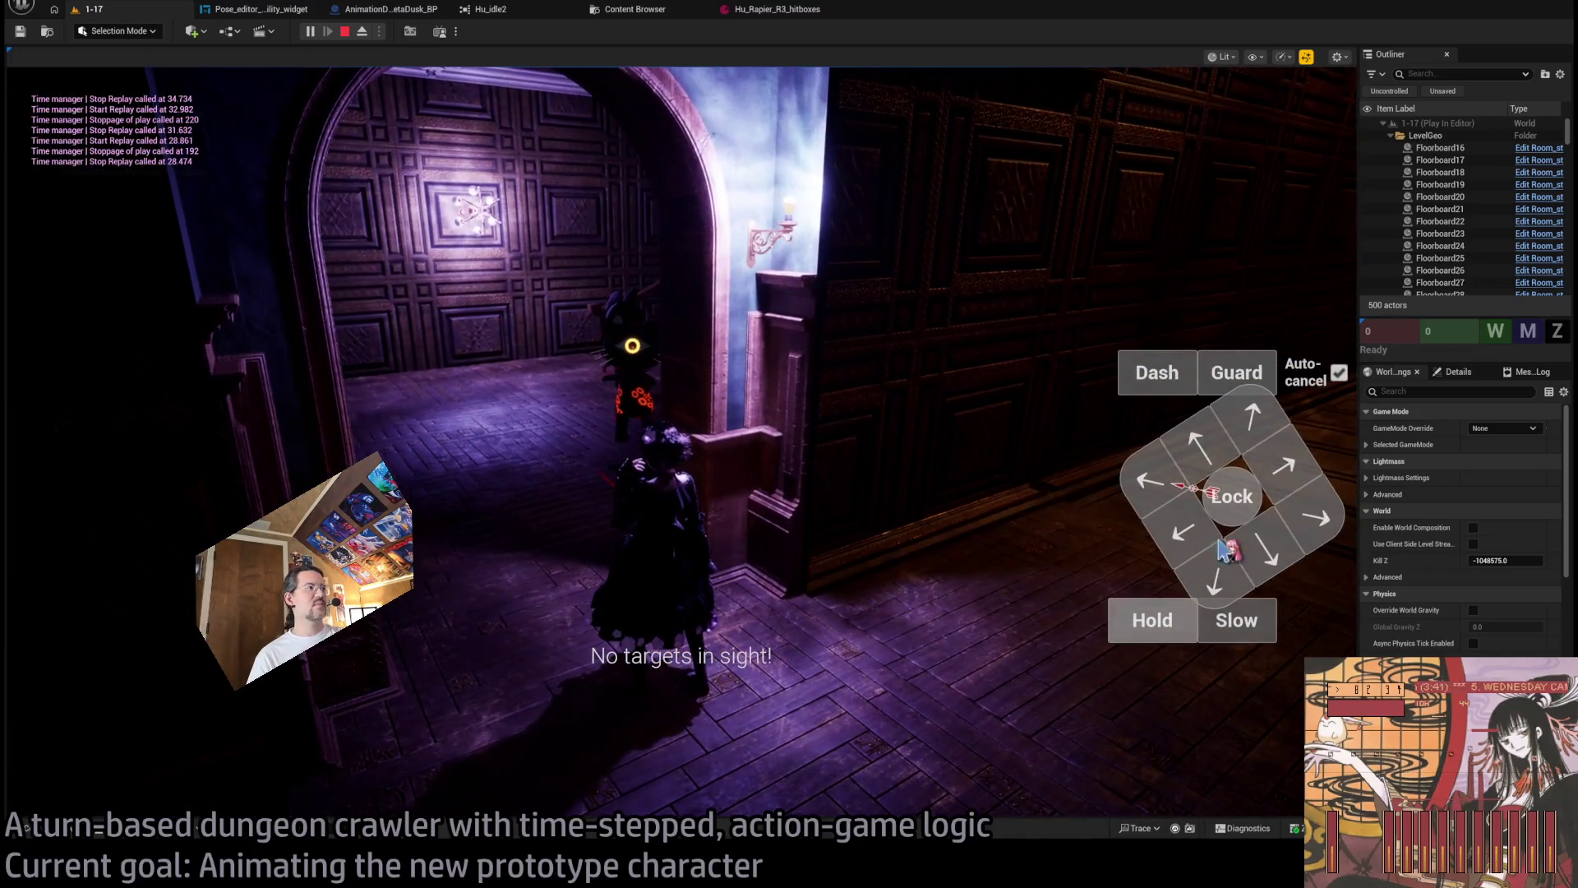
click(115, 596)
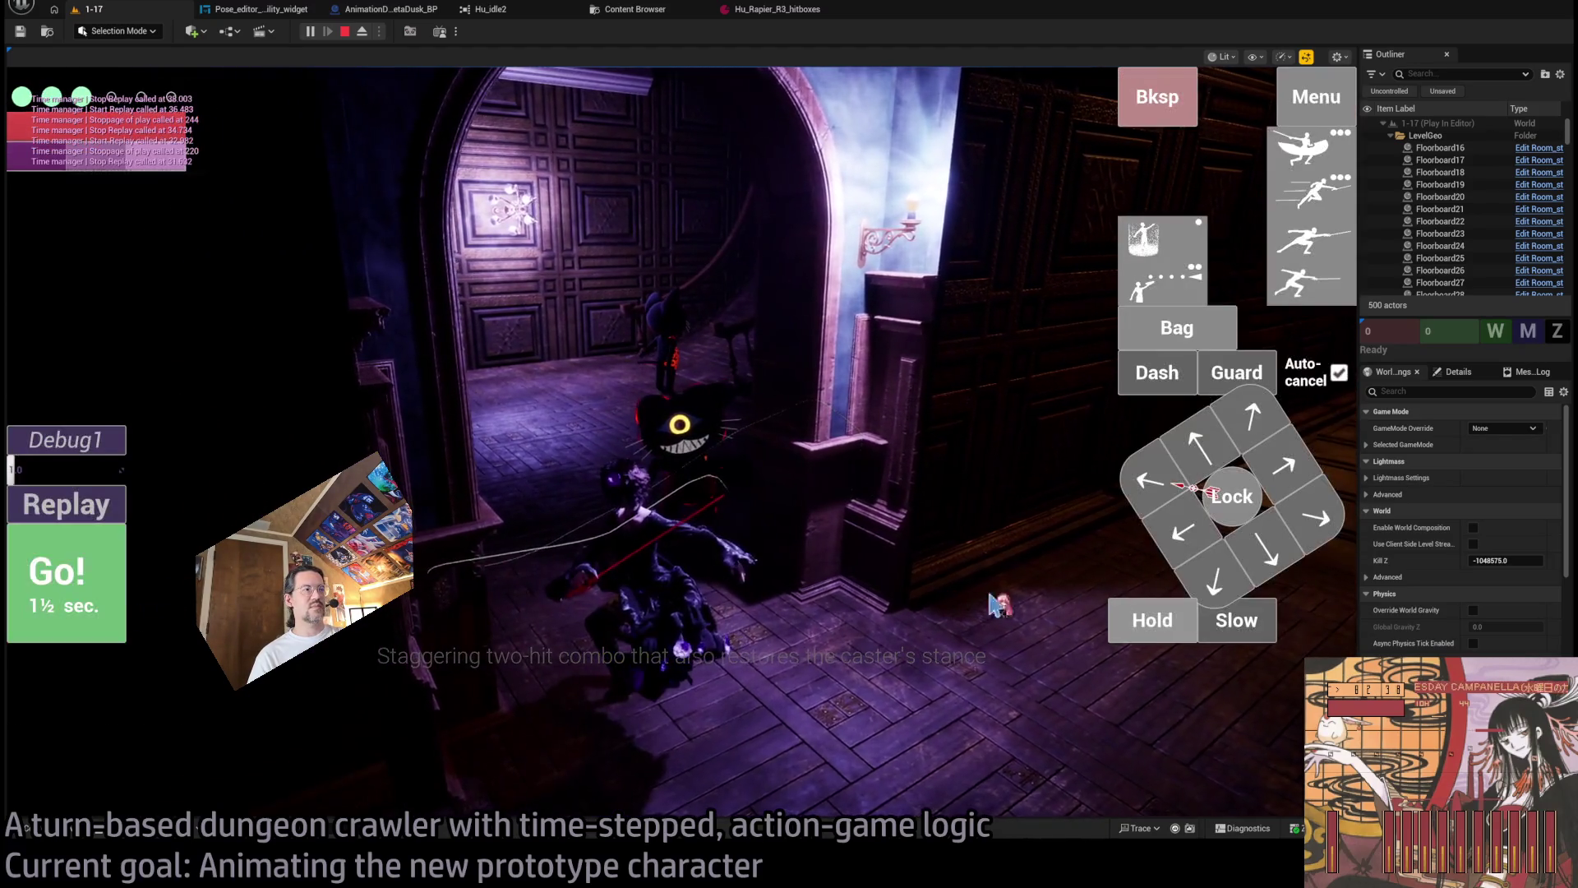
click(1233, 503)
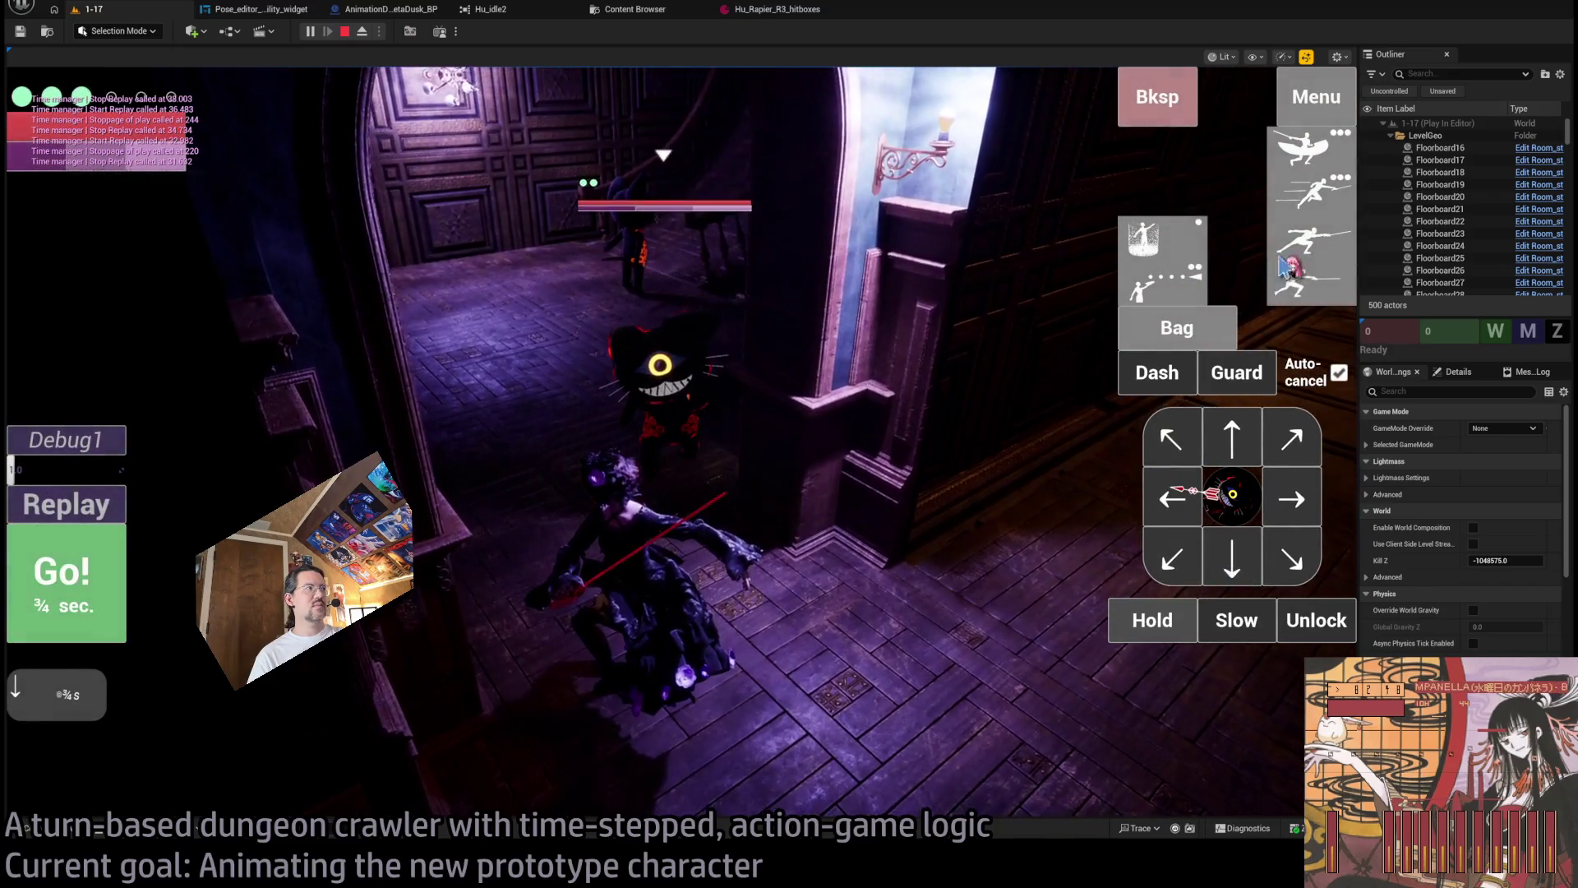
click(92, 573)
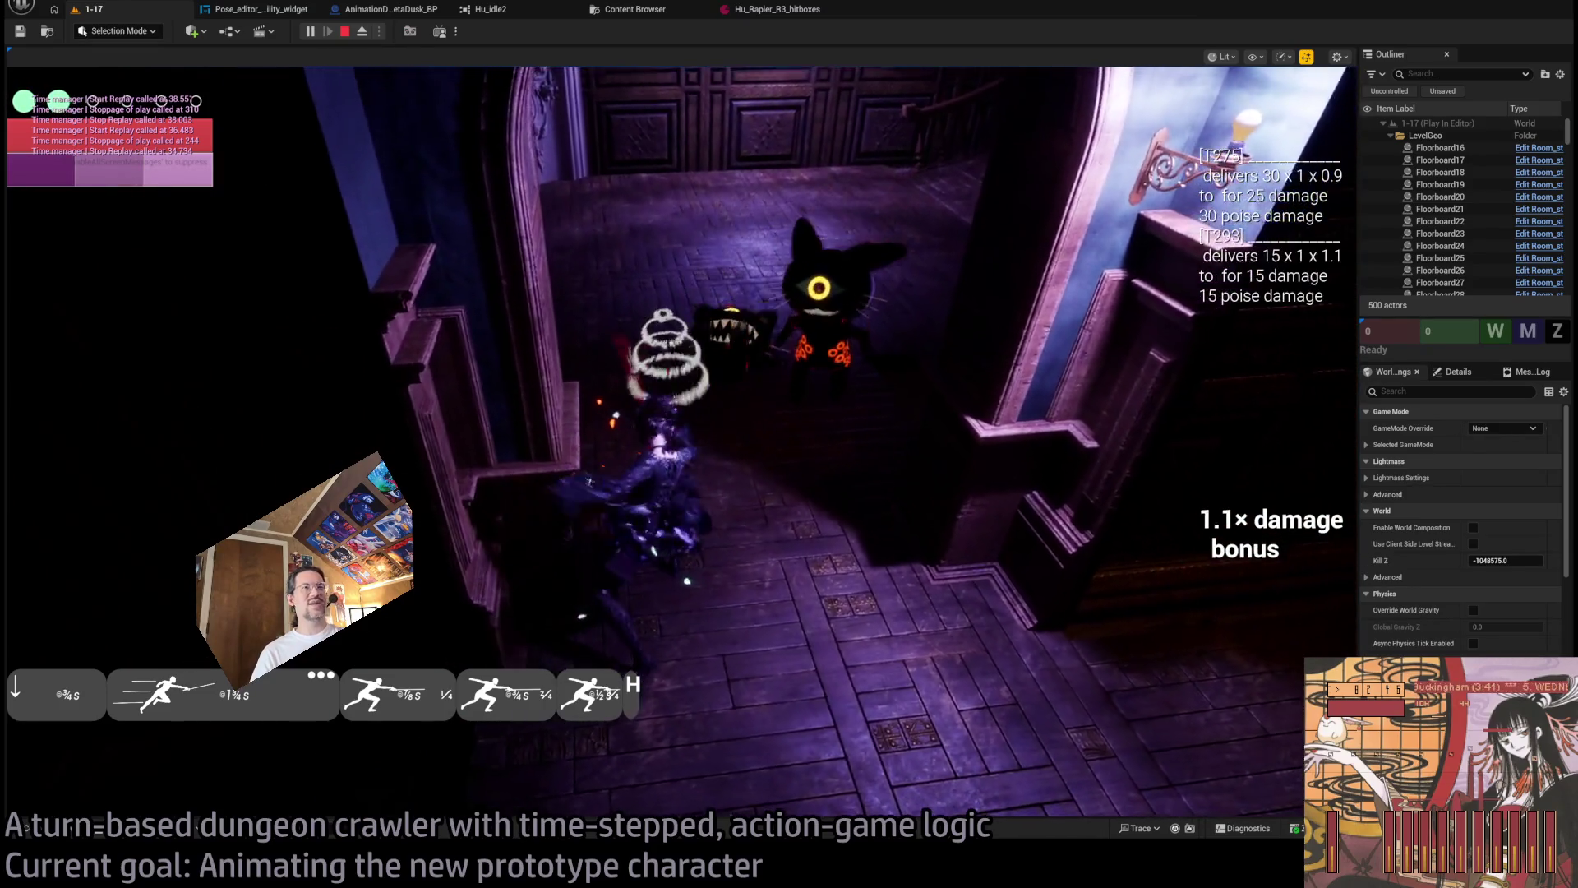
click(96, 520)
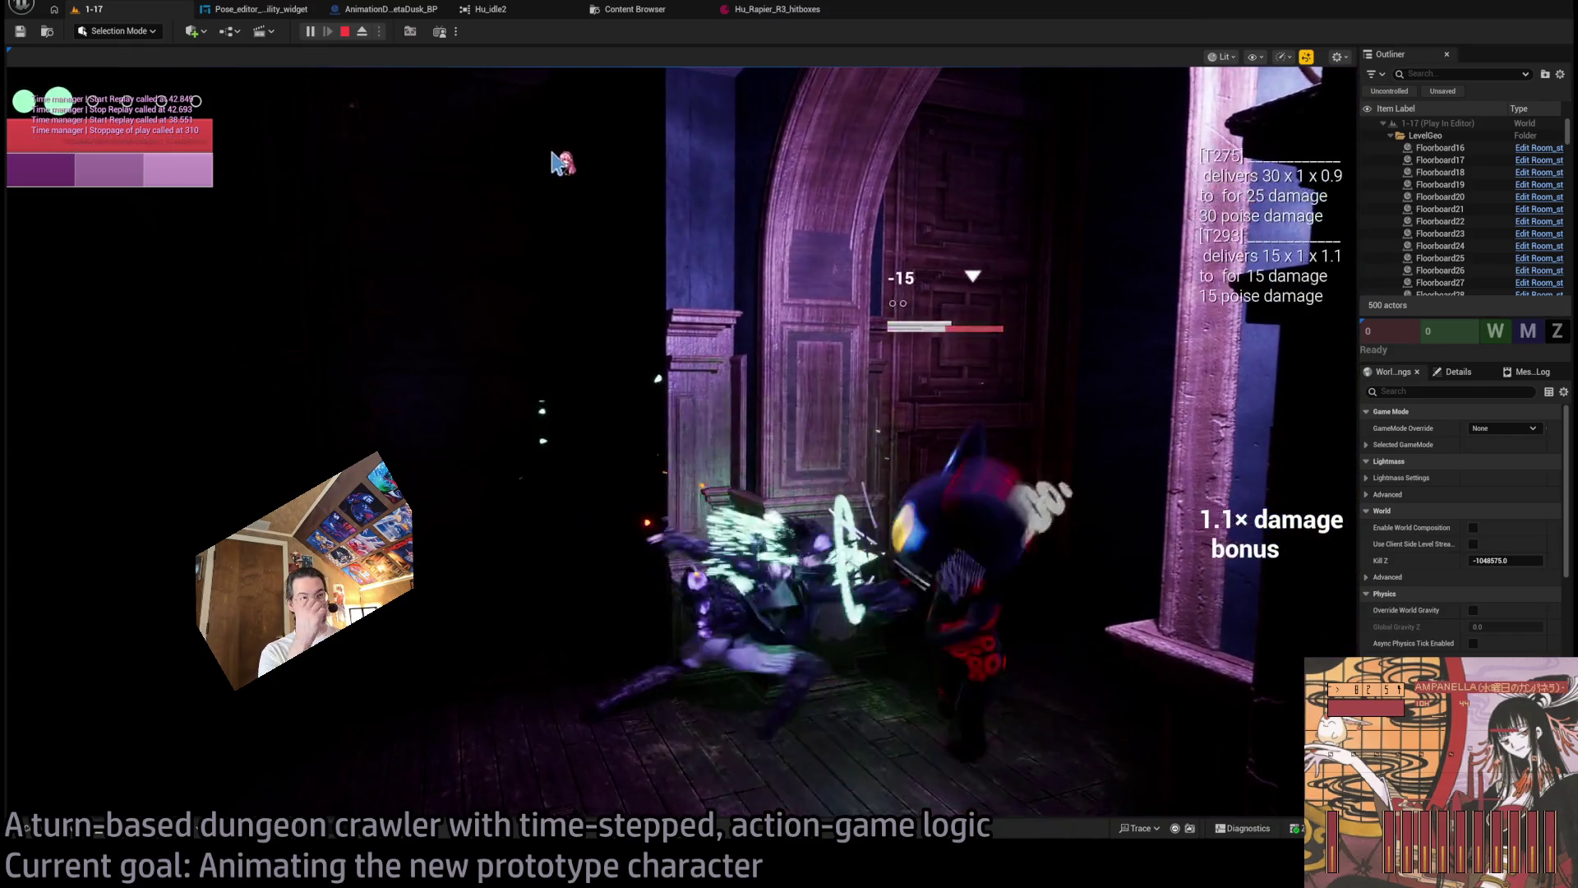
click(346, 32)
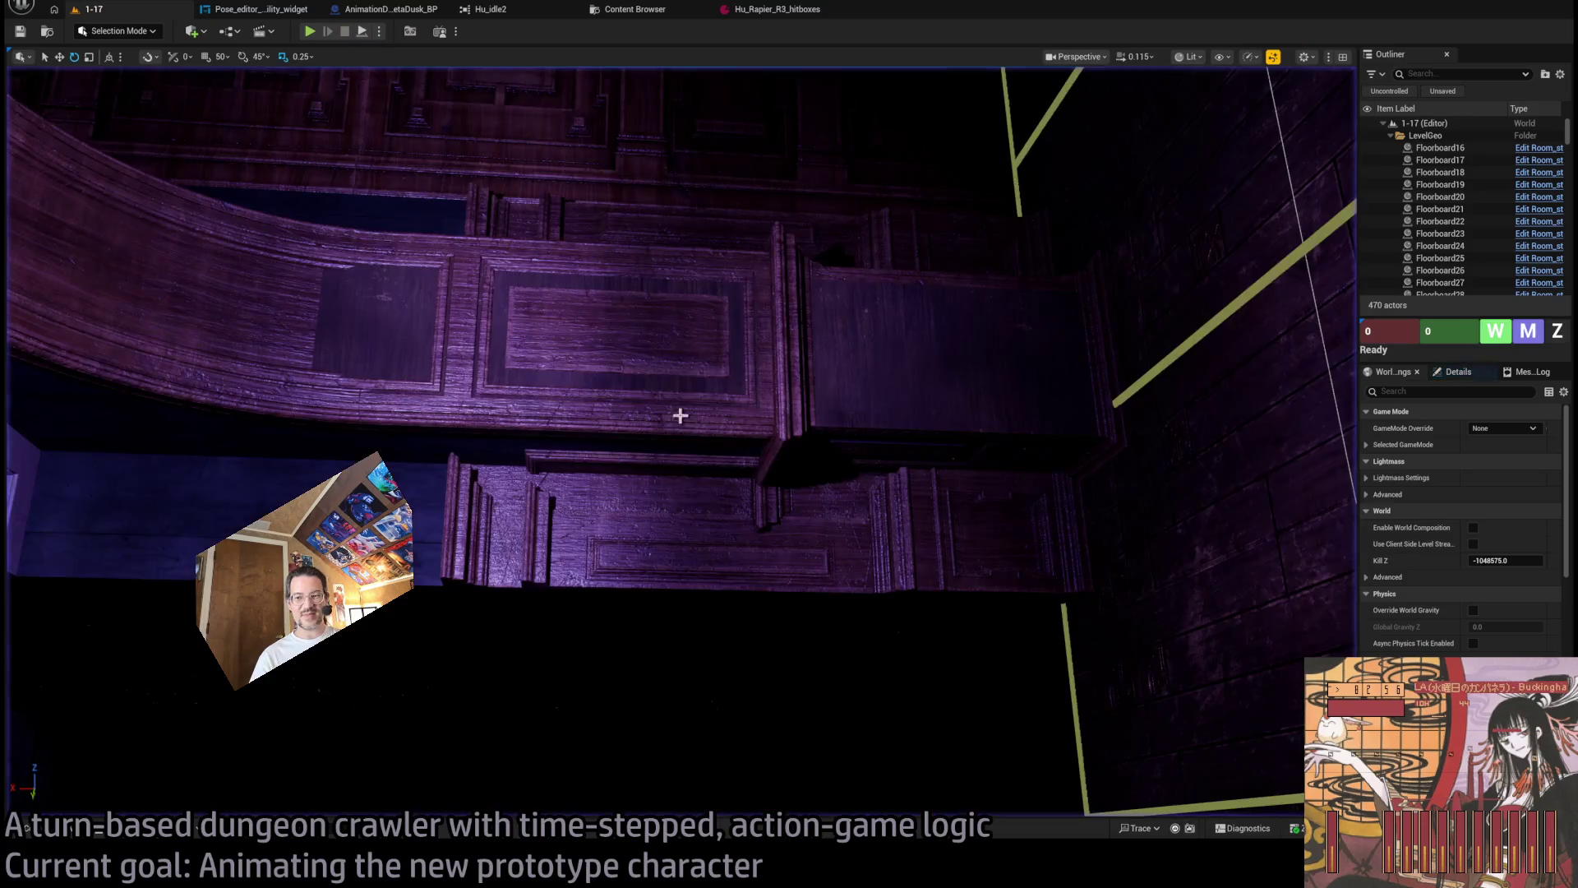
Raise the viewport camera speed to fly down to the Player start marker.
scroll(777, 460, up, 3)
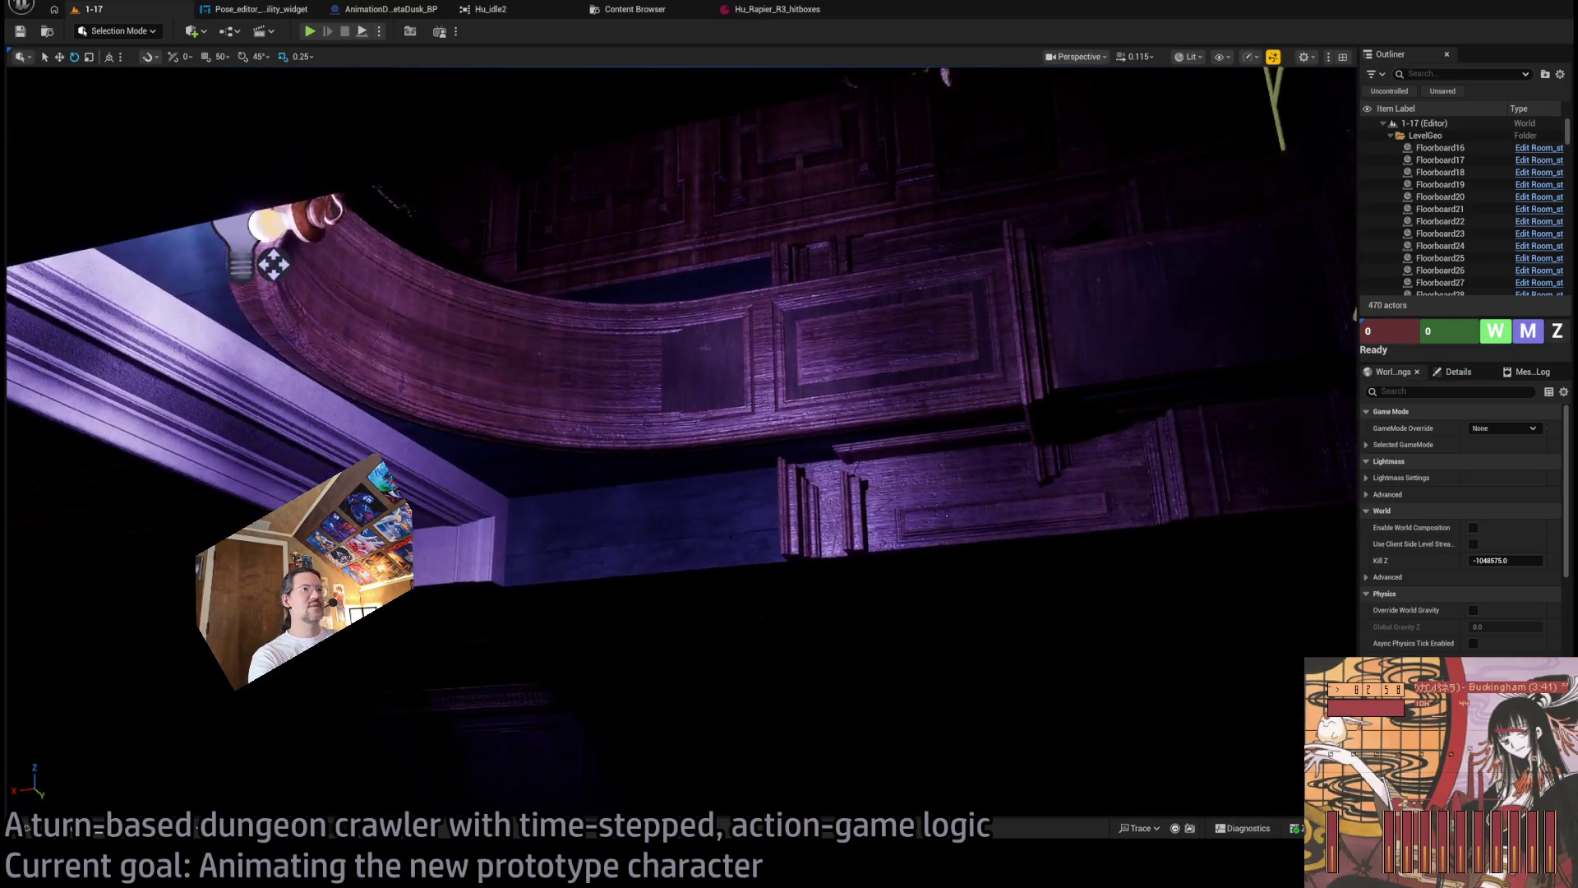
scroll(353, 190, up, 2)
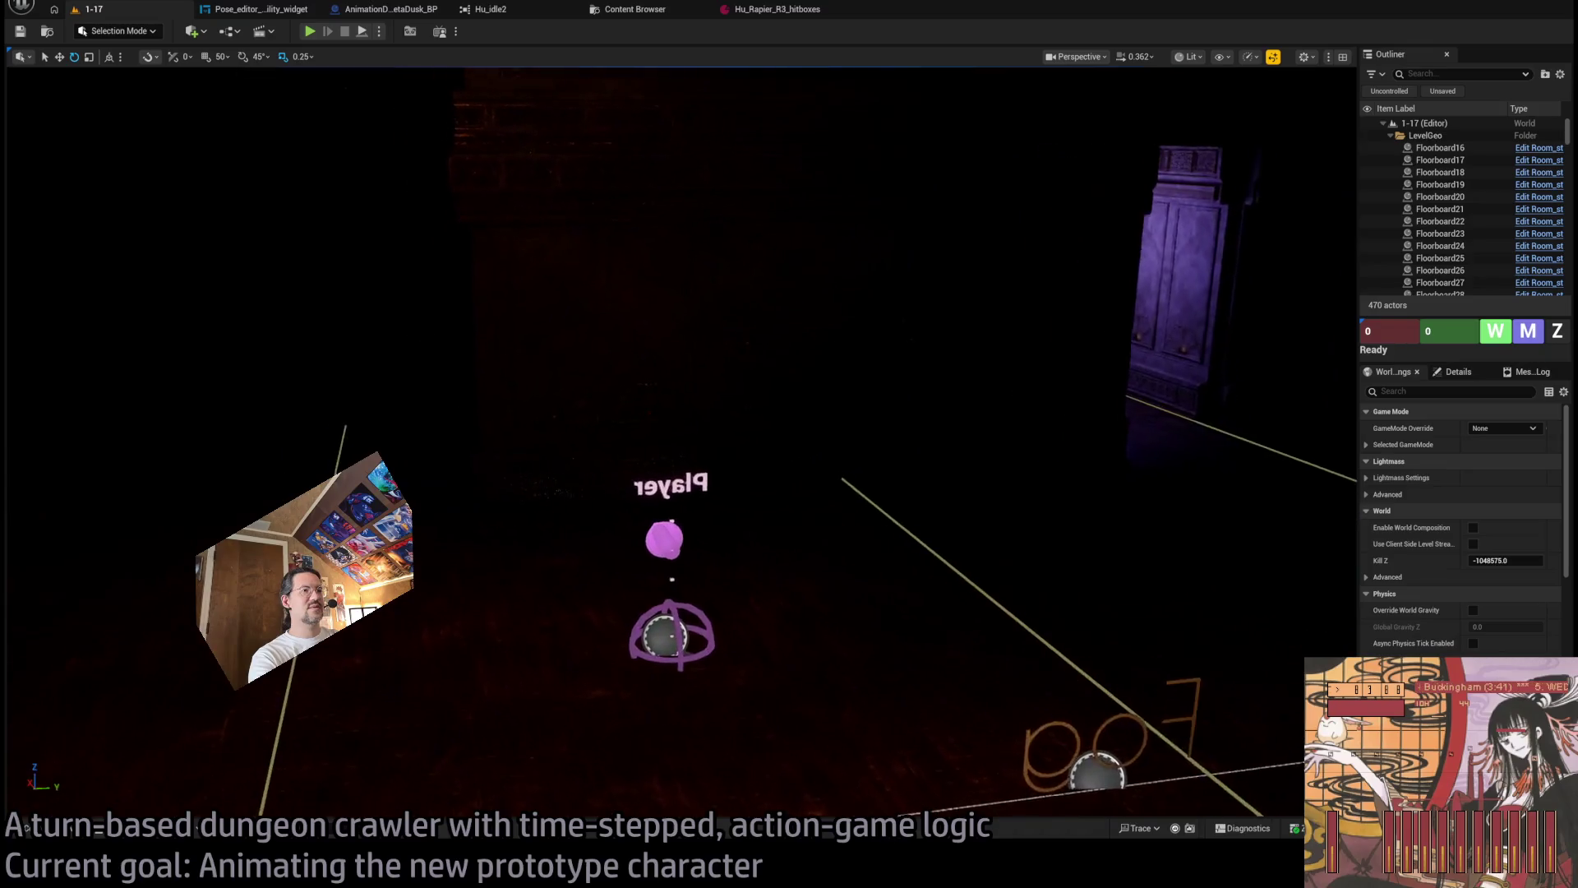
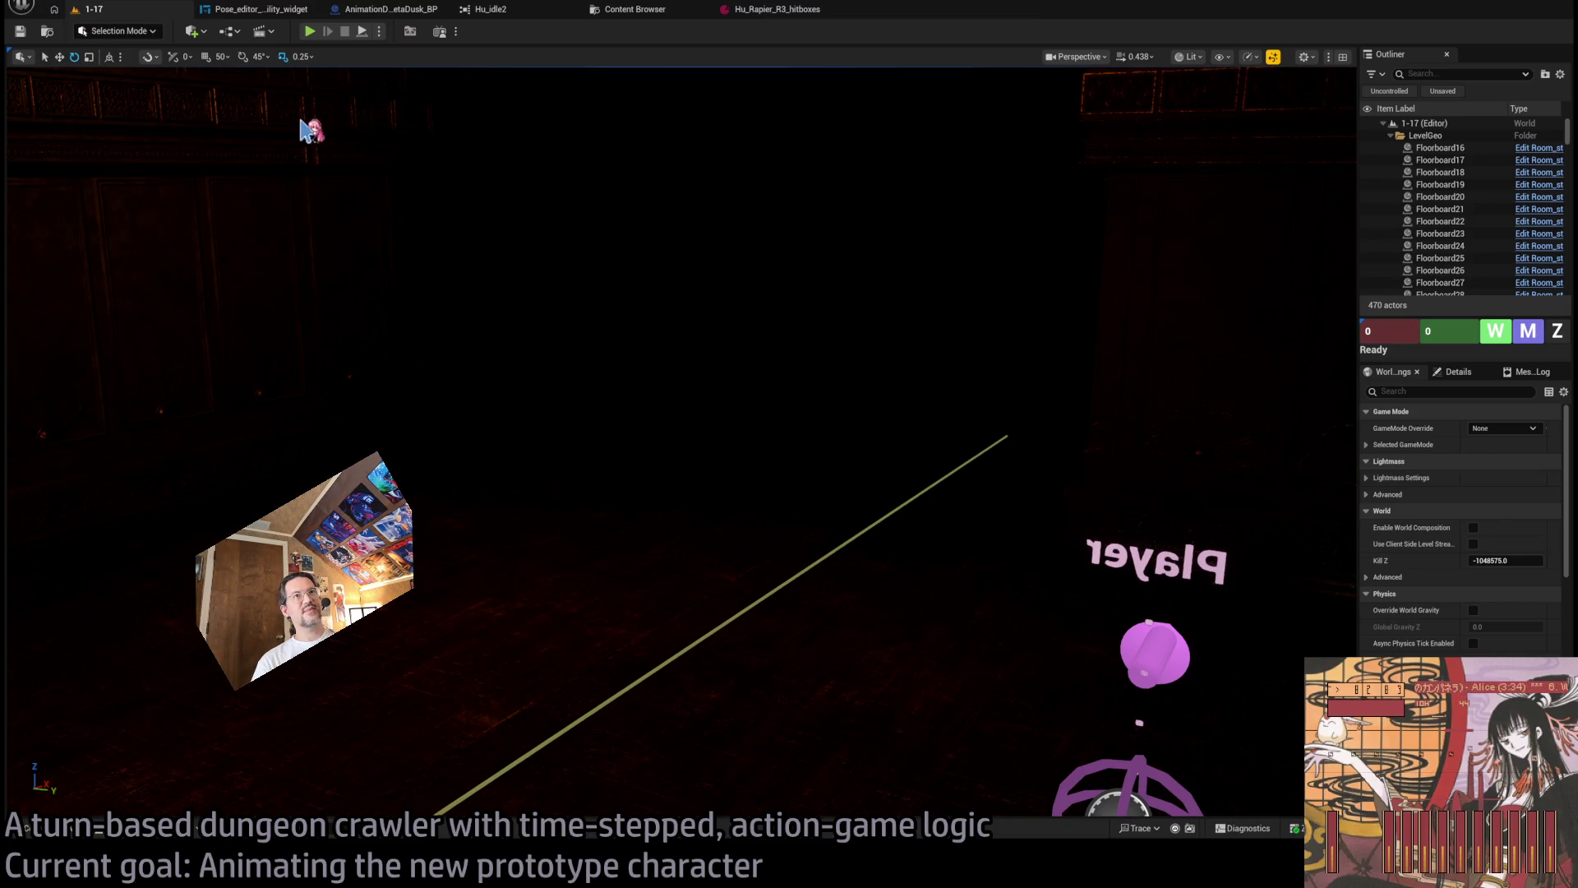
Orbit the viewport around the rapier-holding character, then bring the web browser forward.
mouse_move(801, 296)
mouse_down()
mouse_move(920, 304)
mouse_move(822, 320)
mouse_up()
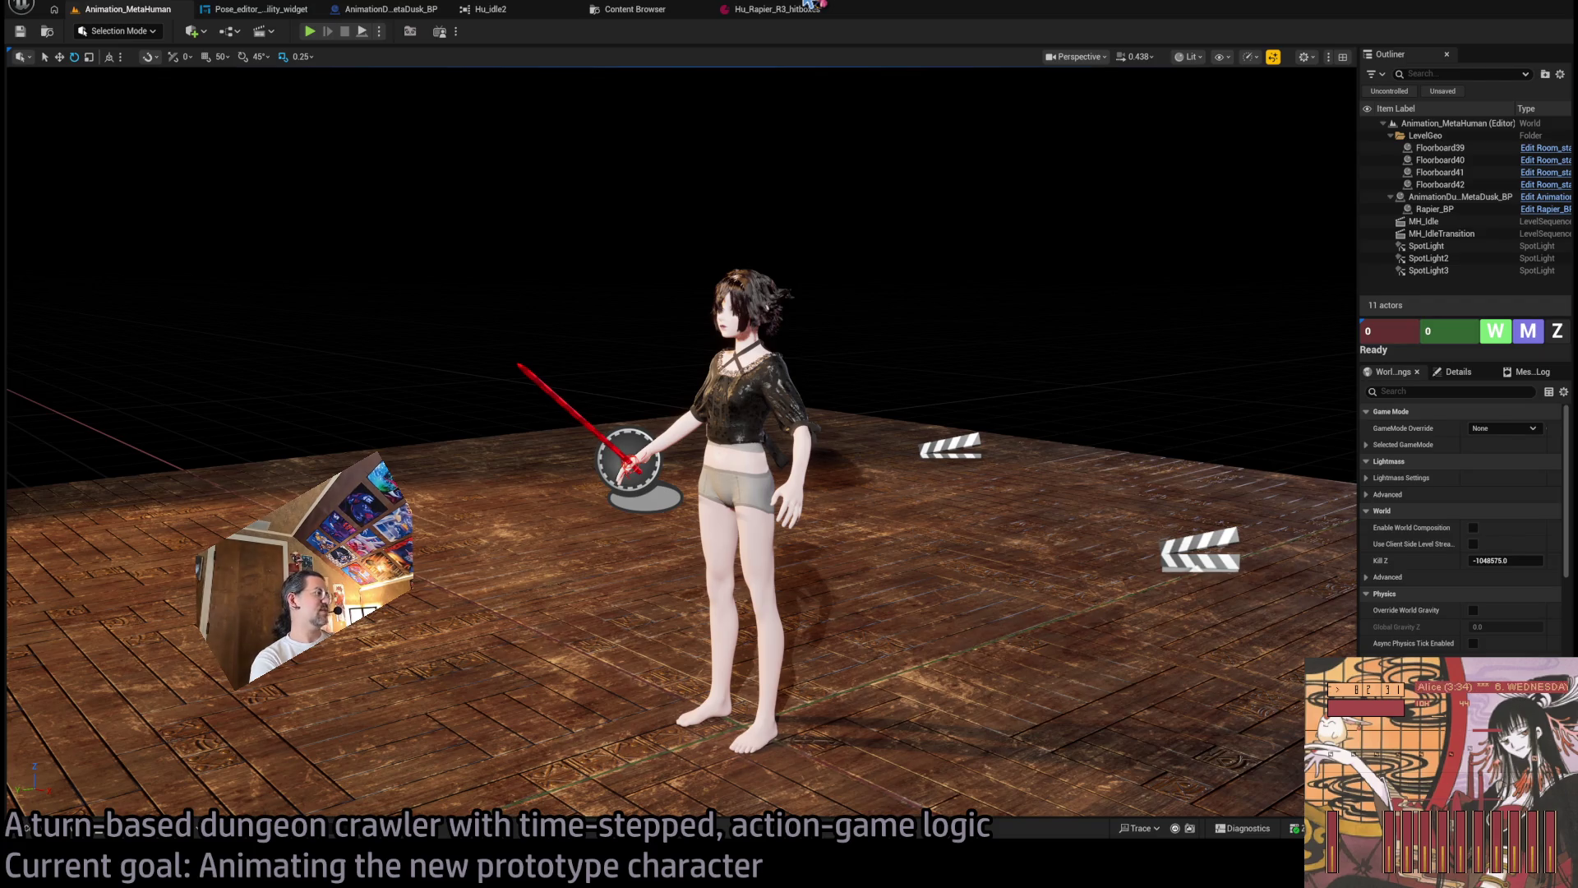
key(alt+Tab)
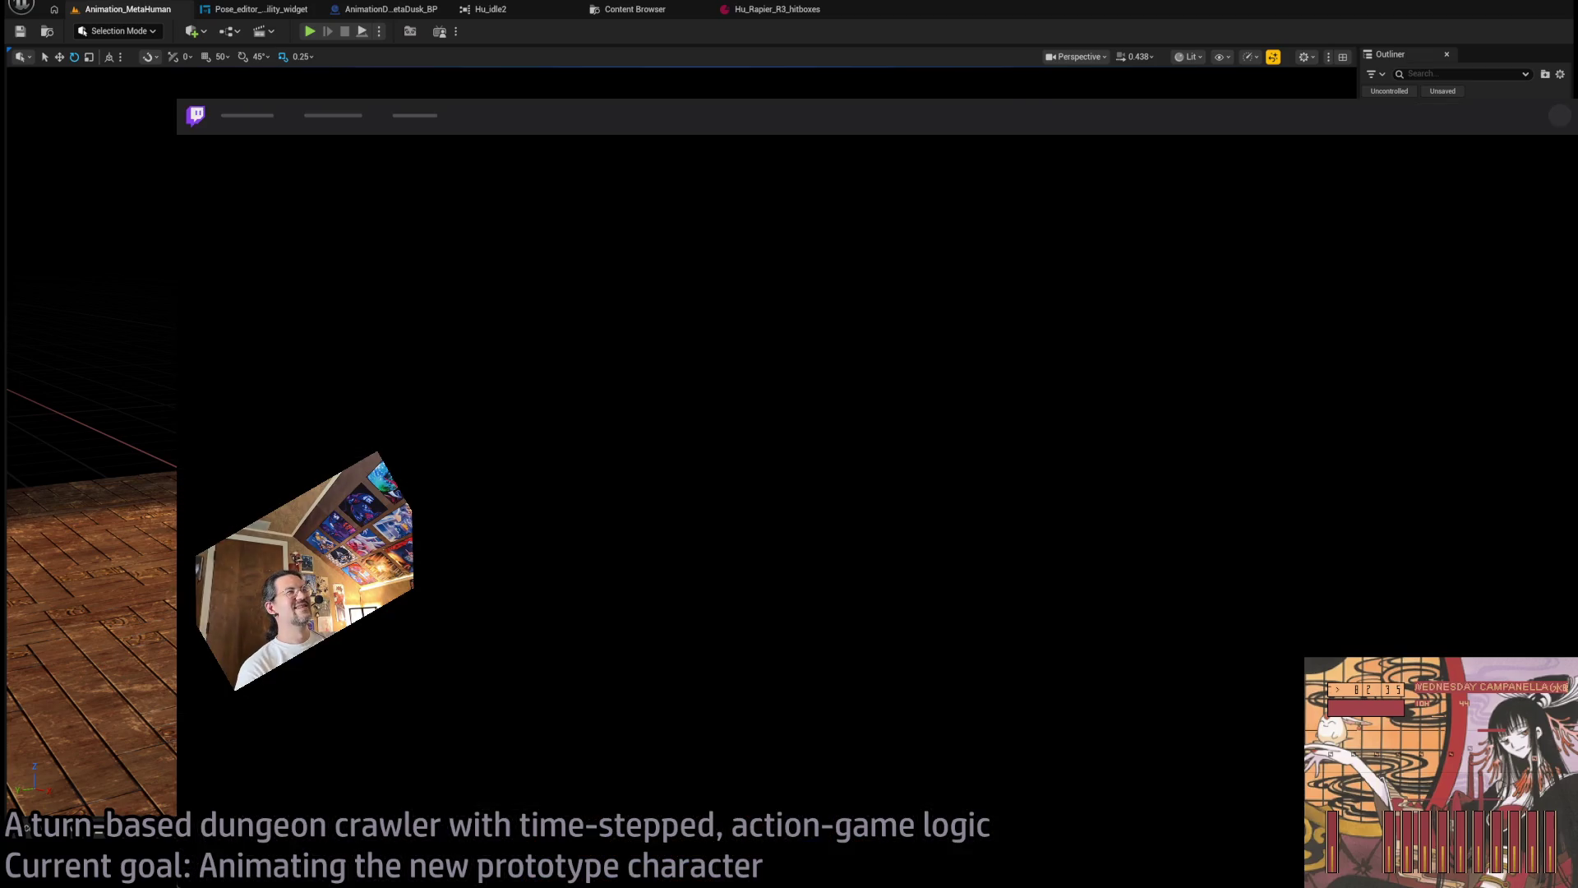
Look over the followed Twitch channels, then close the browser to return to the editor.
key(alt+Tab)
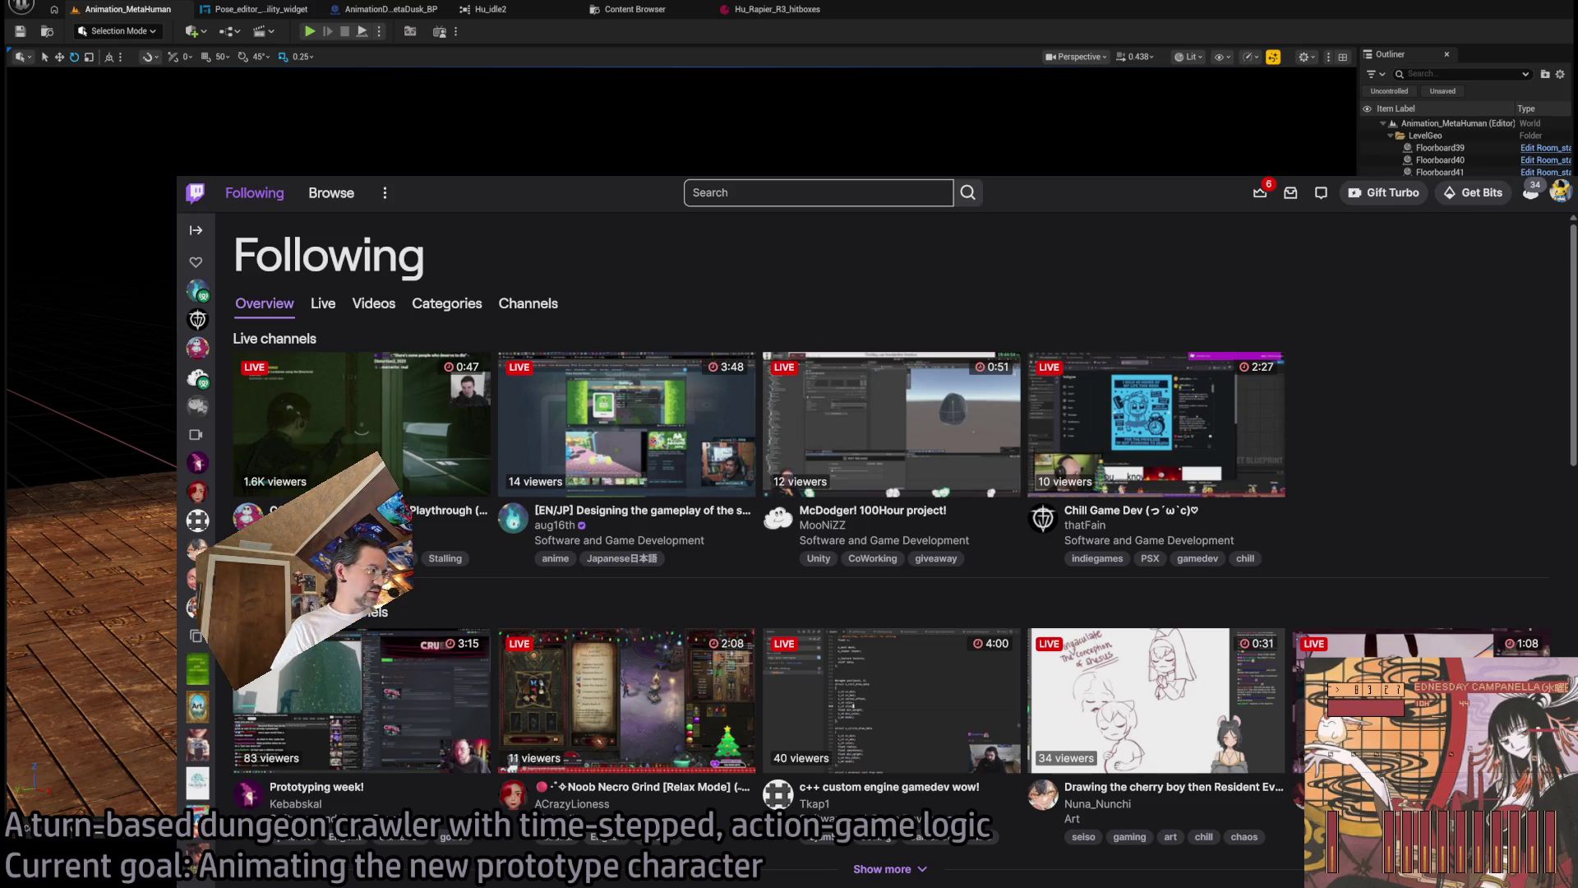
click(1144, 5)
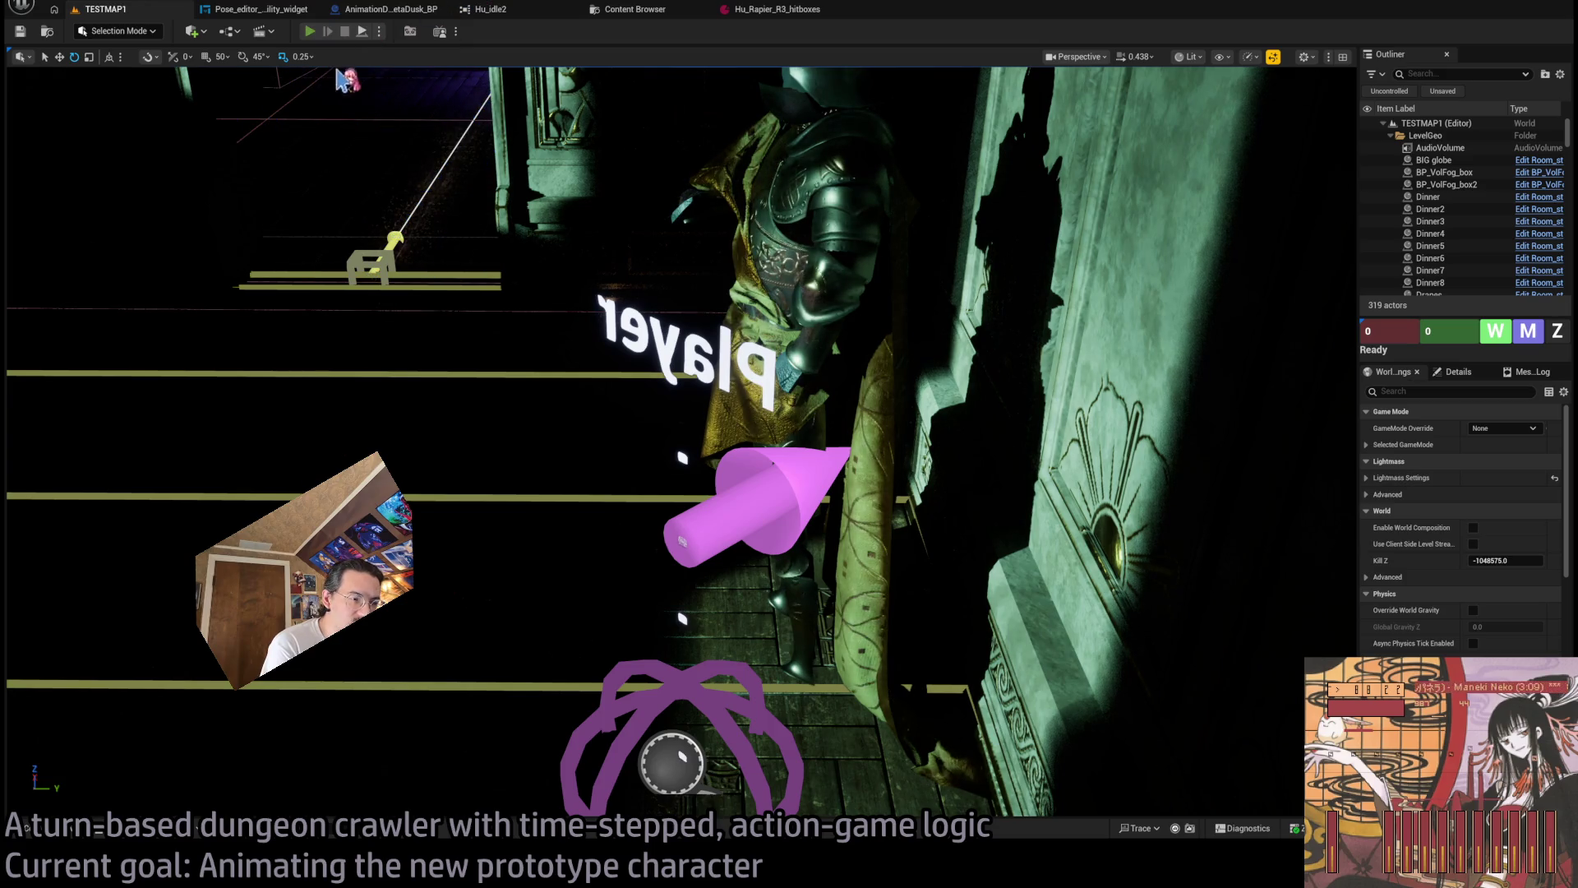
Start Play in Editor and chain lunge attacks into a rapier combo.
key(alt+p)
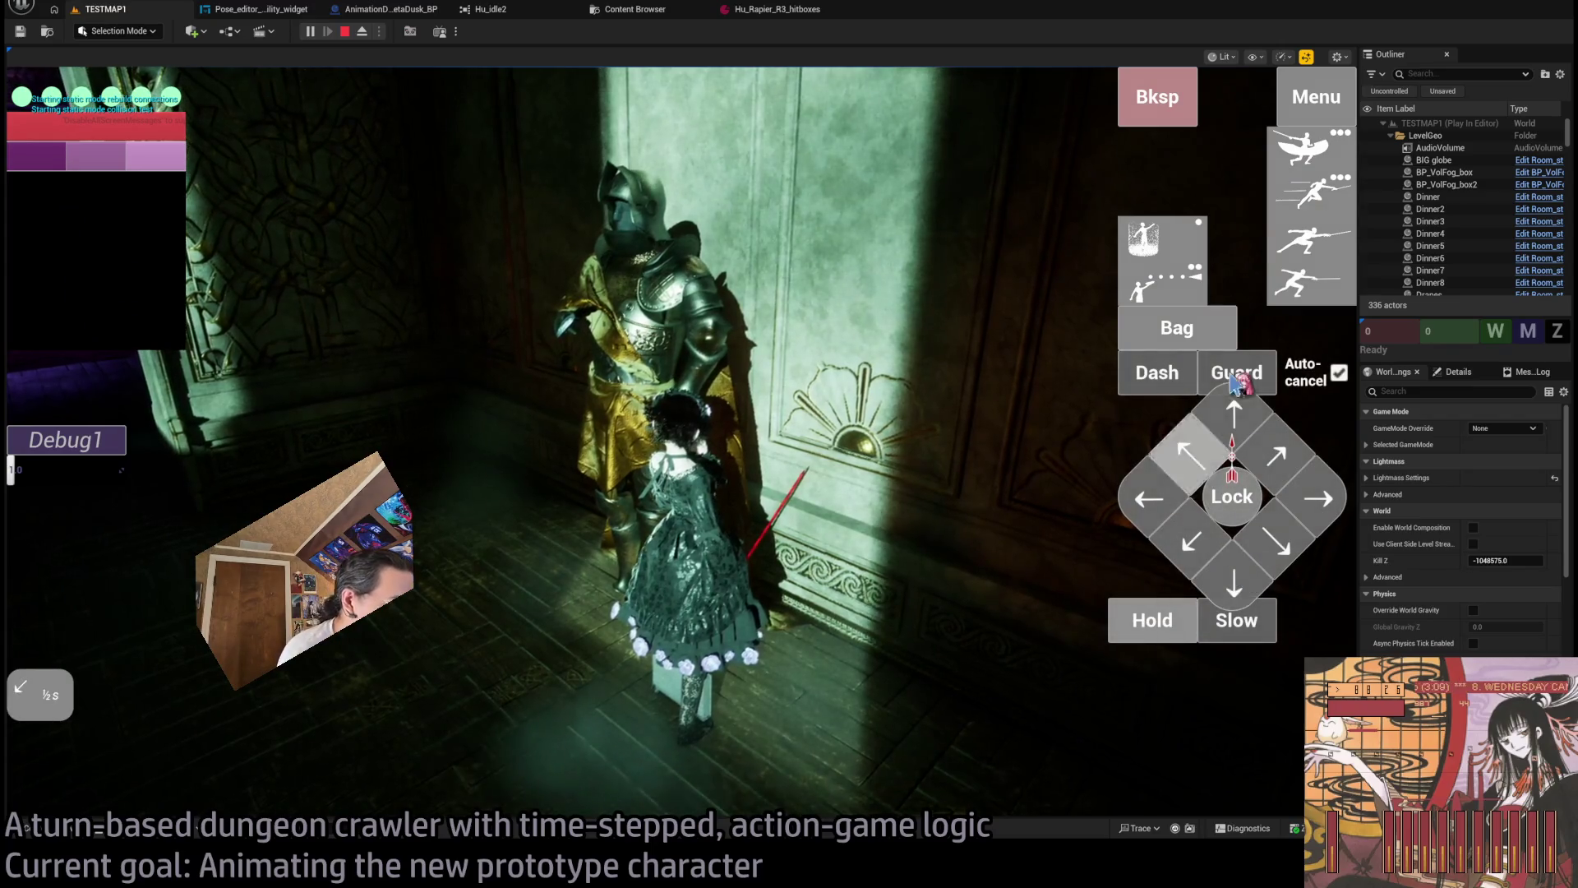
click(1320, 294)
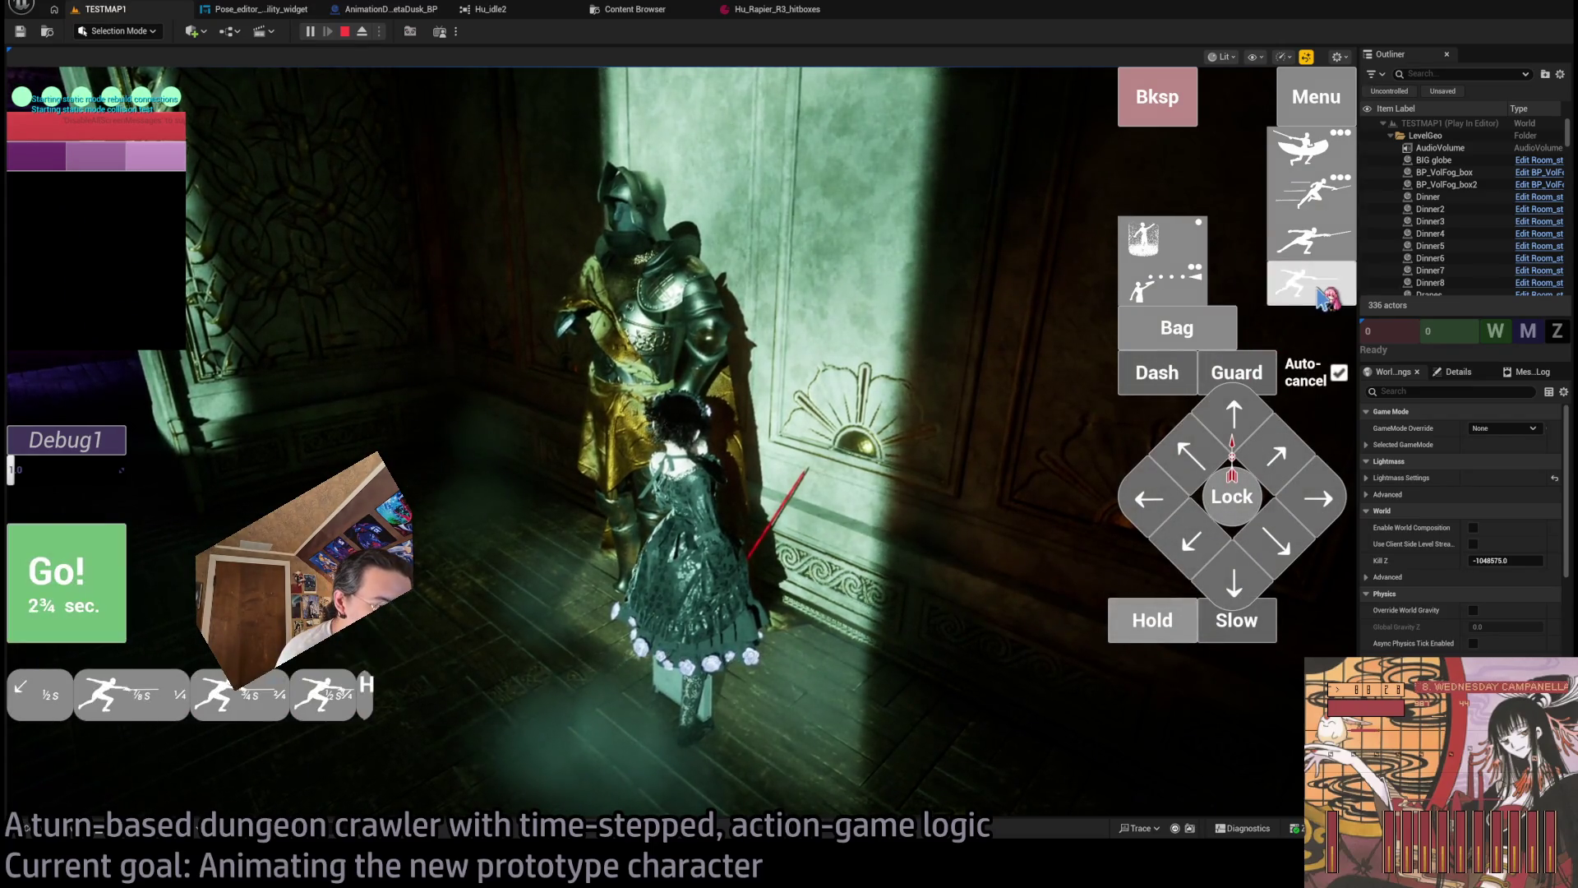
click(1320, 294)
click(1148, 620)
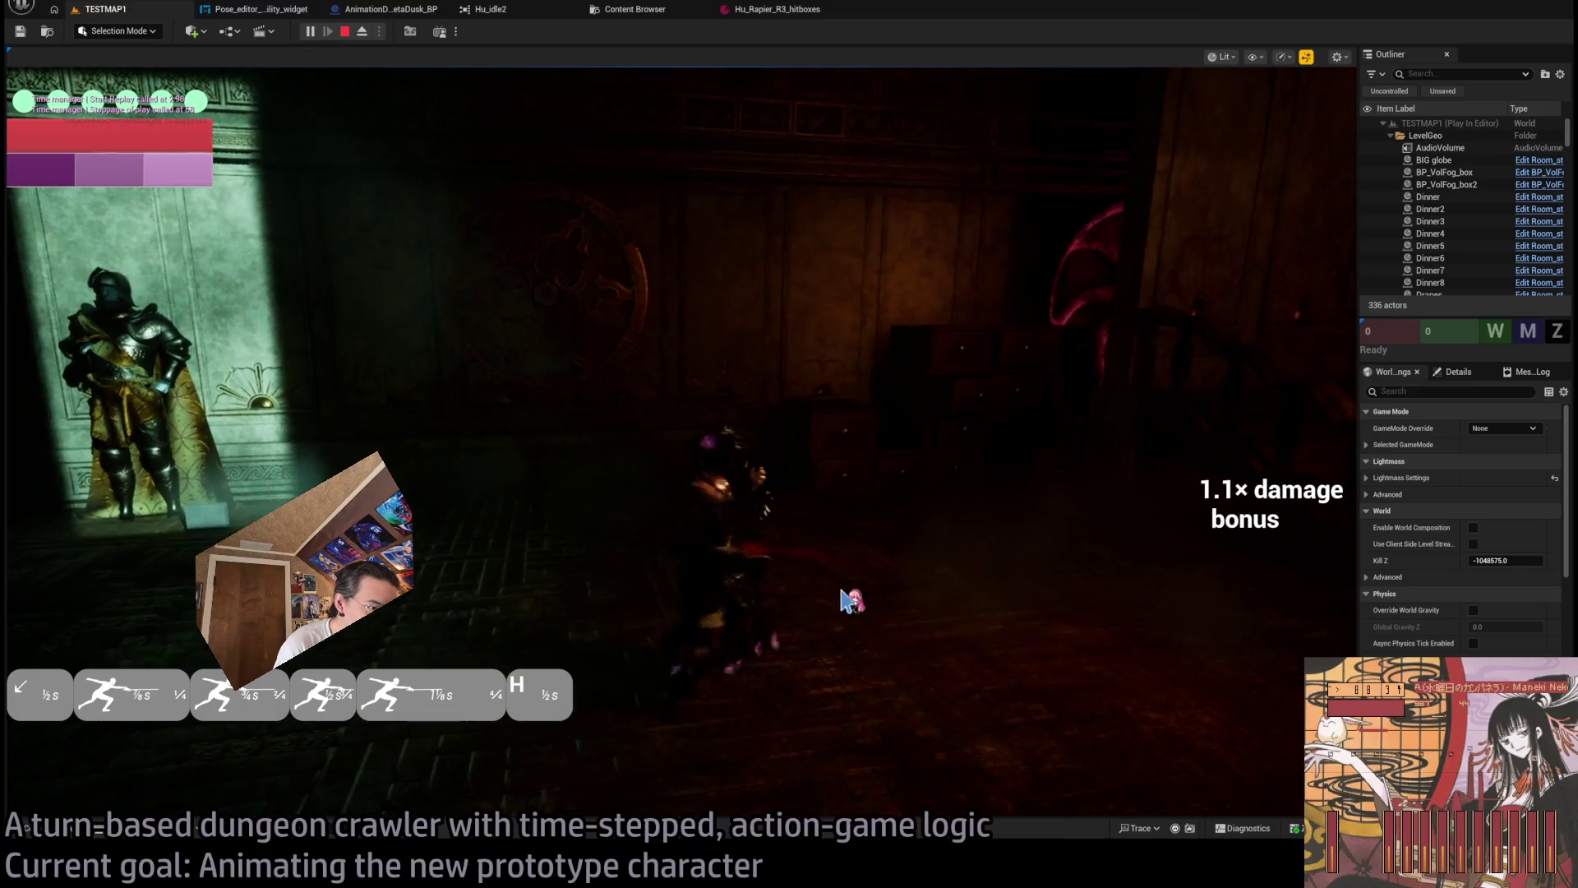
Replay the combo, lower Debug1 to 0.5, and switch the scene to unlit view.
click(58, 516)
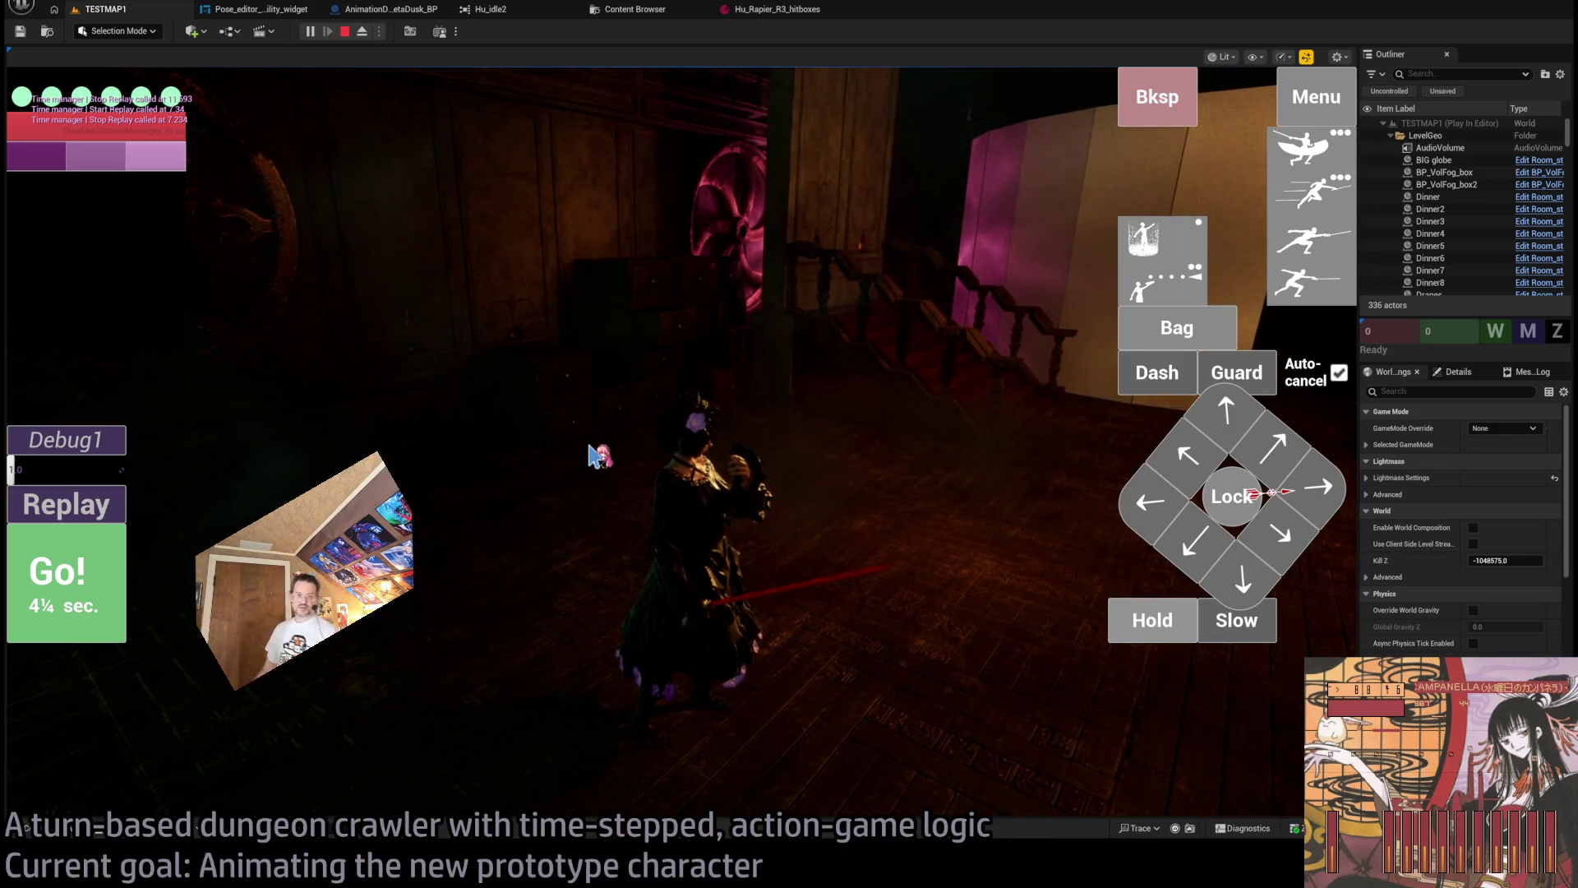
drag(70, 469, 77, 466)
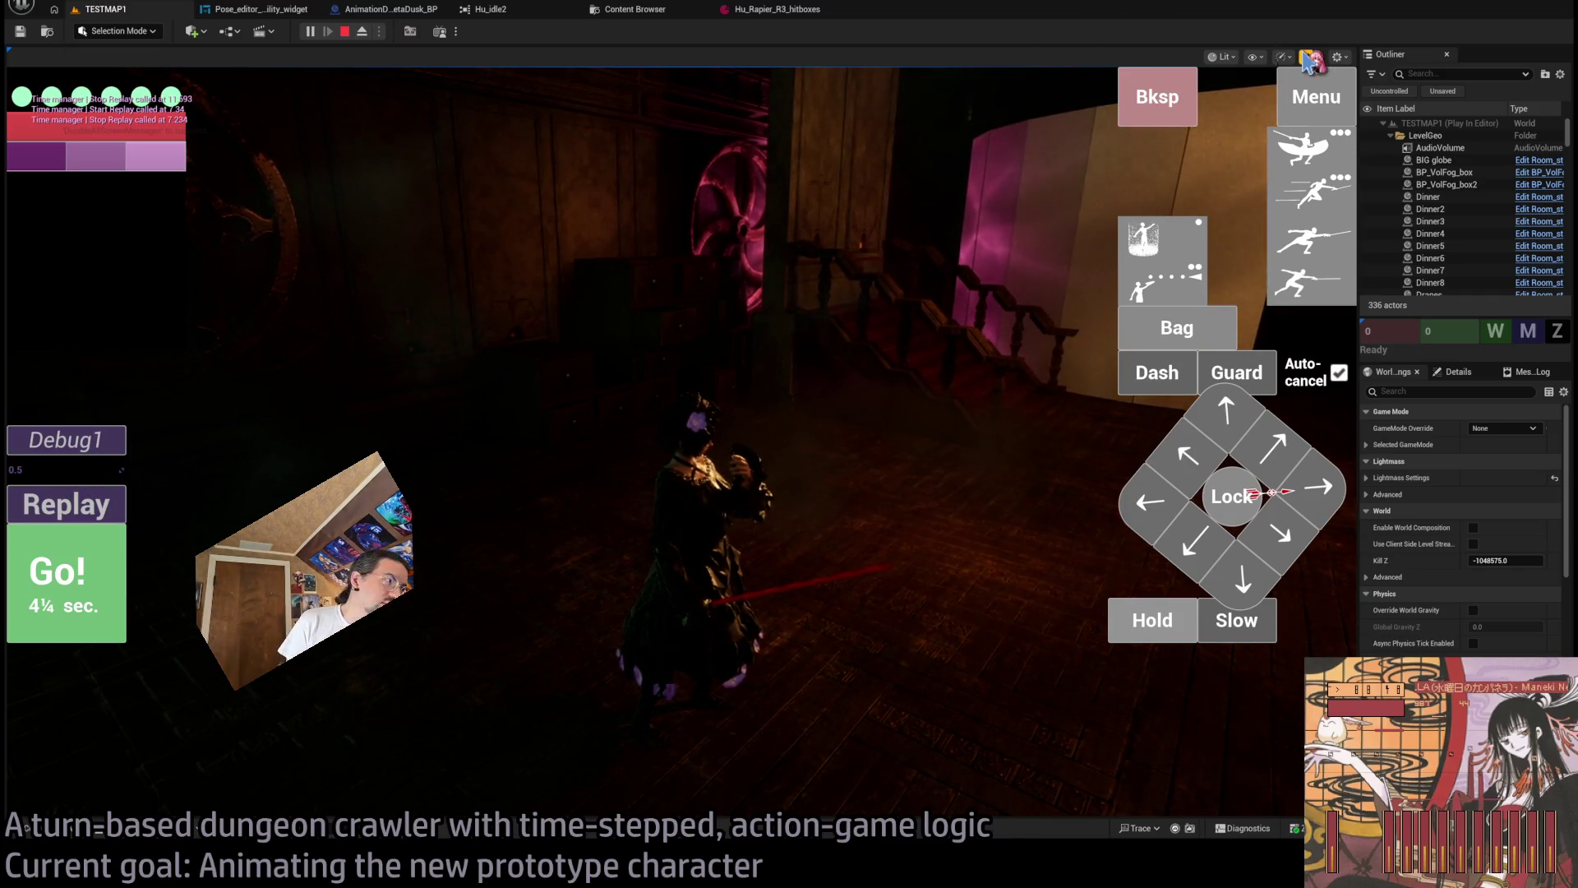
key(F2)
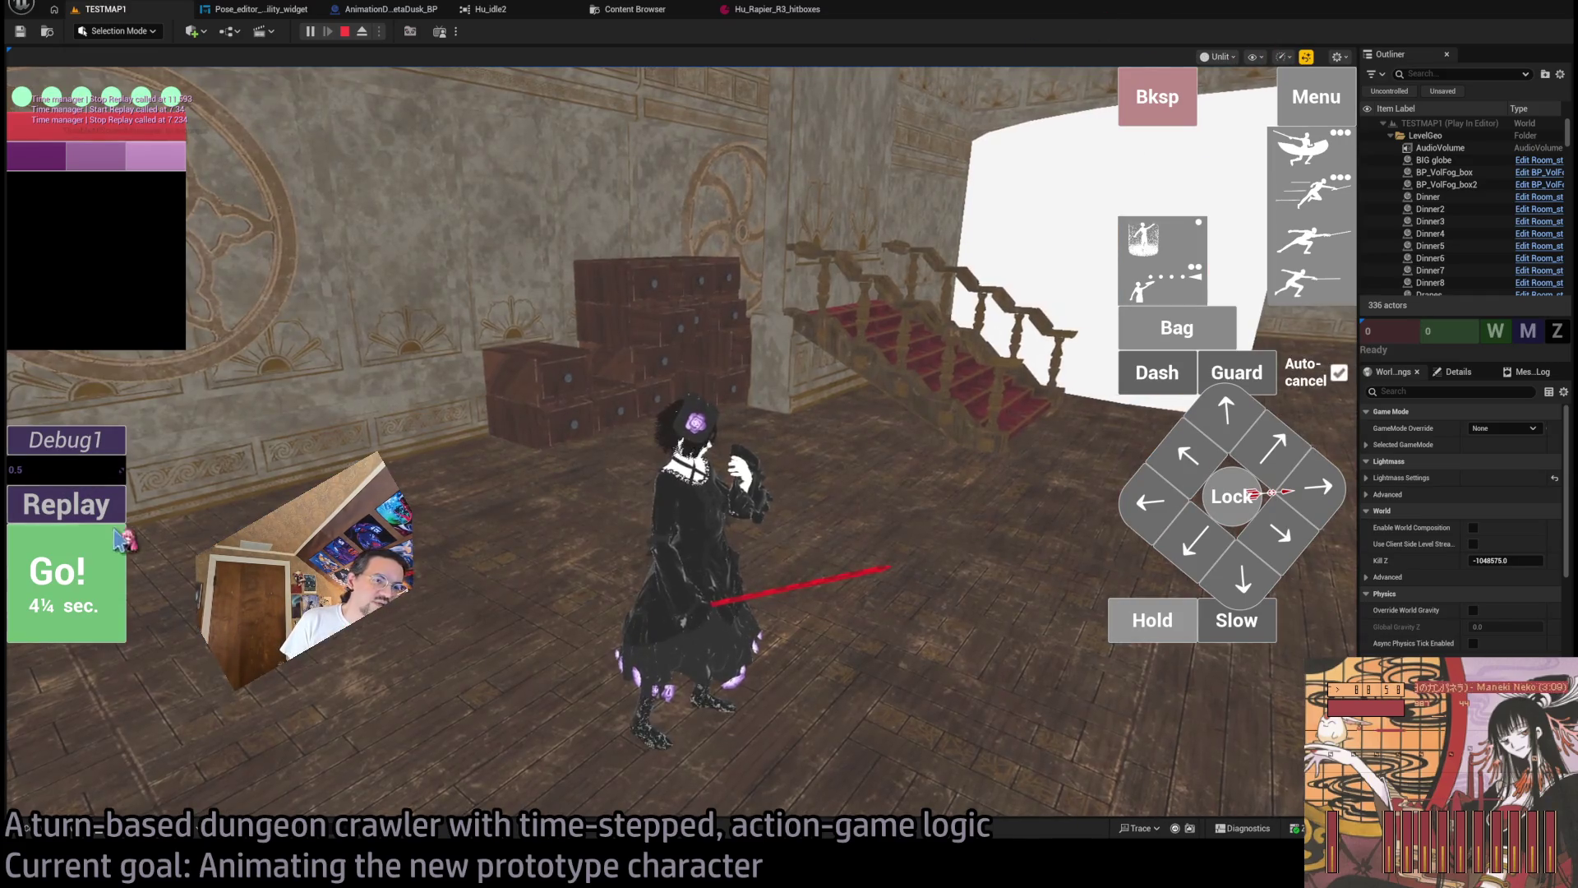
Rewatch the lunge combo replay several times, turning the game camera to look down.
click(79, 506)
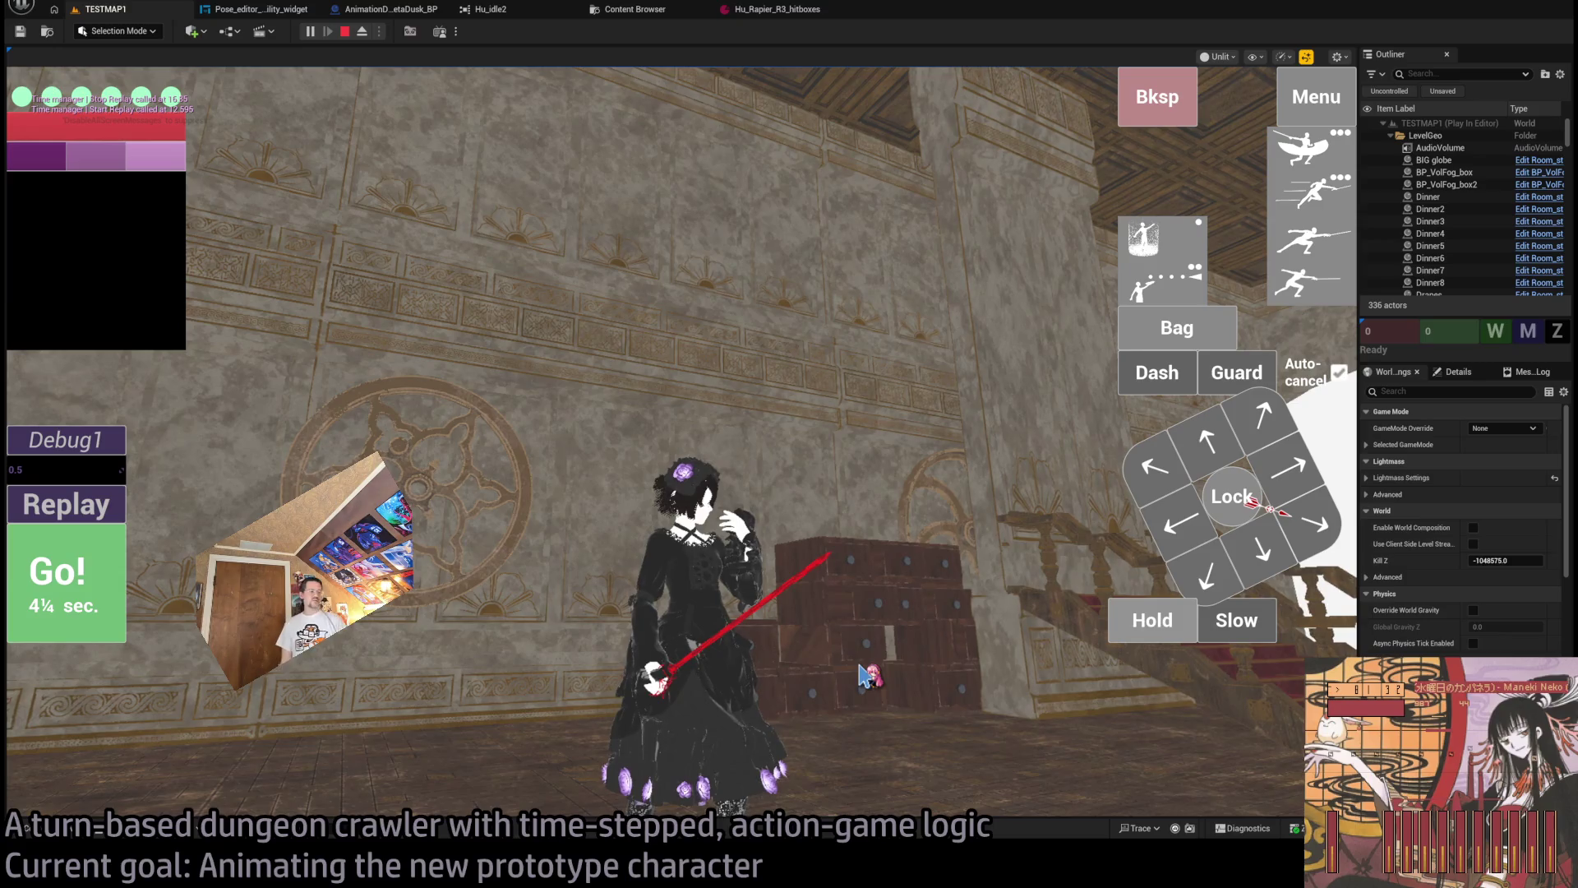
key(space)
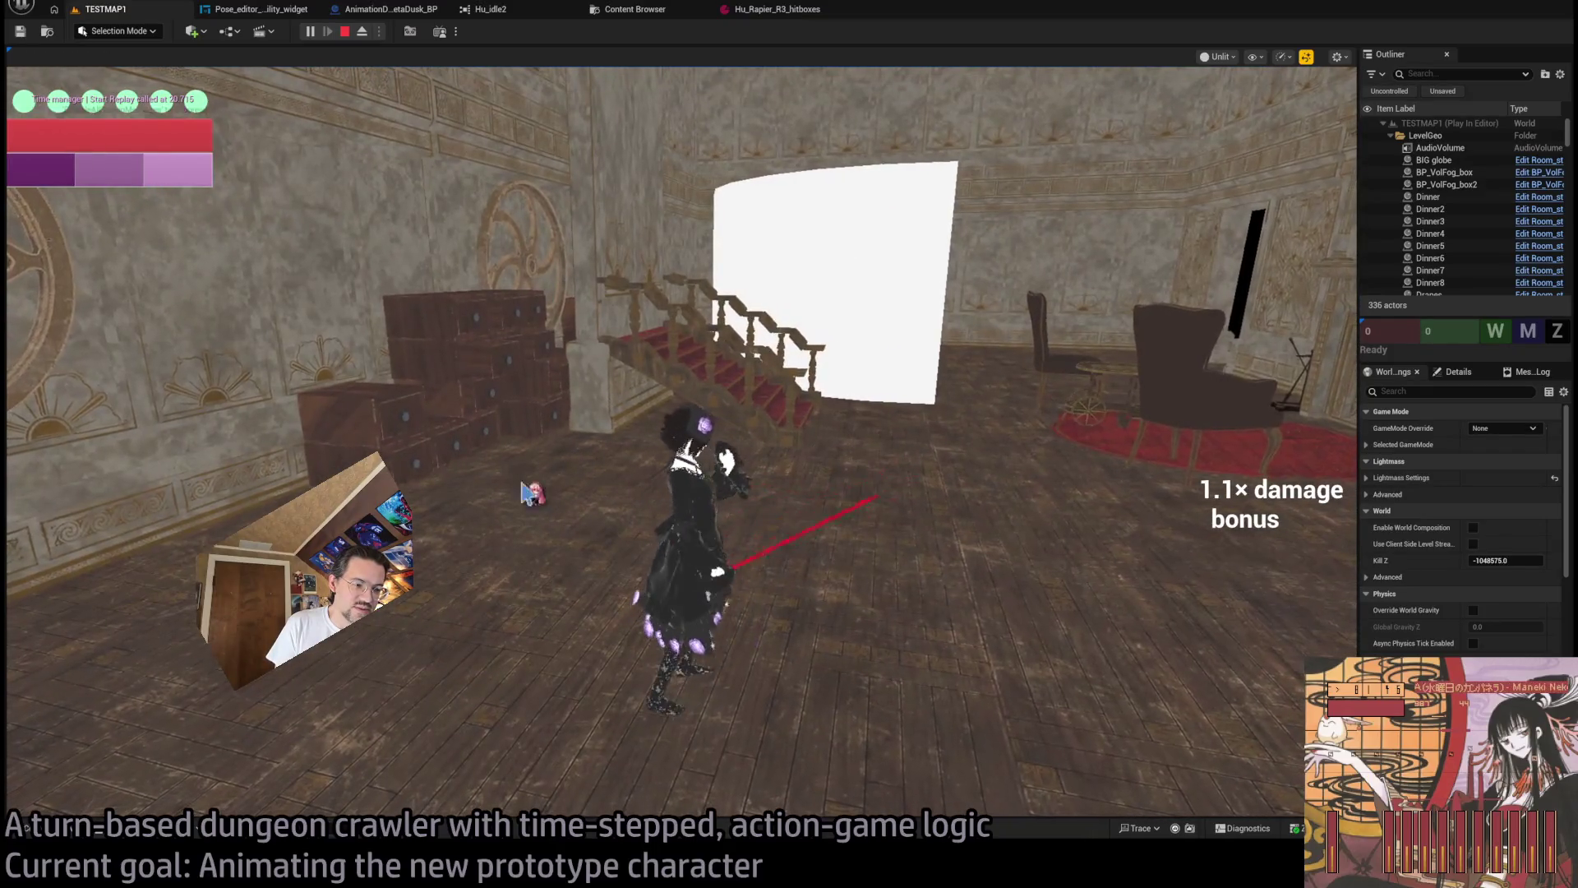
key(space)
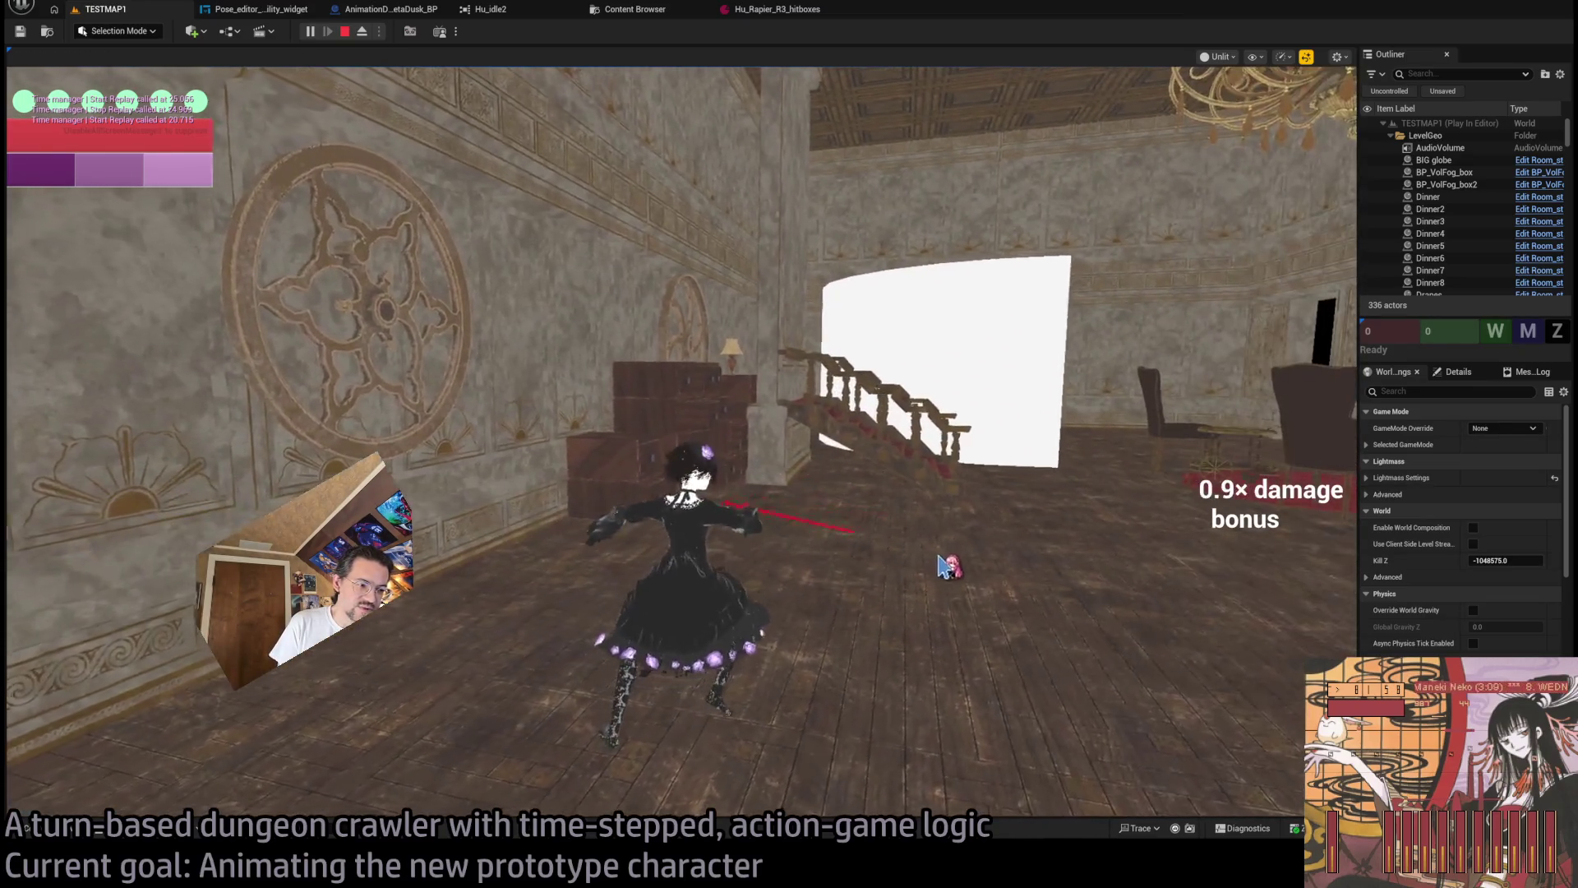
click(945, 567)
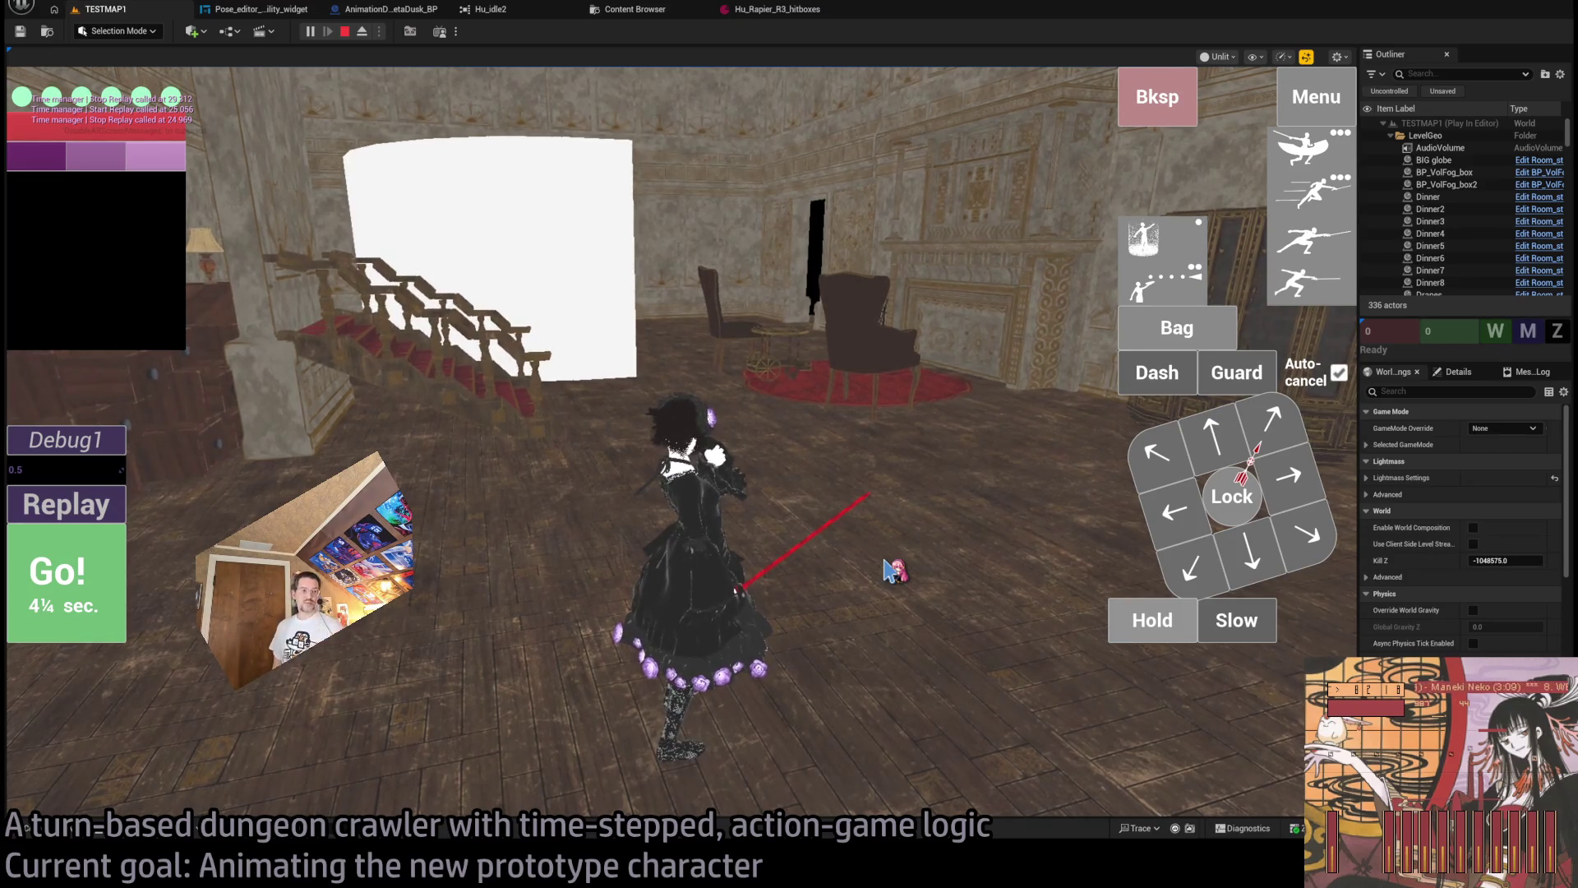
mouse_move(889, 564)
mouse_down()
mouse_move(923, 561)
mouse_move(850, 565)
mouse_up()
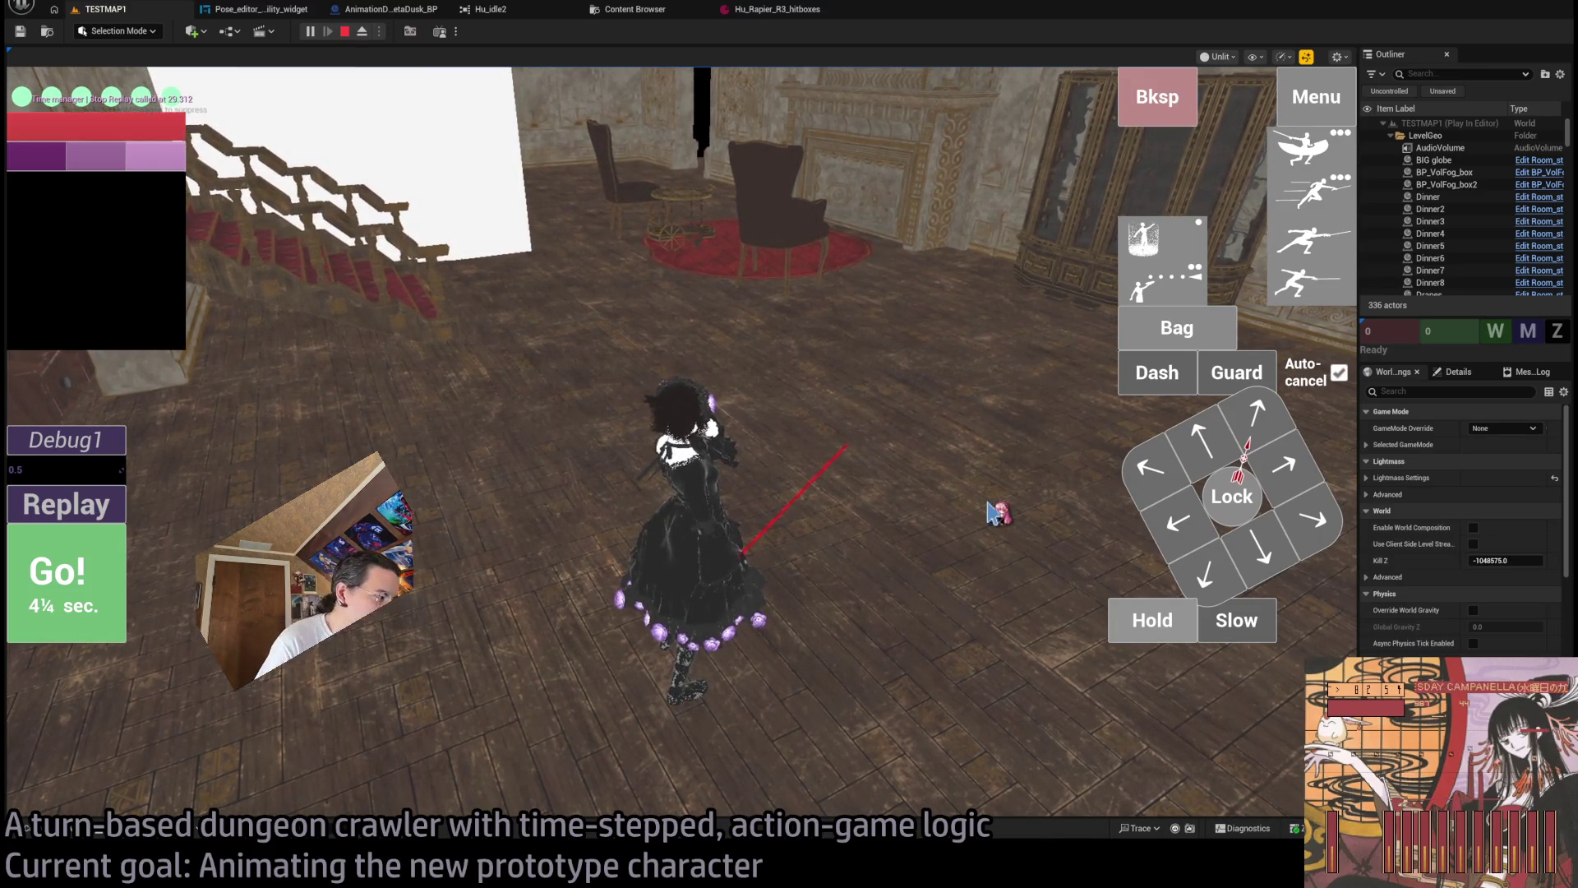
click(79, 507)
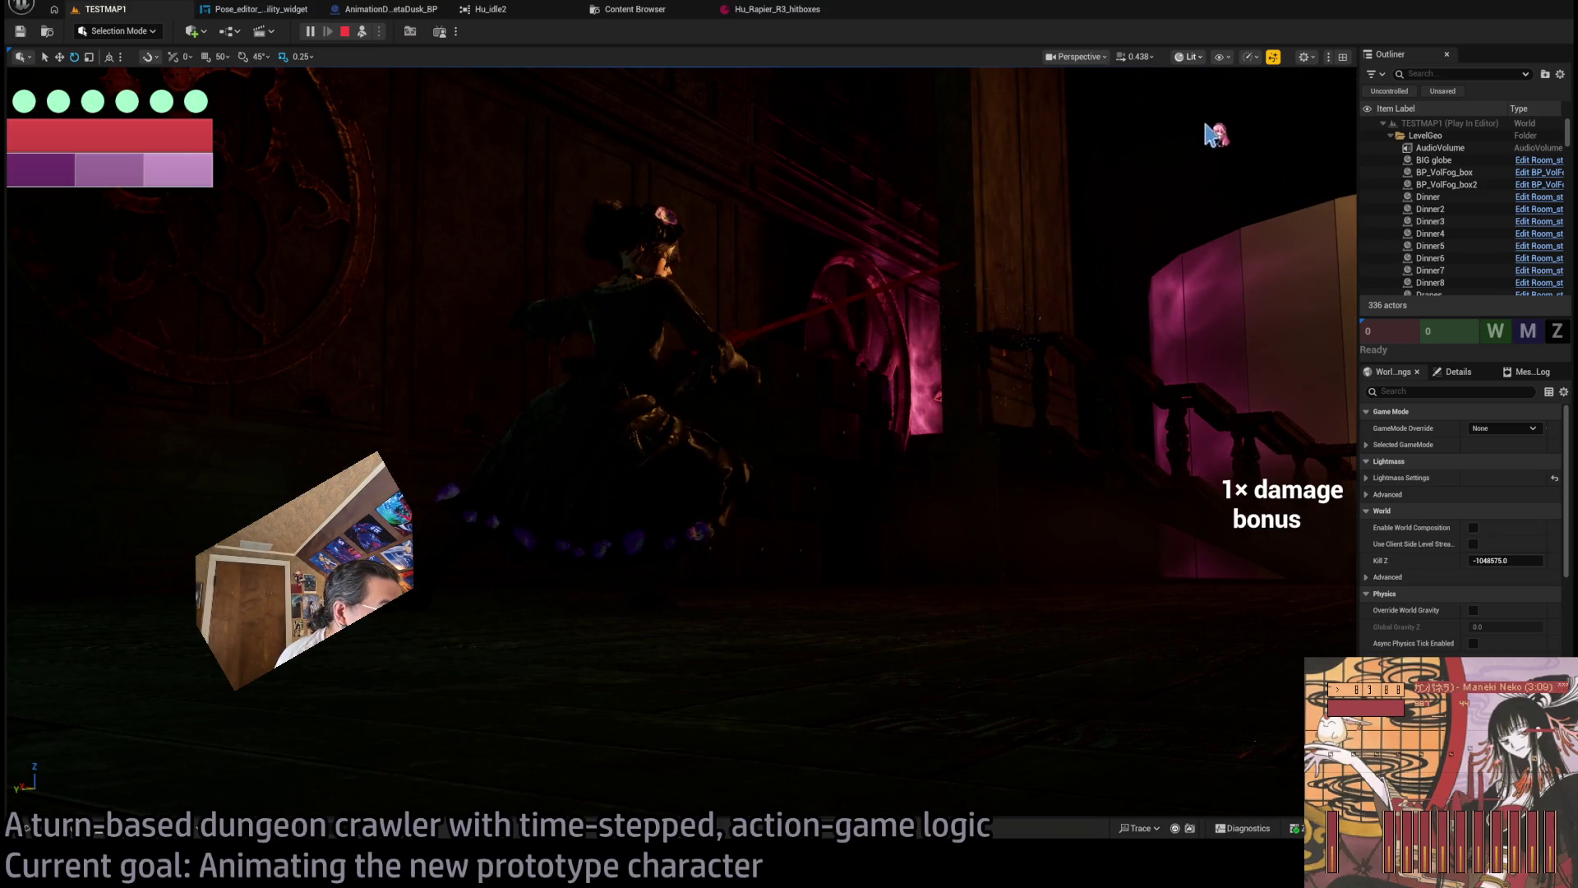
Replay the combo once more in Unlit view, then stop the Play in Editor session.
key(alt+3)
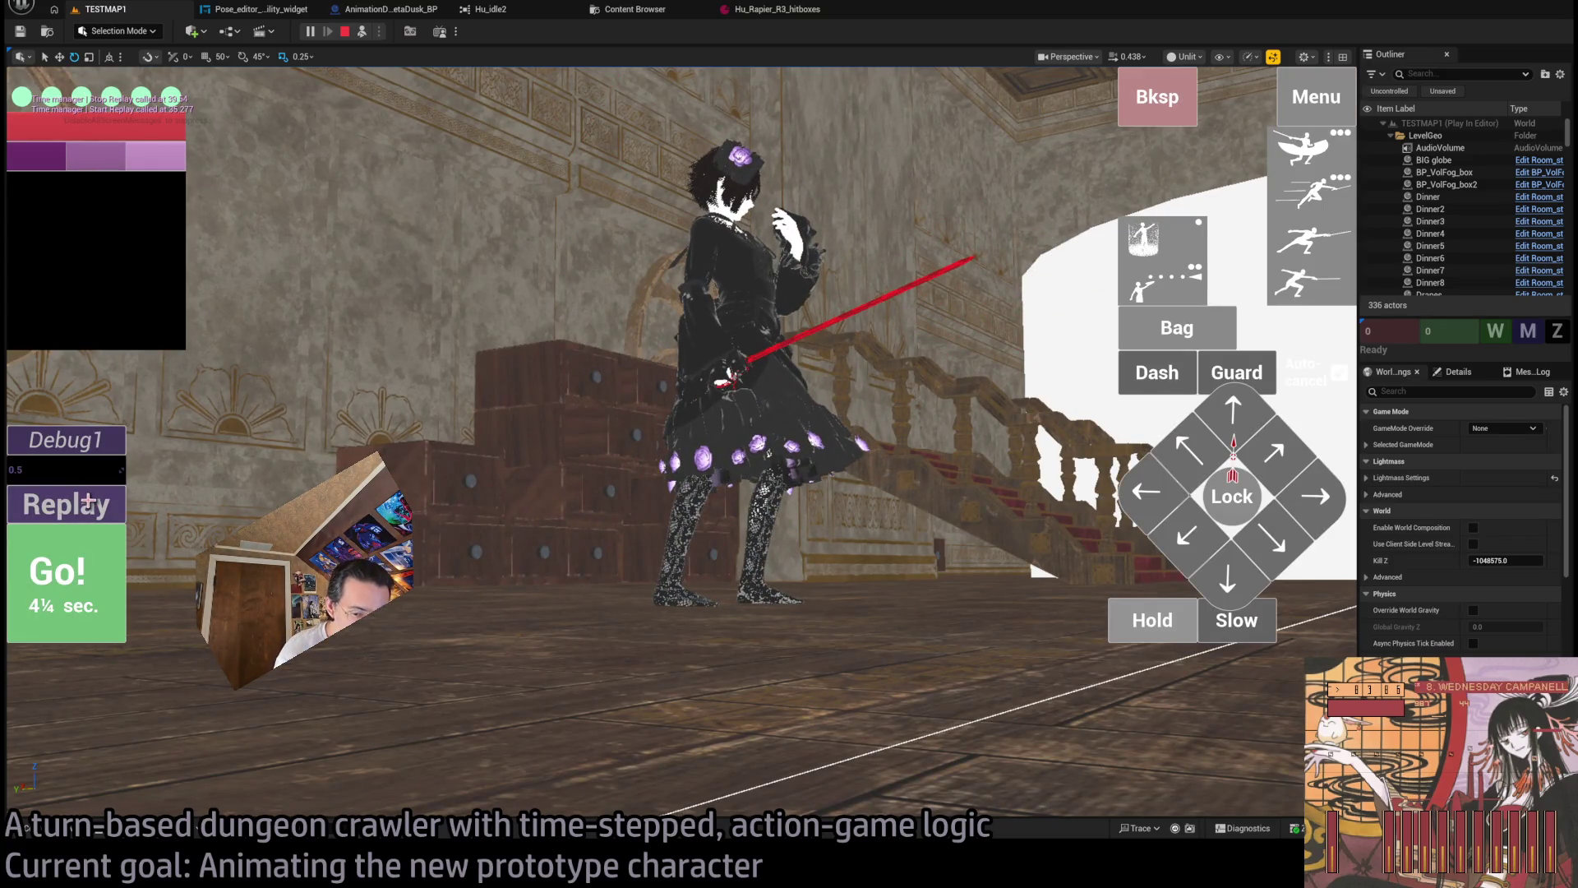
click(88, 502)
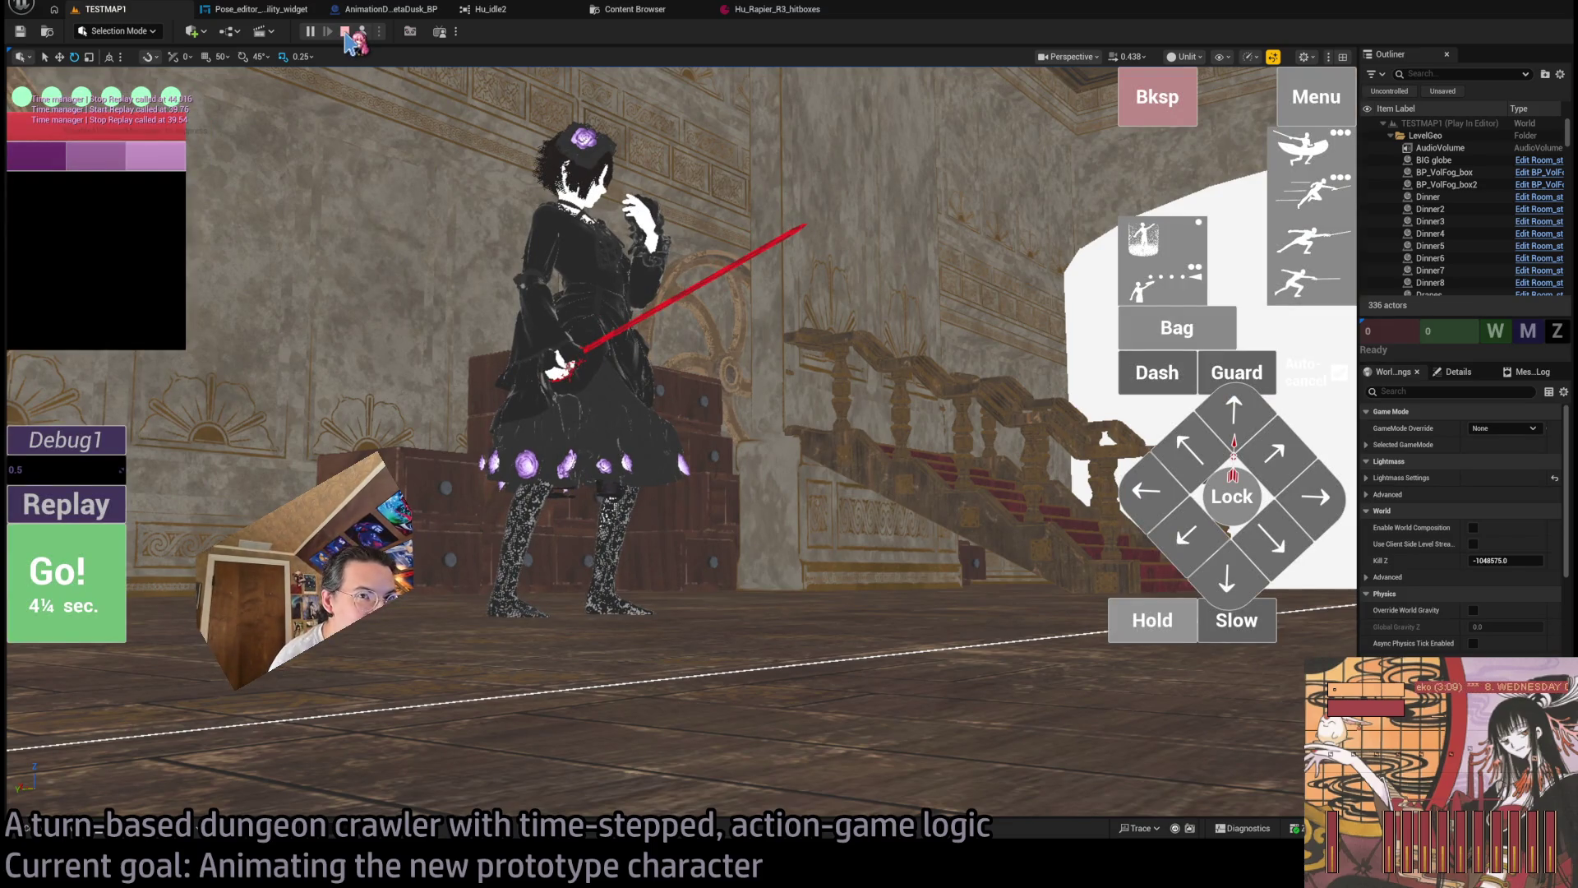
click(345, 32)
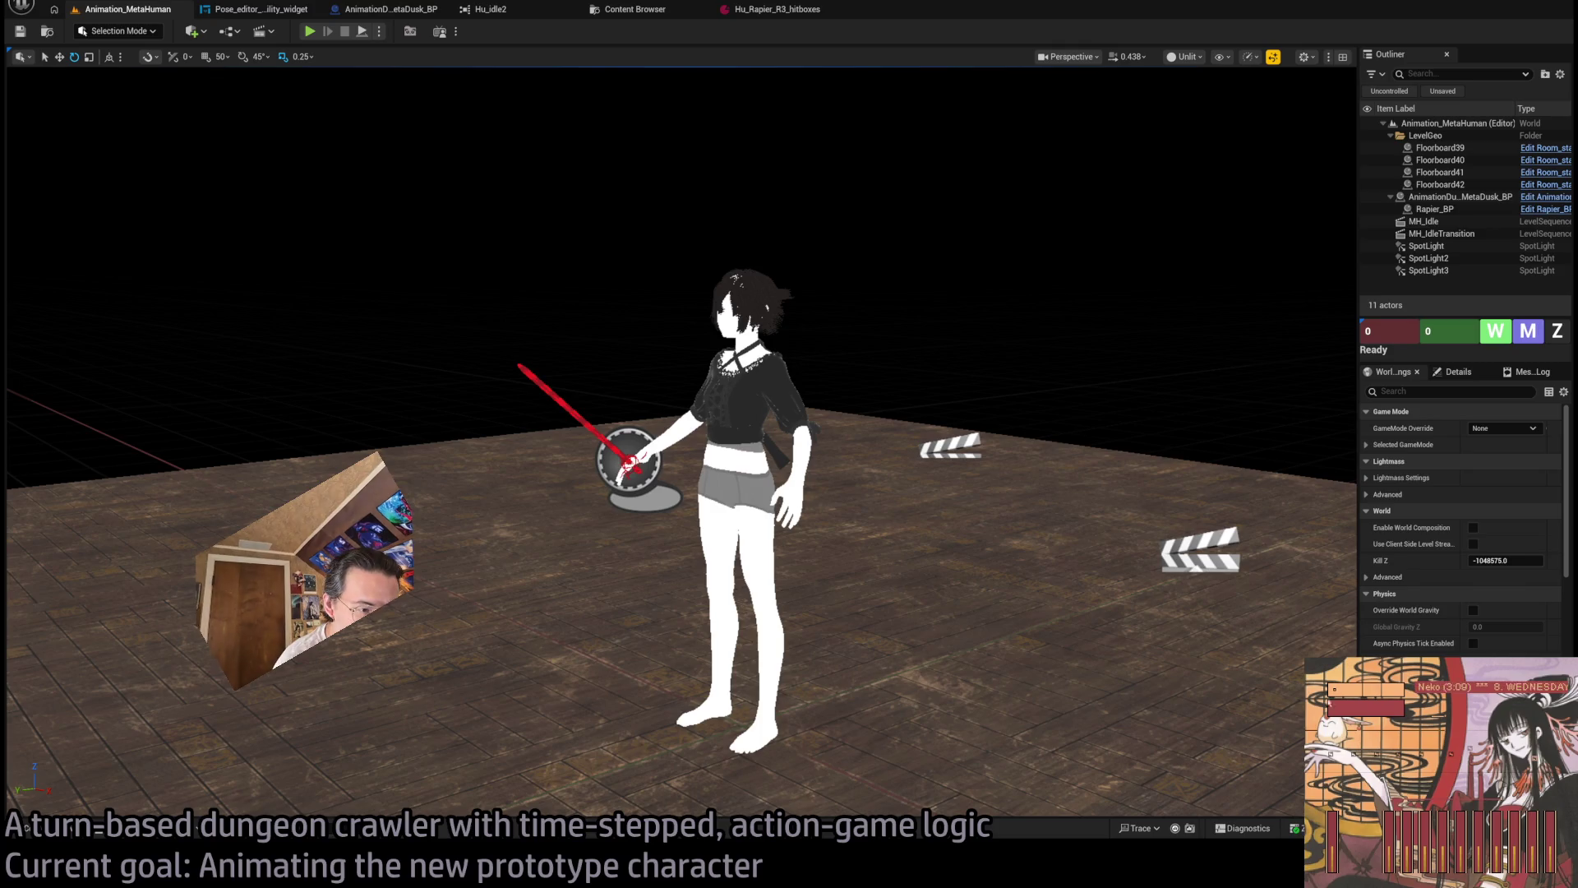
Switch the viewport shading from Unlit back to Lit with Alt+4.
key(alt+4)
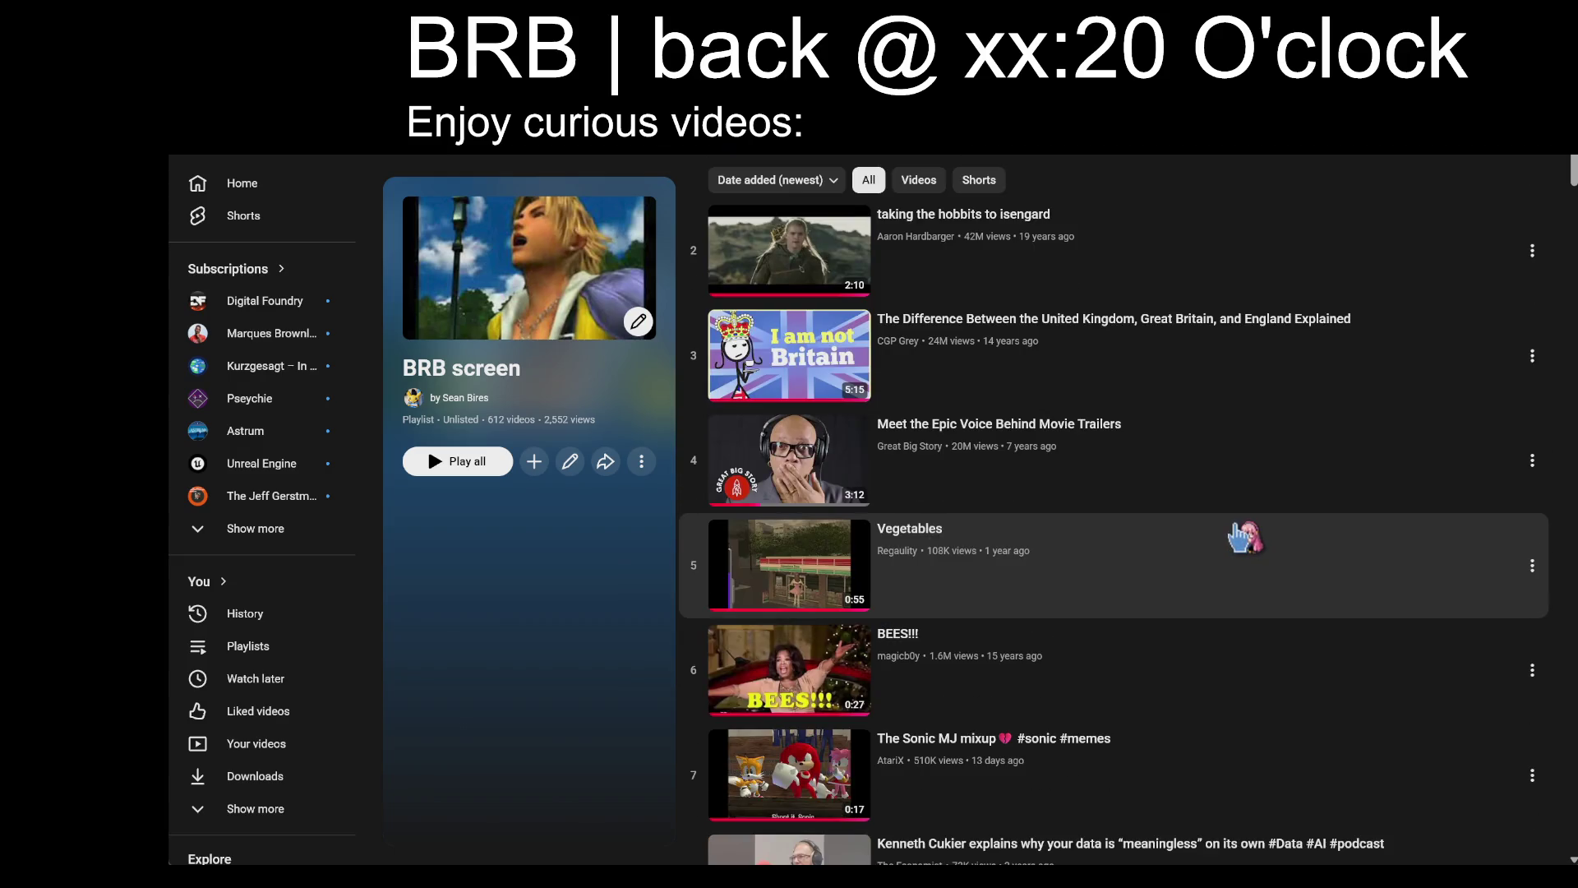
Scroll the break-screen playlist, play the Vegetables video and seek it to about 0:05.
scroll(1241, 536, down, 4)
scroll(1167, 460, down, 2)
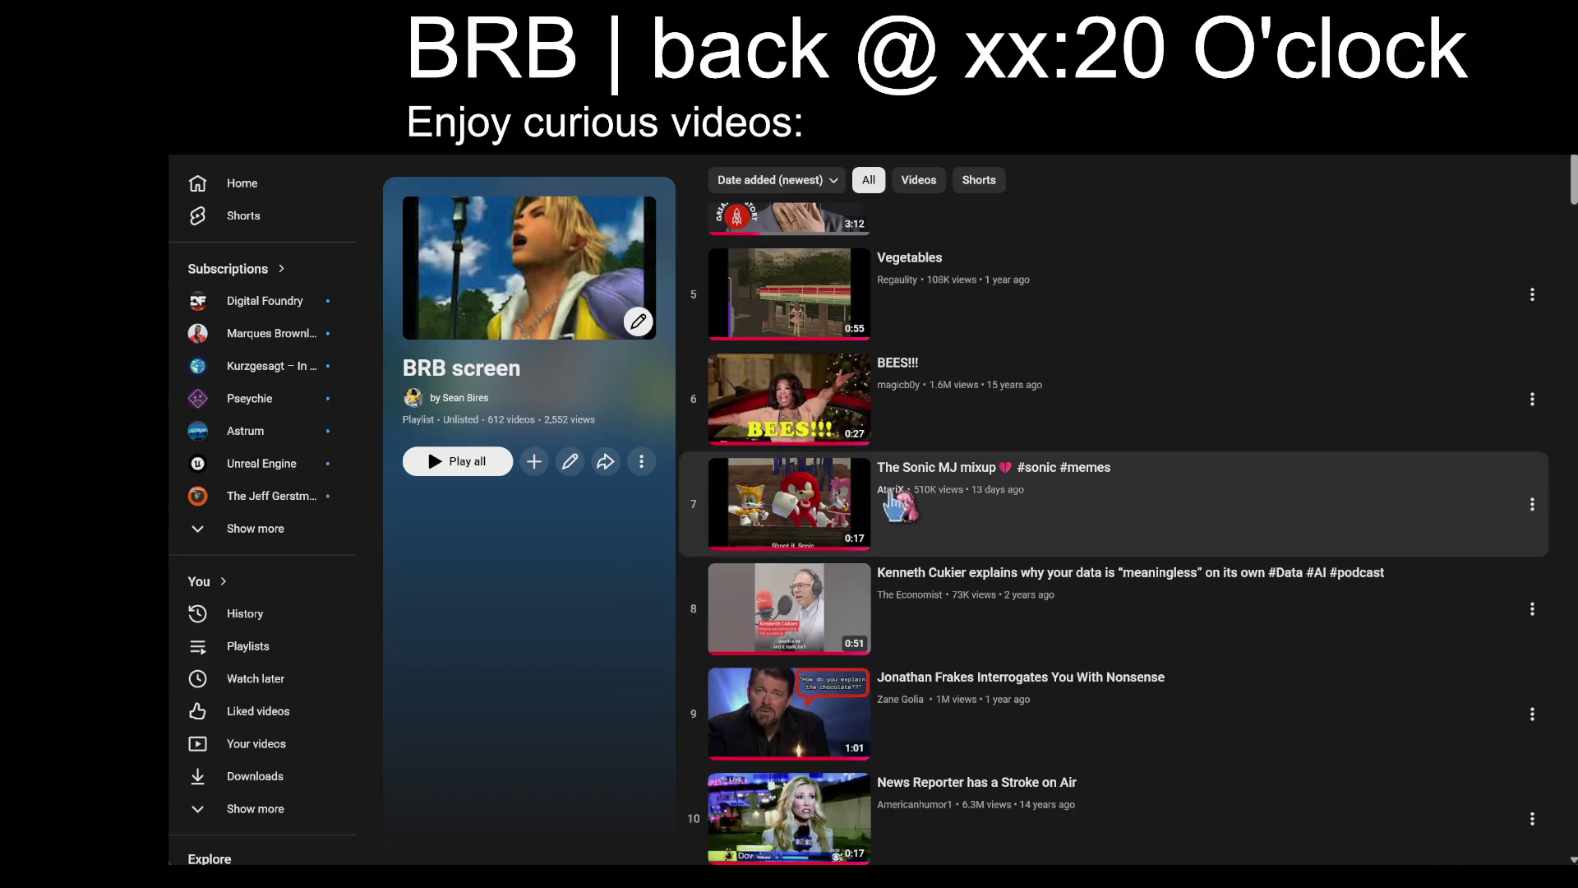
click(1105, 280)
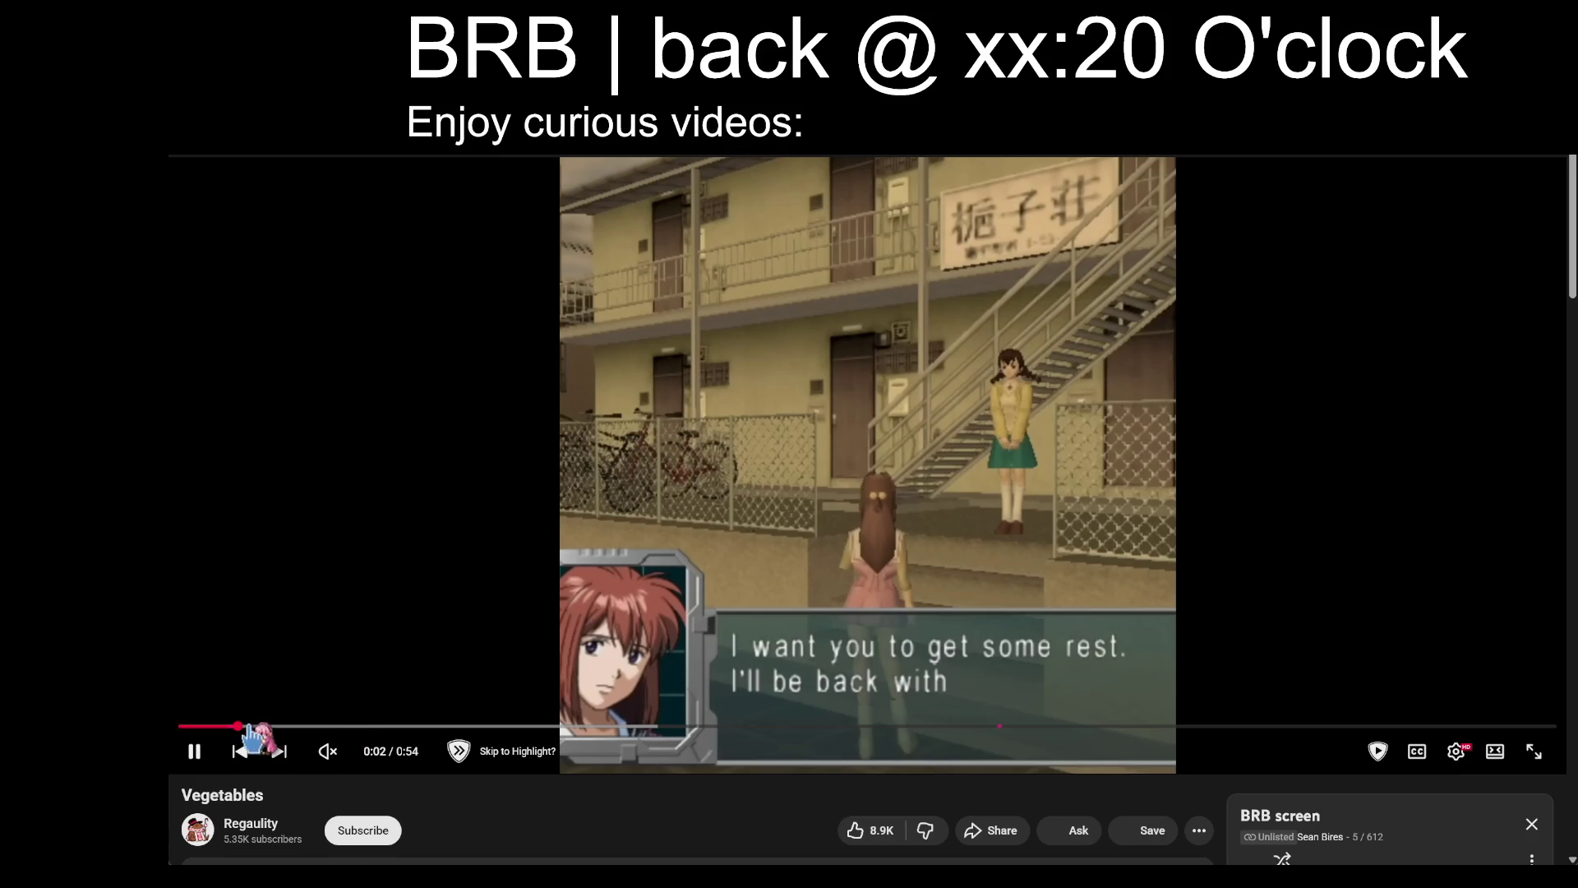
drag(324, 725, 188, 727)
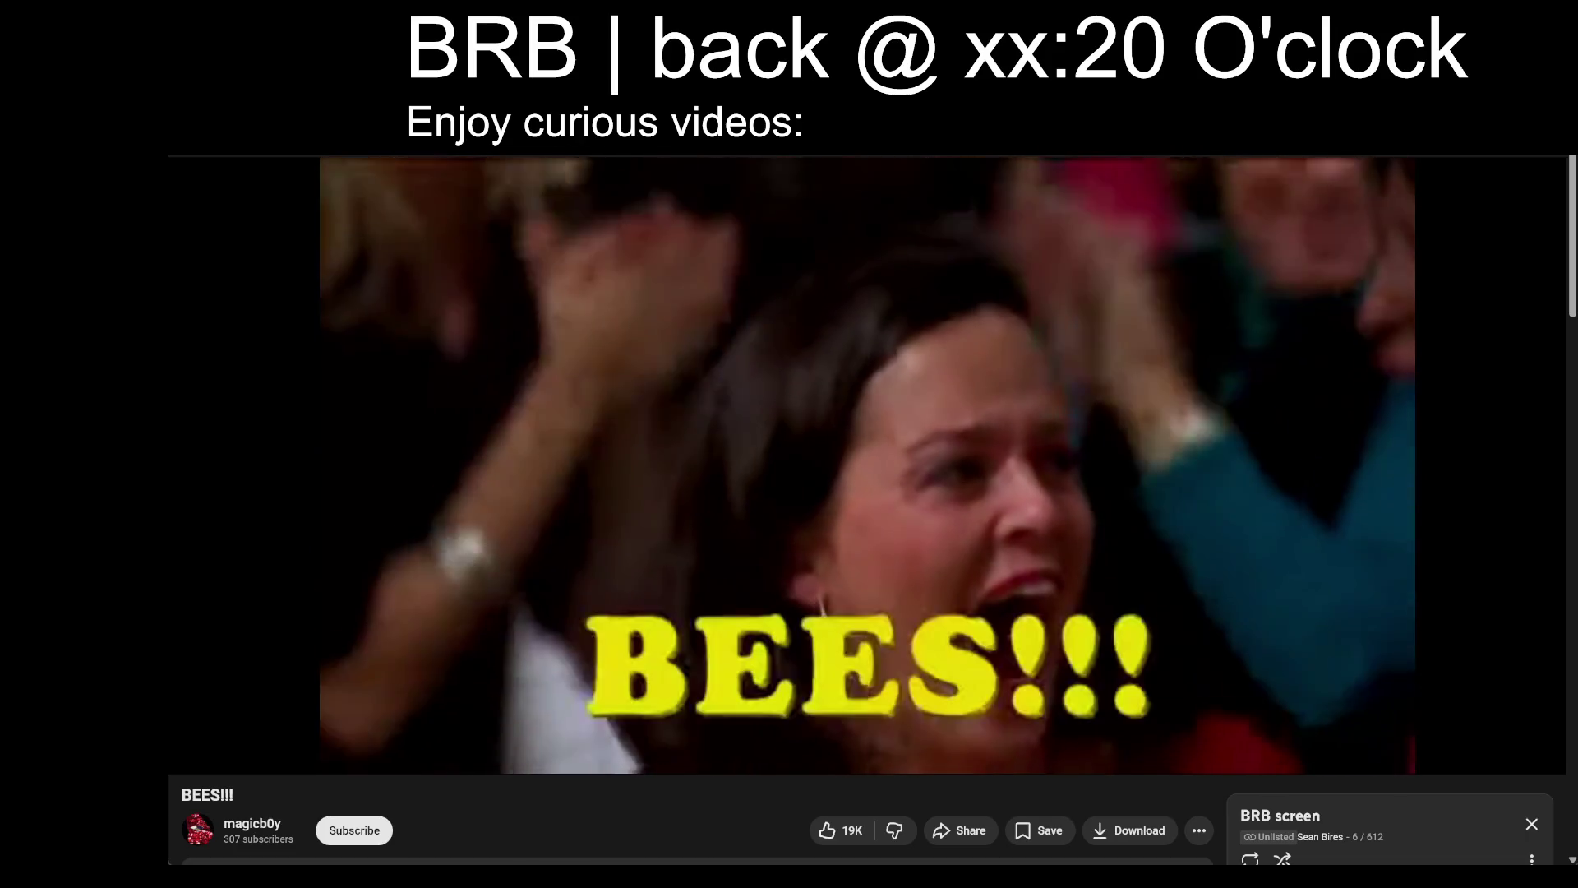
Search 'google' from the browser address bar, then switch back to the Unreal editor.
mouse_move(750, 429)
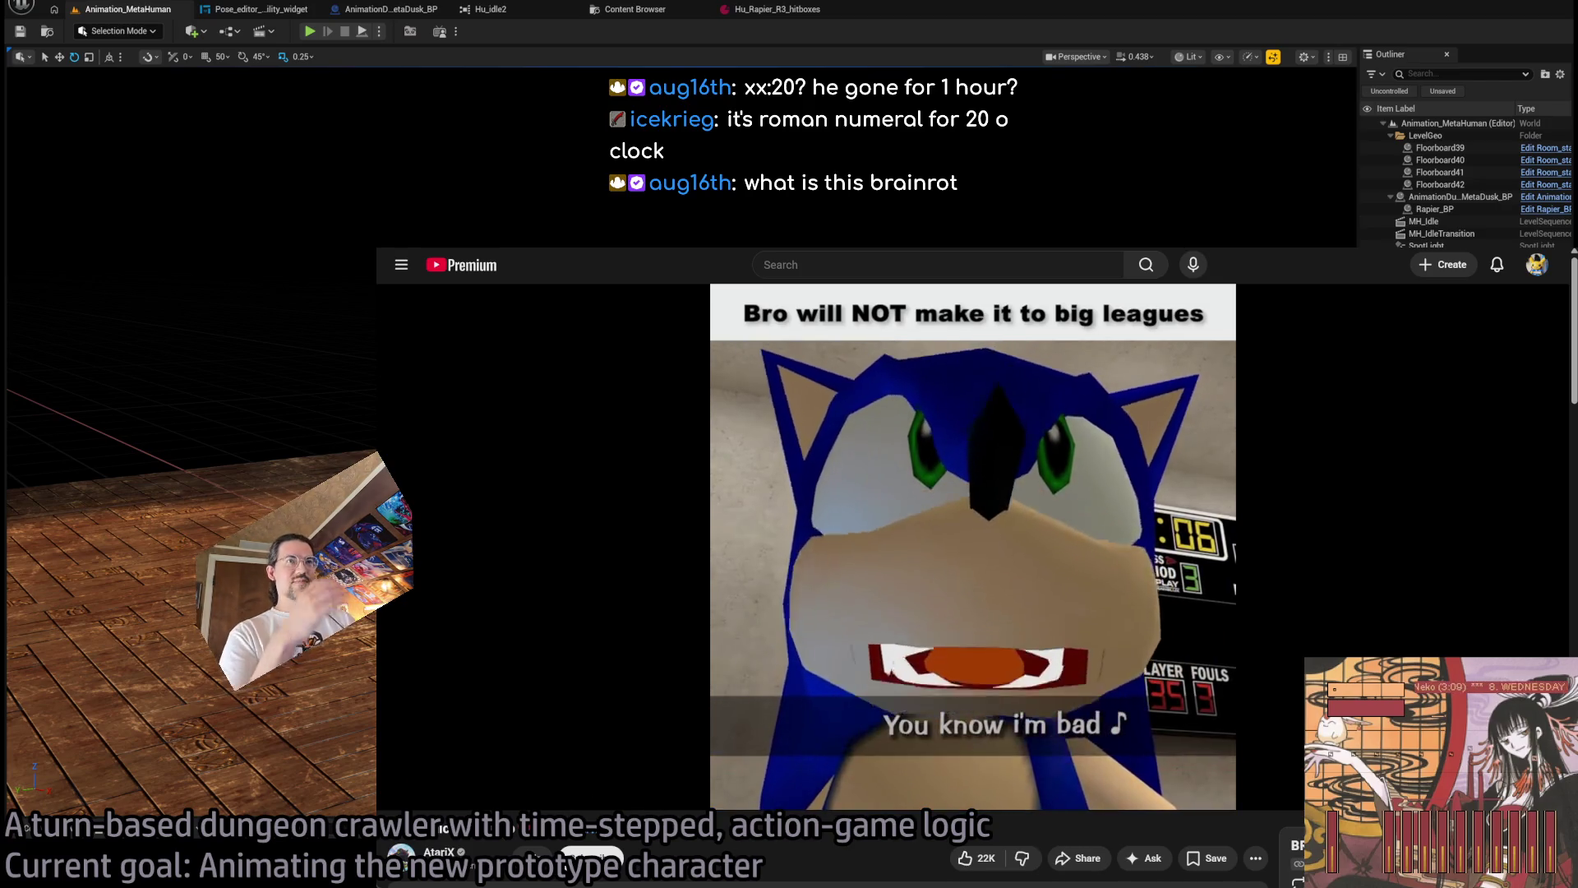
click(937, 264)
text(google)
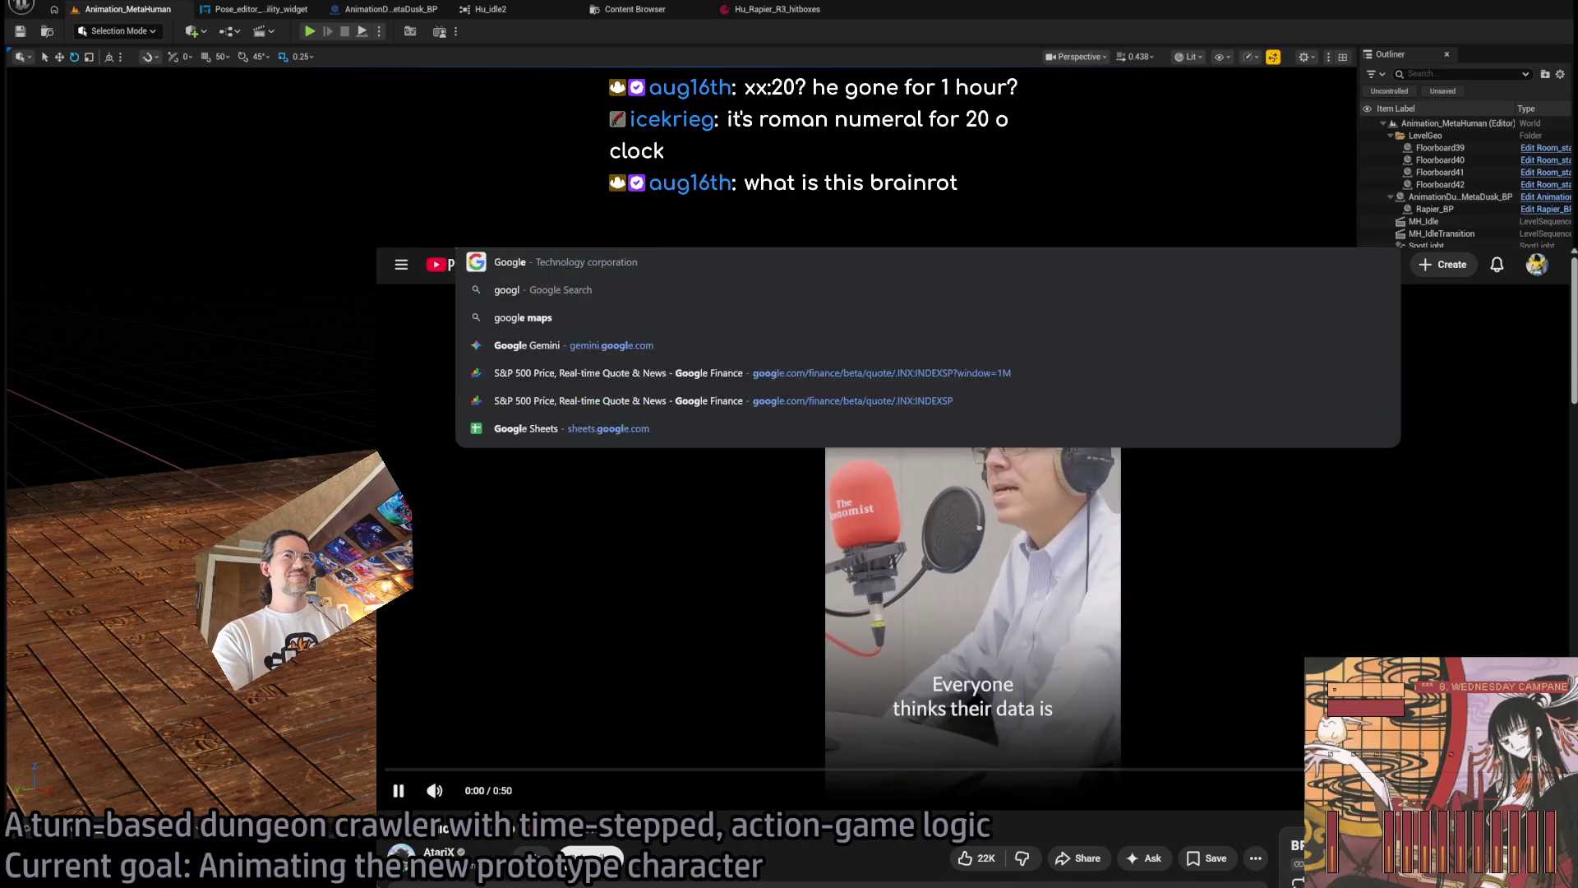
key(Return)
key(alt+Tab)
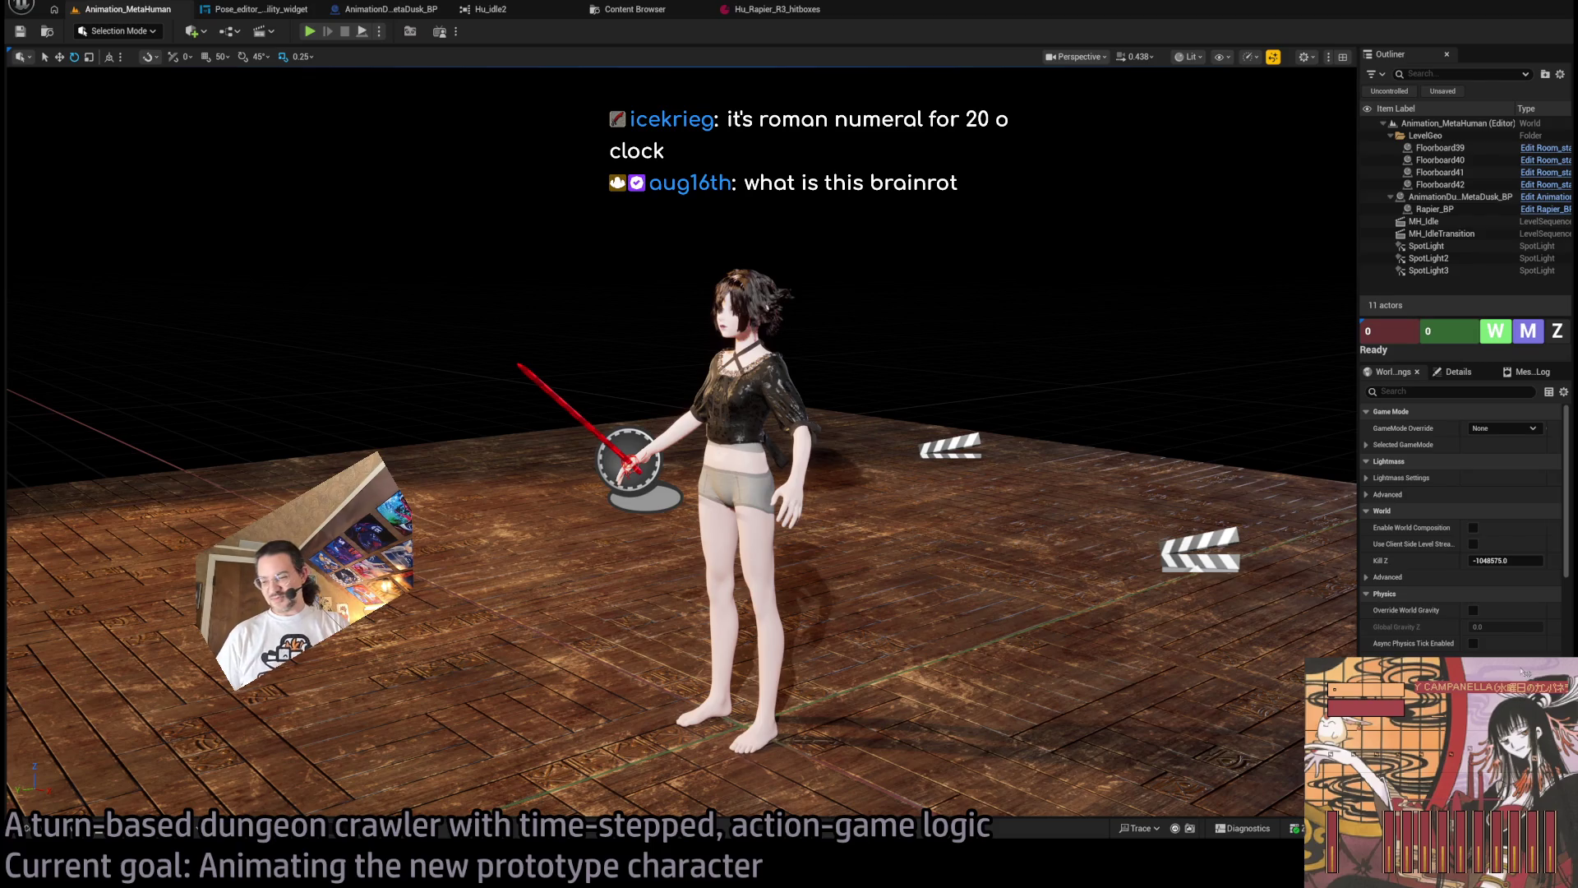
Widen the Outliner and Details panels and reframe the viewport around the rapier character.
key(alt+Tab)
key(alt+Tab)
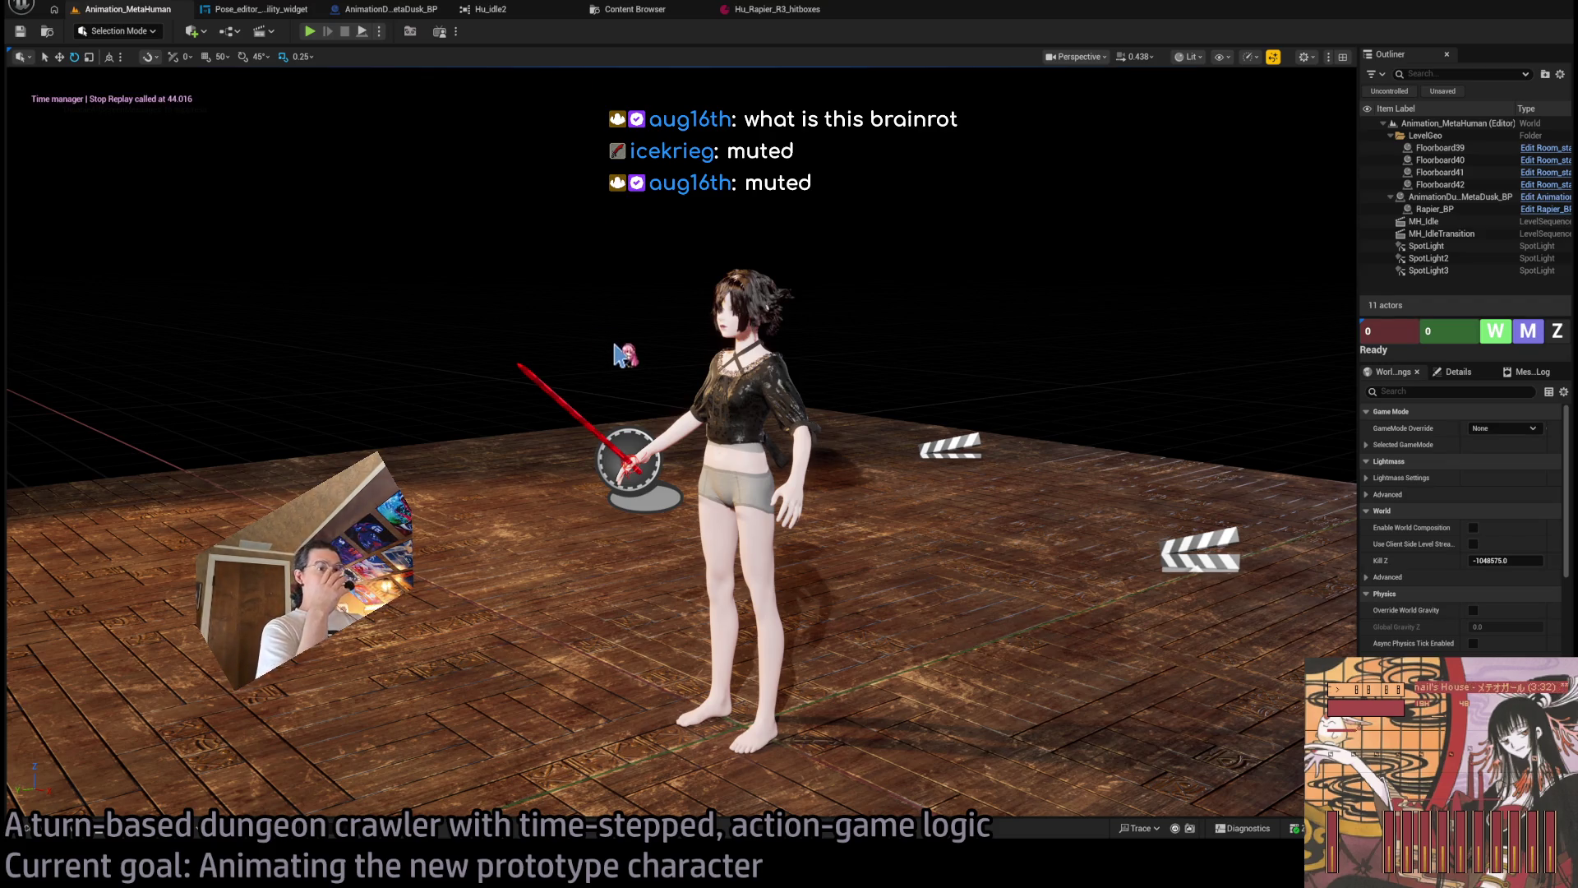
mouse_move(1358, 173)
mouse_down()
mouse_move(1148, 173)
mouse_move(707, 271)
mouse_move(756, 374)
mouse_up()
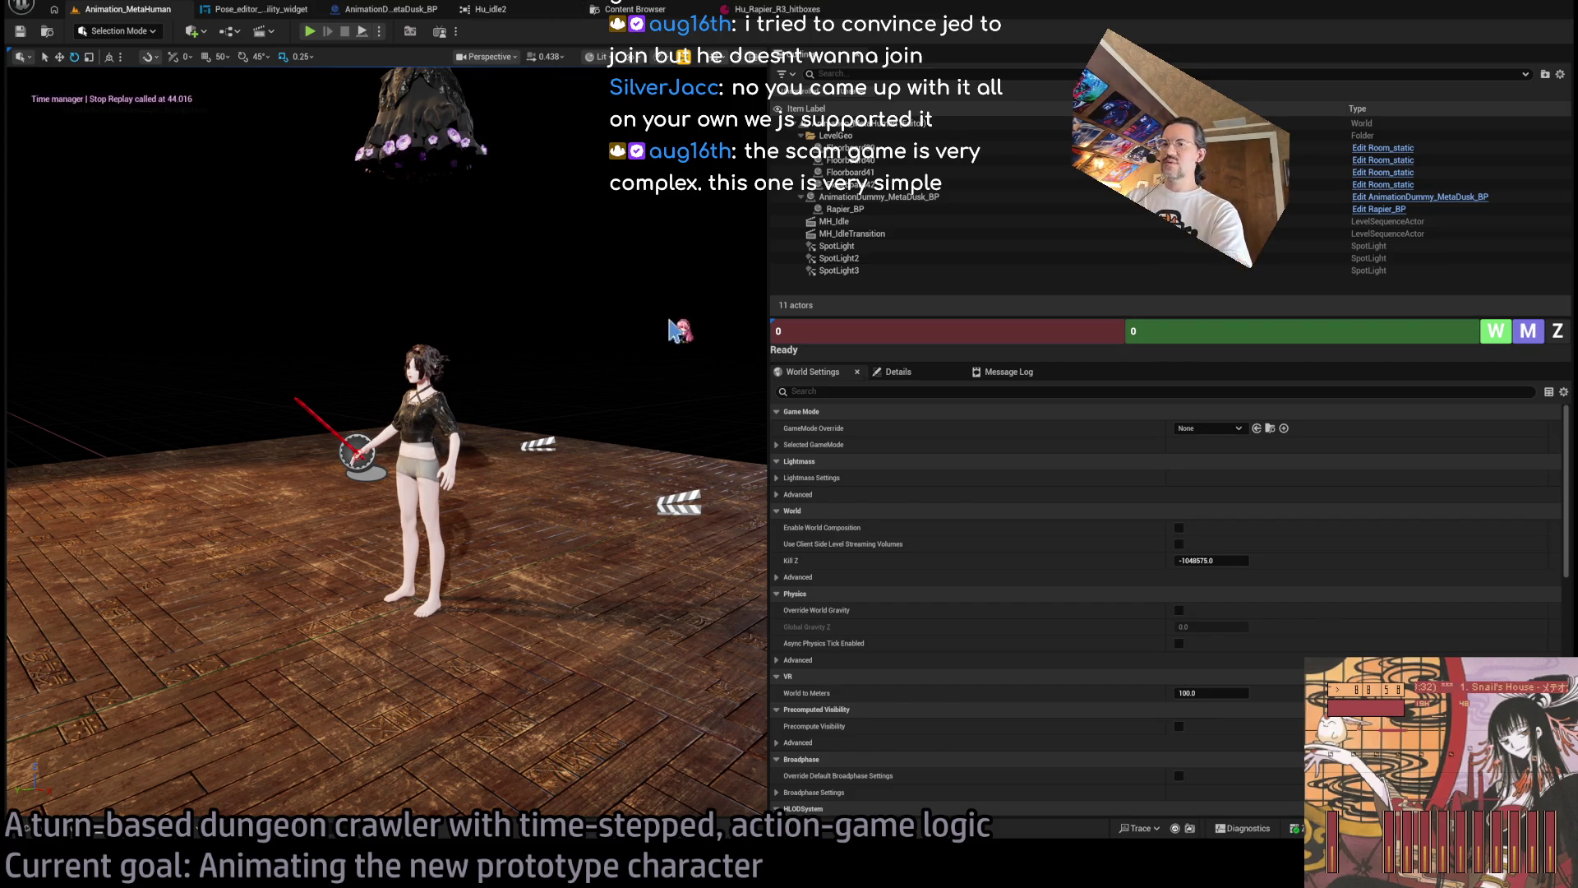
mouse_move(669, 328)
mouse_down()
mouse_move(634, 322)
mouse_move(663, 293)
mouse_move(604, 343)
mouse_up()
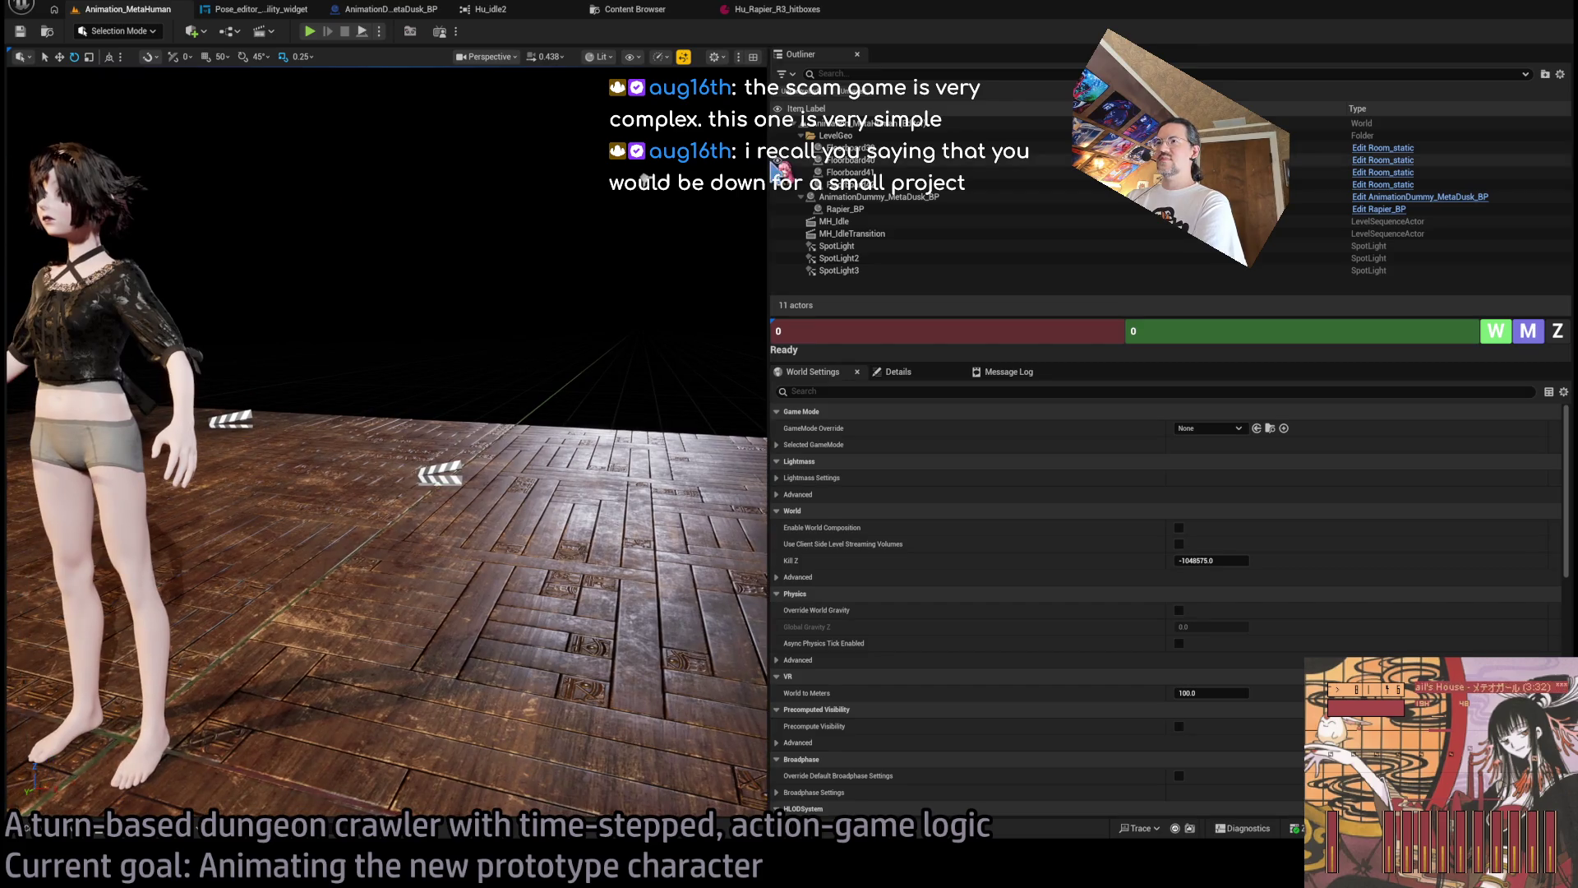
drag(799, 167, 903, 167)
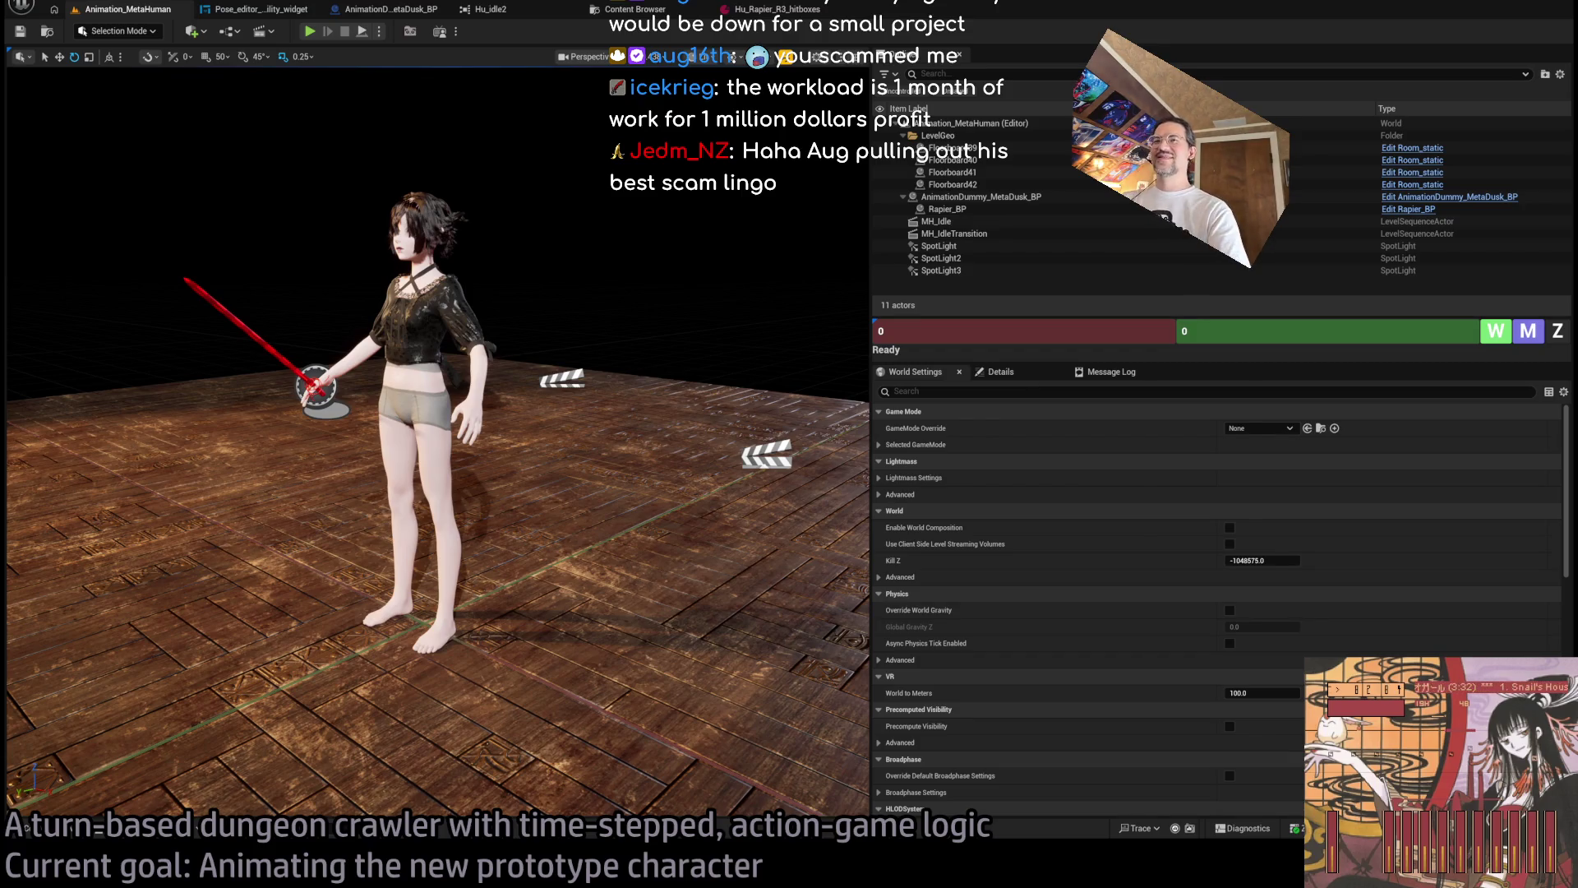
drag(444, 117, 444, 118)
drag(575, 212, 575, 212)
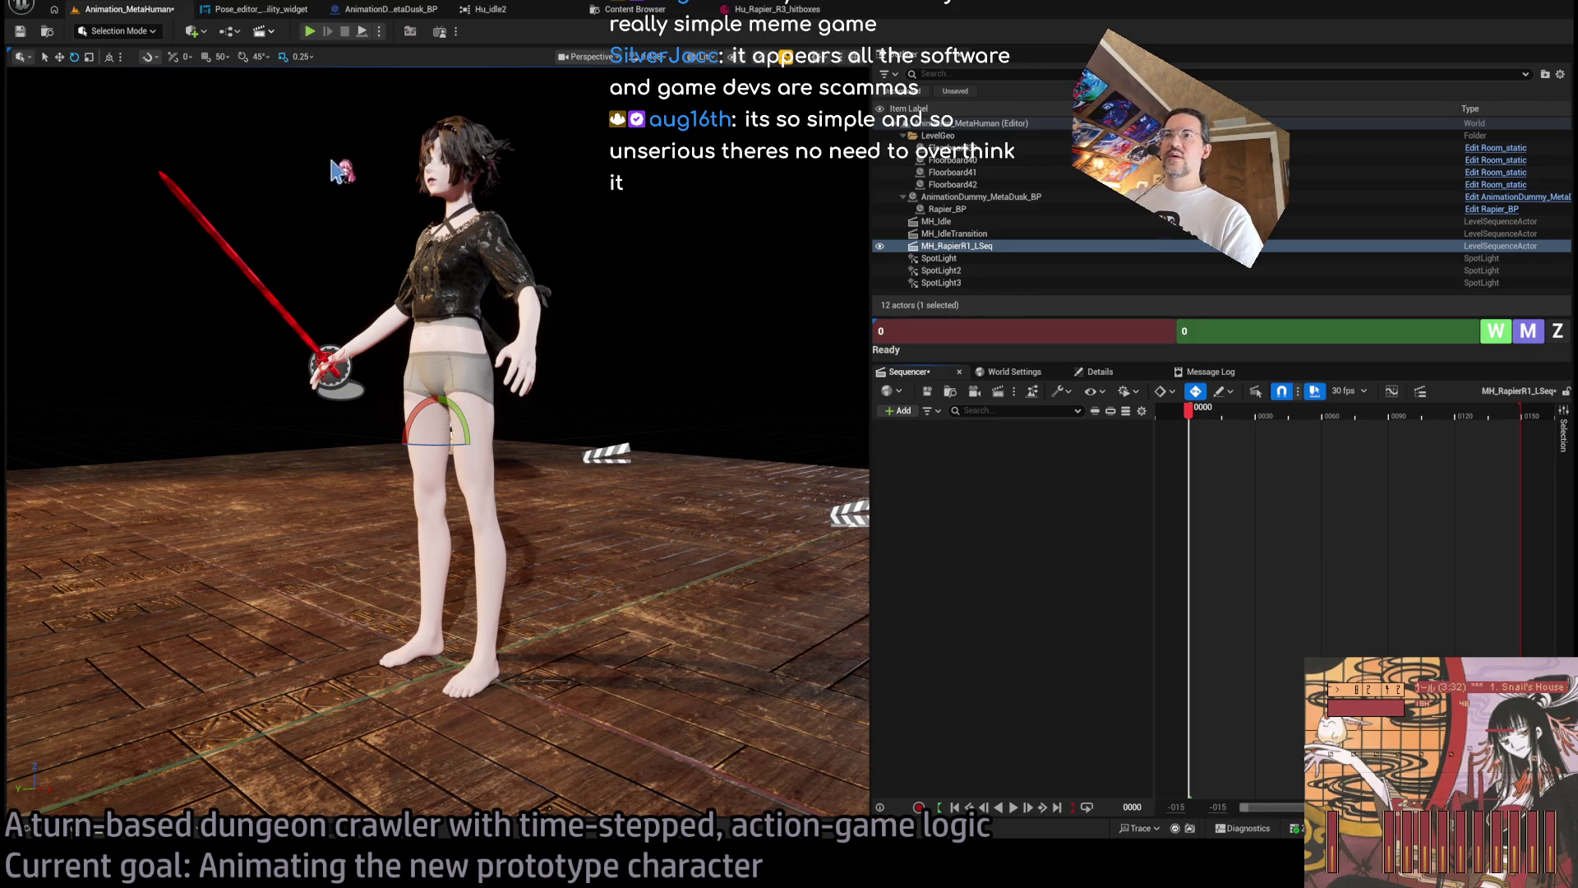
Detach Rapier_BP from the character in the Outliner, then select the AnimationDummy_MetaDusk_BP actor.
click(945, 209)
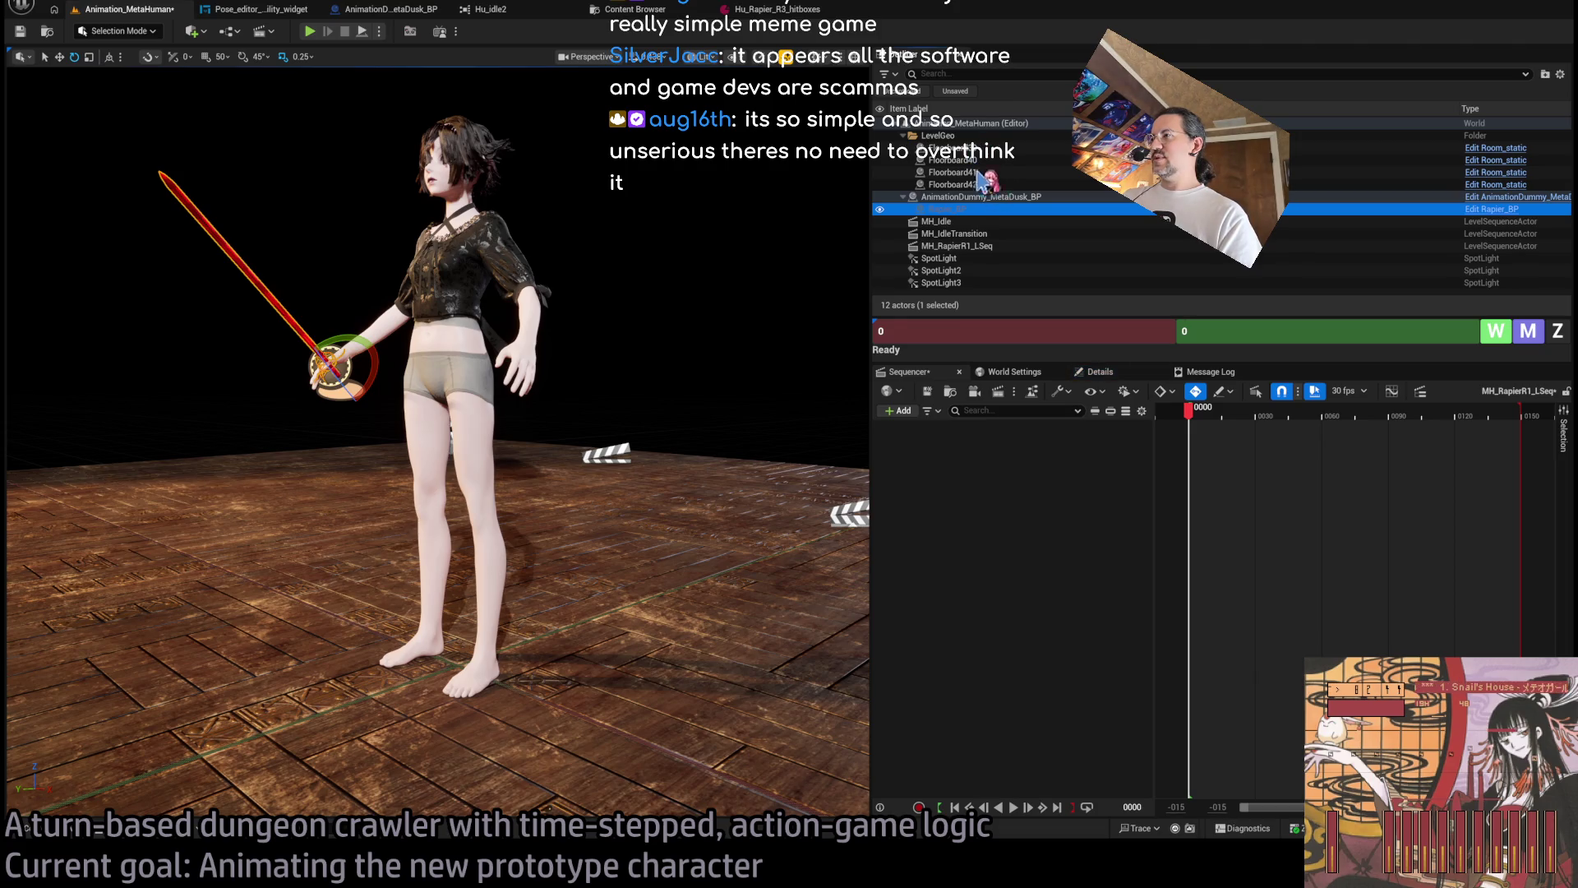
click(1100, 371)
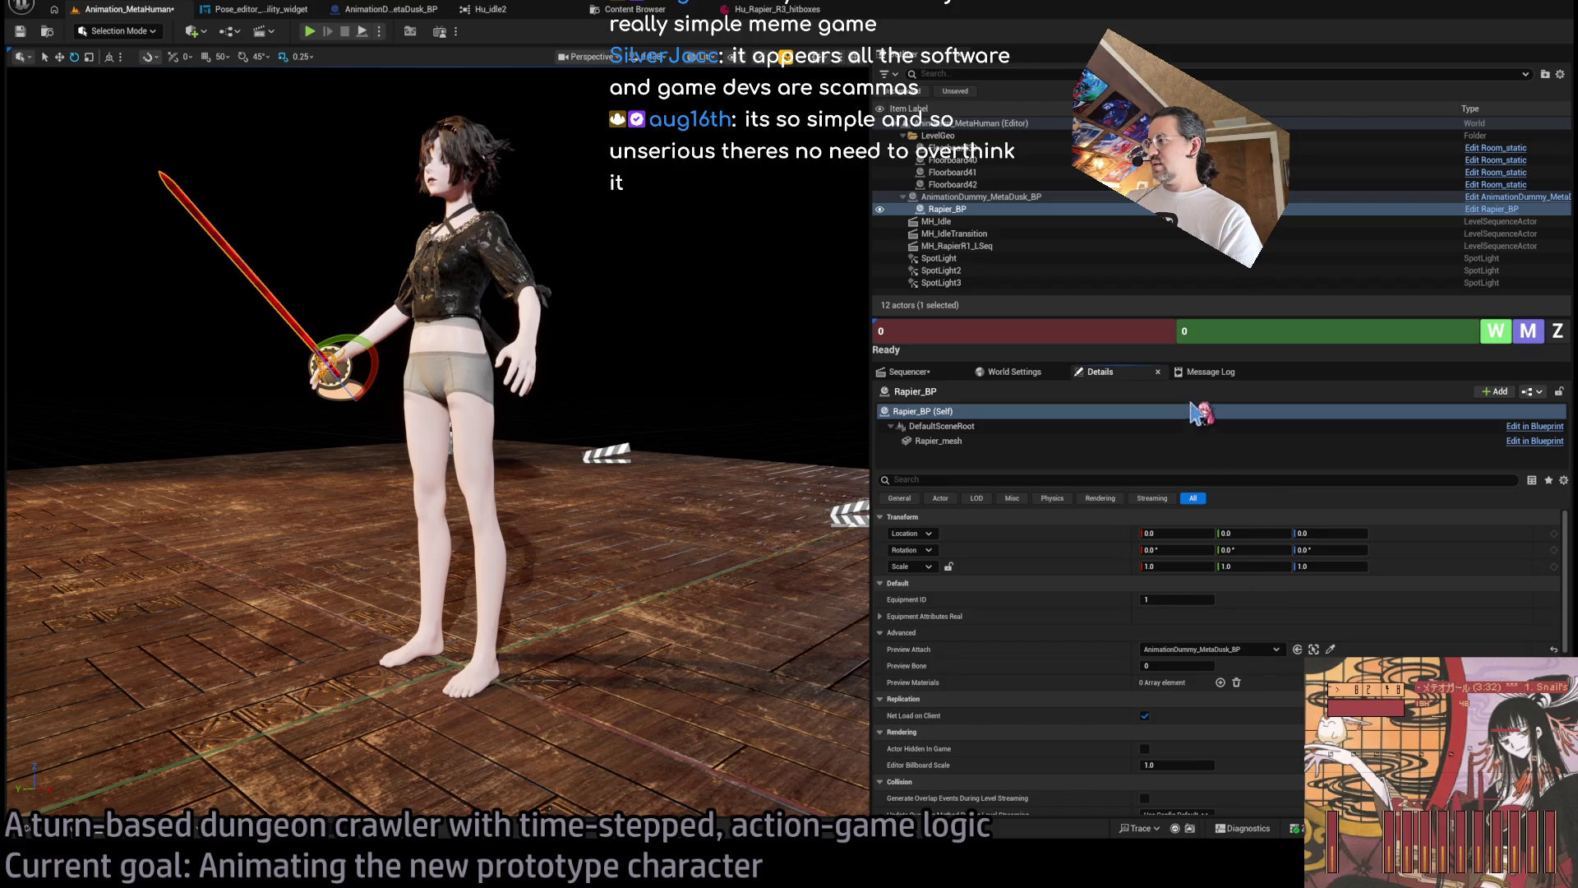
mouse_move(1019, 209)
mouse_down()
mouse_move(972, 167)
mouse_move(968, 137)
mouse_up()
click(1007, 210)
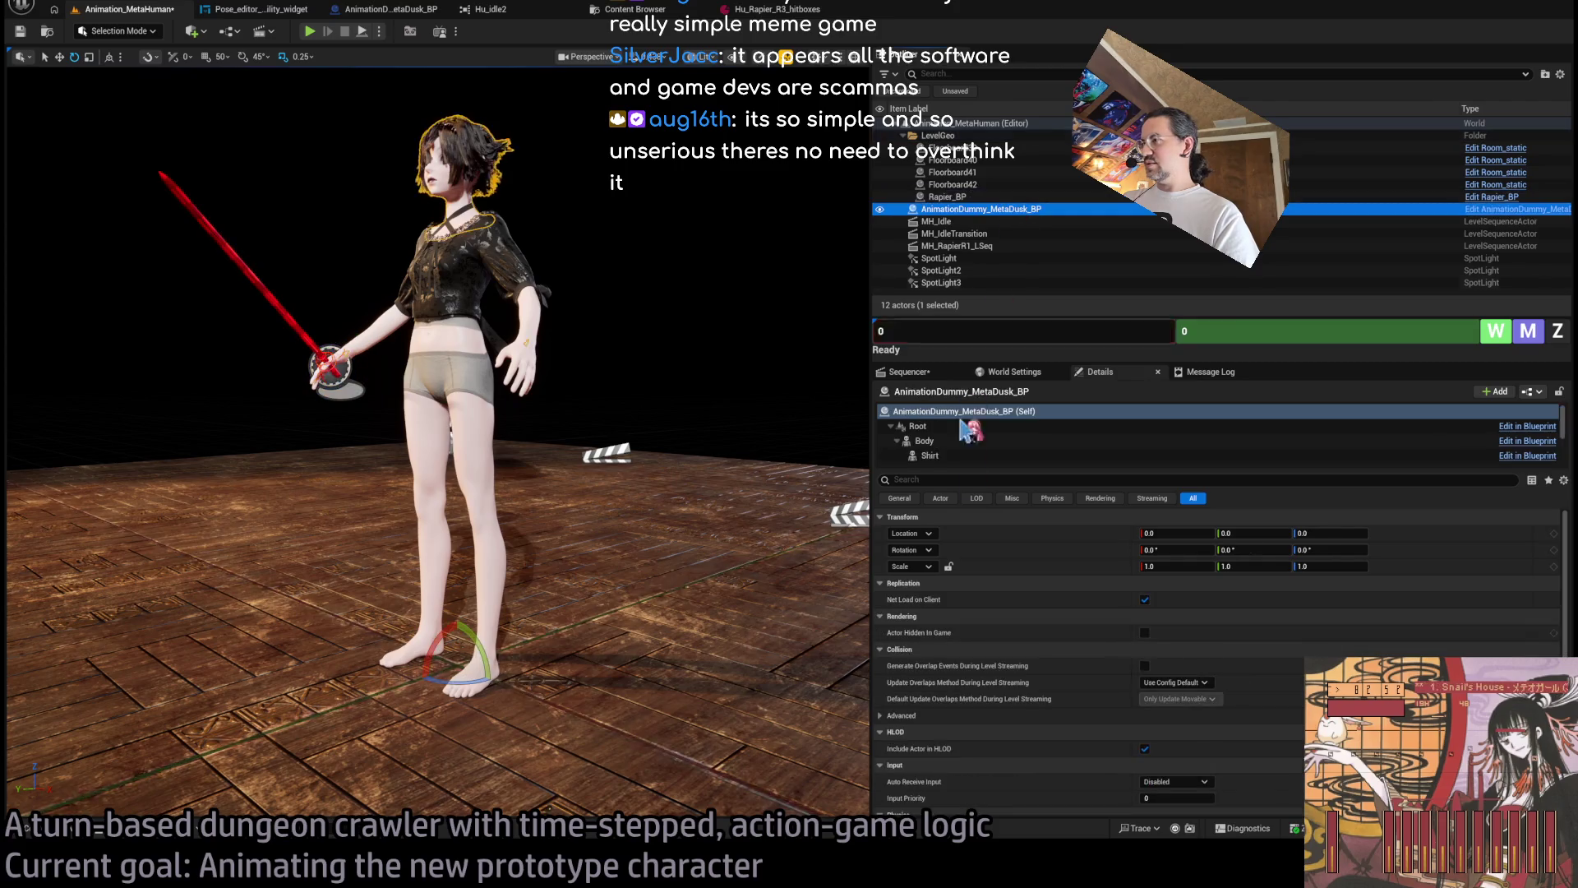
click(908, 372)
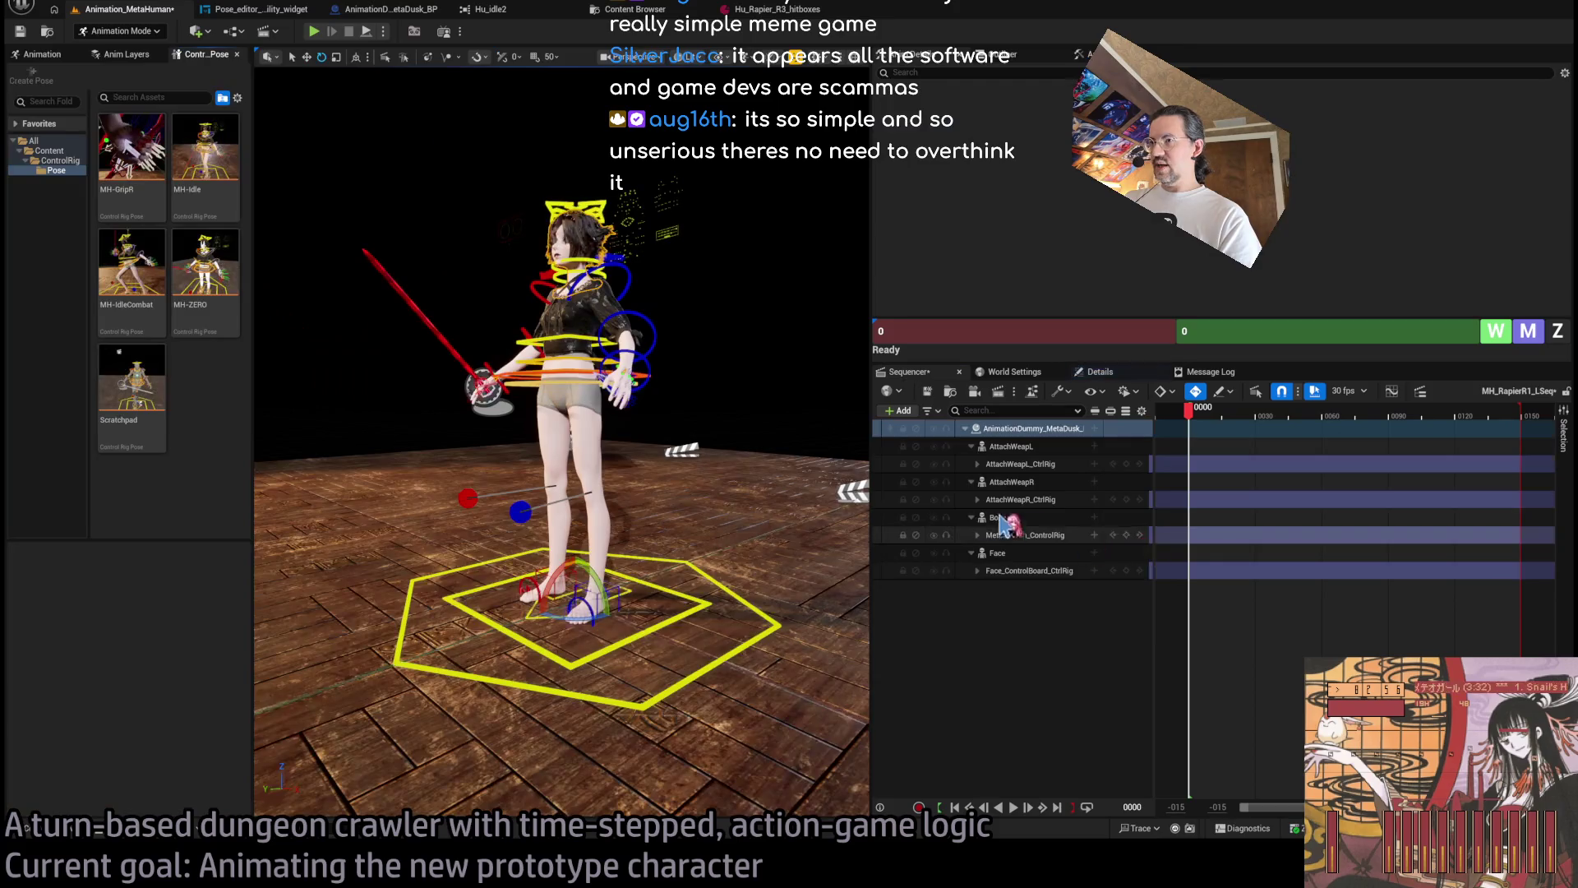
Collapse the character's Sequencer sub-tracks and expand the MetaHuman_ControlRig body controls.
click(971, 446)
click(971, 463)
click(971, 517)
click(978, 499)
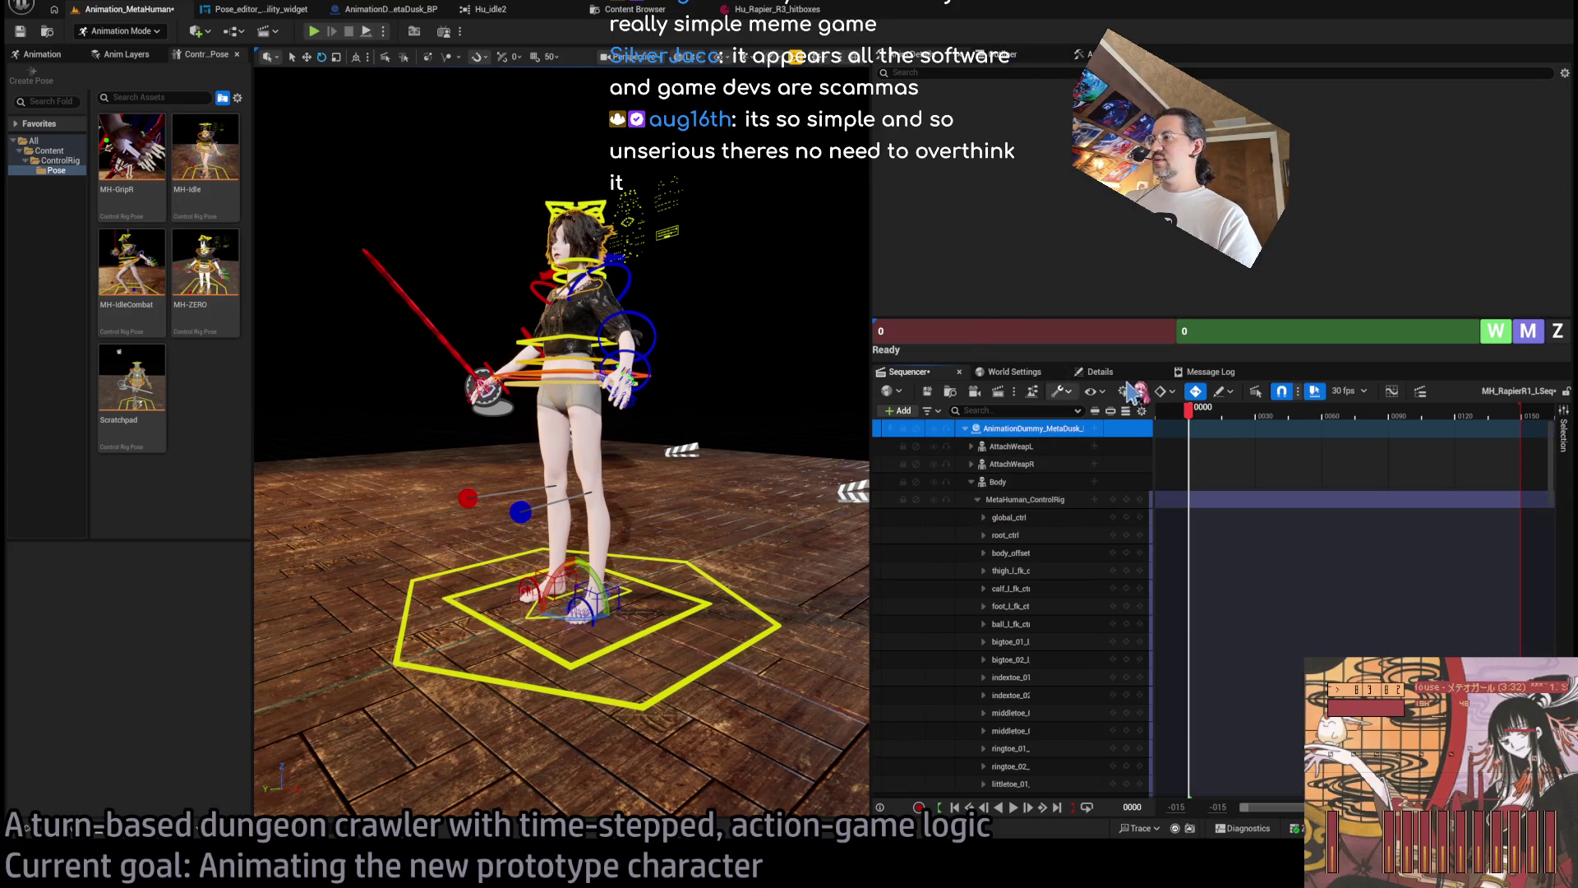
click(1099, 371)
click(932, 376)
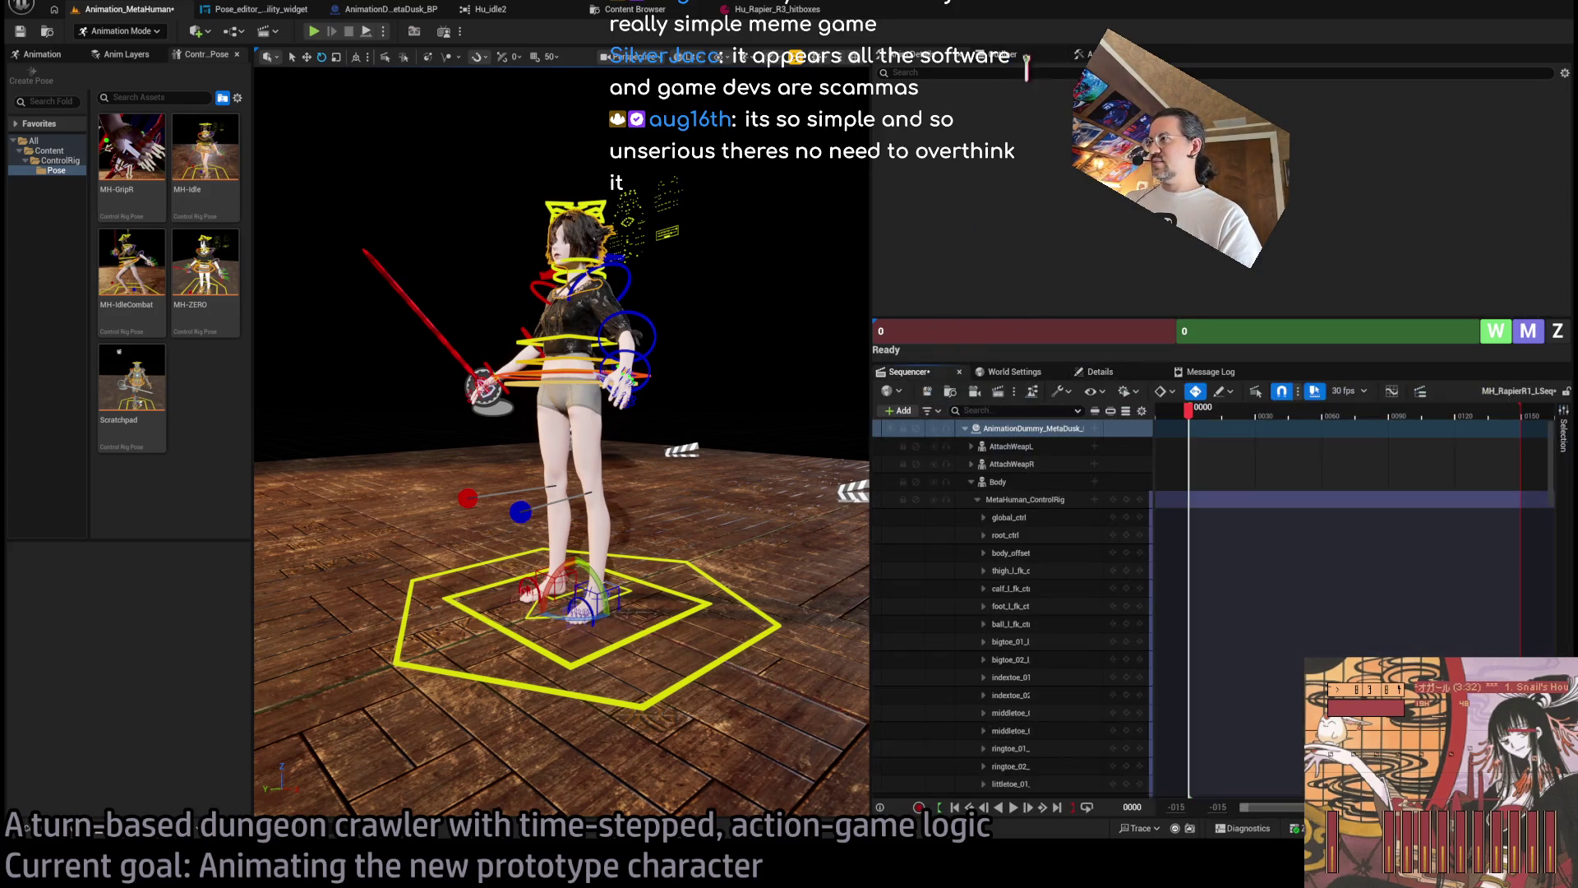
Move Rapier_BP and set its Preview Attach to AnimationDummy_MetaDusk_BP.
click(470, 368)
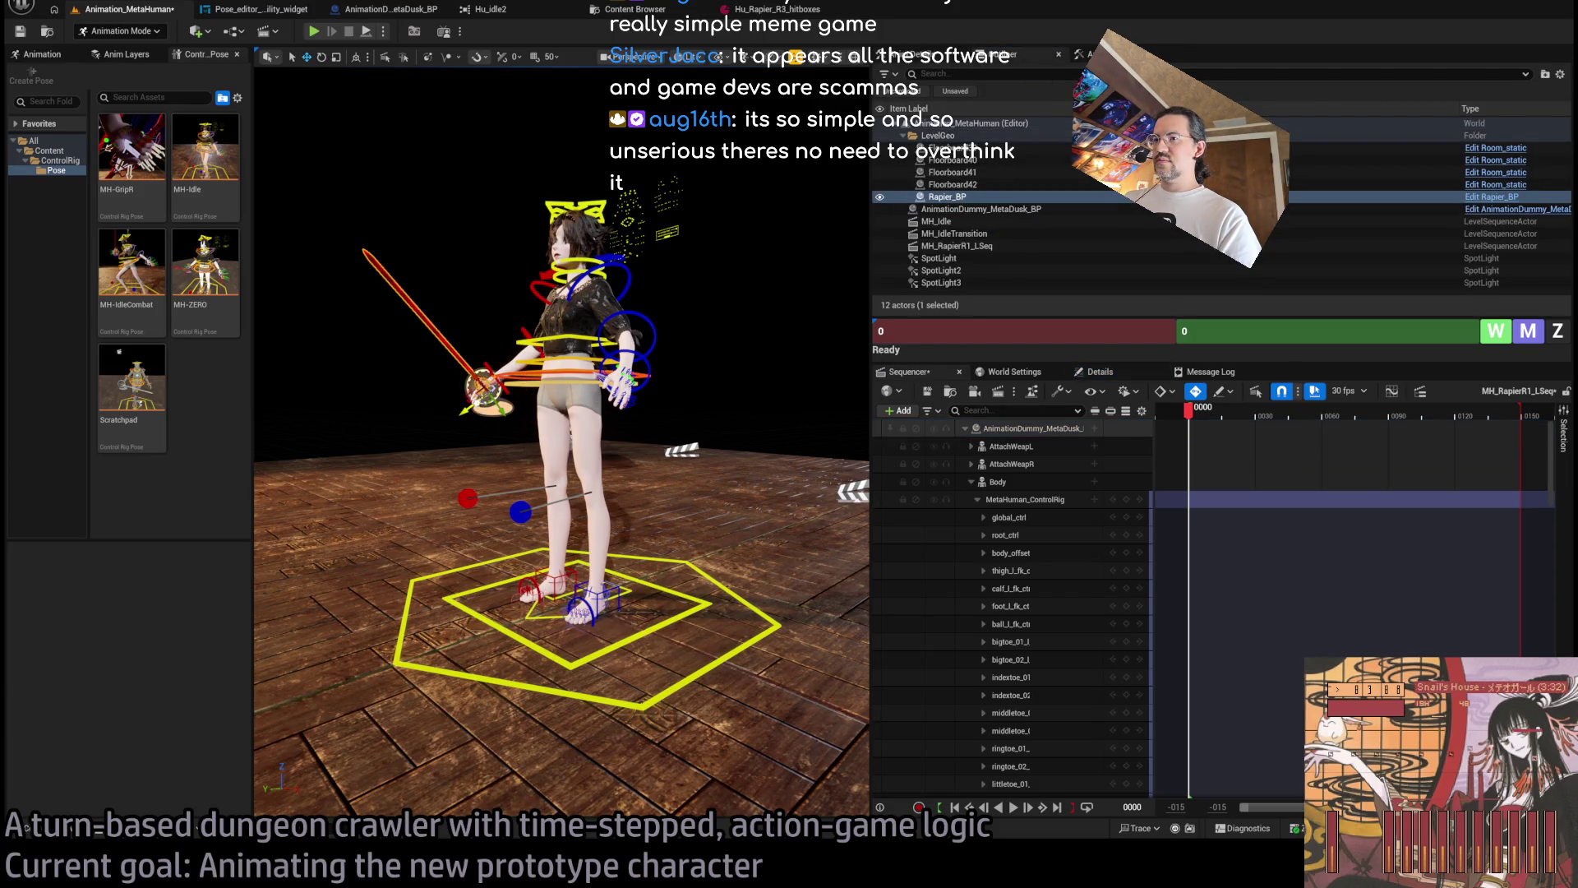
drag(490, 397, 445, 430)
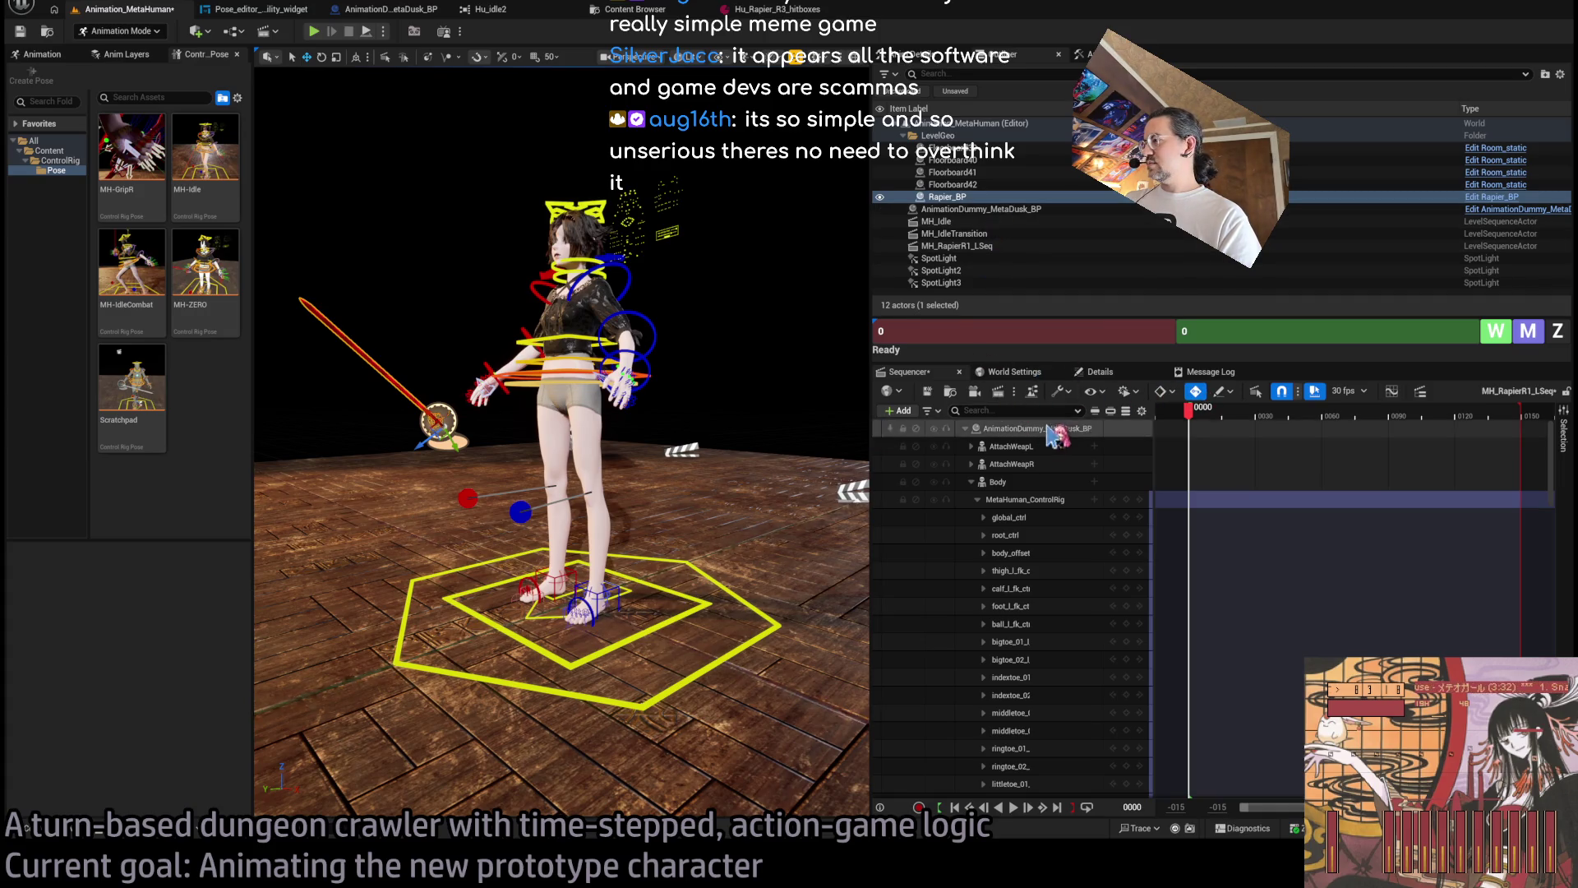
click(1100, 372)
click(1215, 651)
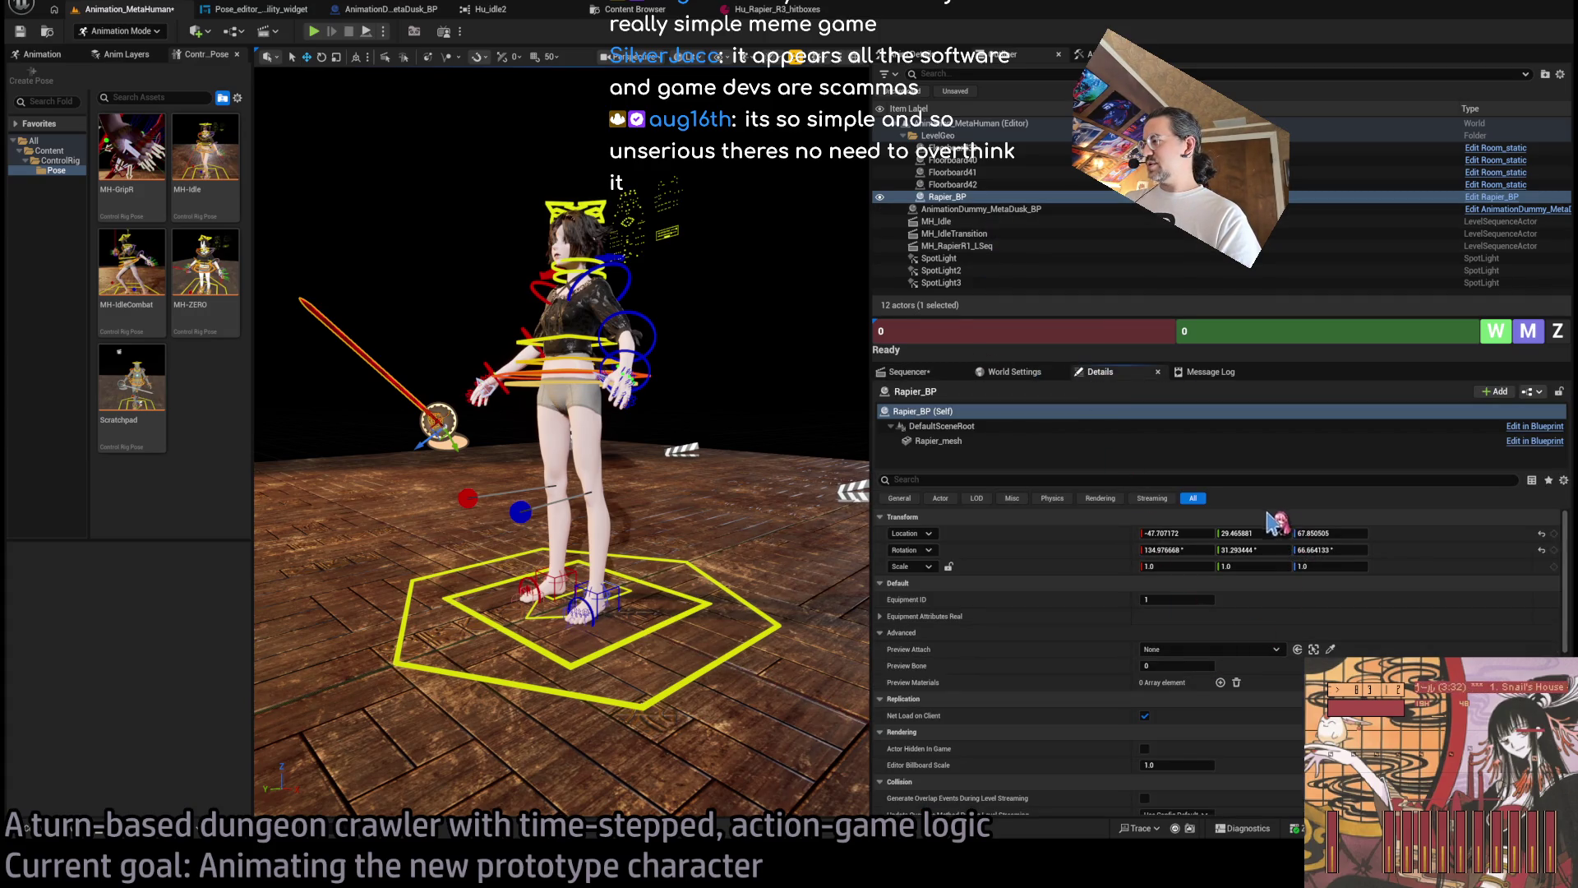
click(1270, 518)
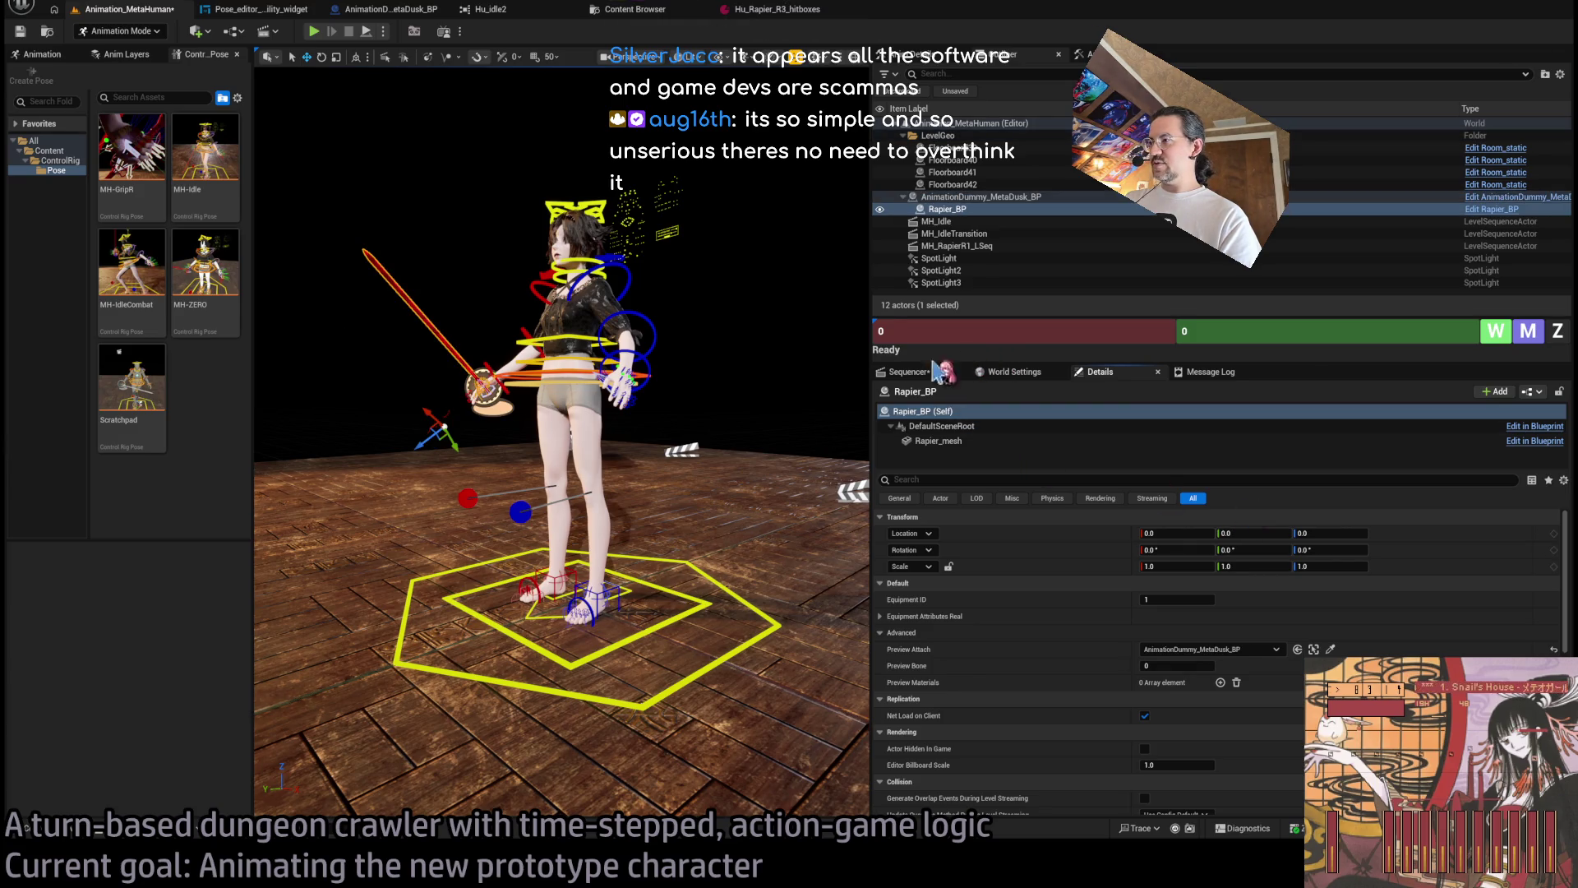
click(908, 371)
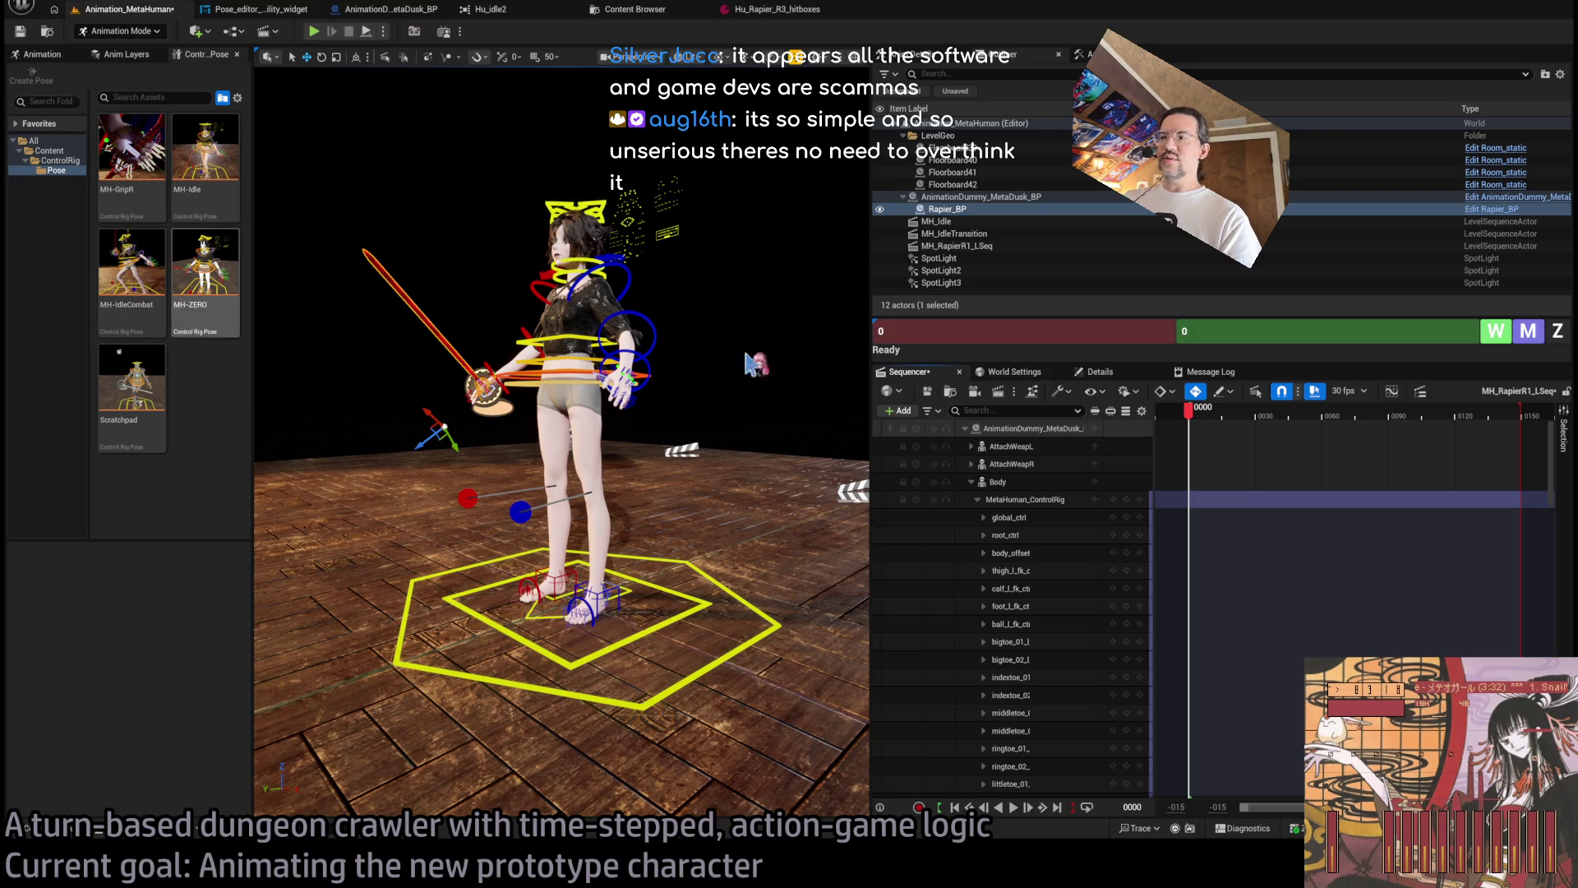
Select every body Control Rig control track in Sequencer.
click(1019, 517)
scroll(1556, 470, down, 10)
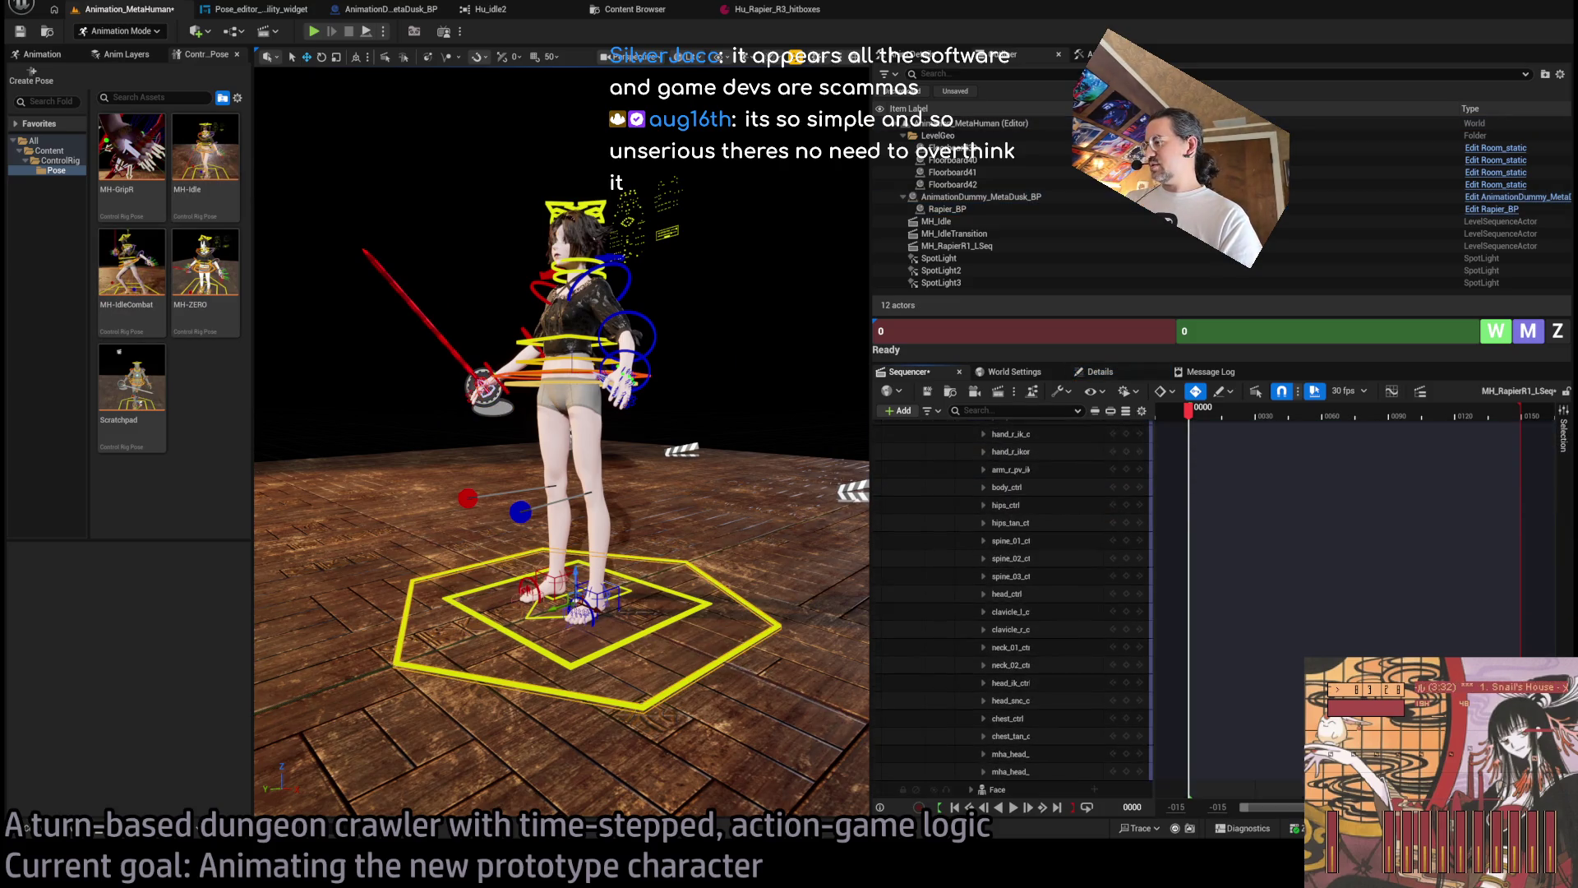
key(ctrl+a)
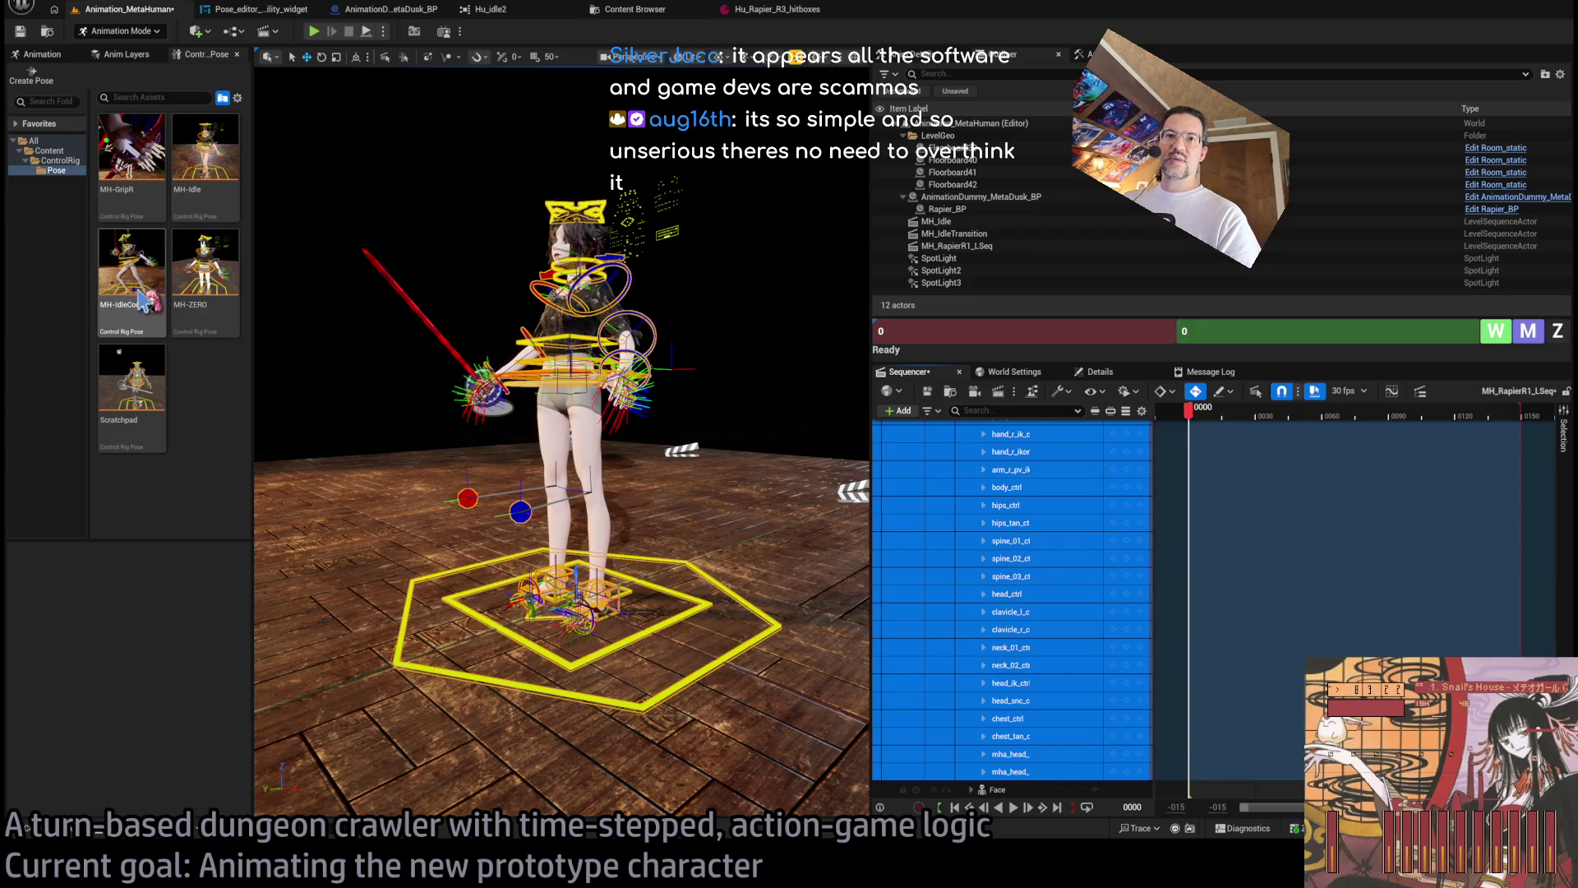
Paste the MH-IdleCombat pose onto the character and key all rig controls at frame 0.
click(131, 261)
click(146, 558)
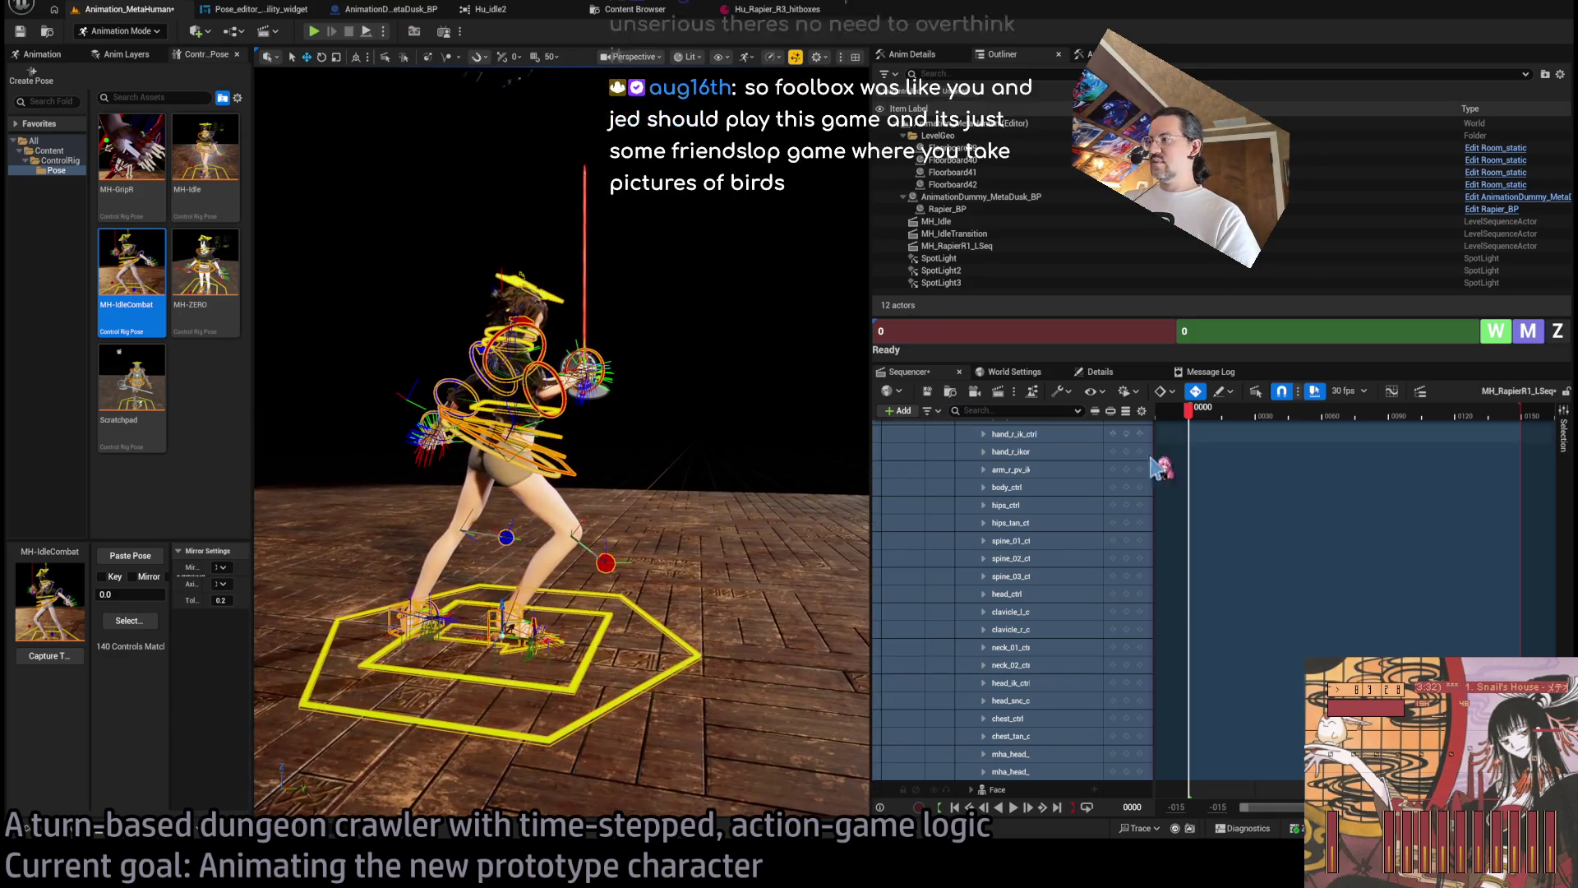
scroll(1539, 436, up, 10)
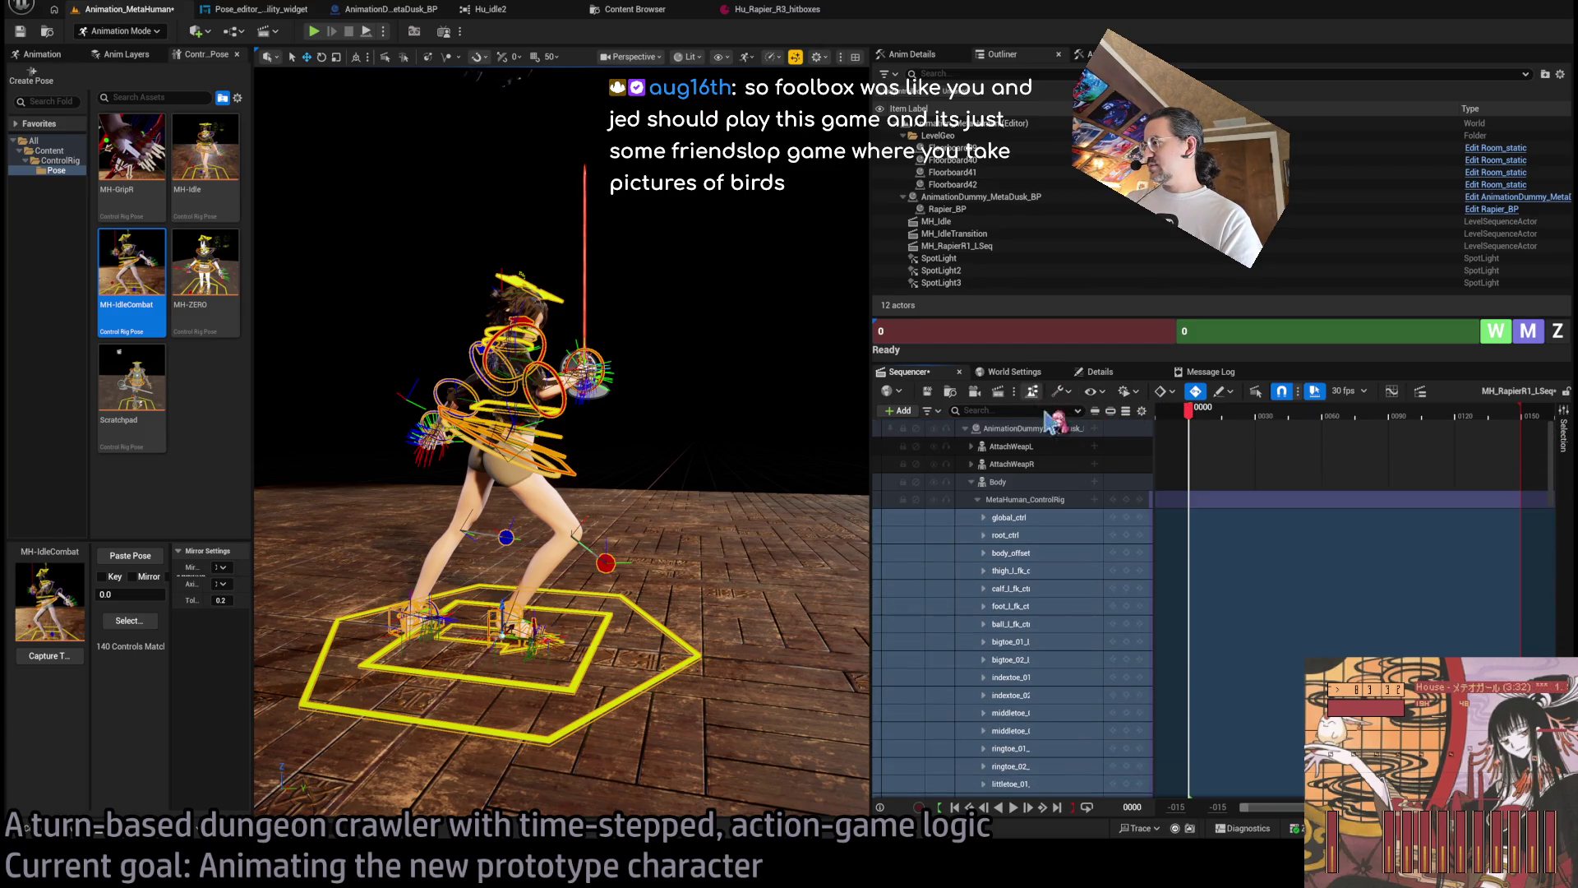
click(1126, 500)
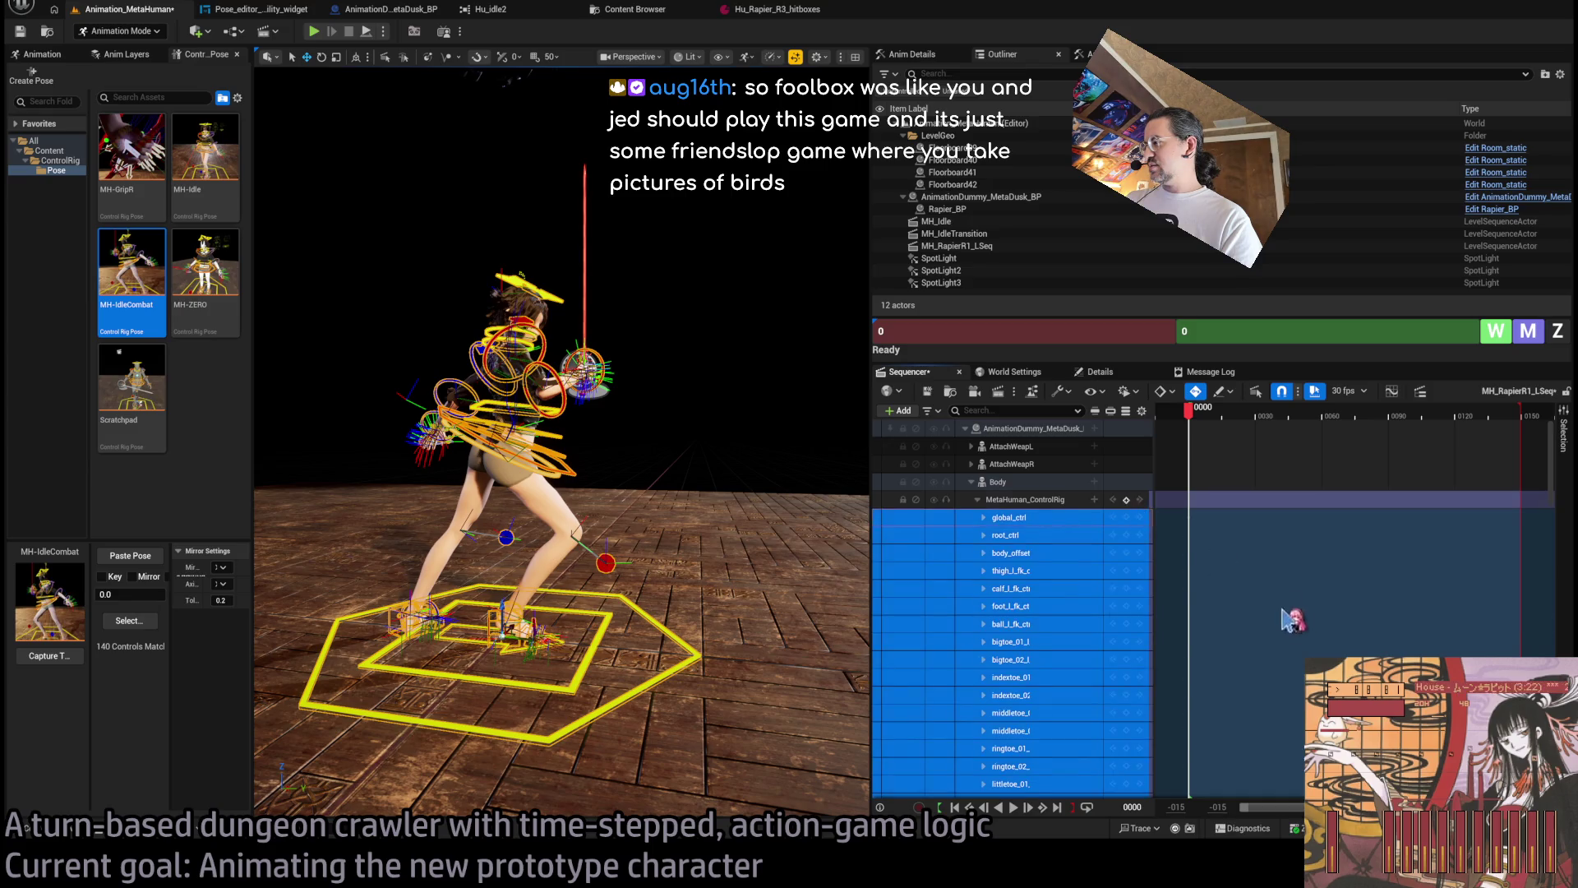
Select only the left foot control and orbit in closer to the character.
click(1204, 549)
click(1192, 606)
drag(575, 493, 444, 494)
drag(384, 748, 384, 748)
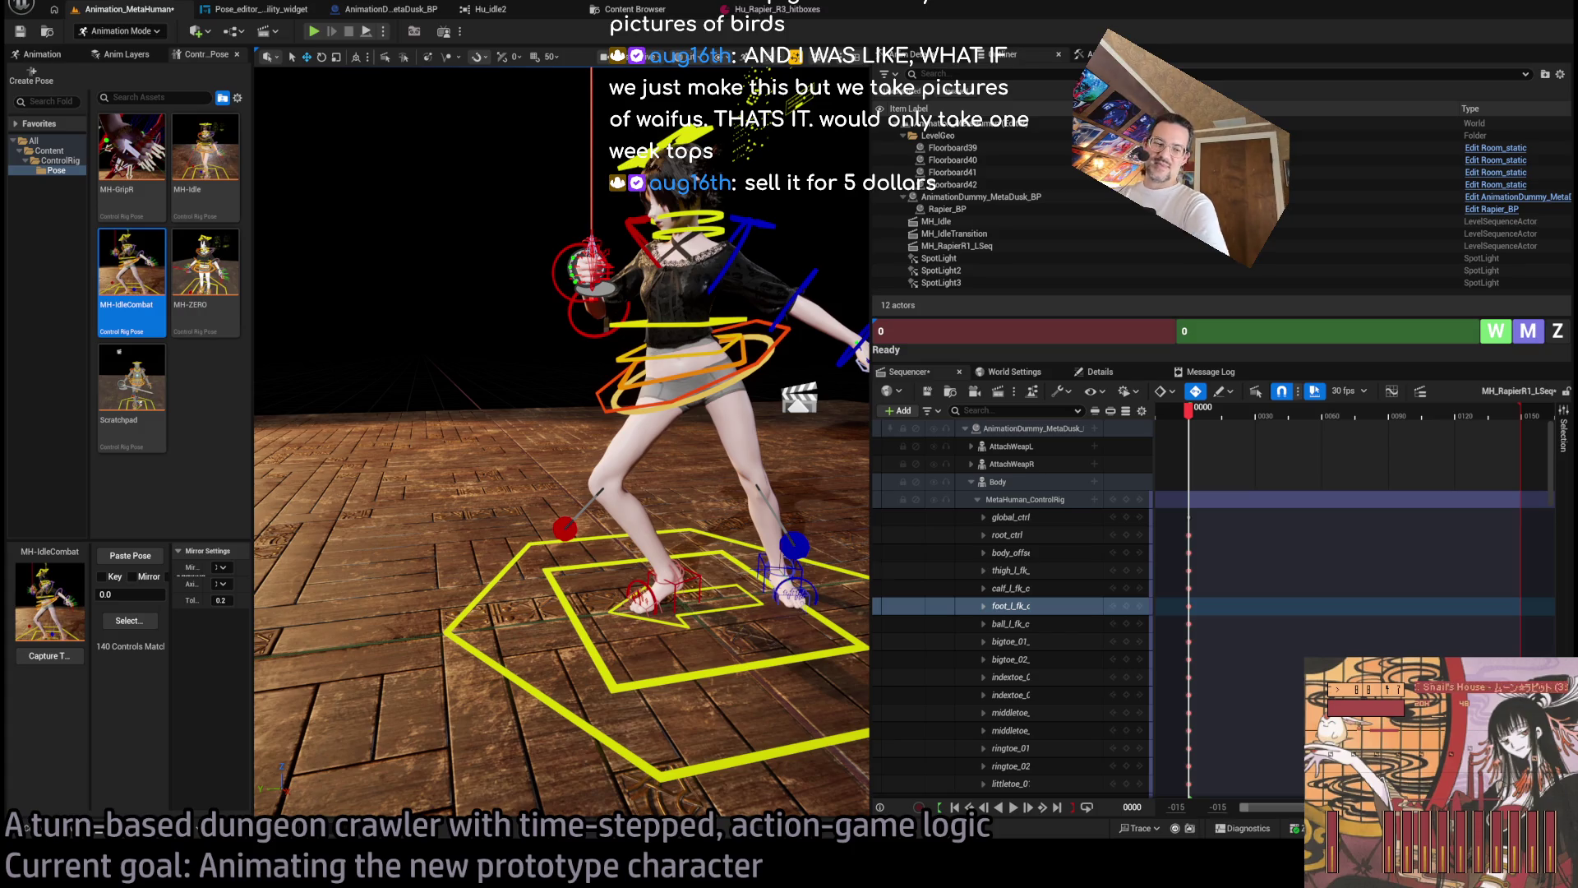
Go to the Fab marketplace in a maximized browser window.
key(alt+Tab)
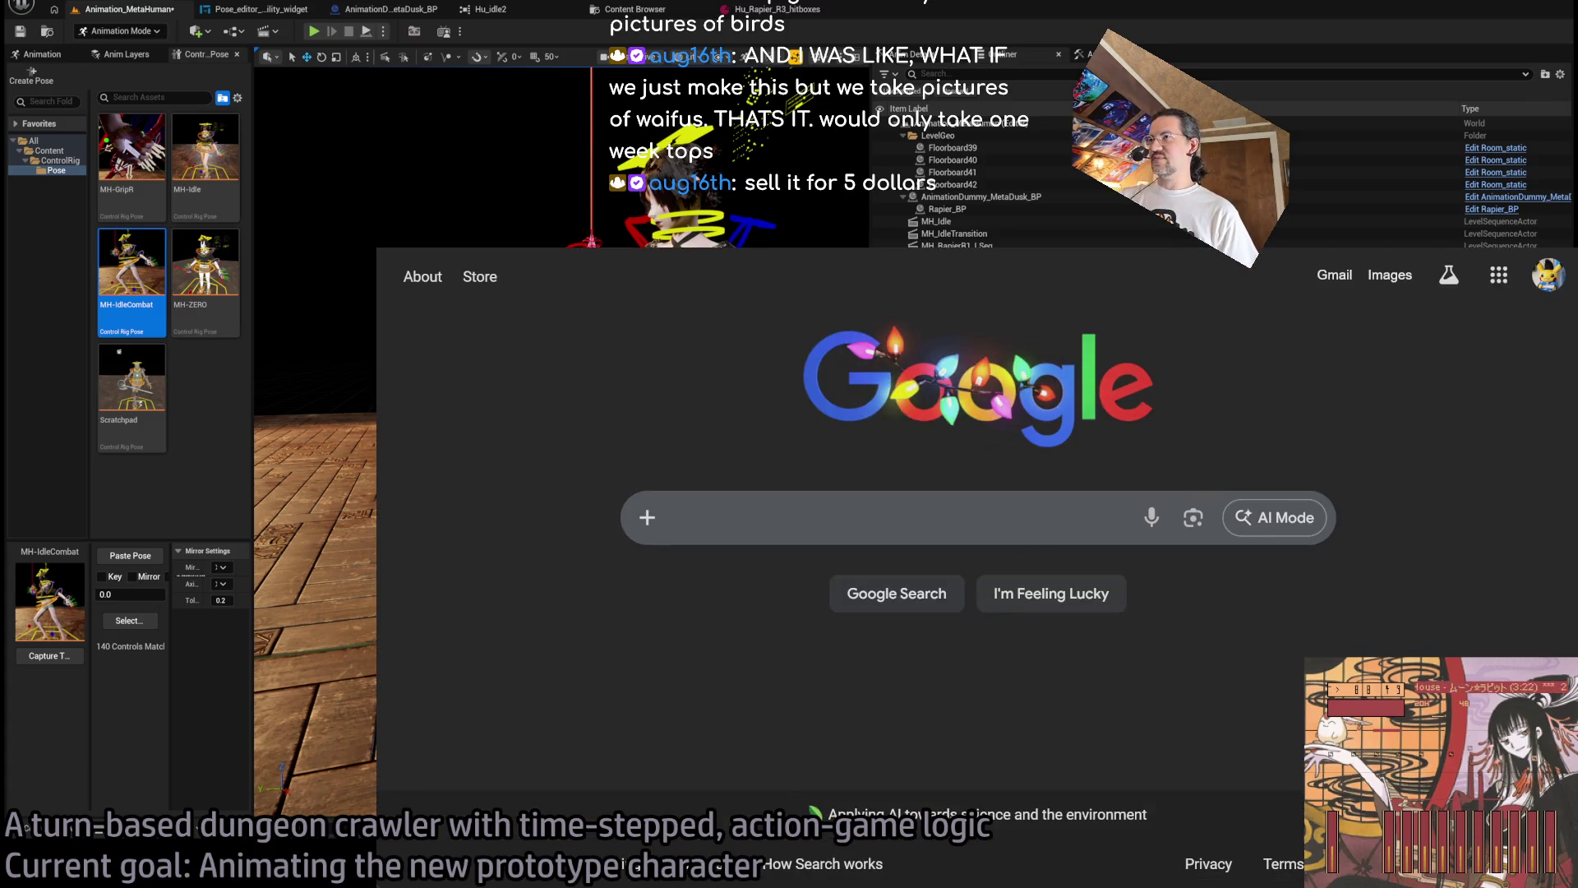
text(fab)
key(Return)
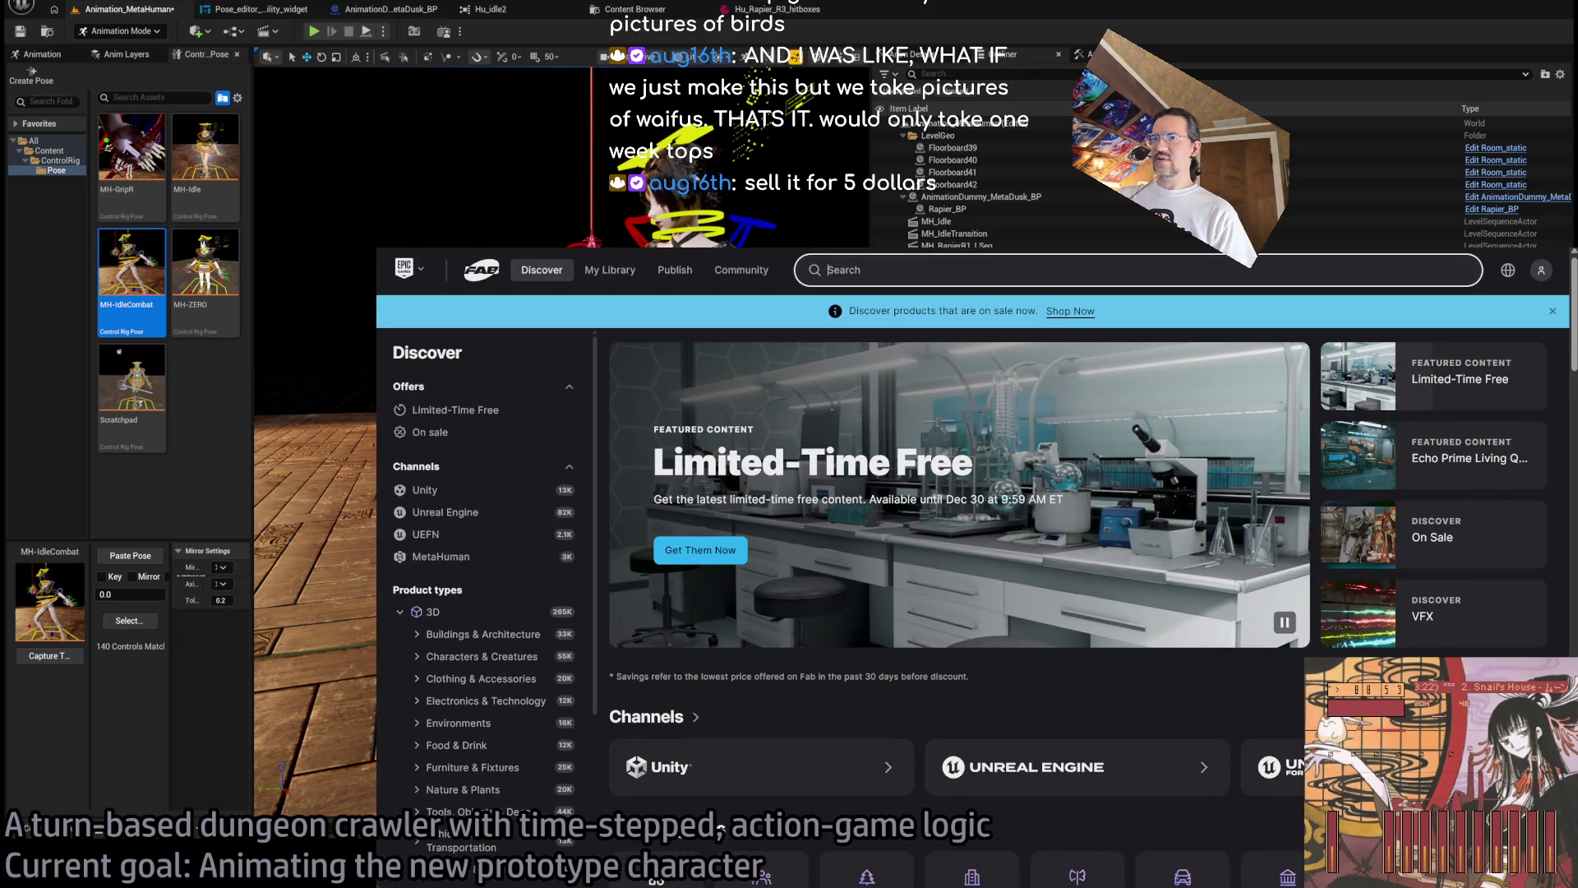
key(super+Up)
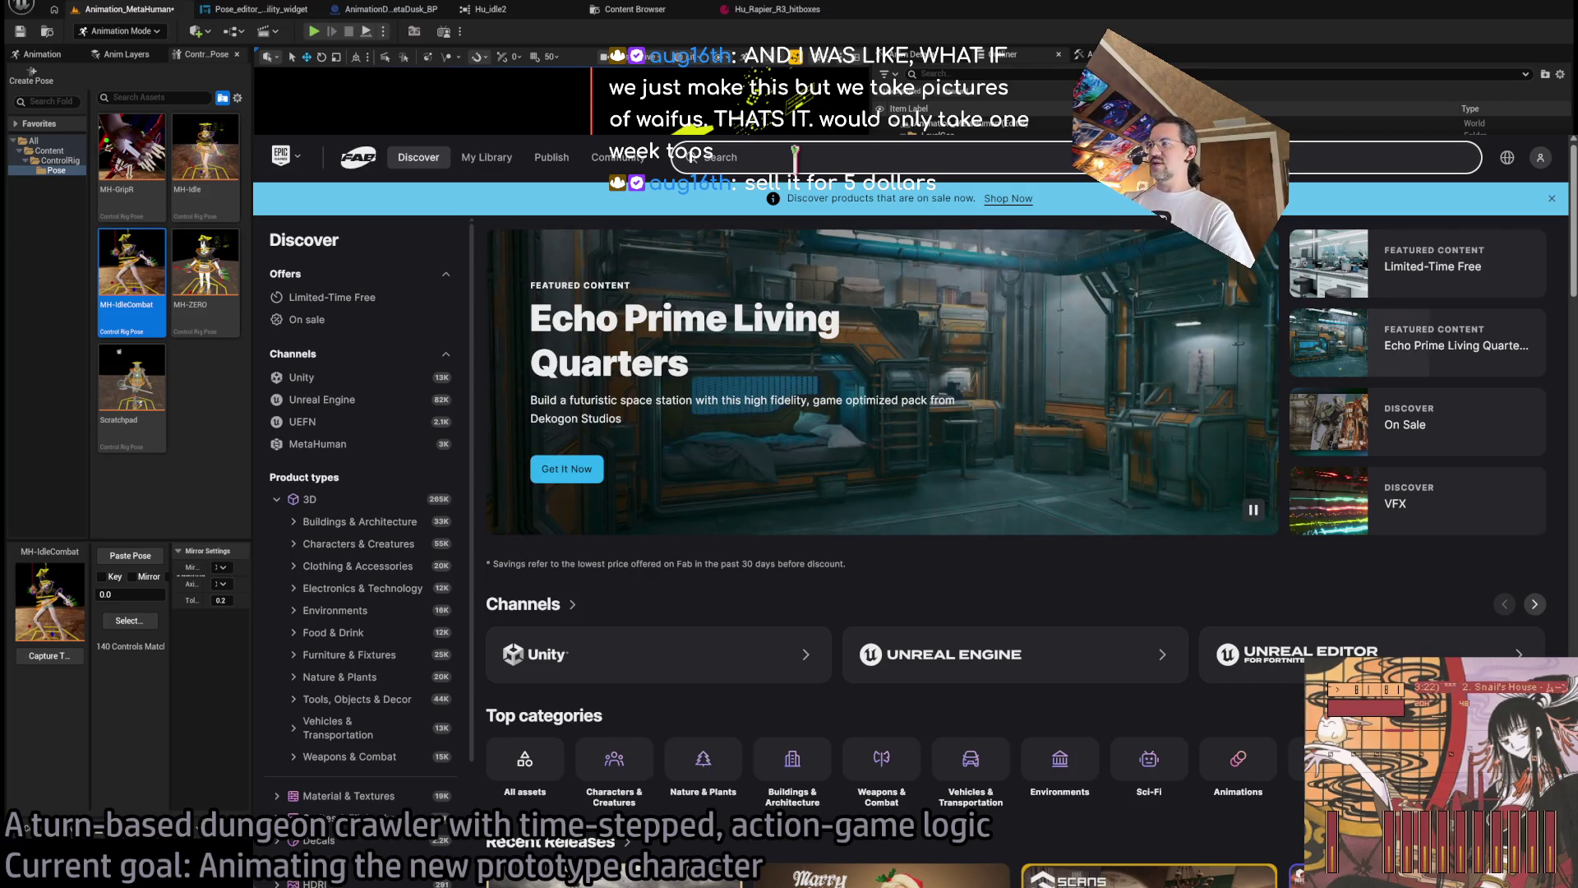
Search Fab for 'waifu' and open the Gameready 6 Anime Female Students Collection product.
text(waifu)
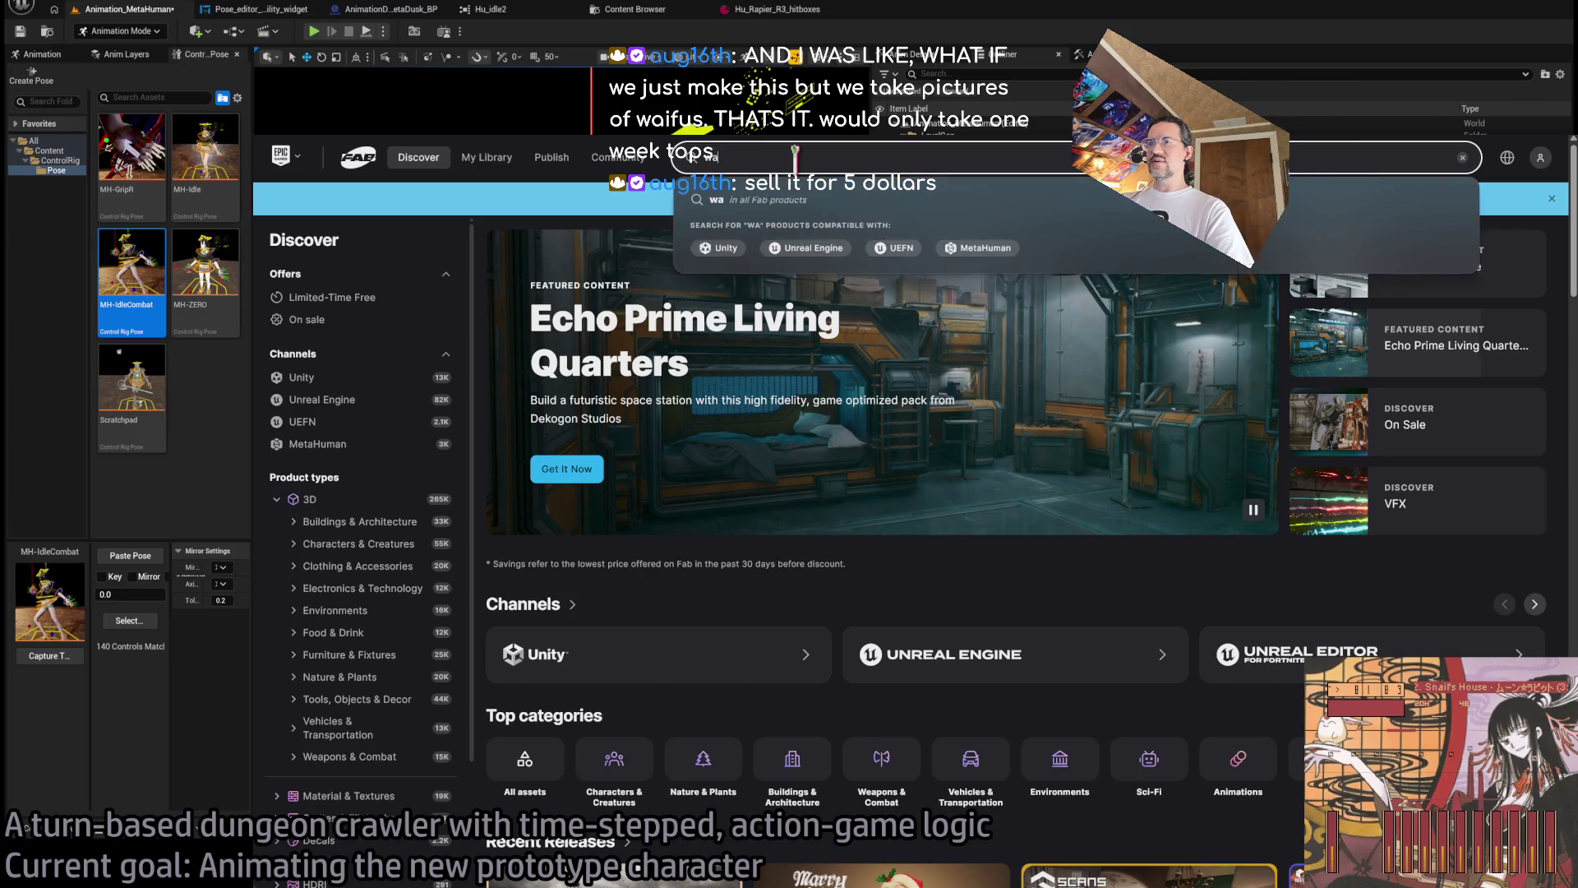
key(Return)
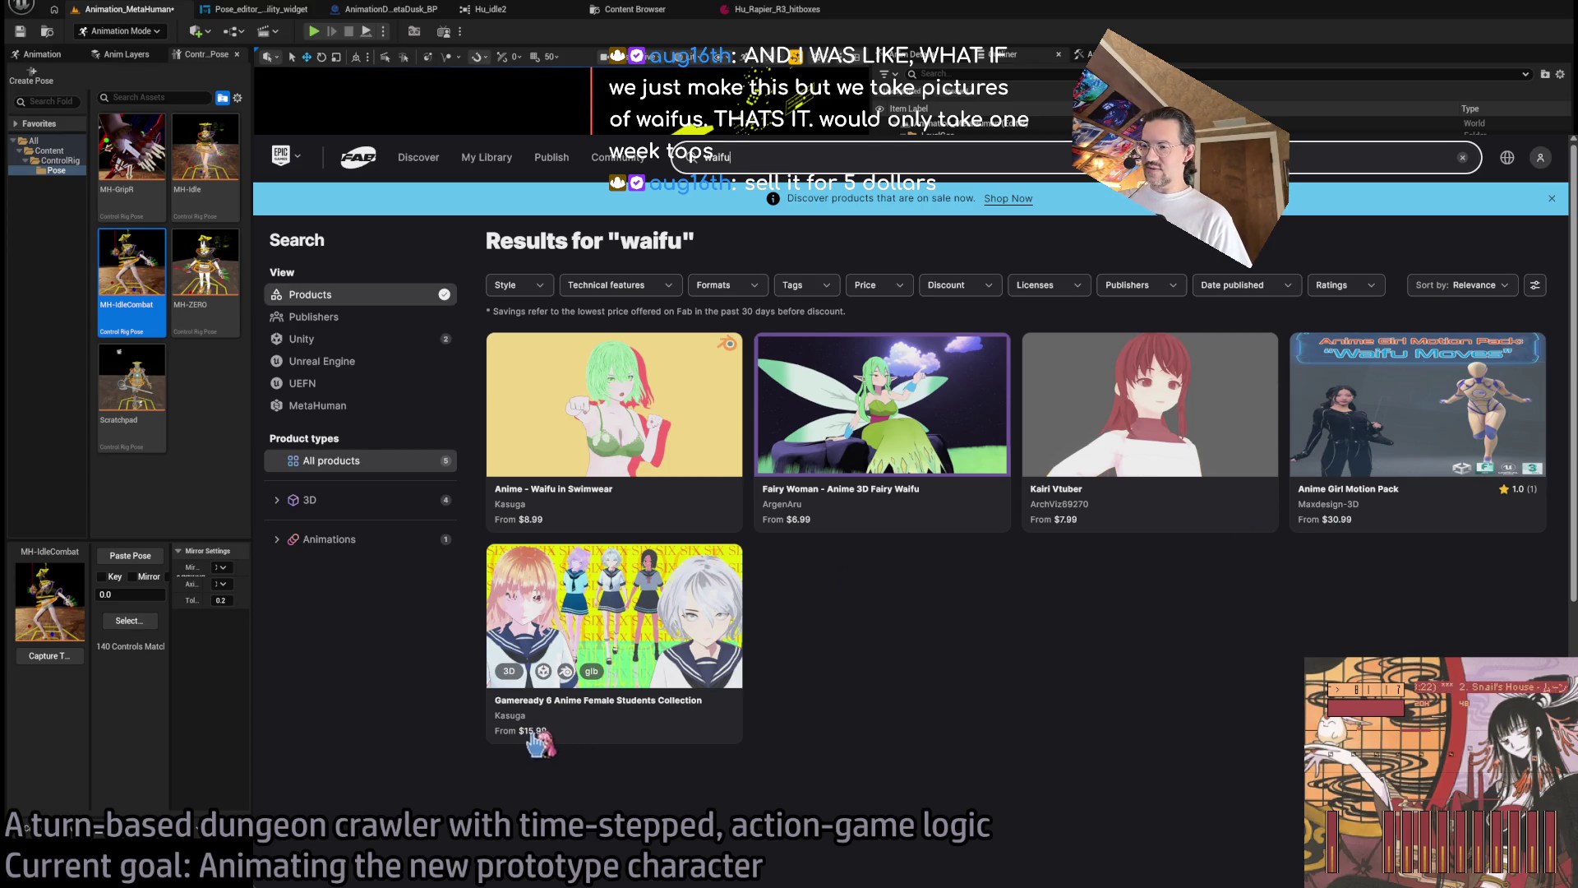
click(715, 633)
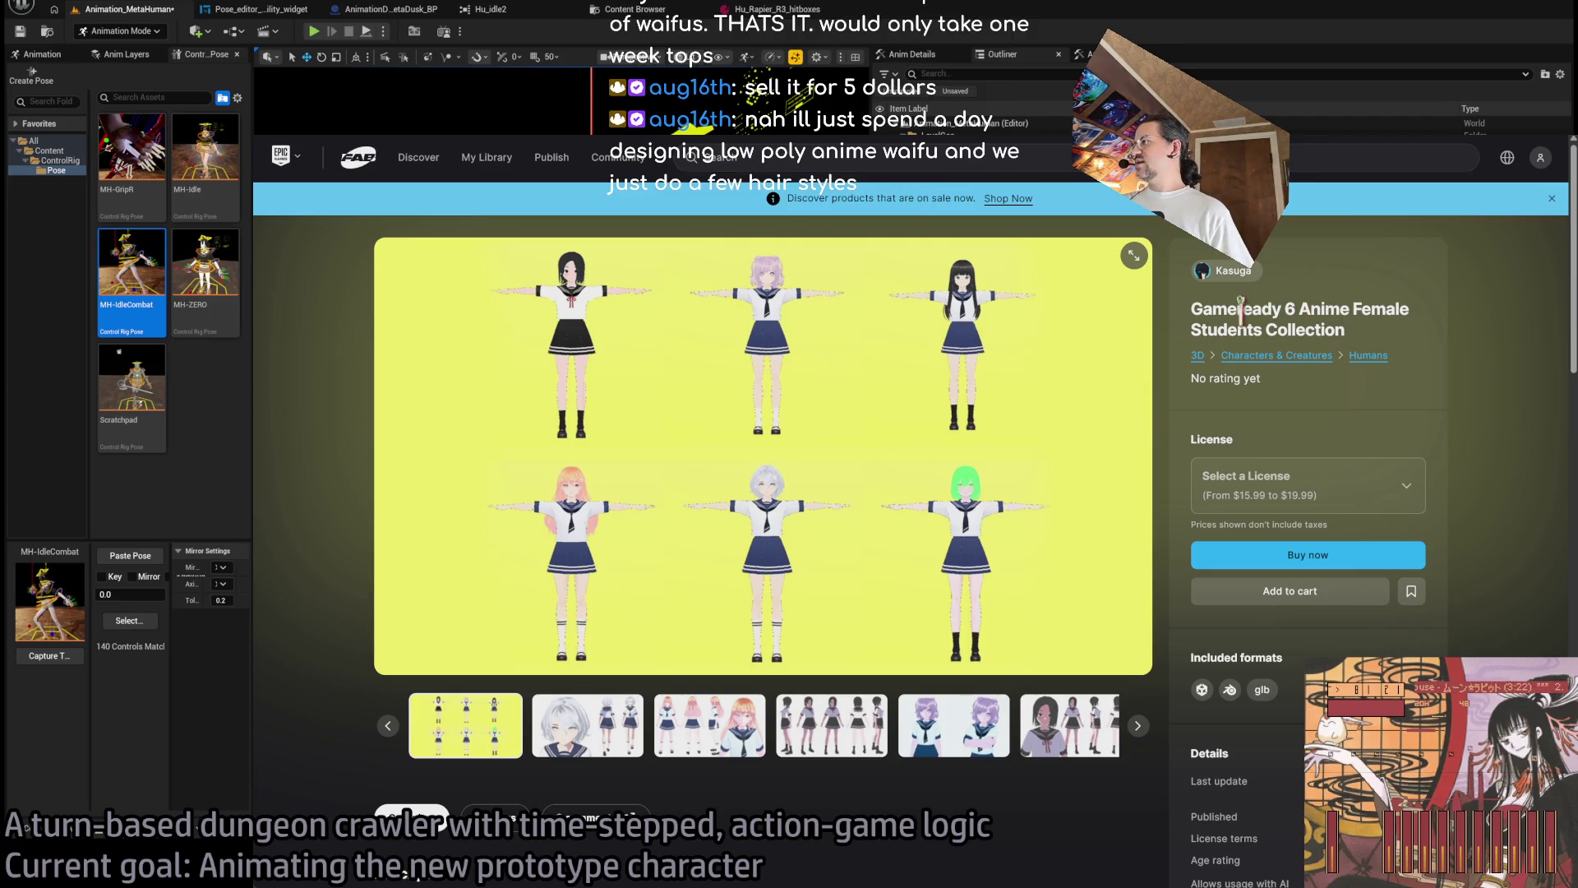
click(1291, 311)
double_click(1289, 310)
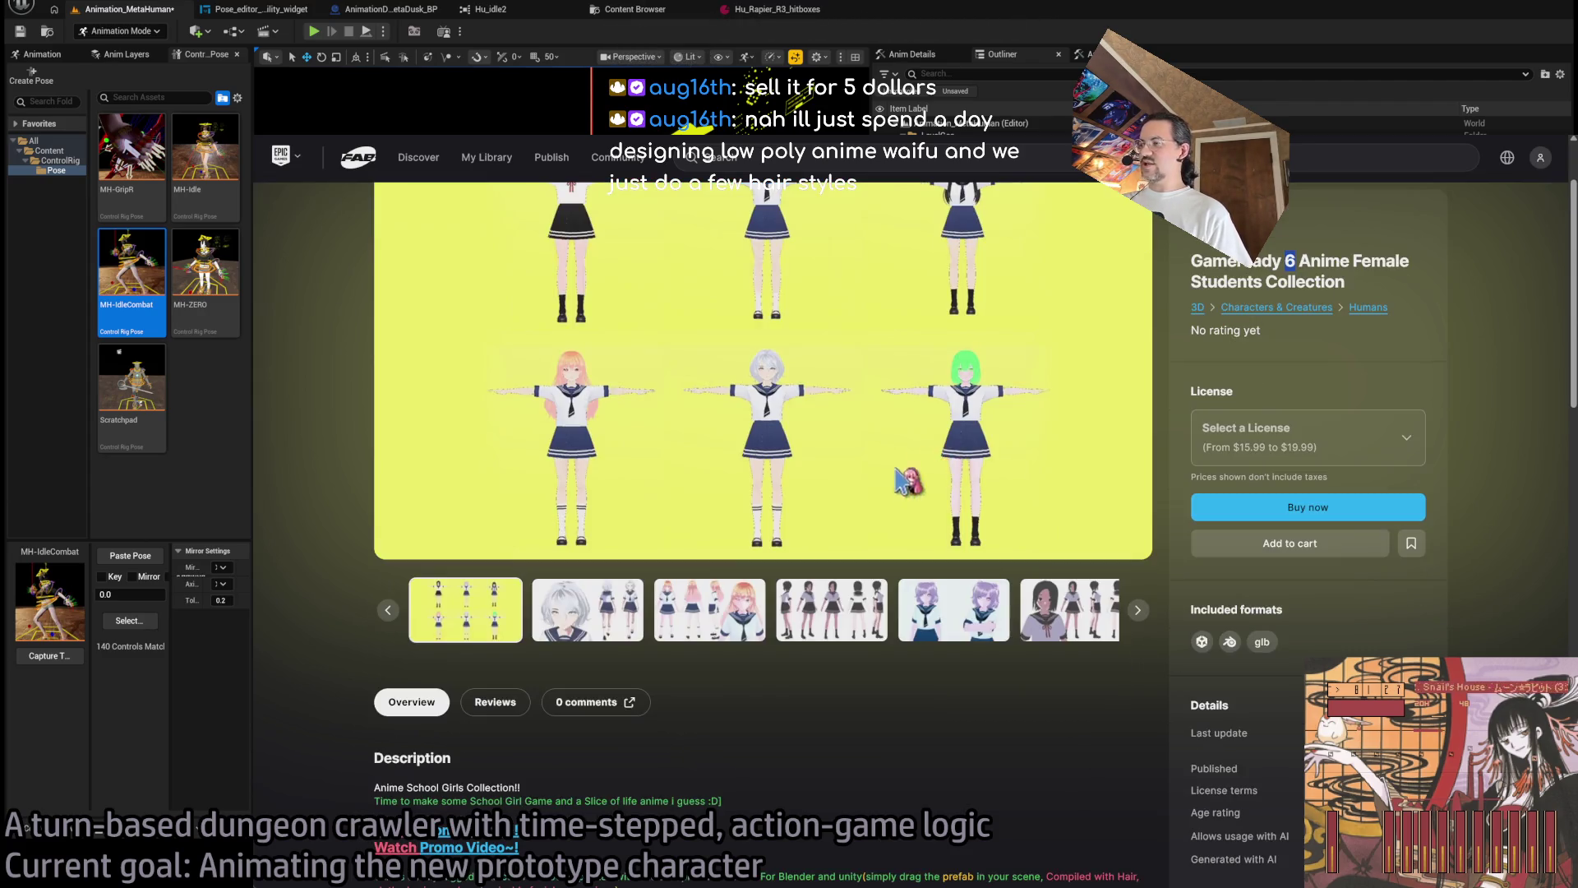
Cycle through the product gallery images, ending on the yellow-background character image.
click(730, 728)
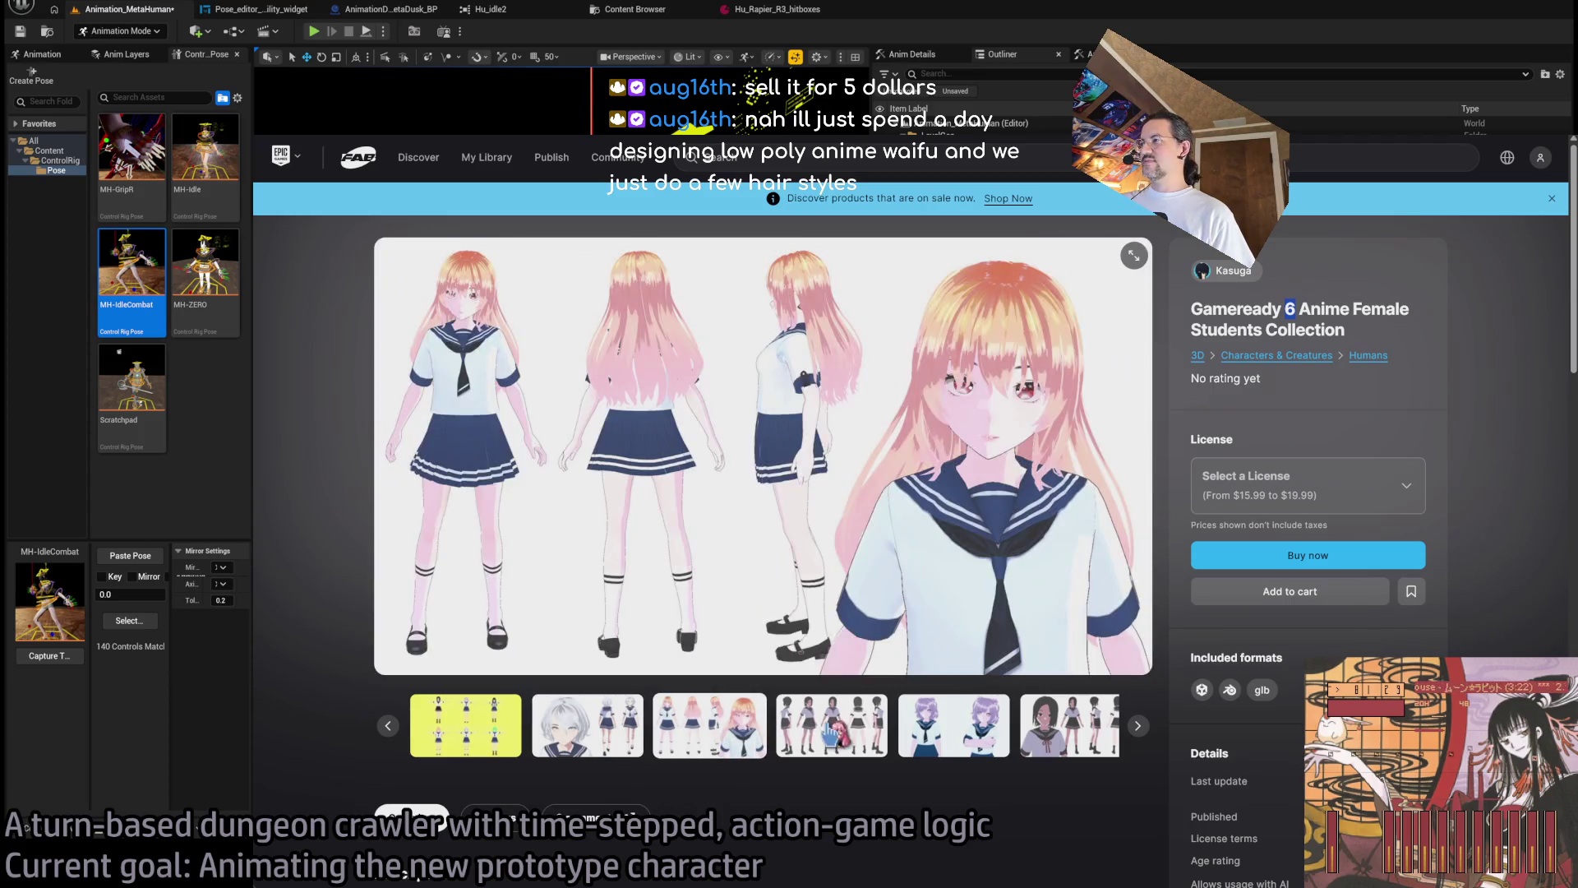
click(822, 728)
click(898, 730)
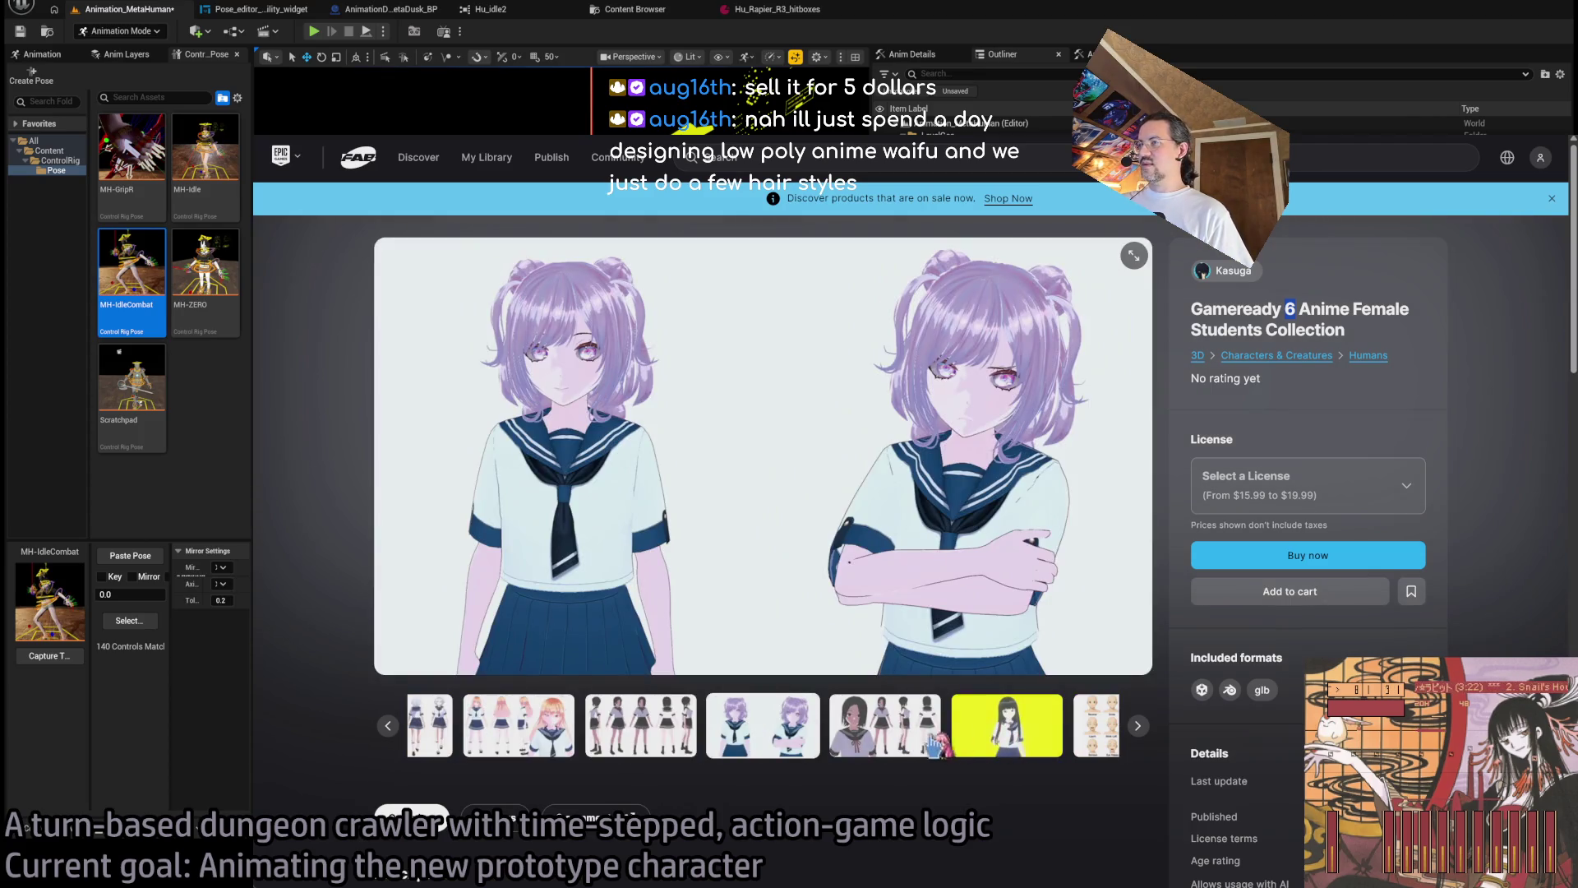
click(879, 734)
click(892, 744)
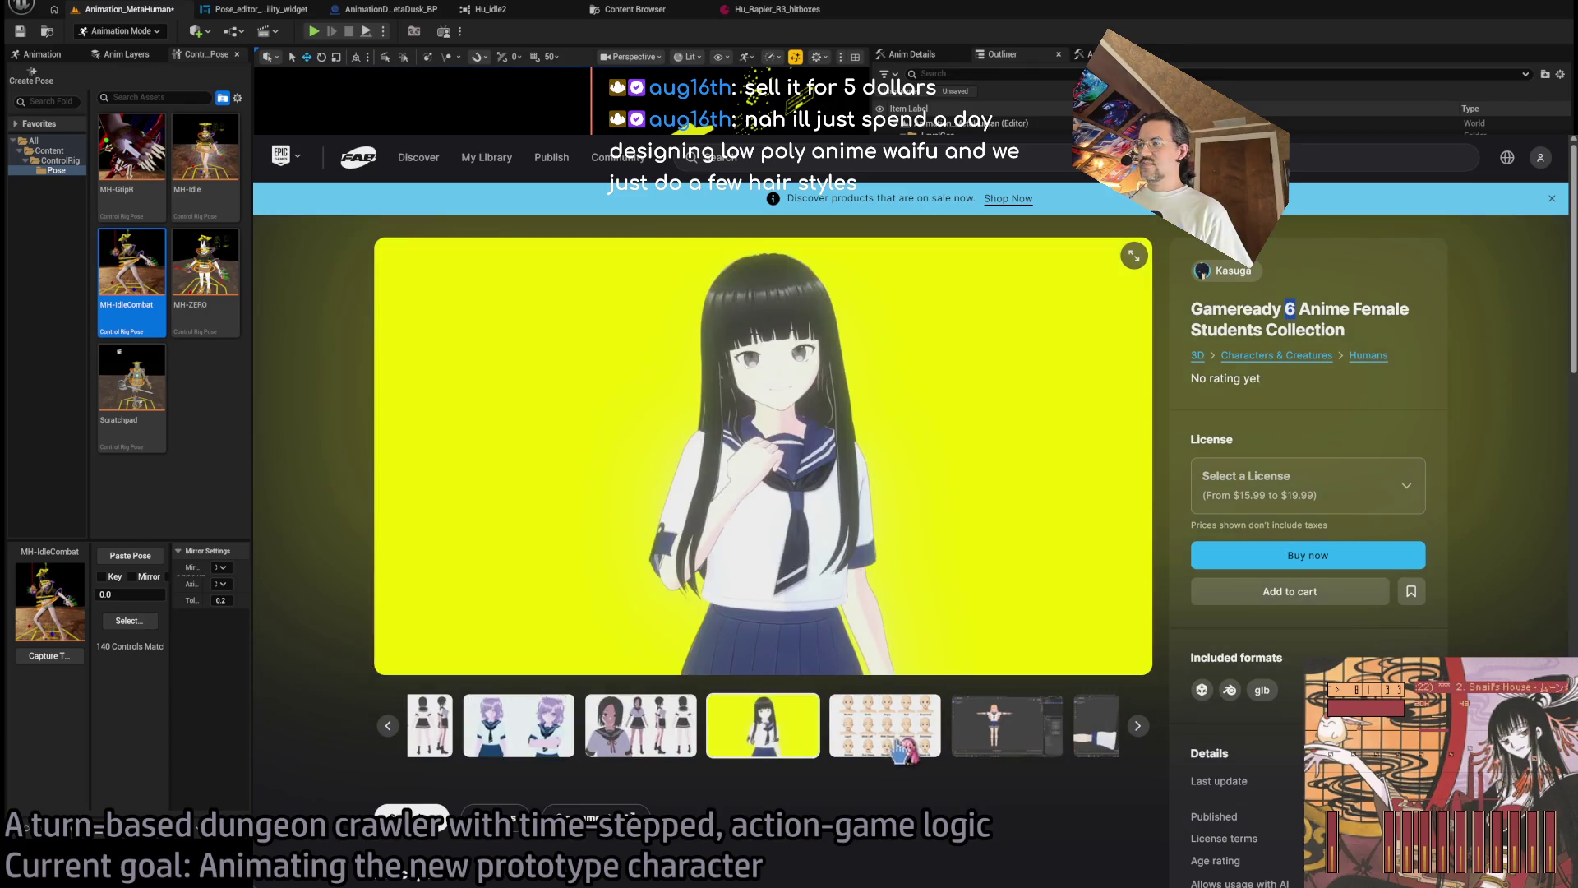
click(894, 746)
click(684, 733)
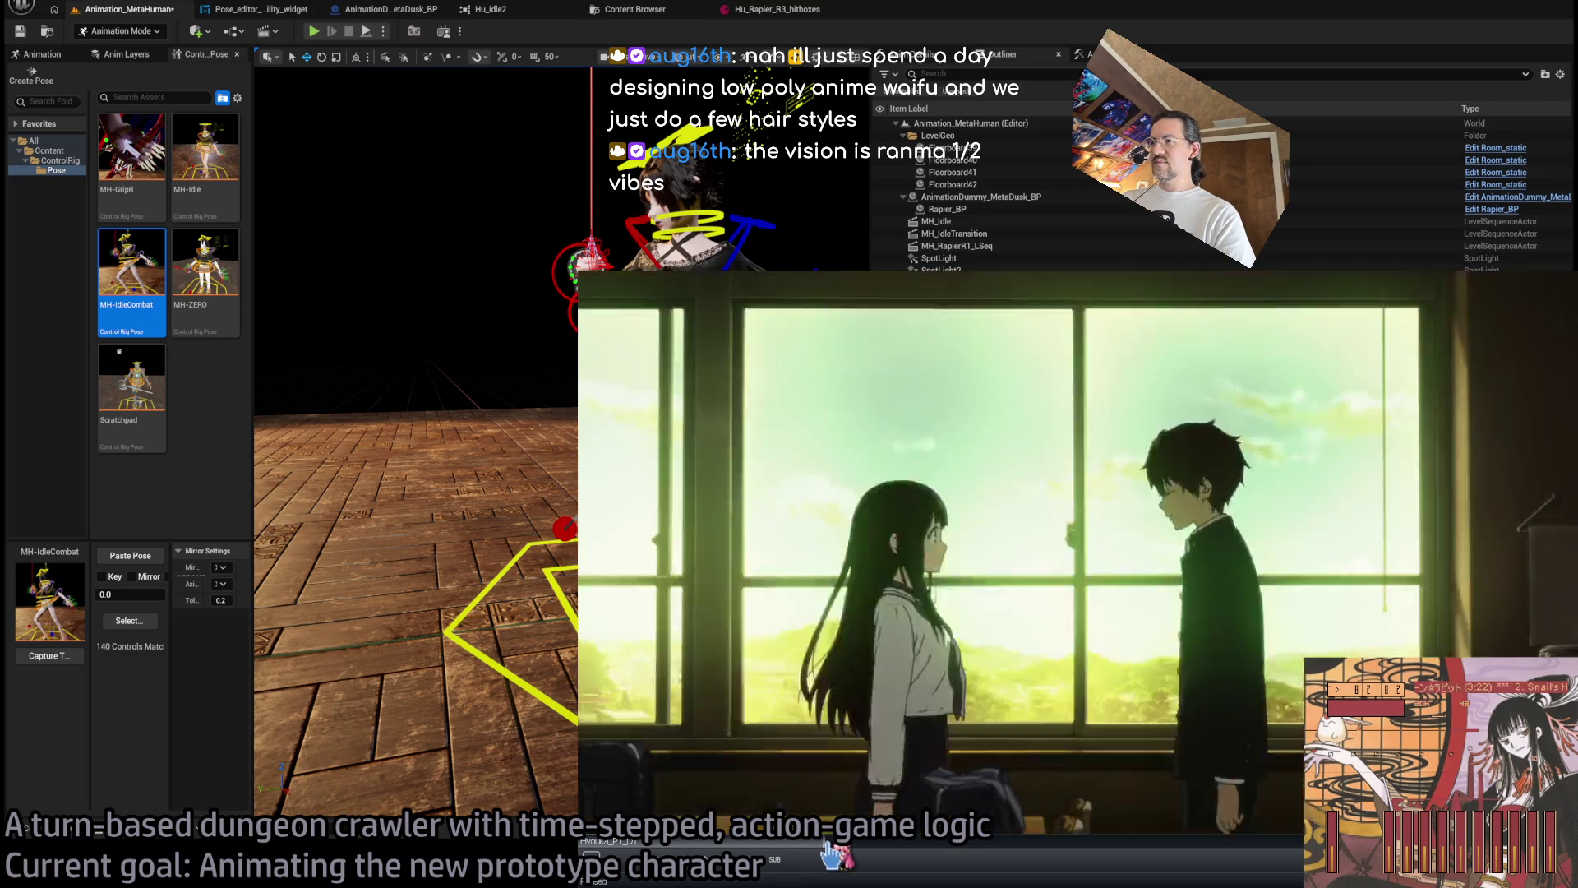
Rewind the anime clip to an earlier close-up scene and let it play.
click(823, 845)
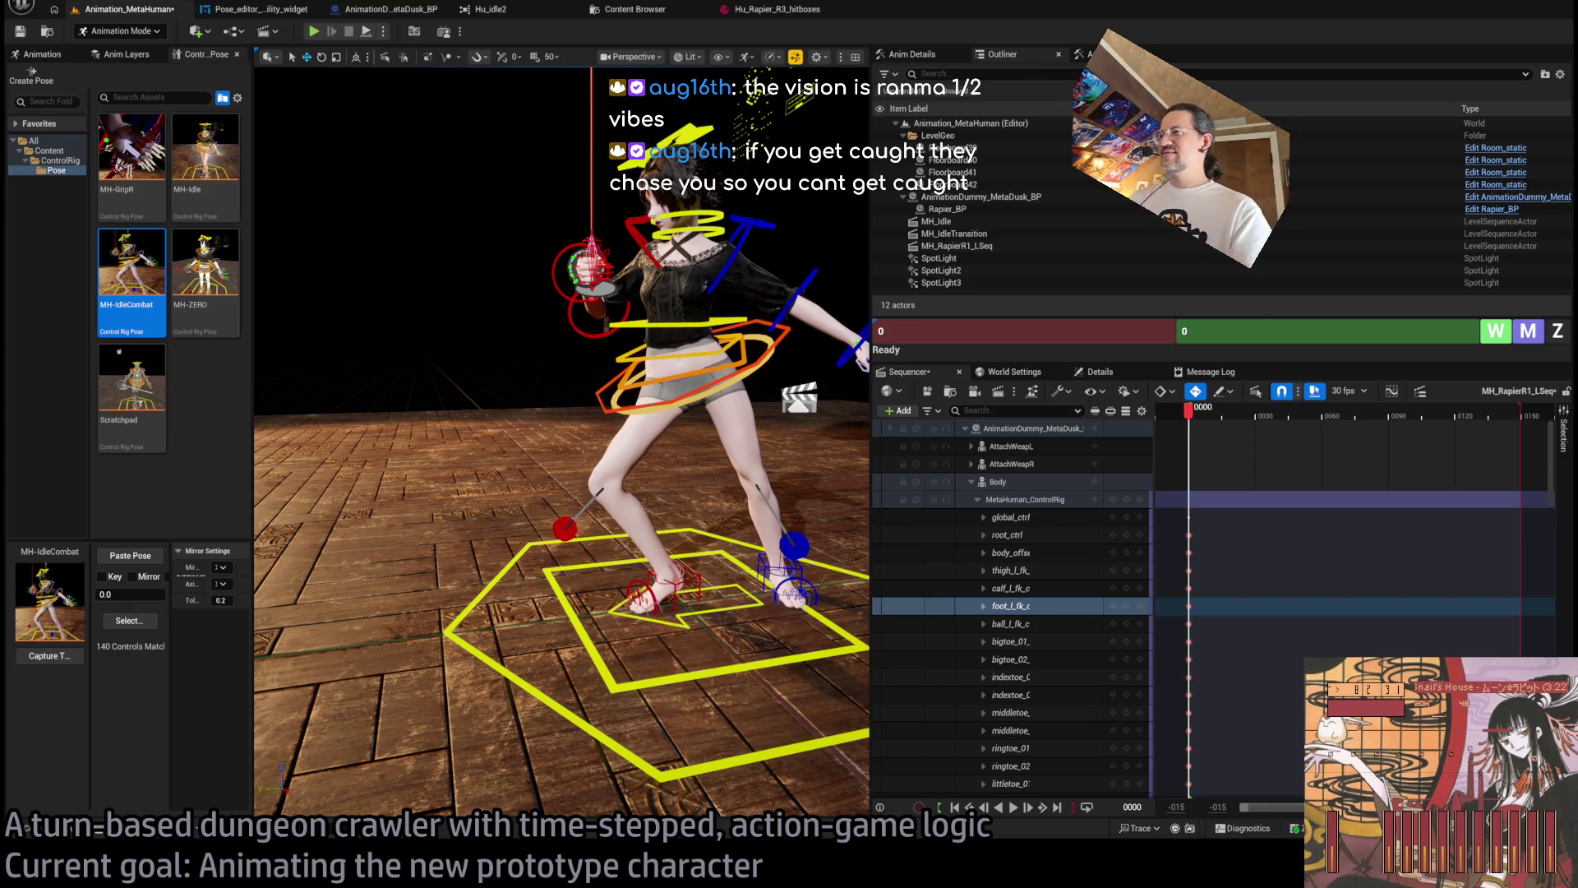
Orbit and zoom around the rapier character, viewing her pose from above and from low angles.
mouse_move(559, 444)
mouse_down()
mouse_move(493, 457)
mouse_move(674, 317)
mouse_up()
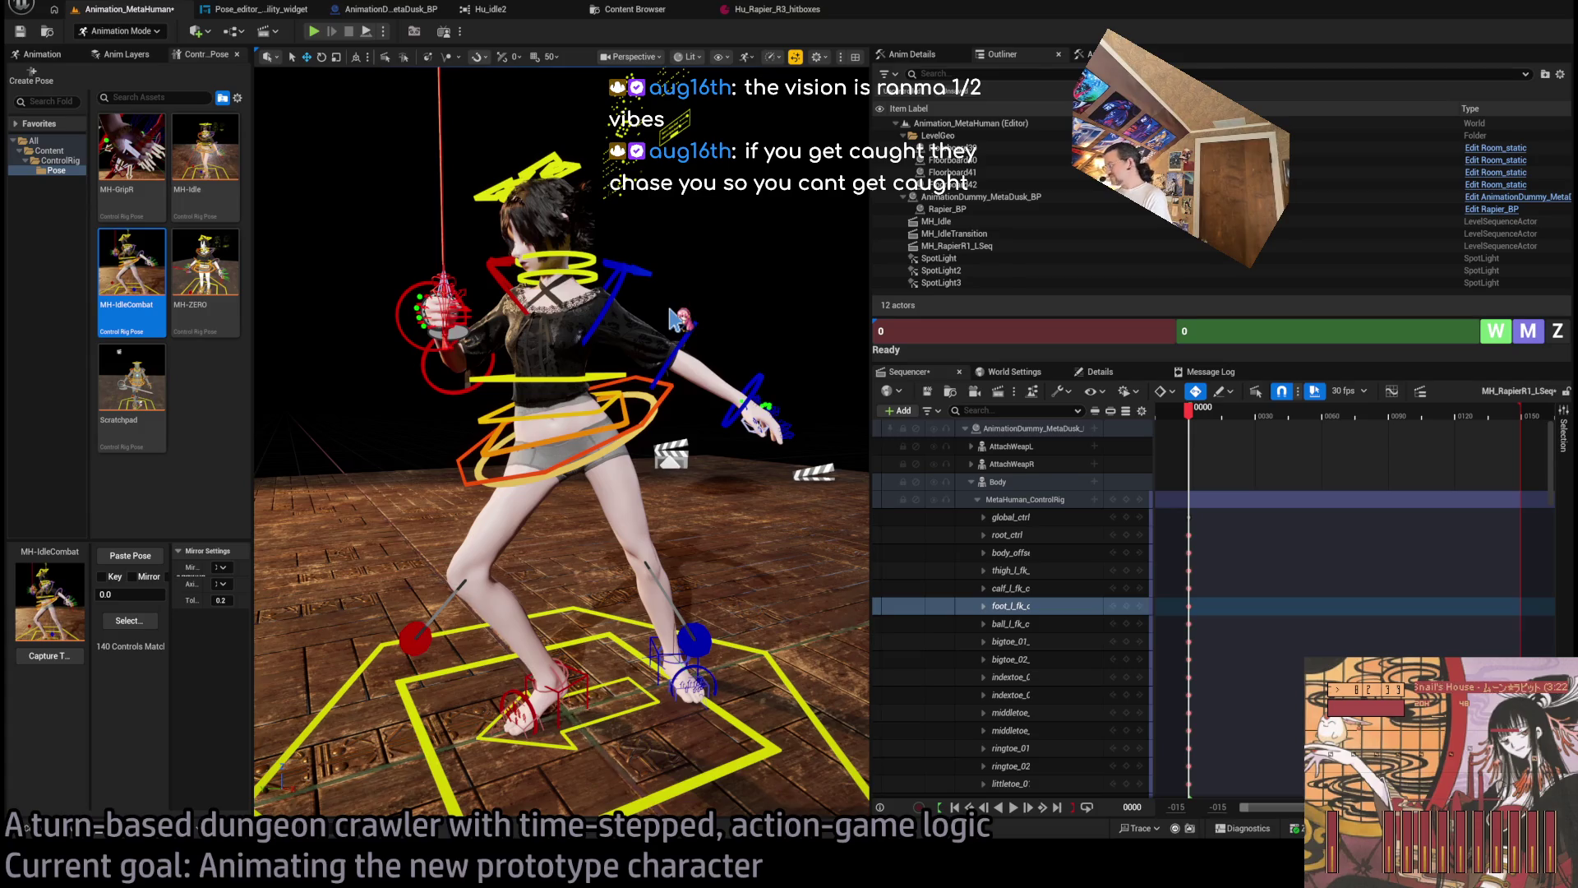
mouse_move(721, 323)
mouse_down()
mouse_move(444, 342)
mouse_move(712, 516)
mouse_up()
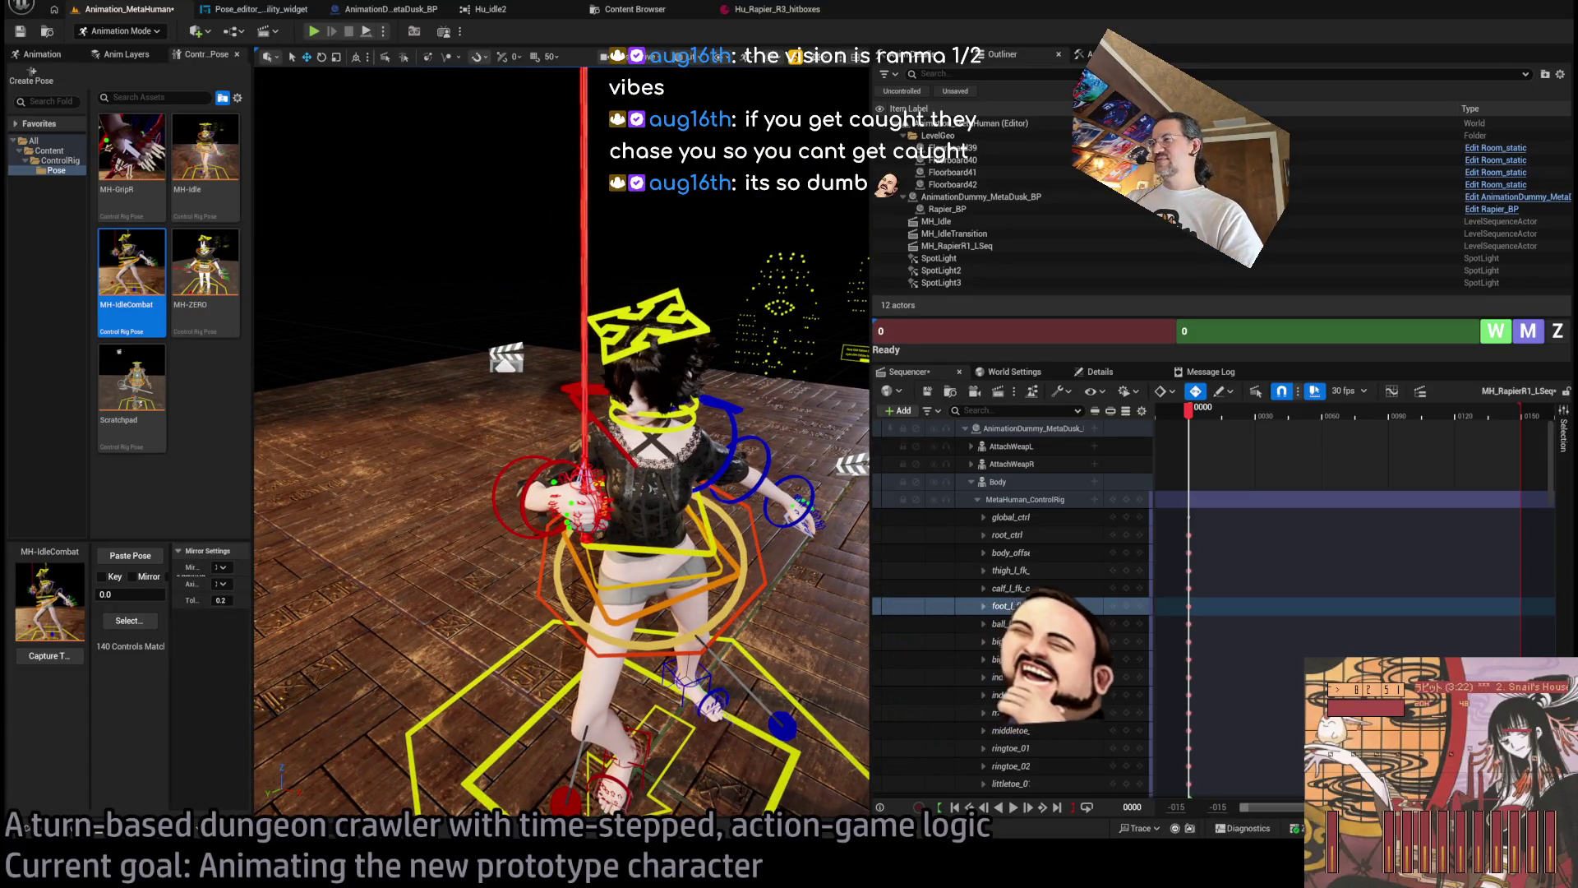
scroll(559, 444, up, 1)
mouse_move(558, 444)
mouse_down()
mouse_move(559, 510)
mouse_move(559, 444)
mouse_up()
scroll(559, 444, down, 3)
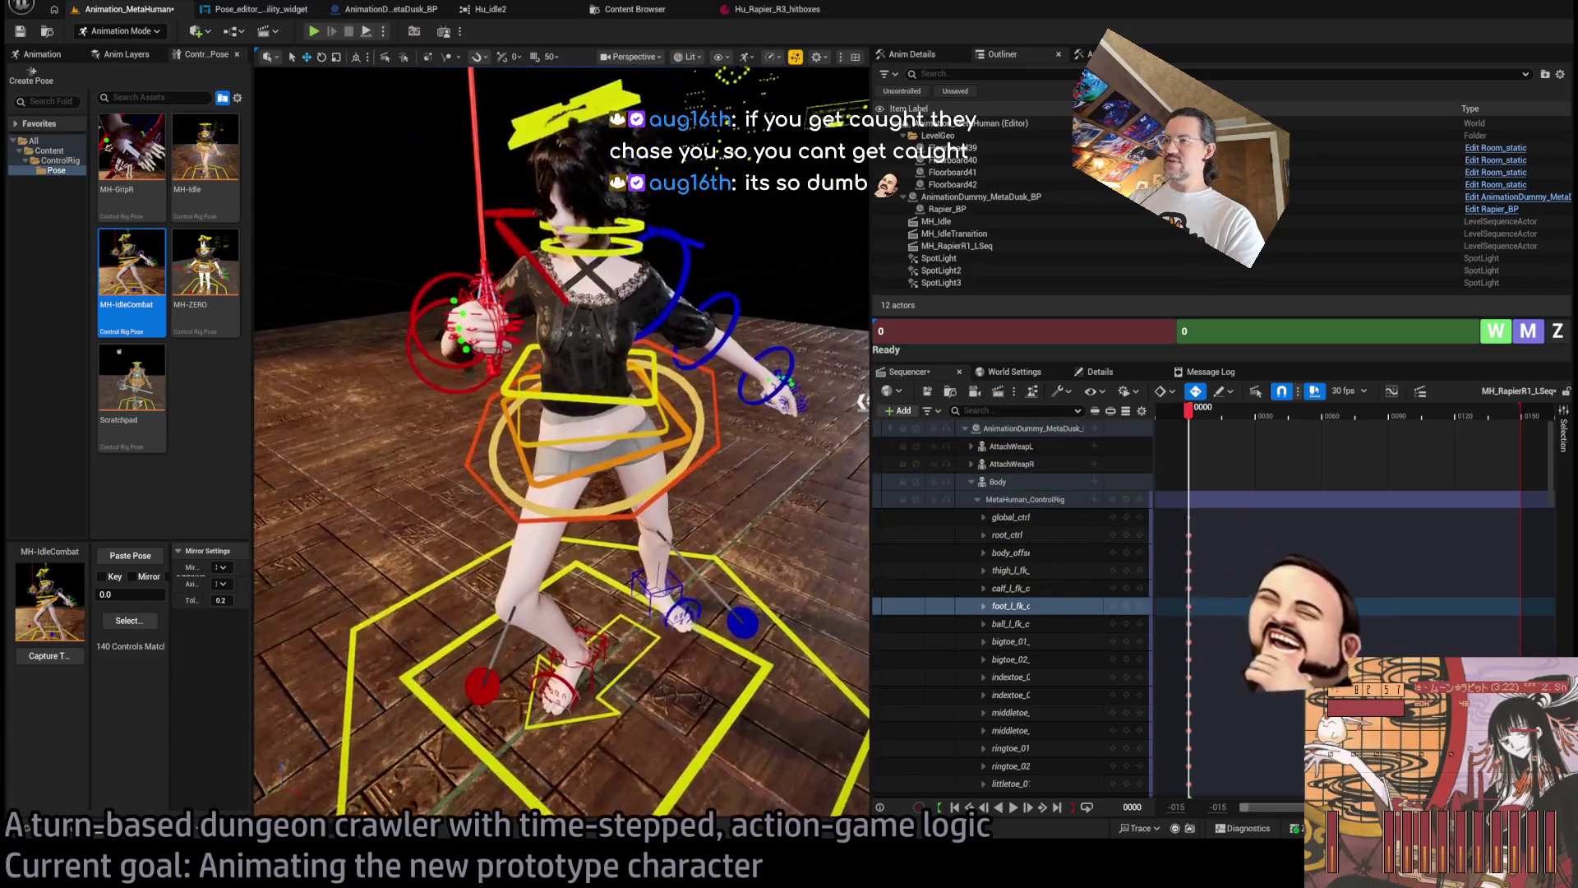
scroll(679, 275, up, 2)
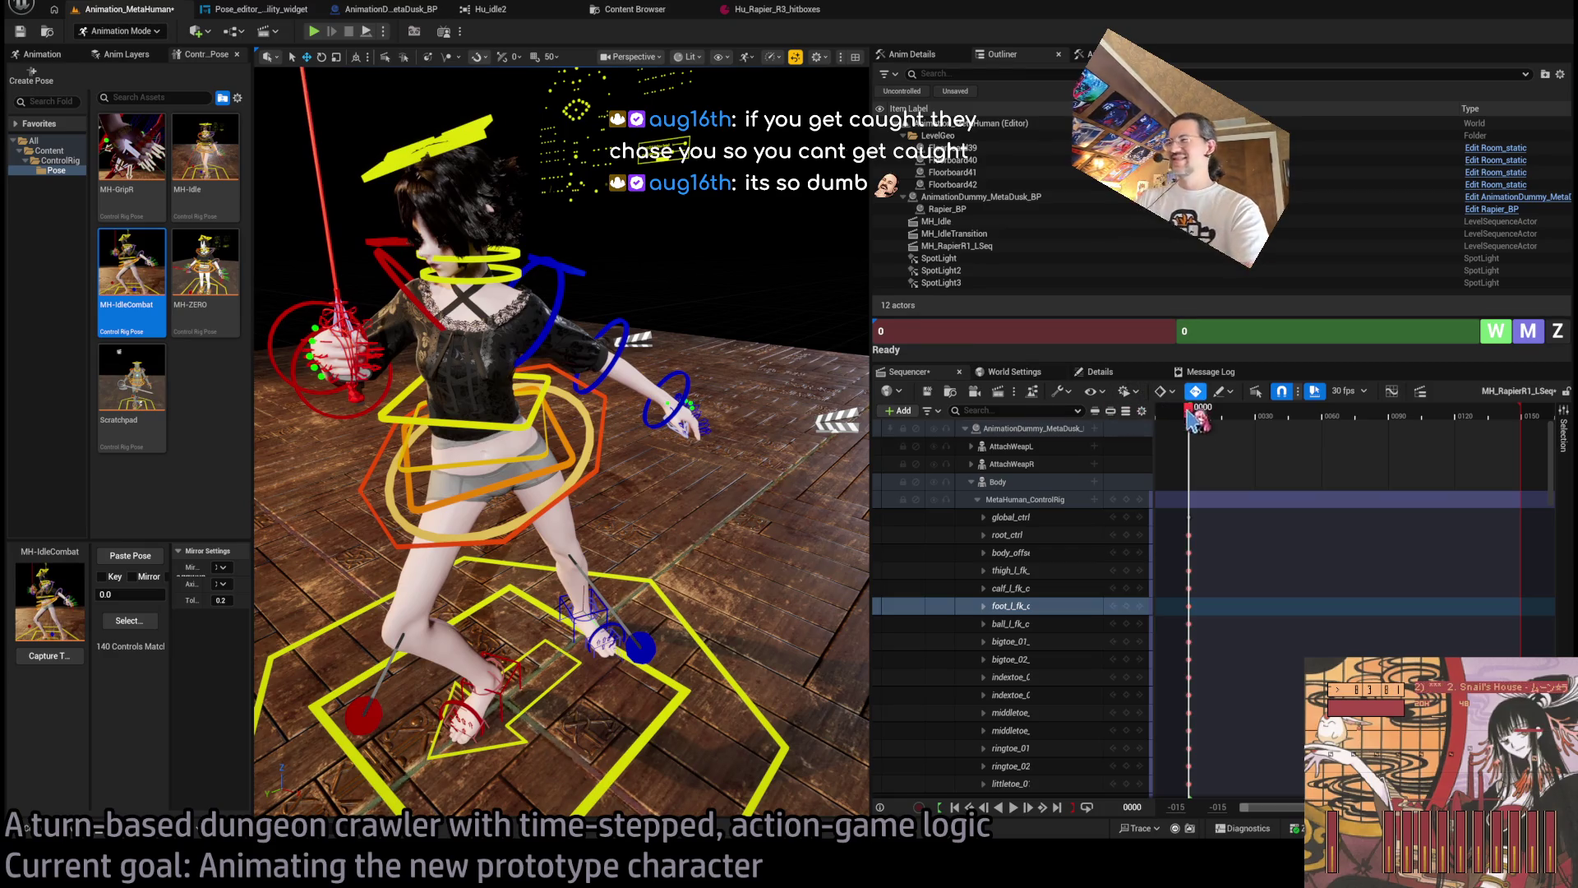
mouse_move(559, 444)
mouse_down()
mouse_move(559, 494)
mouse_move(526, 448)
mouse_move(386, 465)
mouse_up()
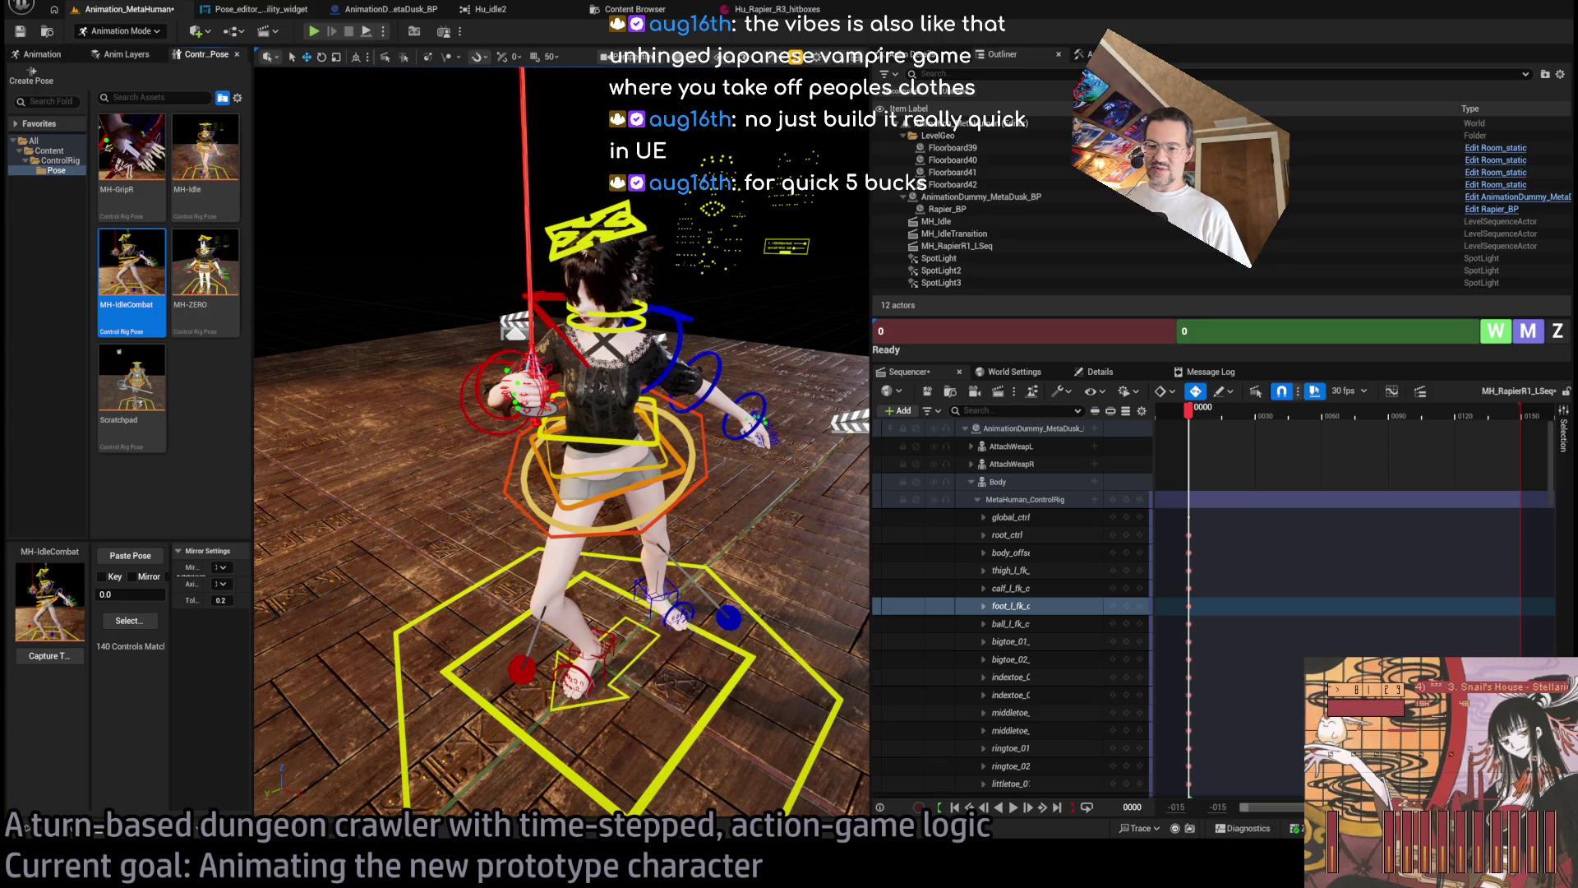
Search YouTube for 'akibas trip longplay'.
key(alt+Tab)
click(915, 154)
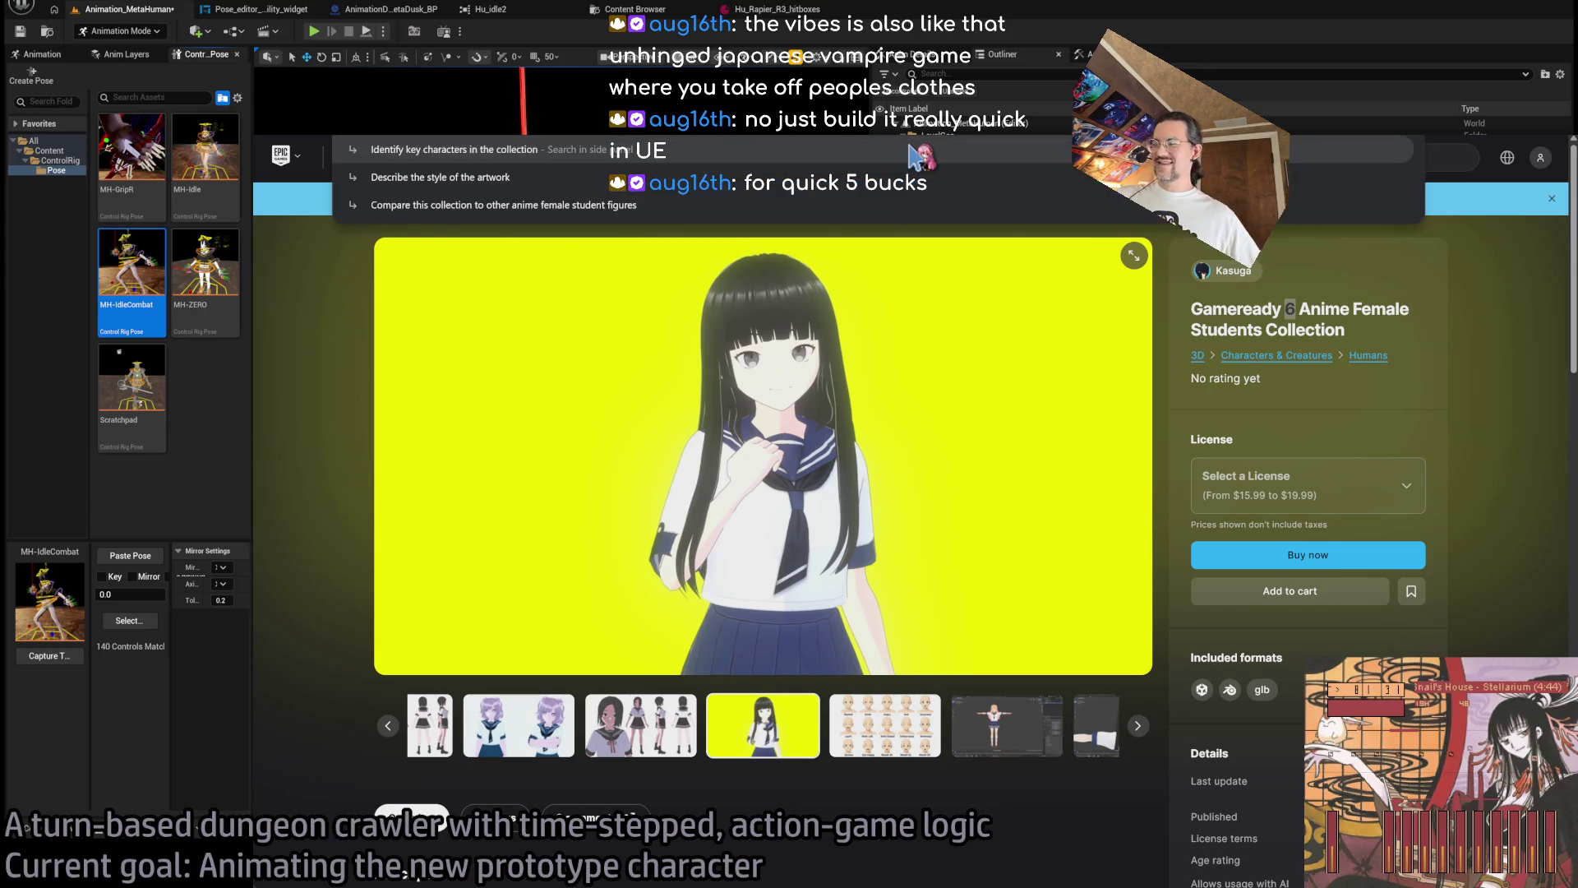
key(Escape)
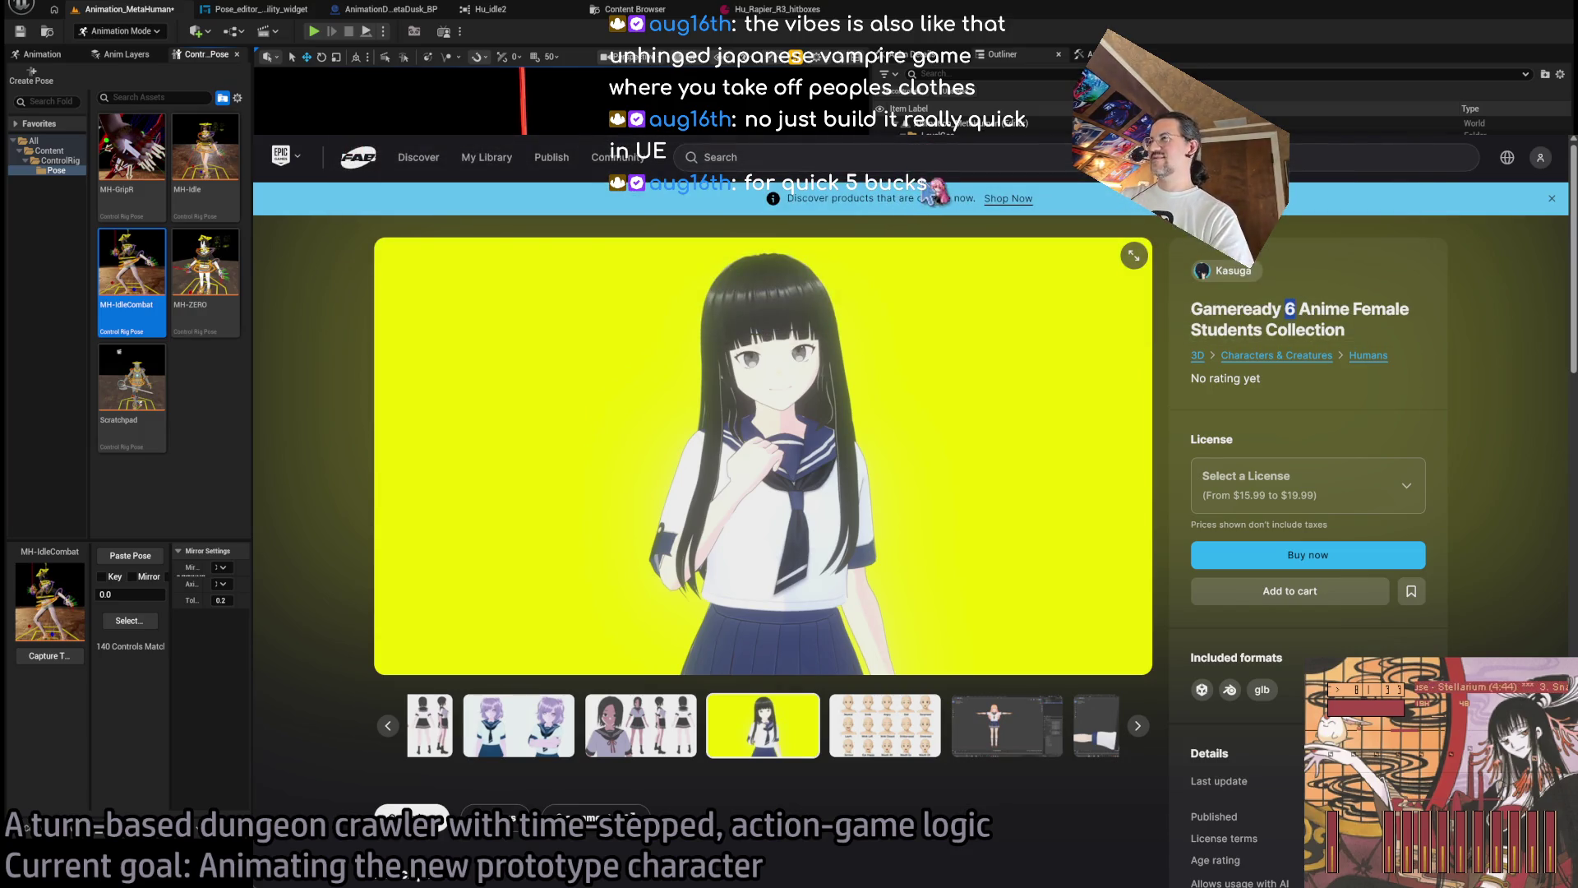
key(ctrl+Tab)
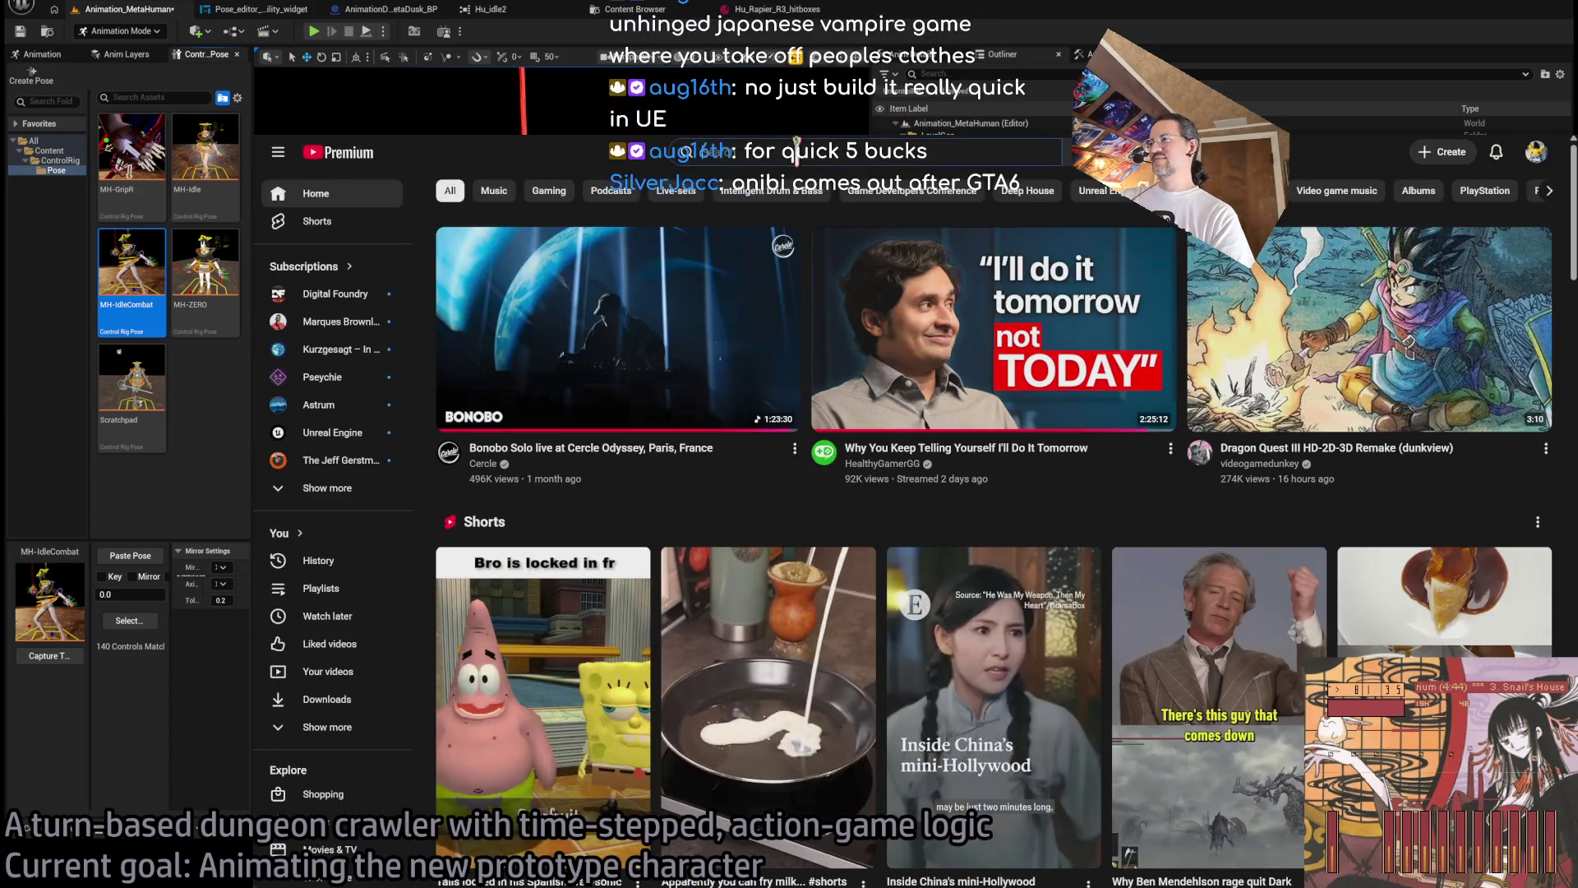
click(795, 152)
text(akibas)
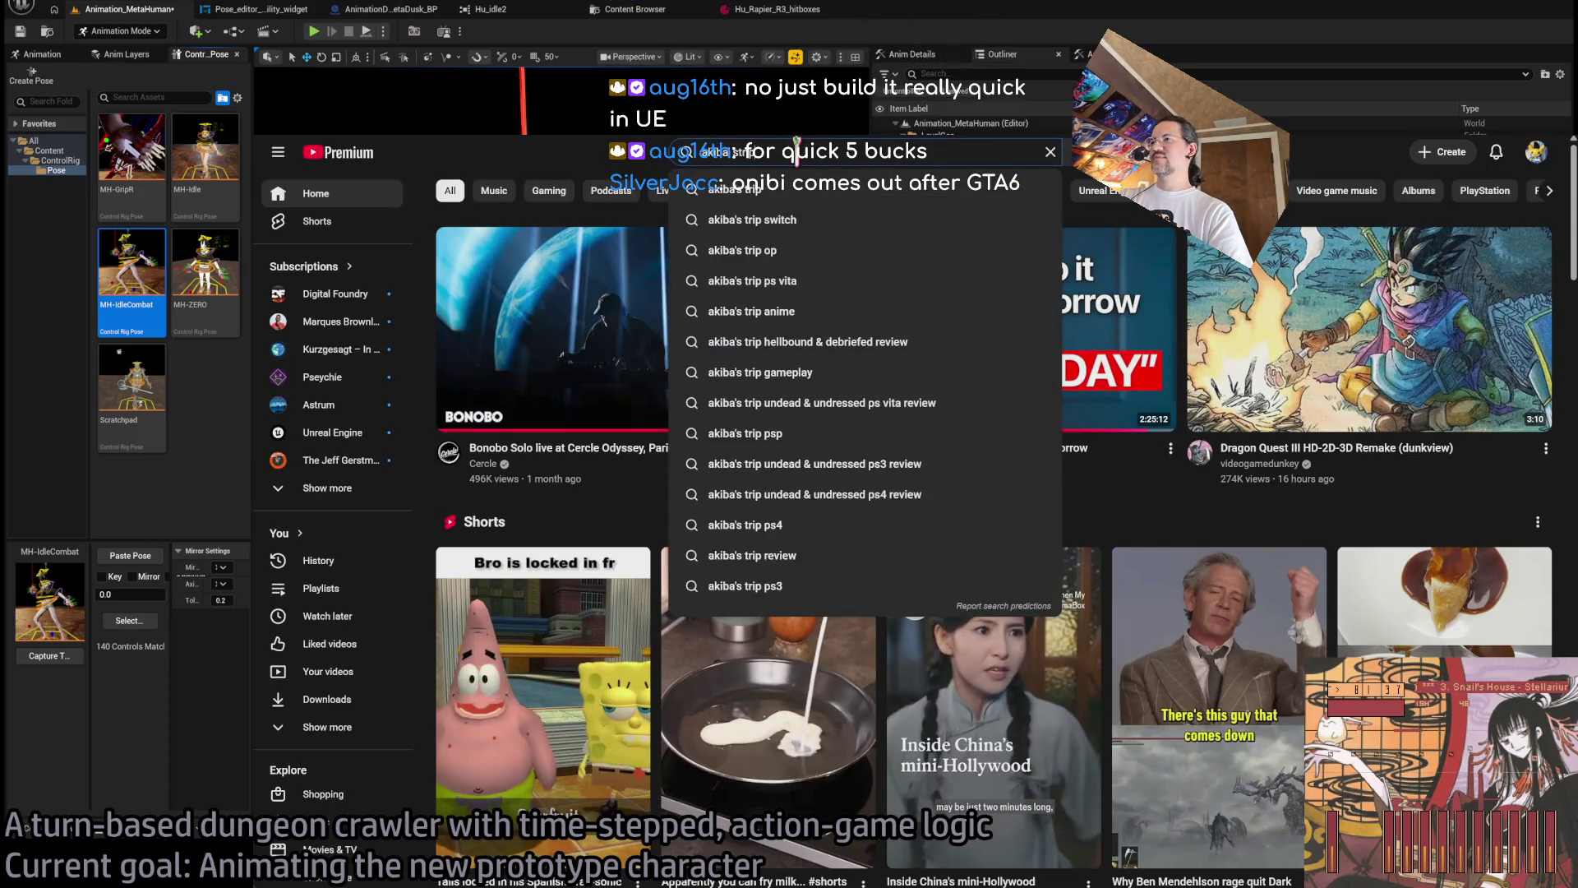
text( trip)
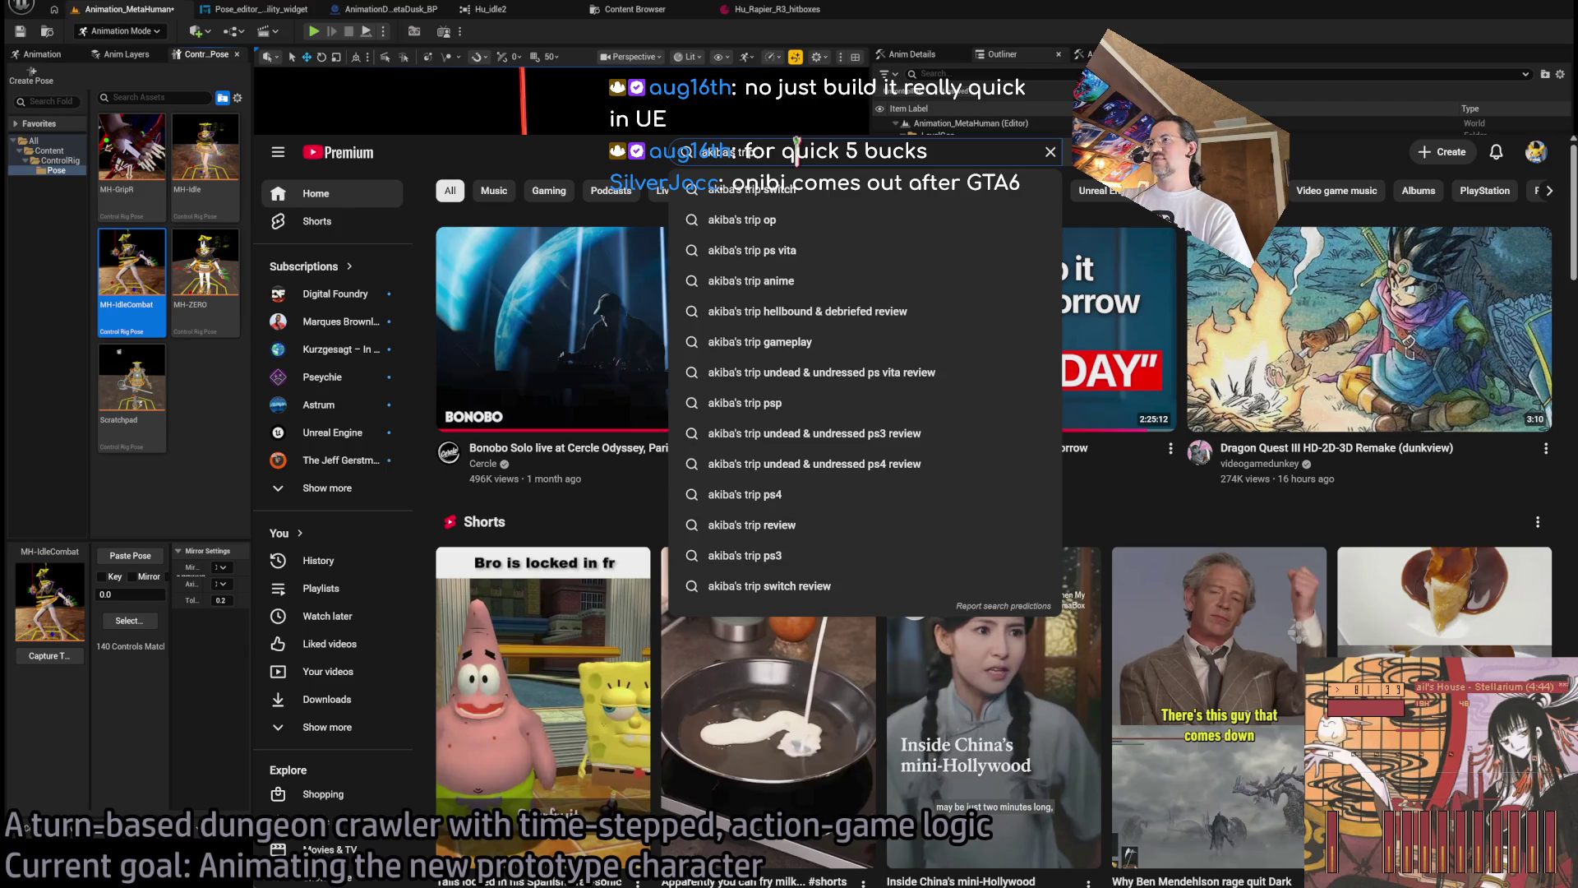
text( longplay)
key(Return)
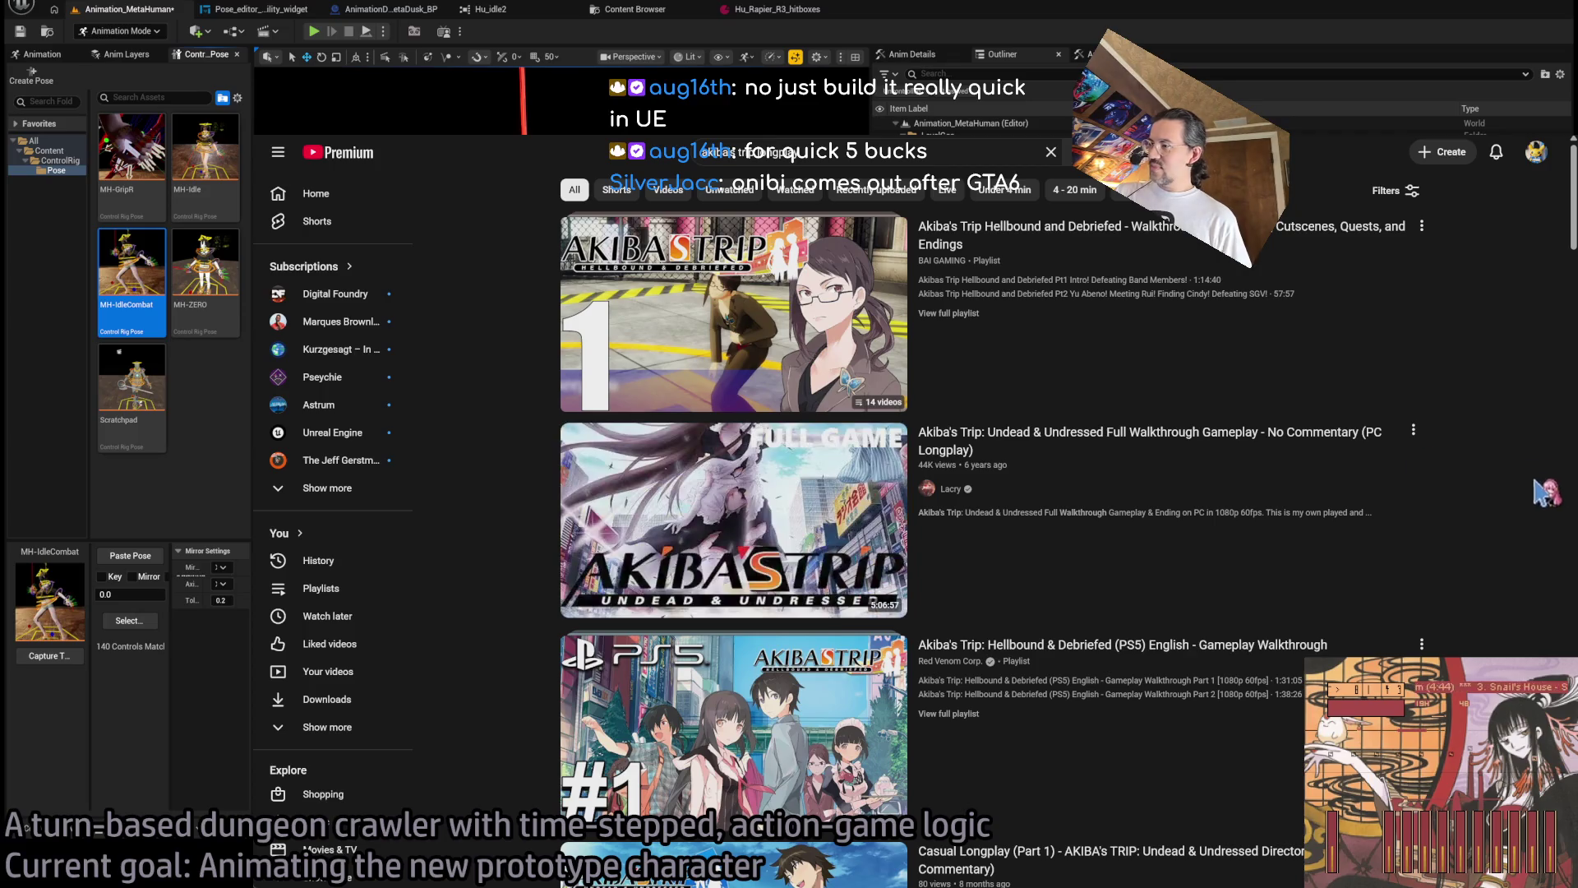
Watch the Undead & Undressed walkthrough muted, skip ahead twice, pause, and return to Unreal.
click(935, 579)
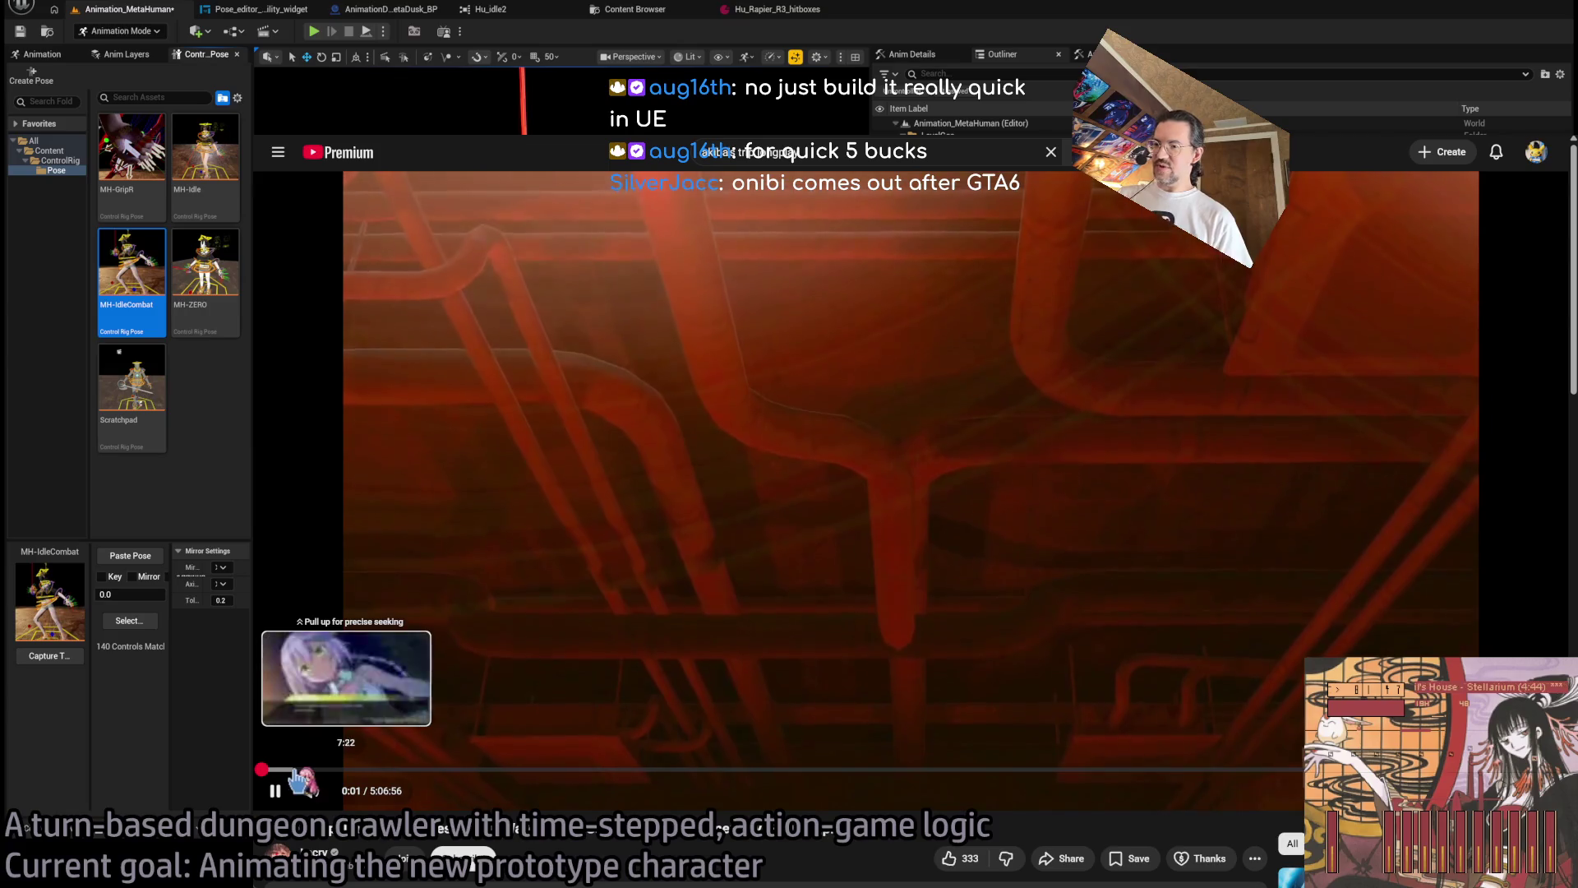
key(m)
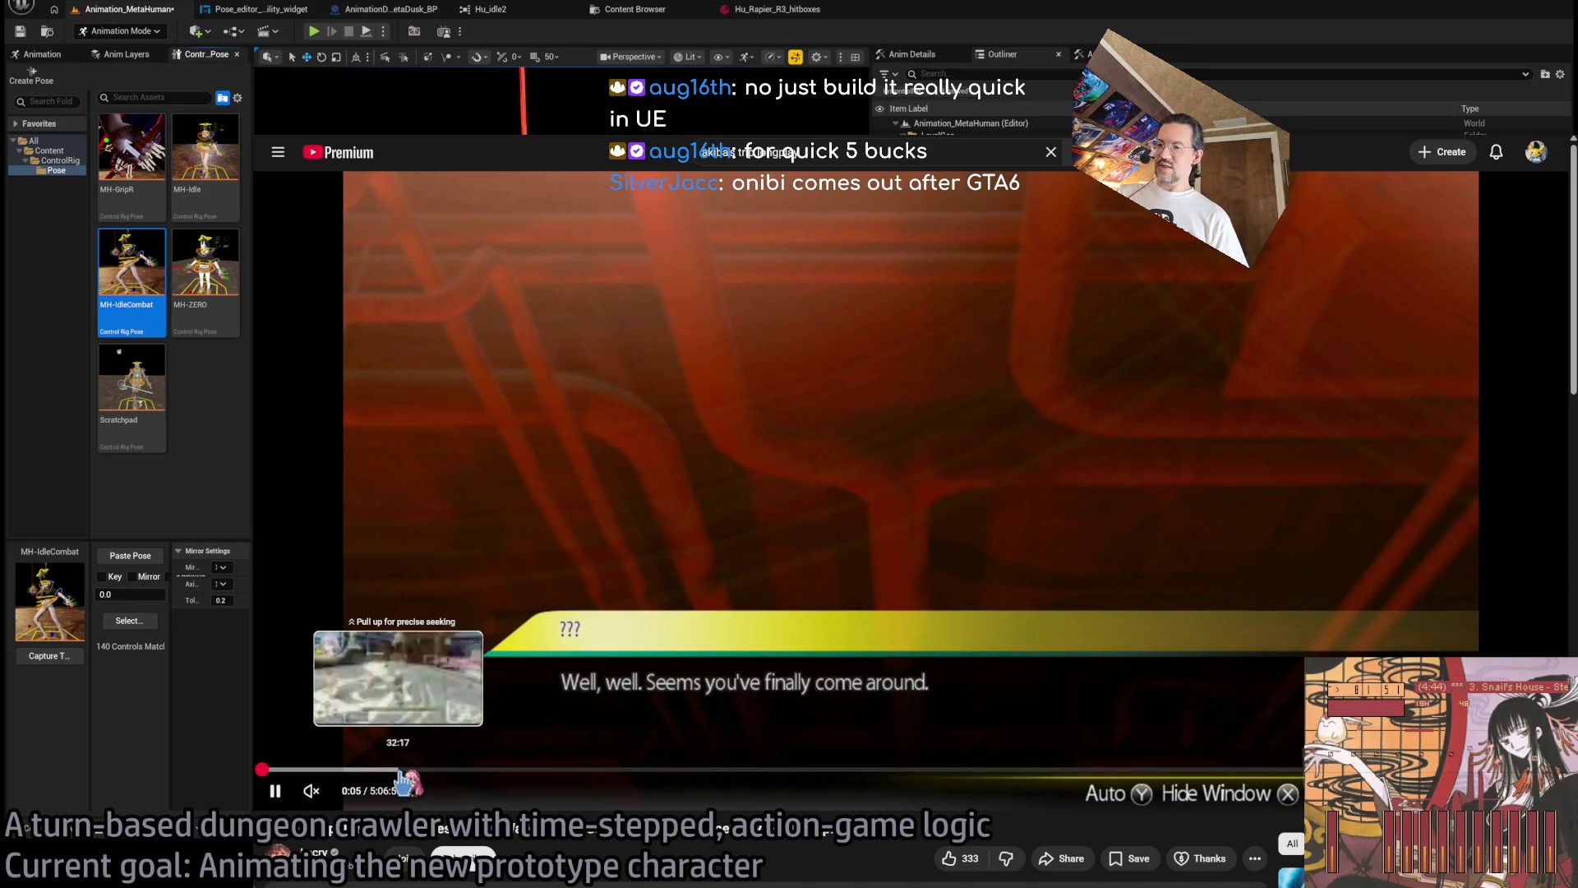
click(405, 771)
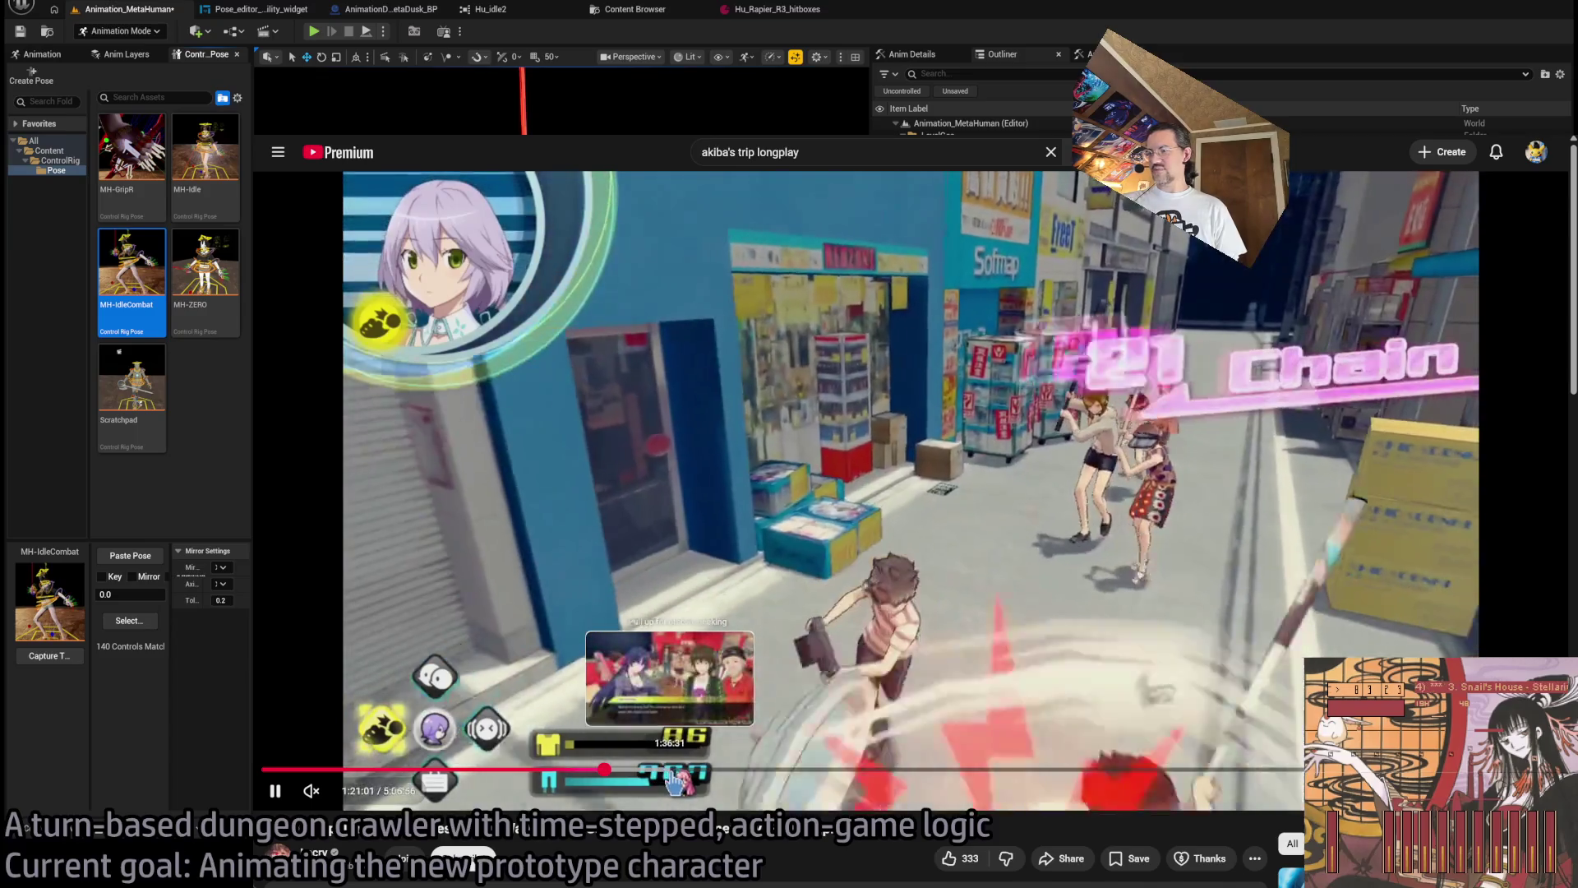
click(672, 770)
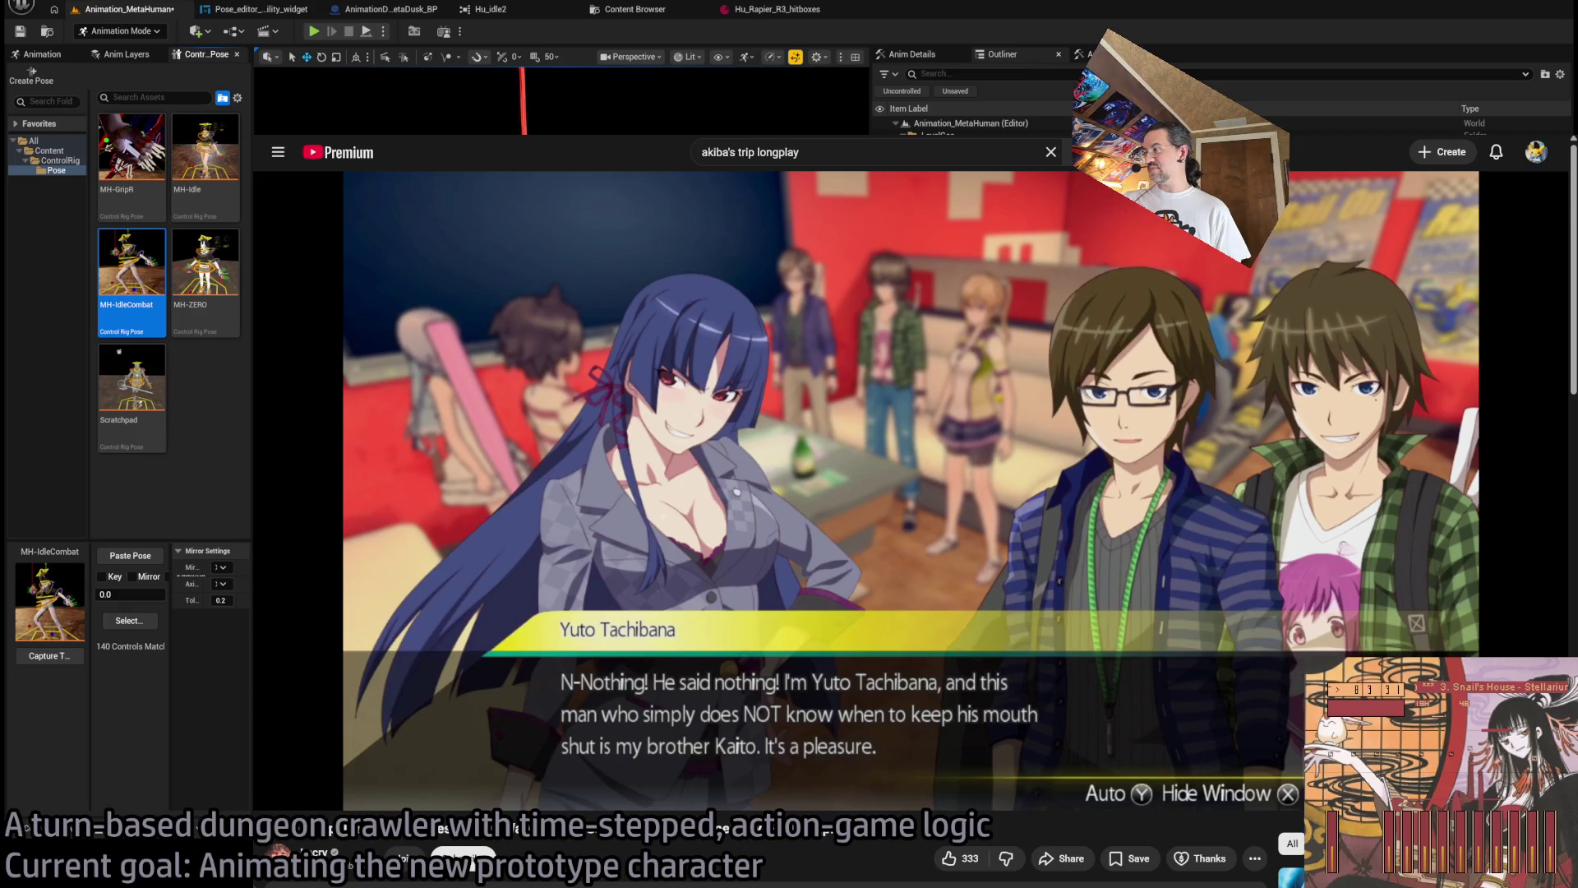
key(space)
key(alt+Tab)
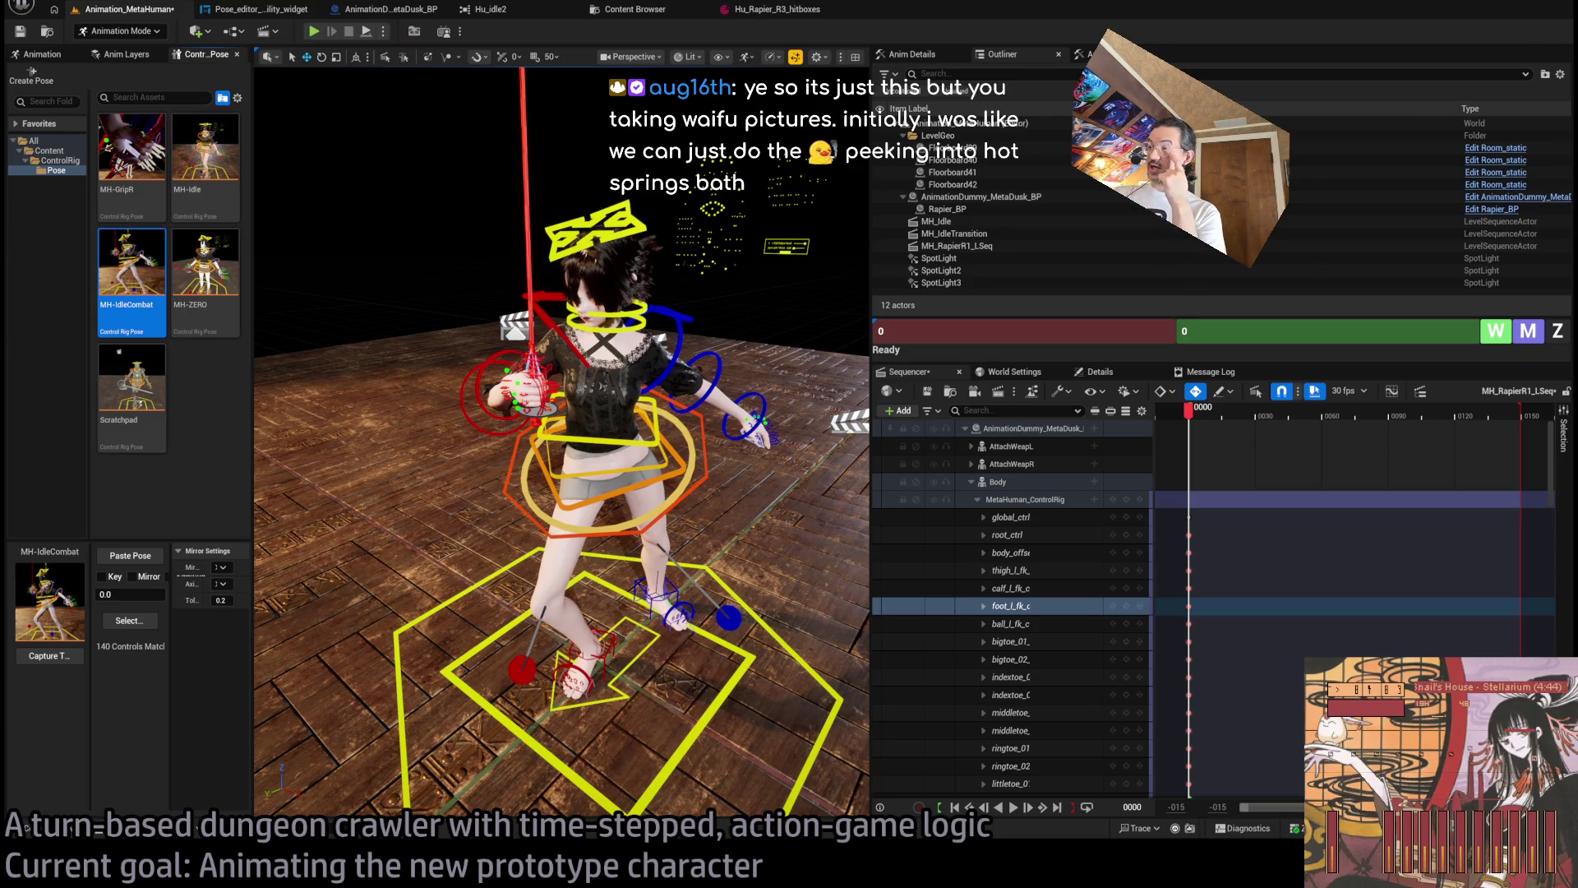
Zoom toward the character, scrub to frame 15, and play back the sequence.
scroll(562, 441, up, 3)
scroll(562, 441, up, 3)
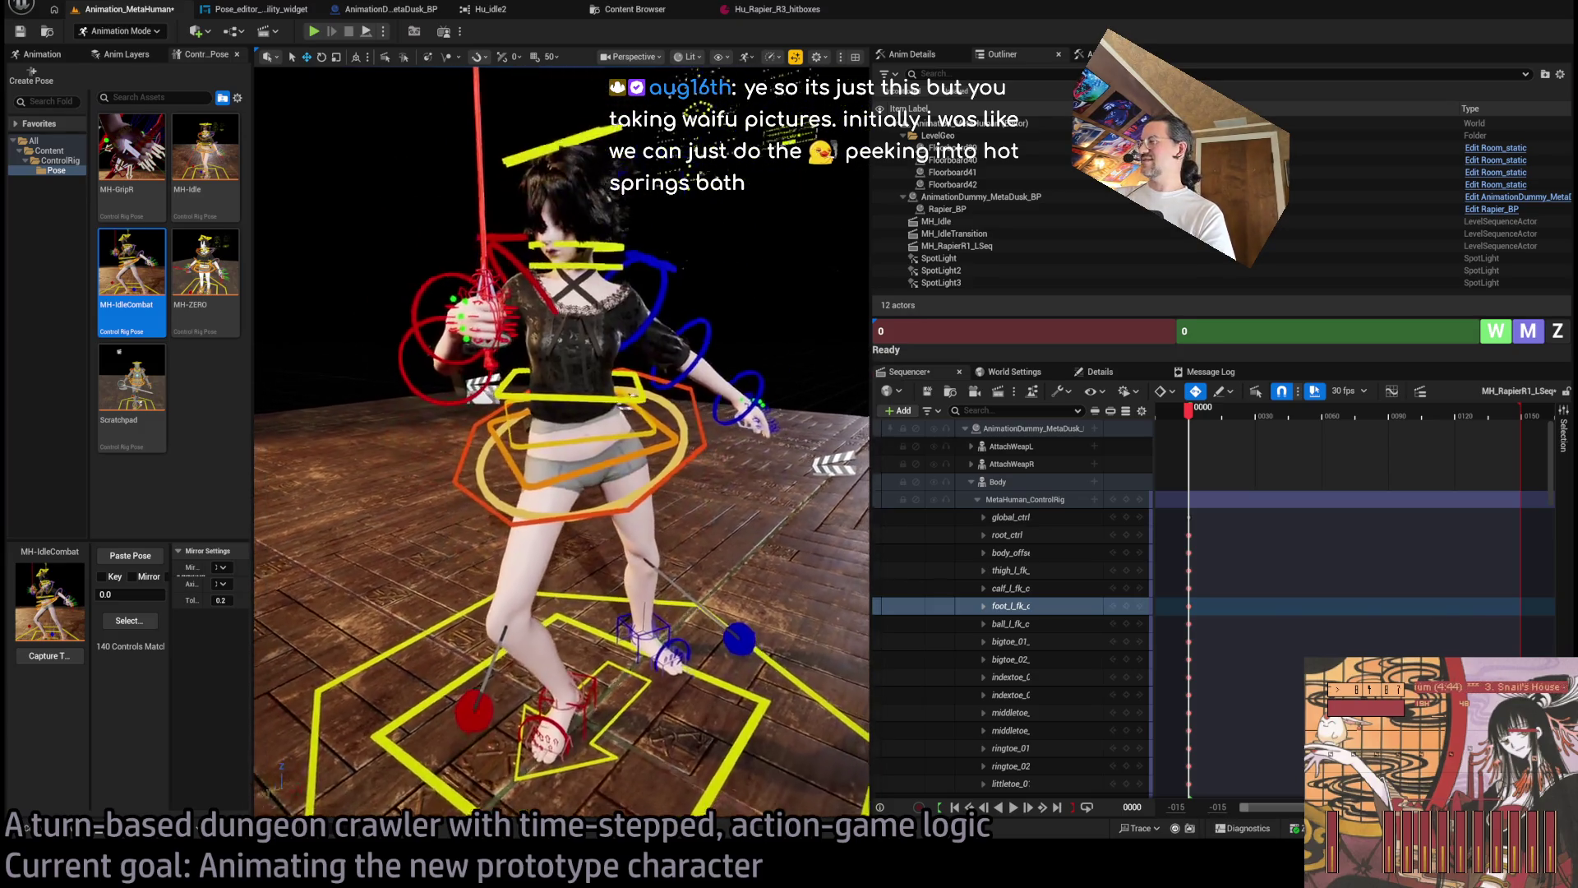
drag(1189, 411, 1214, 413)
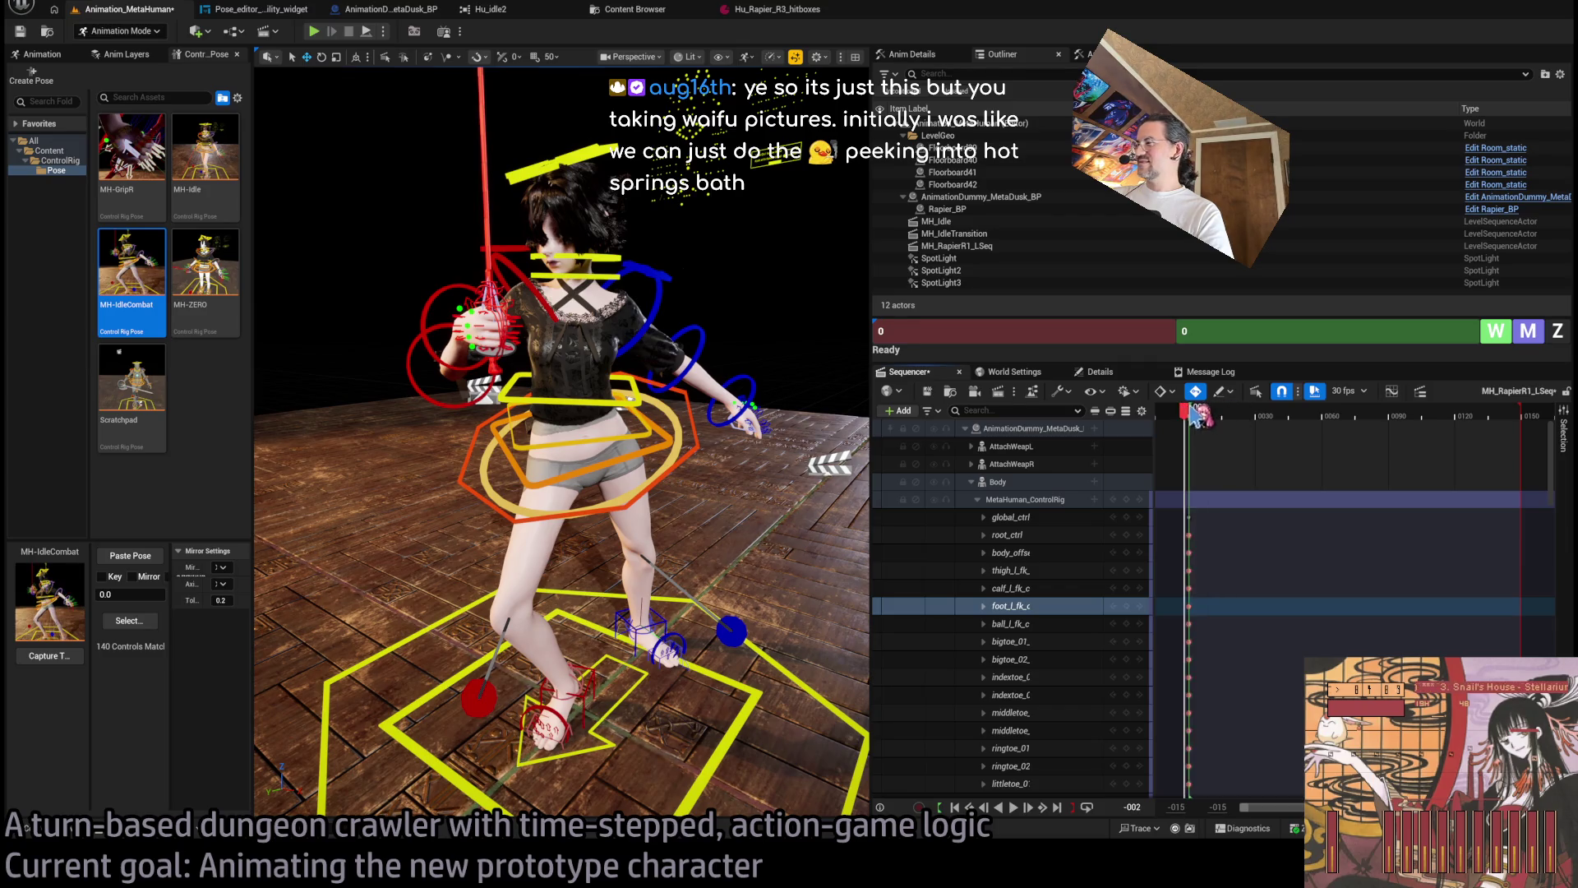
key(space)
key(space)
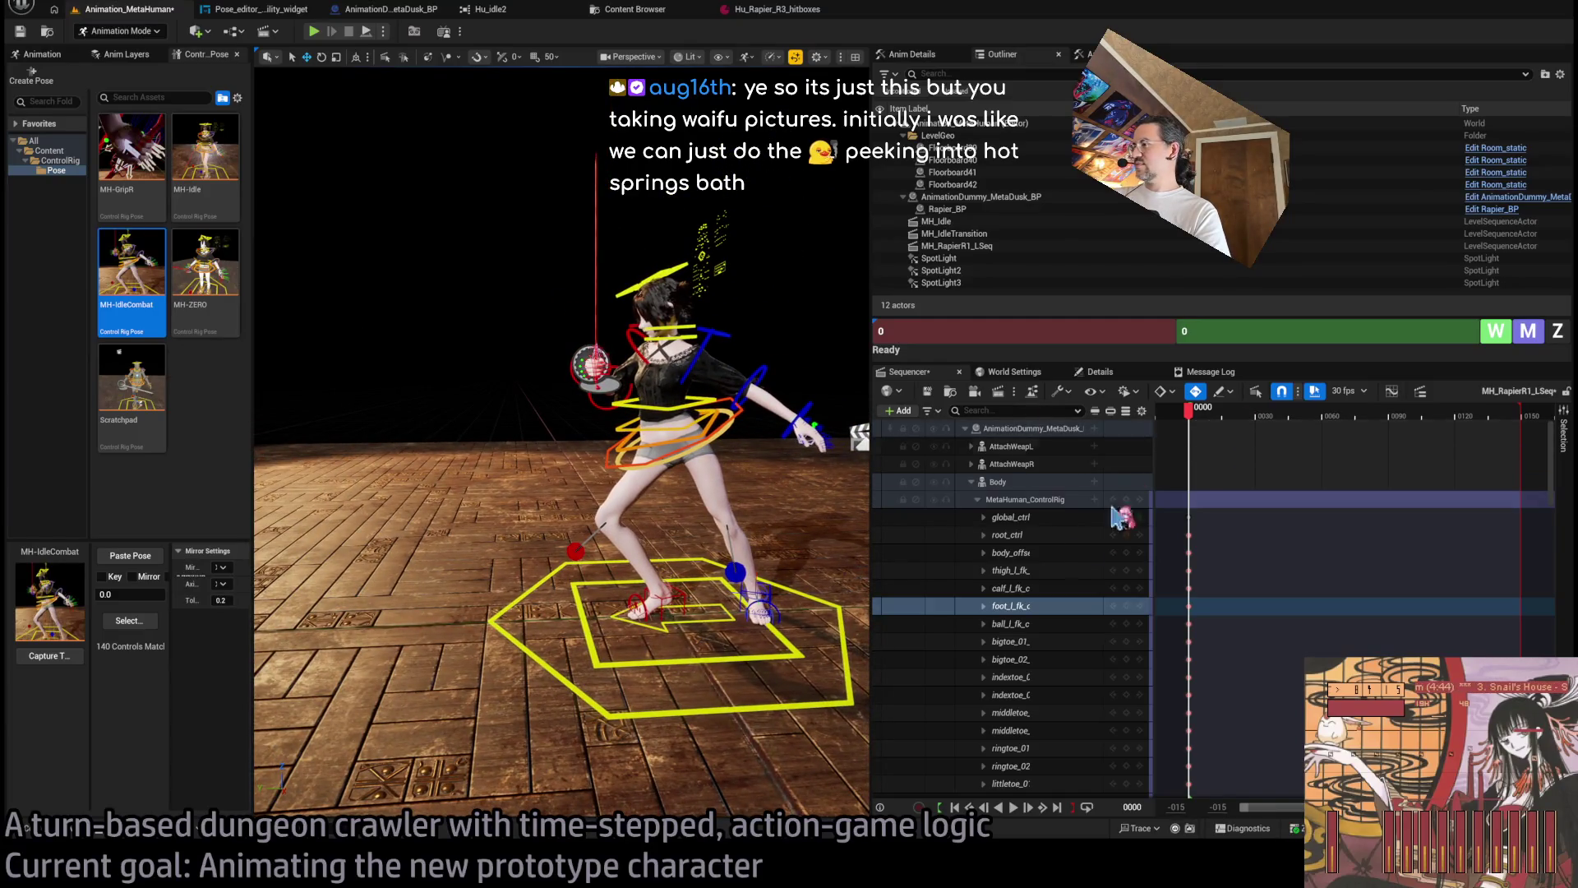
Select the global_ctrl track and then every control of the rig.
click(1472, 517)
scroll(1557, 452, down, 10)
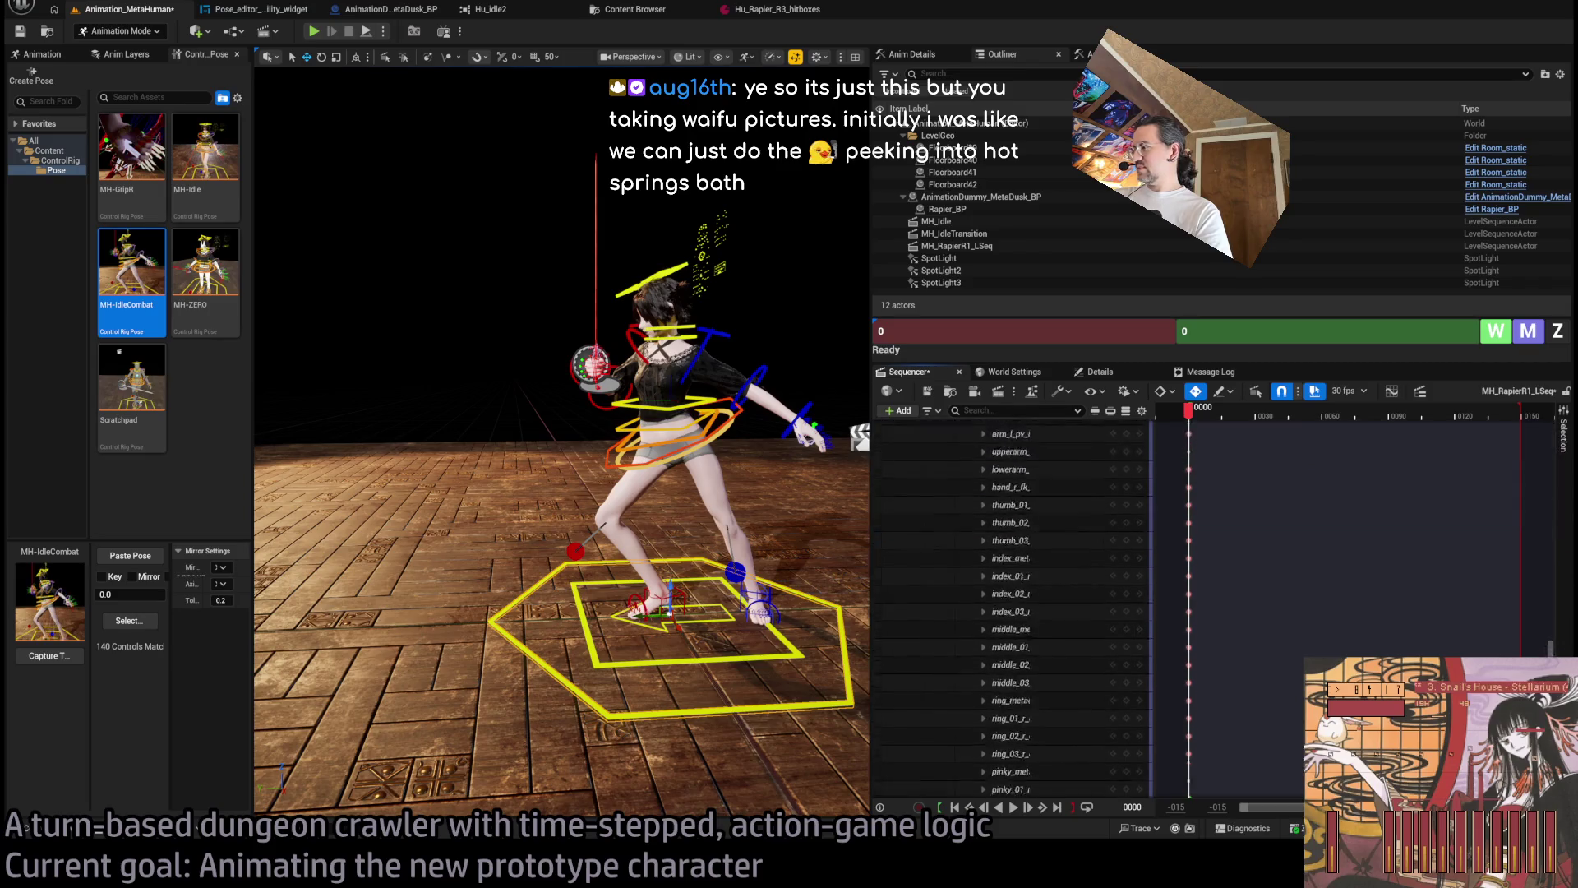
key(ctrl+a)
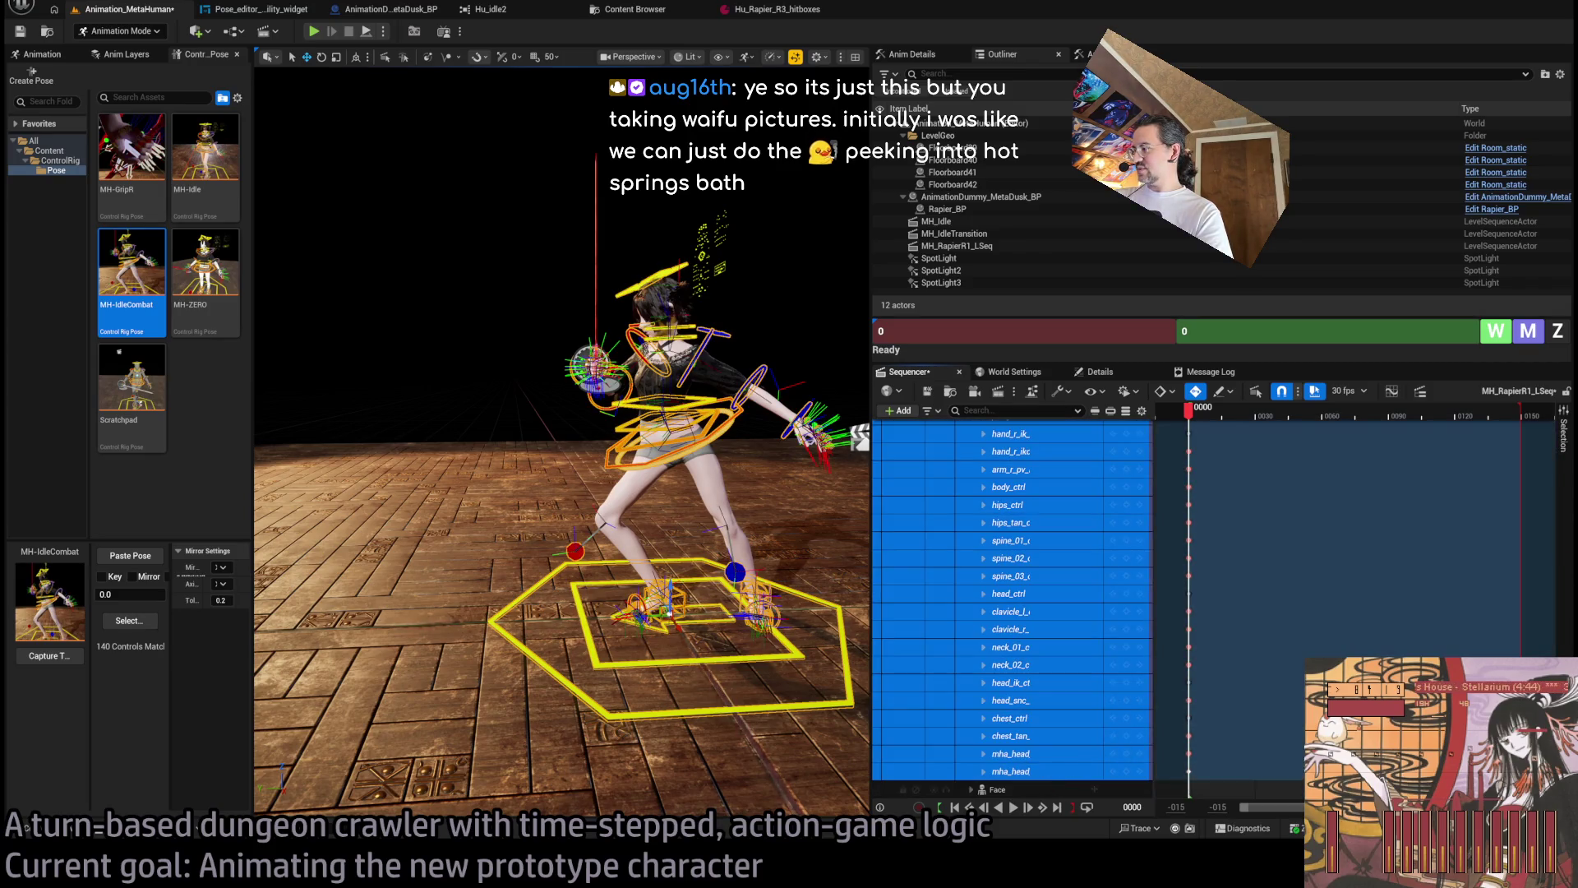
Collapse the MetaHuman_ControlRig control list and drag the playhead from frame 0 to frame 20.
scroll(1324, 553, up, 10)
click(978, 499)
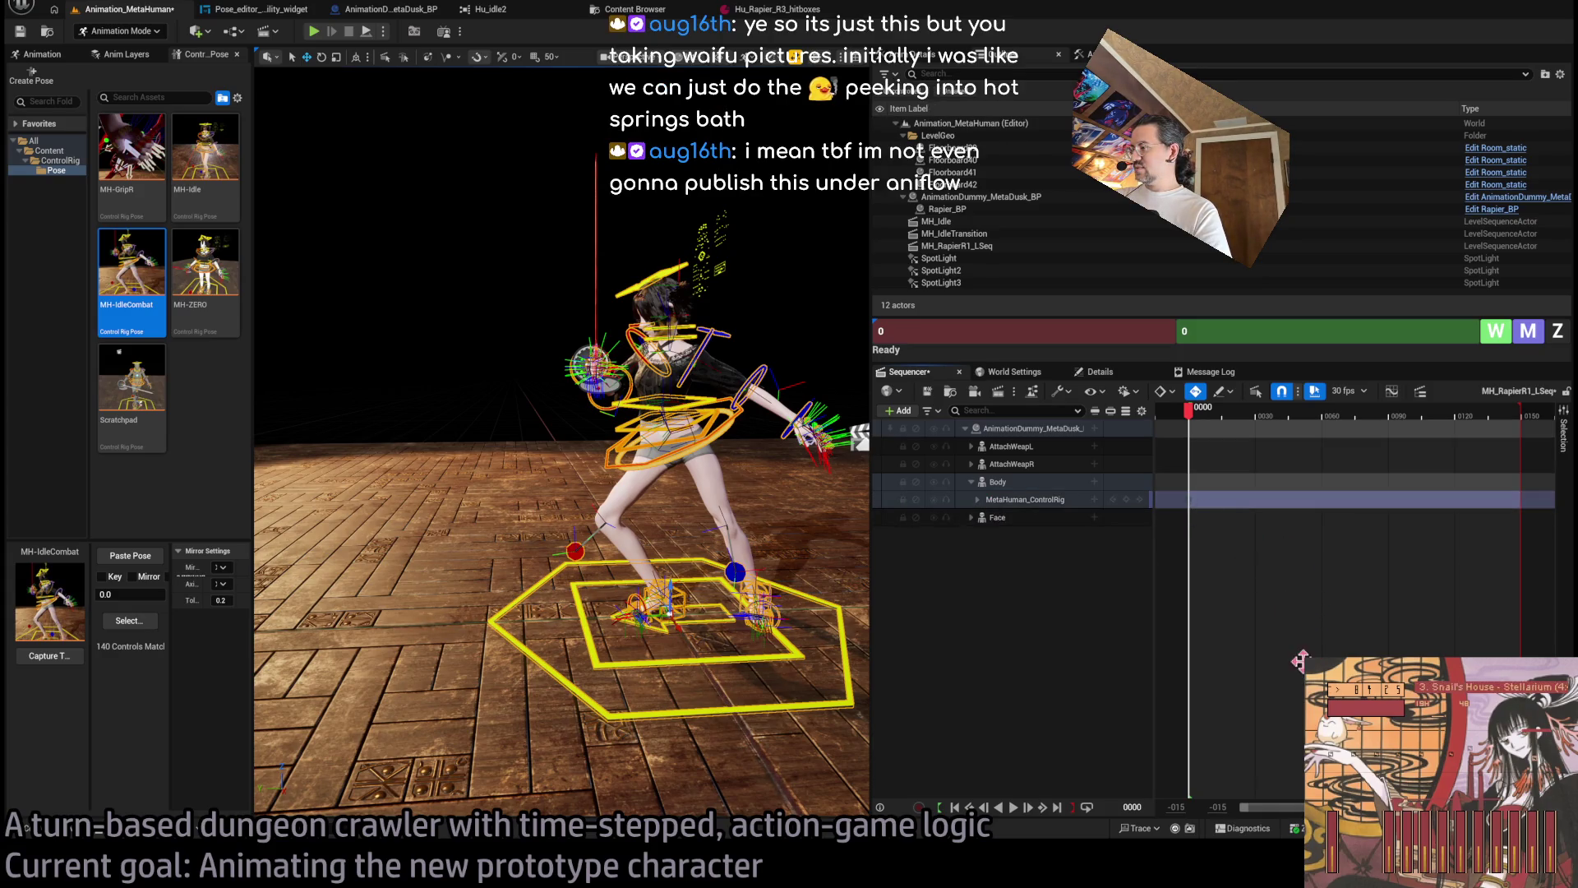
drag(1192, 413, 1243, 429)
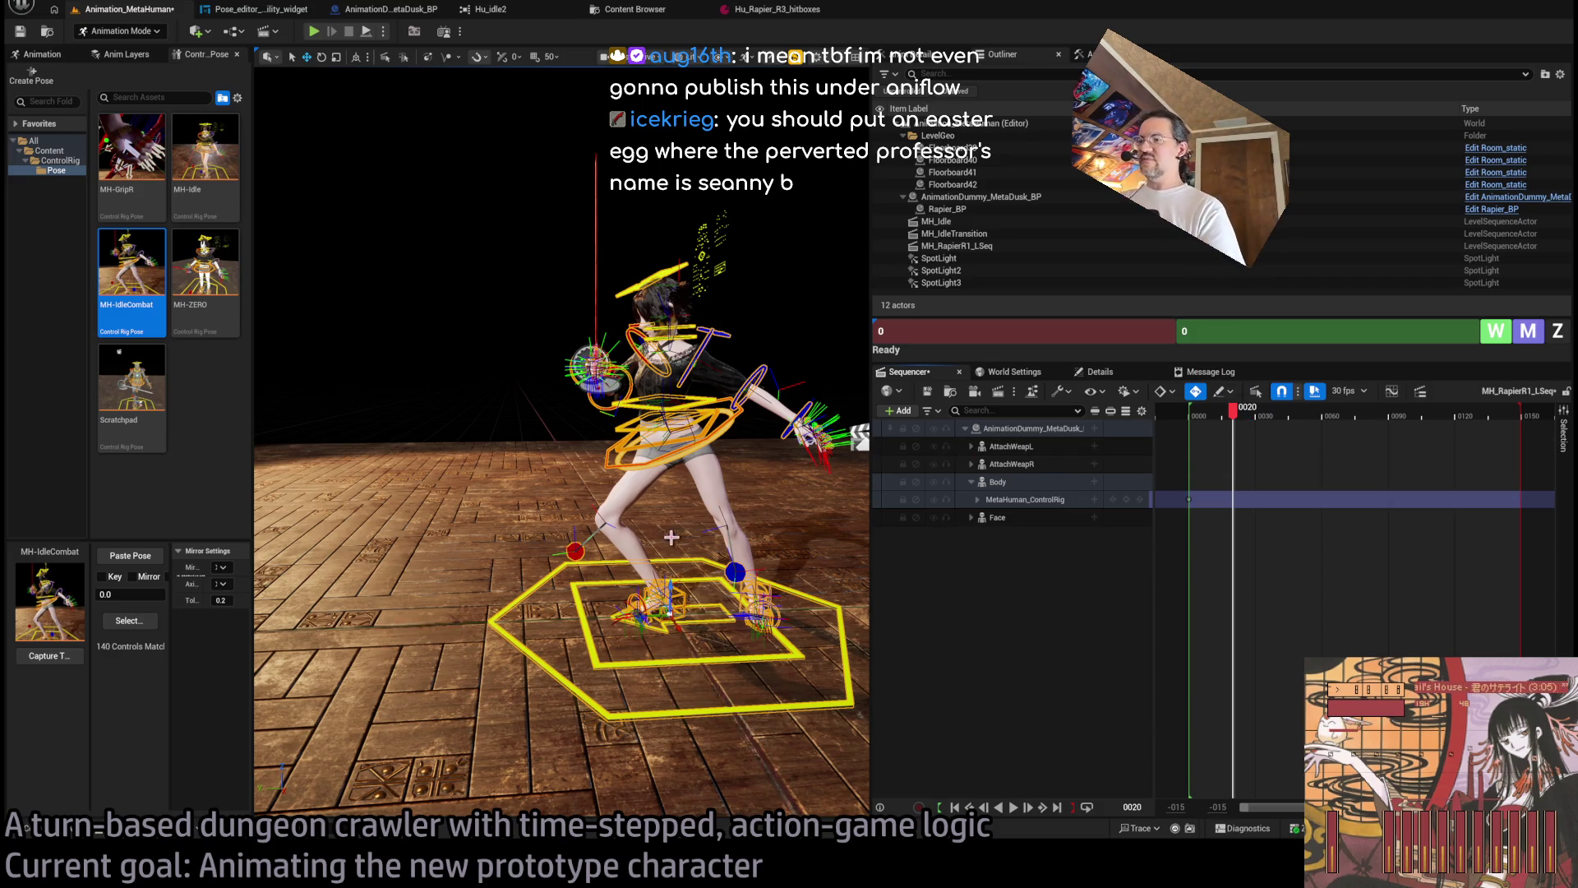
Orbit to a new angle on the character, then select body_ctrl at the hips and frame it.
mouse_move(677, 537)
mouse_down()
mouse_move(624, 539)
mouse_move(656, 464)
mouse_up()
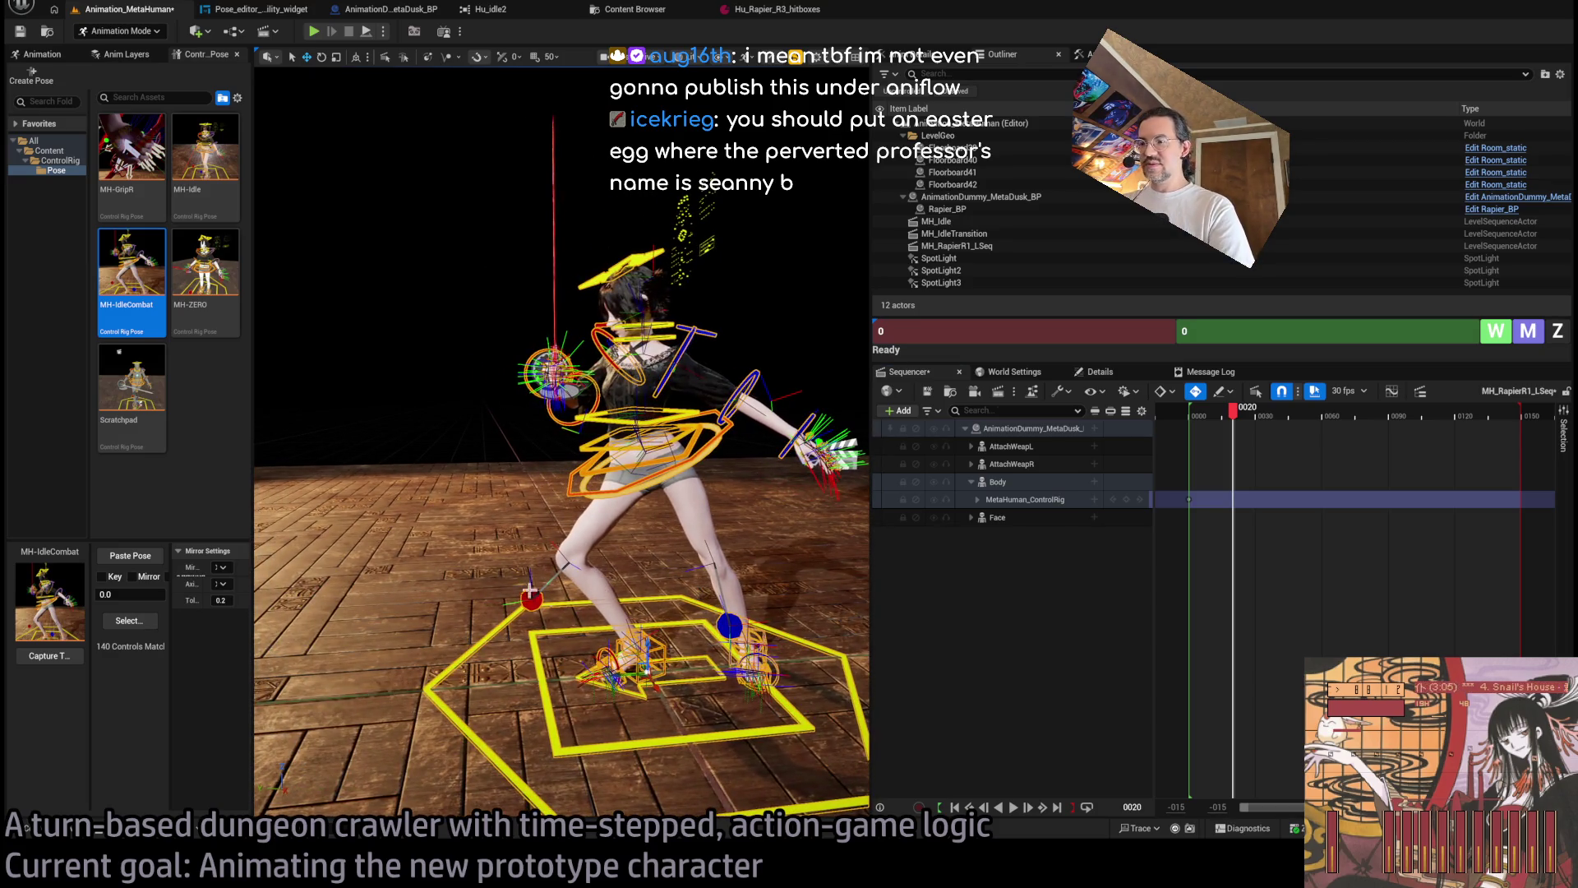
drag(715, 514, 732, 527)
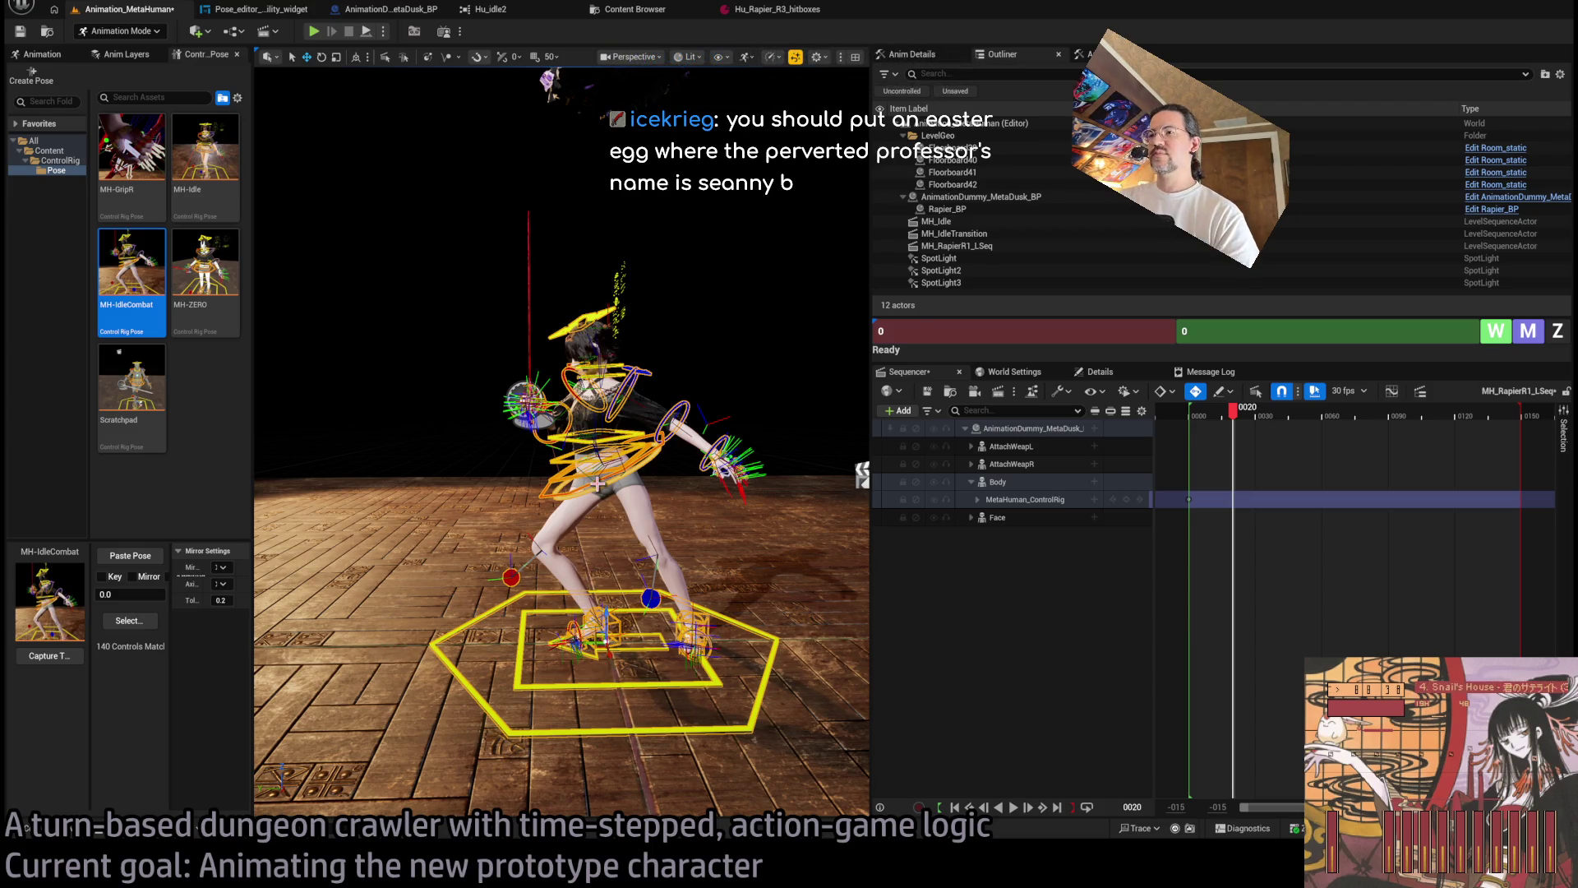
click(597, 483)
key(f)
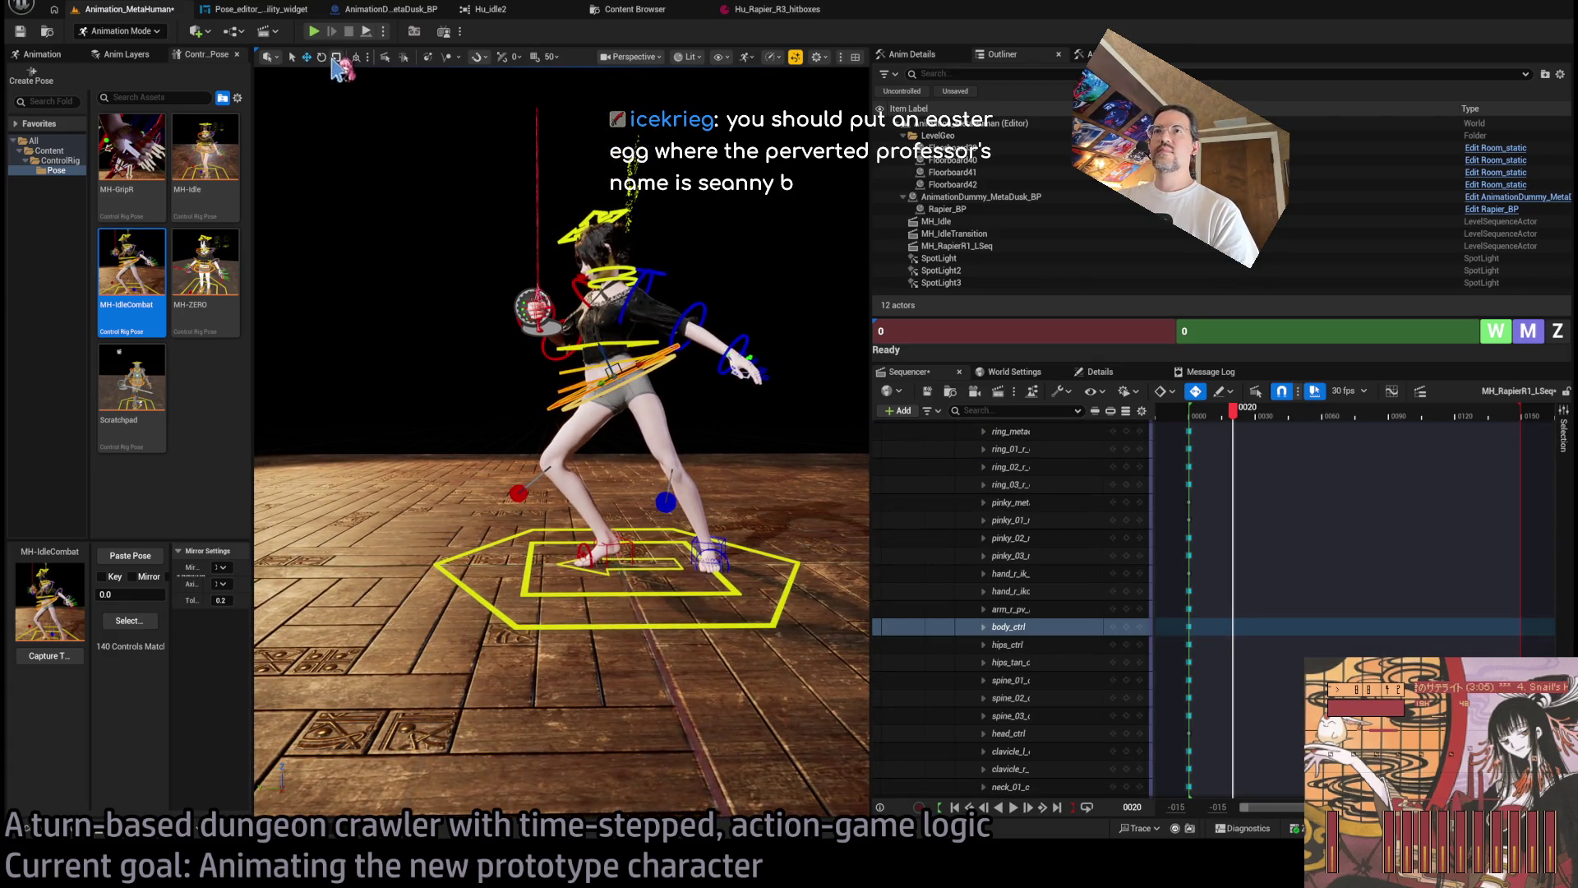
Move foot_l_ik_ctrl outward into a wide lunge and lower body_ctrl into a deeper crouch.
drag(596, 382, 576, 378)
drag(683, 492, 687, 487)
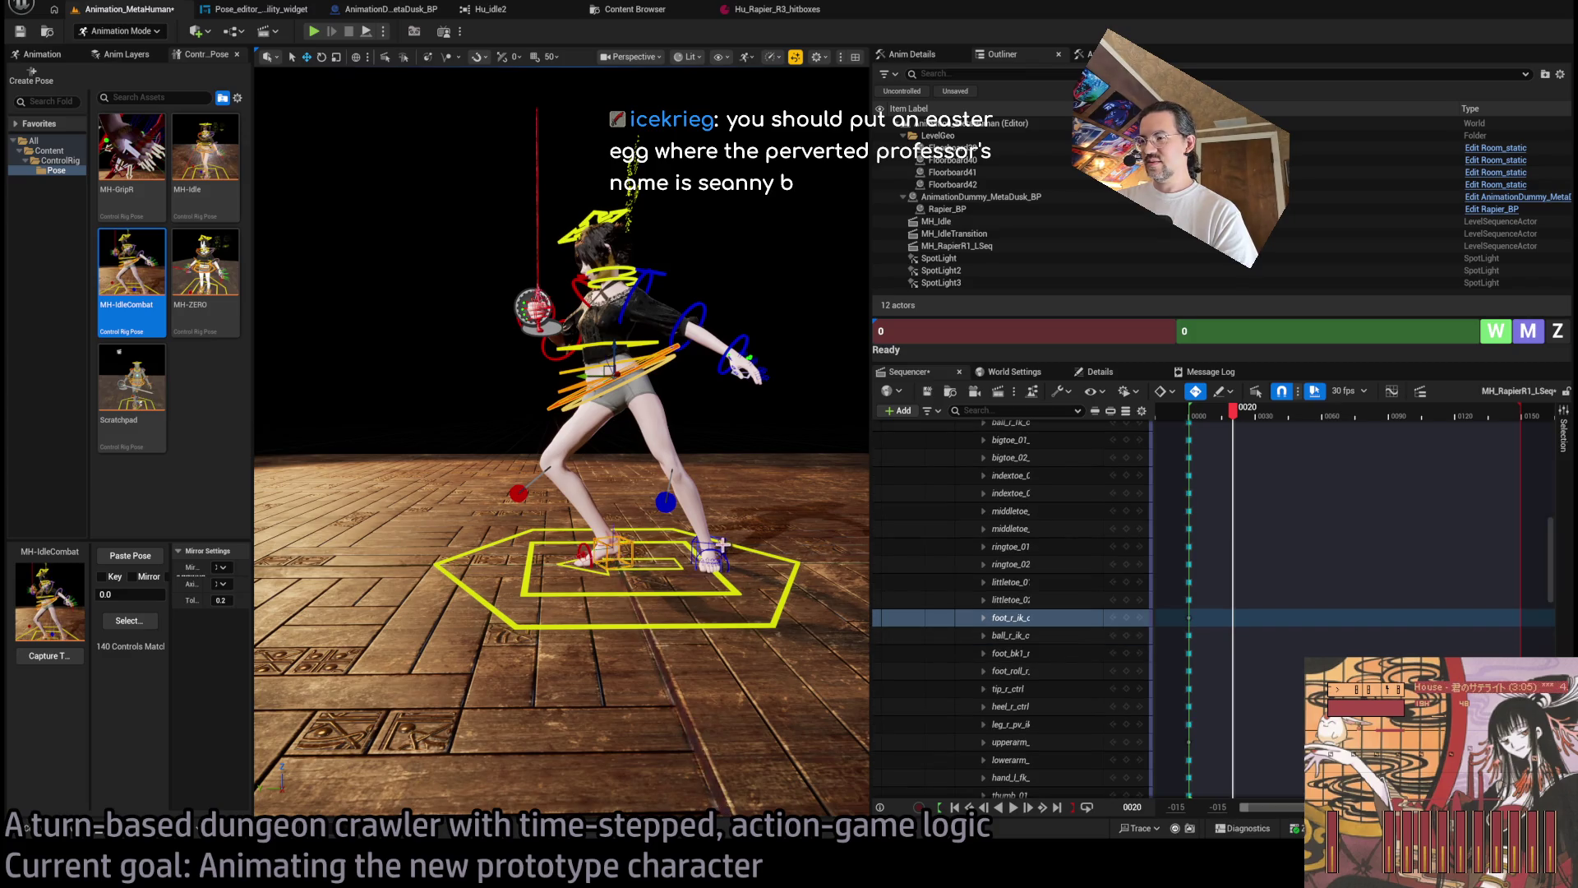
click(734, 546)
click(727, 547)
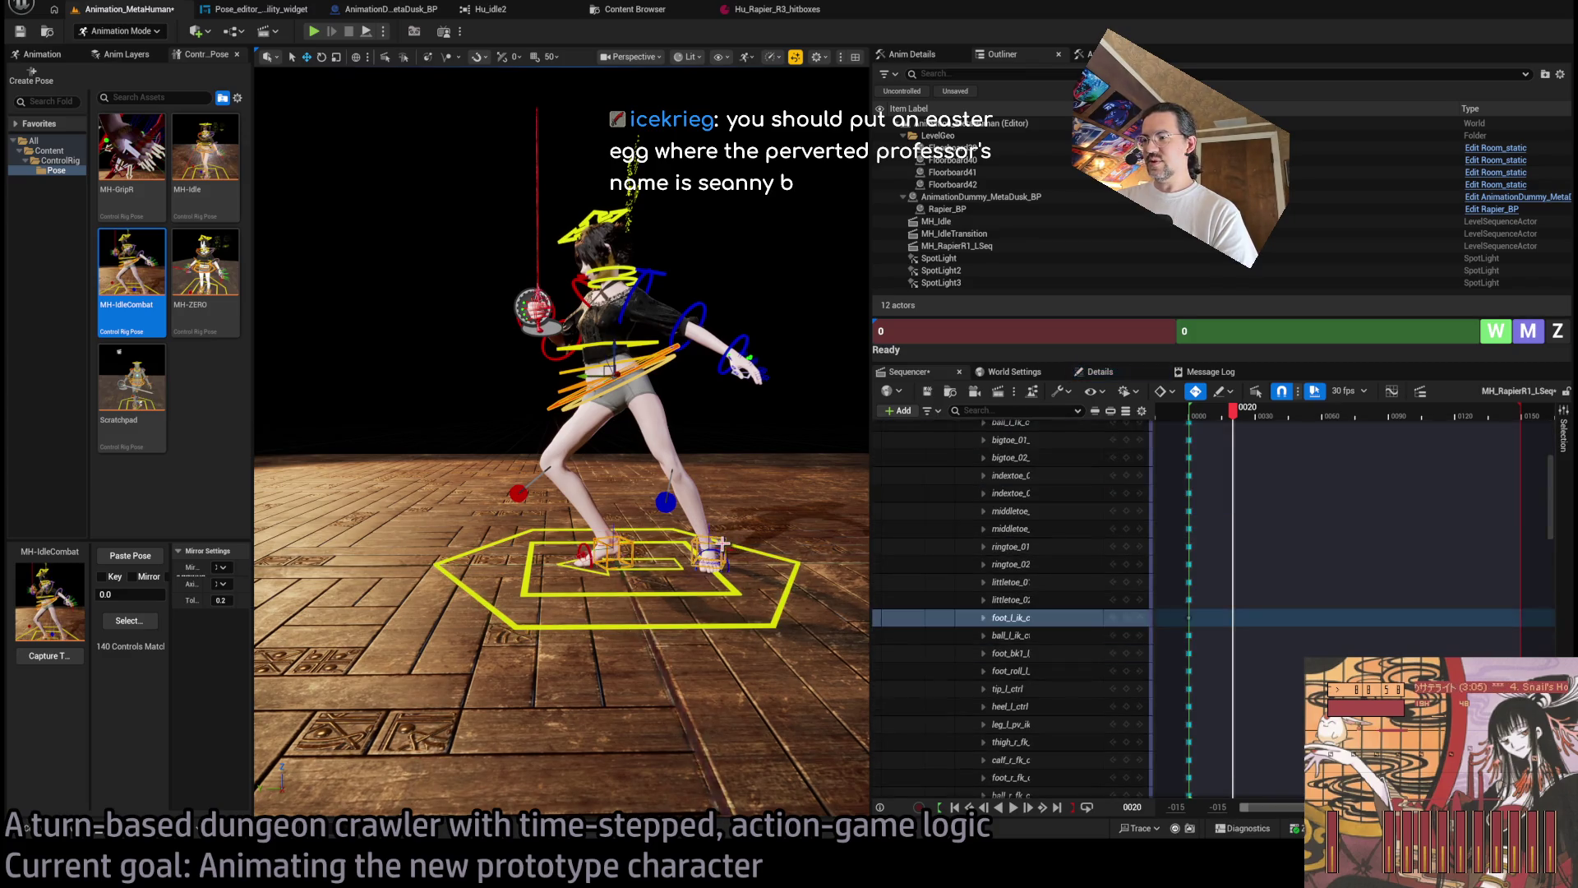
drag(594, 374, 448, 385)
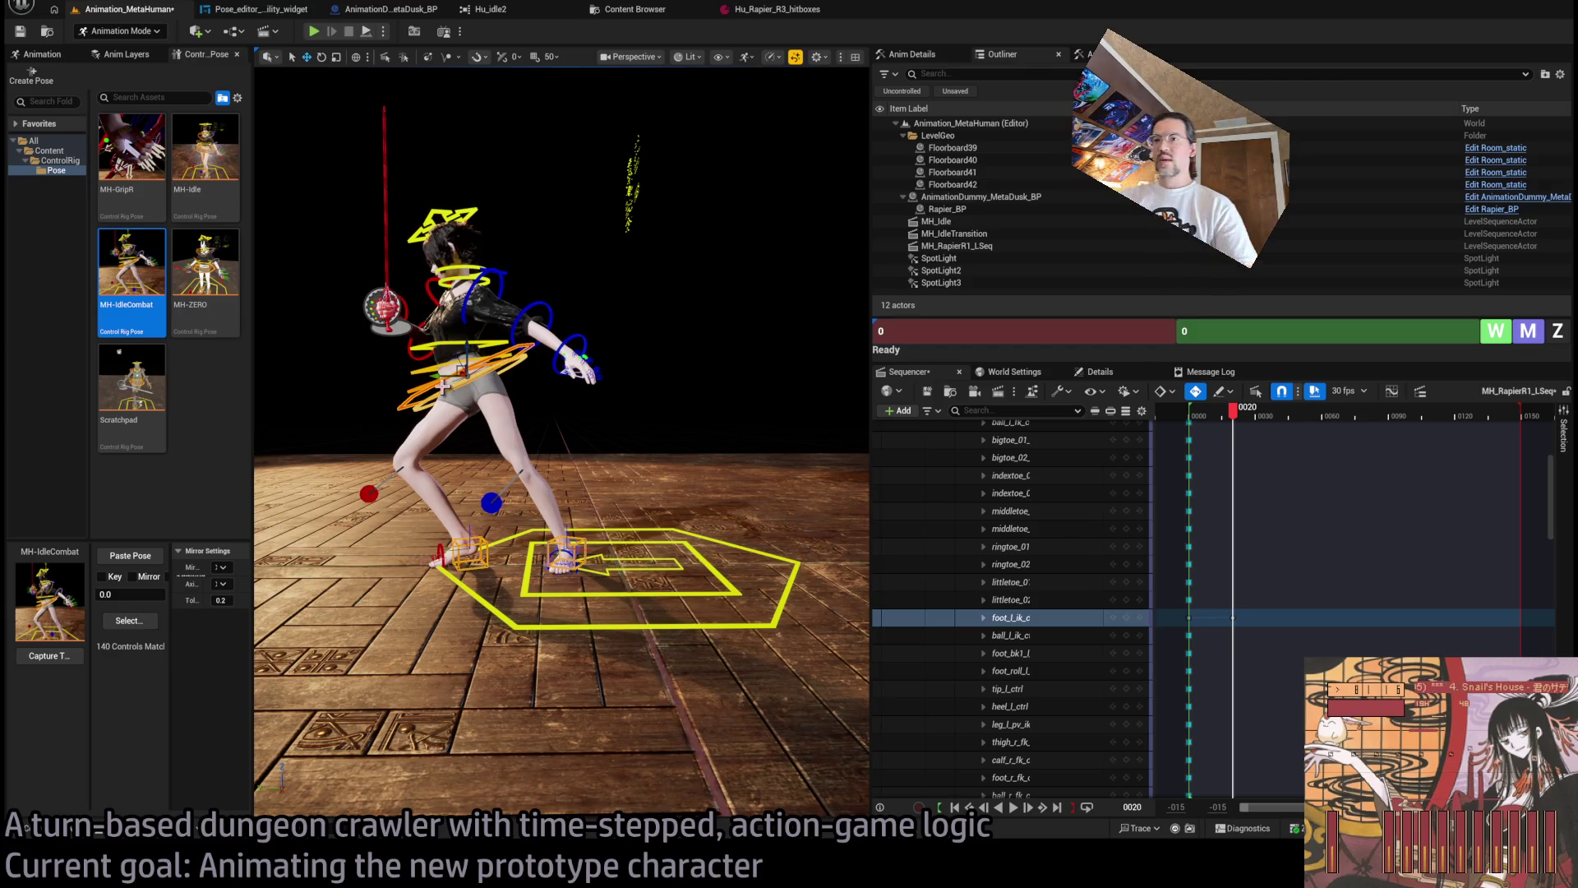
click(407, 404)
drag(475, 467, 476, 503)
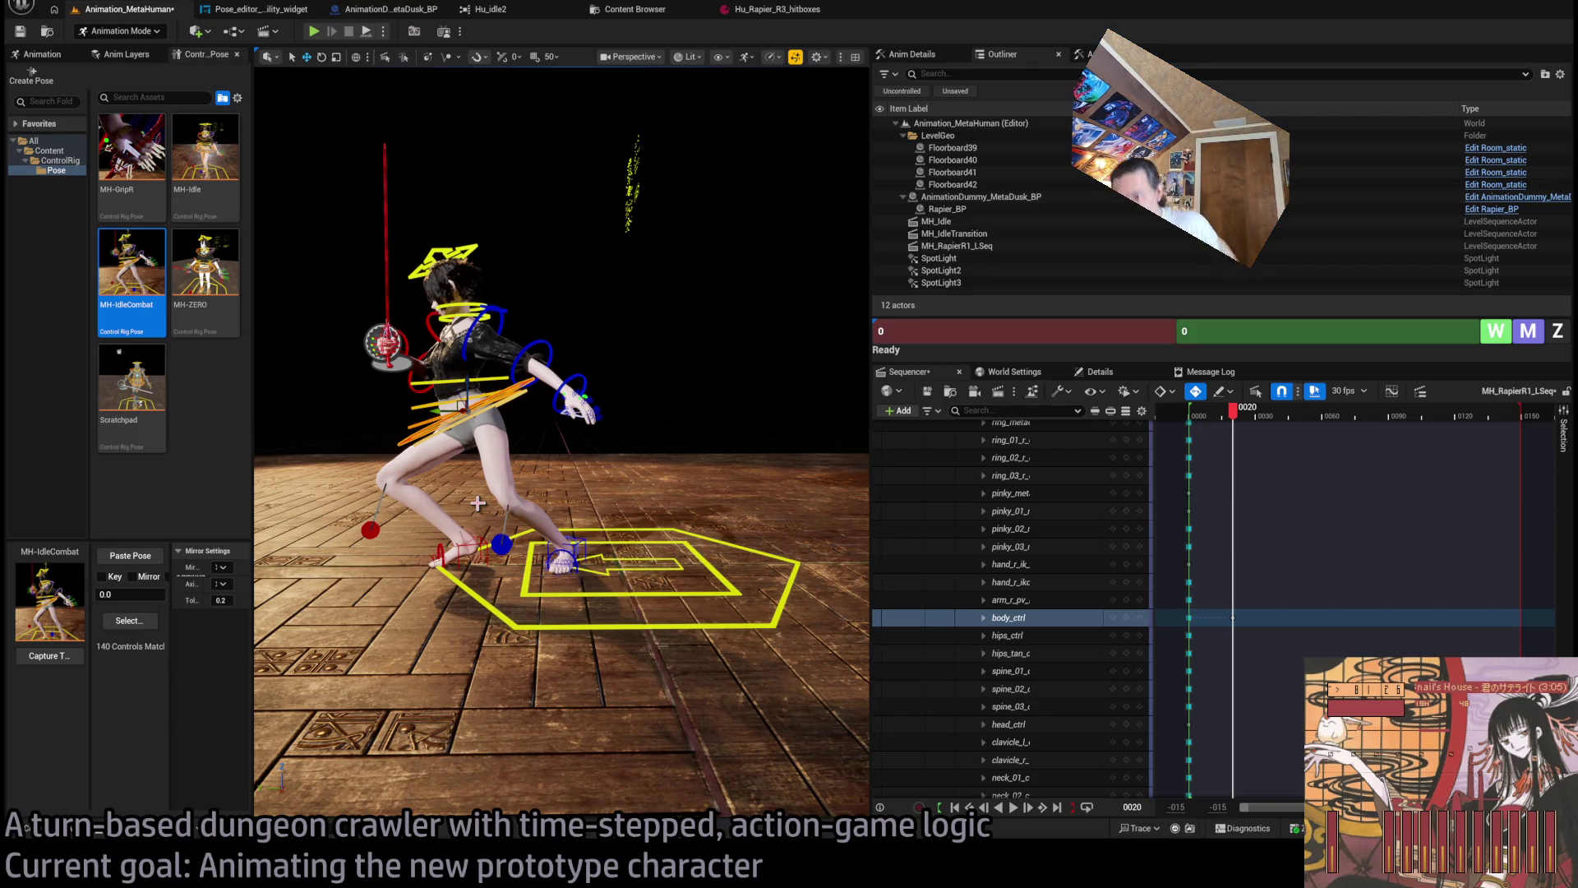
Roll the right foot with foot_roll_r and shift foot_r_ik_ctrl to the left.
scroll(493, 513, up, 8)
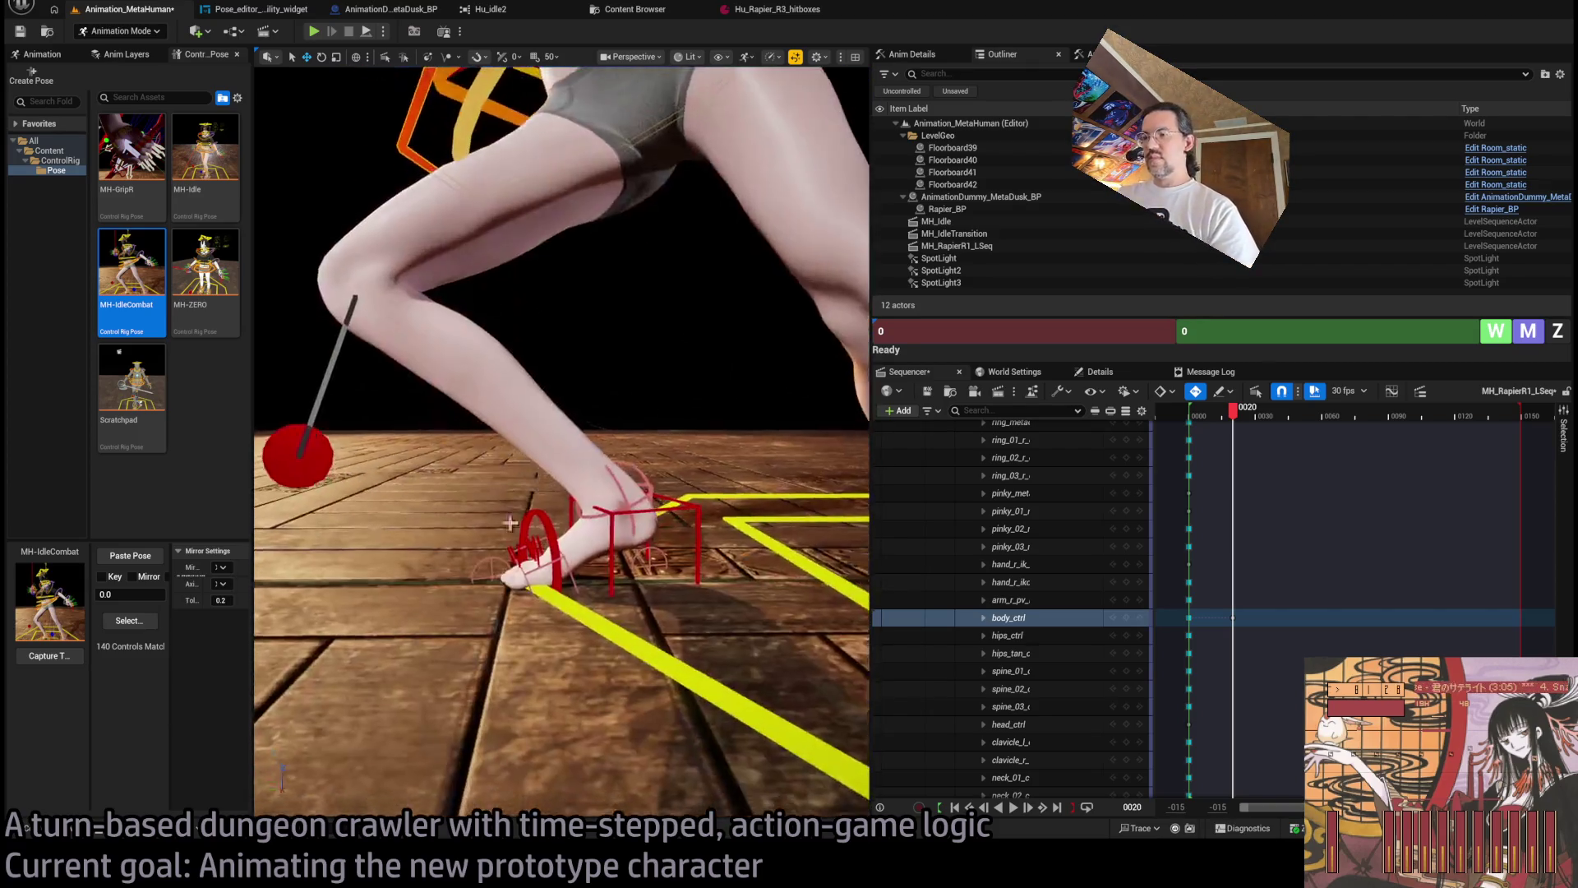
click(582, 476)
drag(582, 476, 622, 524)
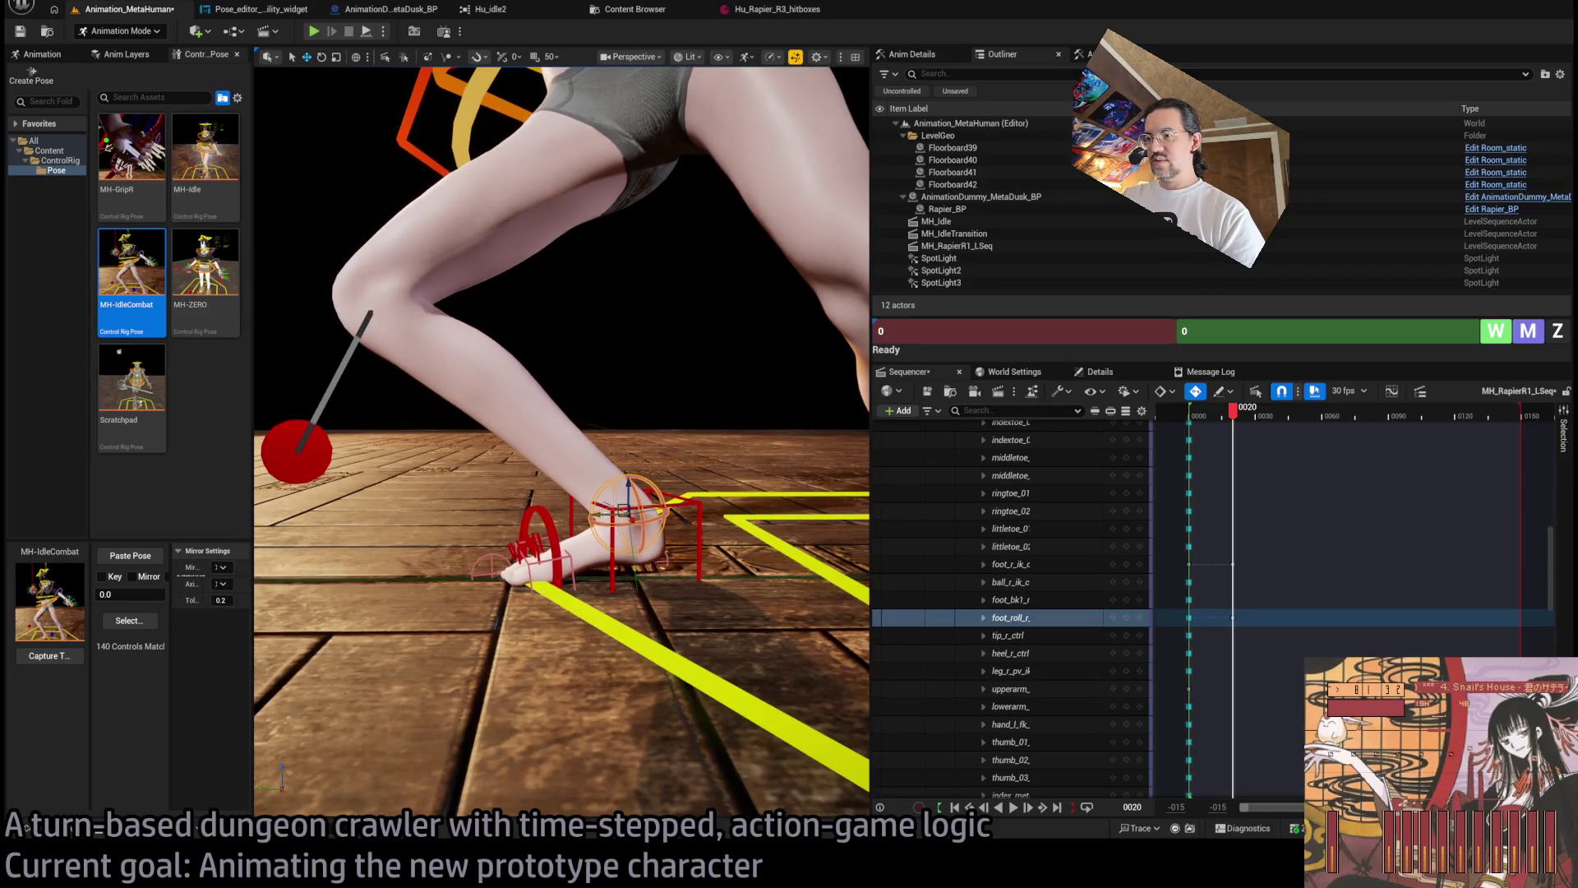
click(604, 530)
drag(604, 530, 744, 475)
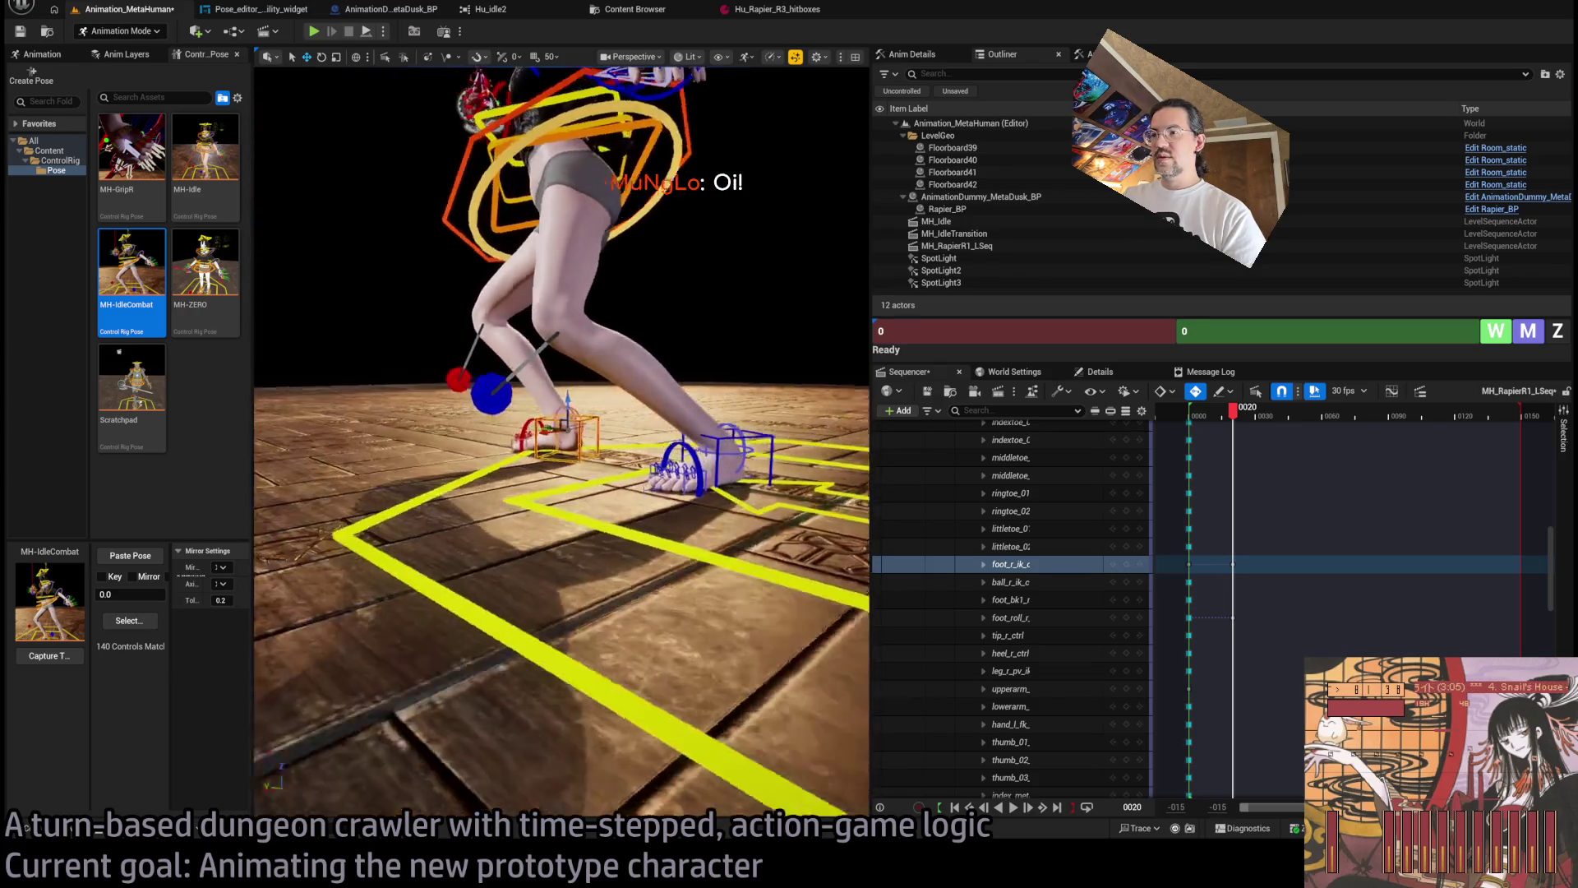
Drag foot_l_ik_ctrl to move the left foot further forward, raised and to the right.
click(671, 406)
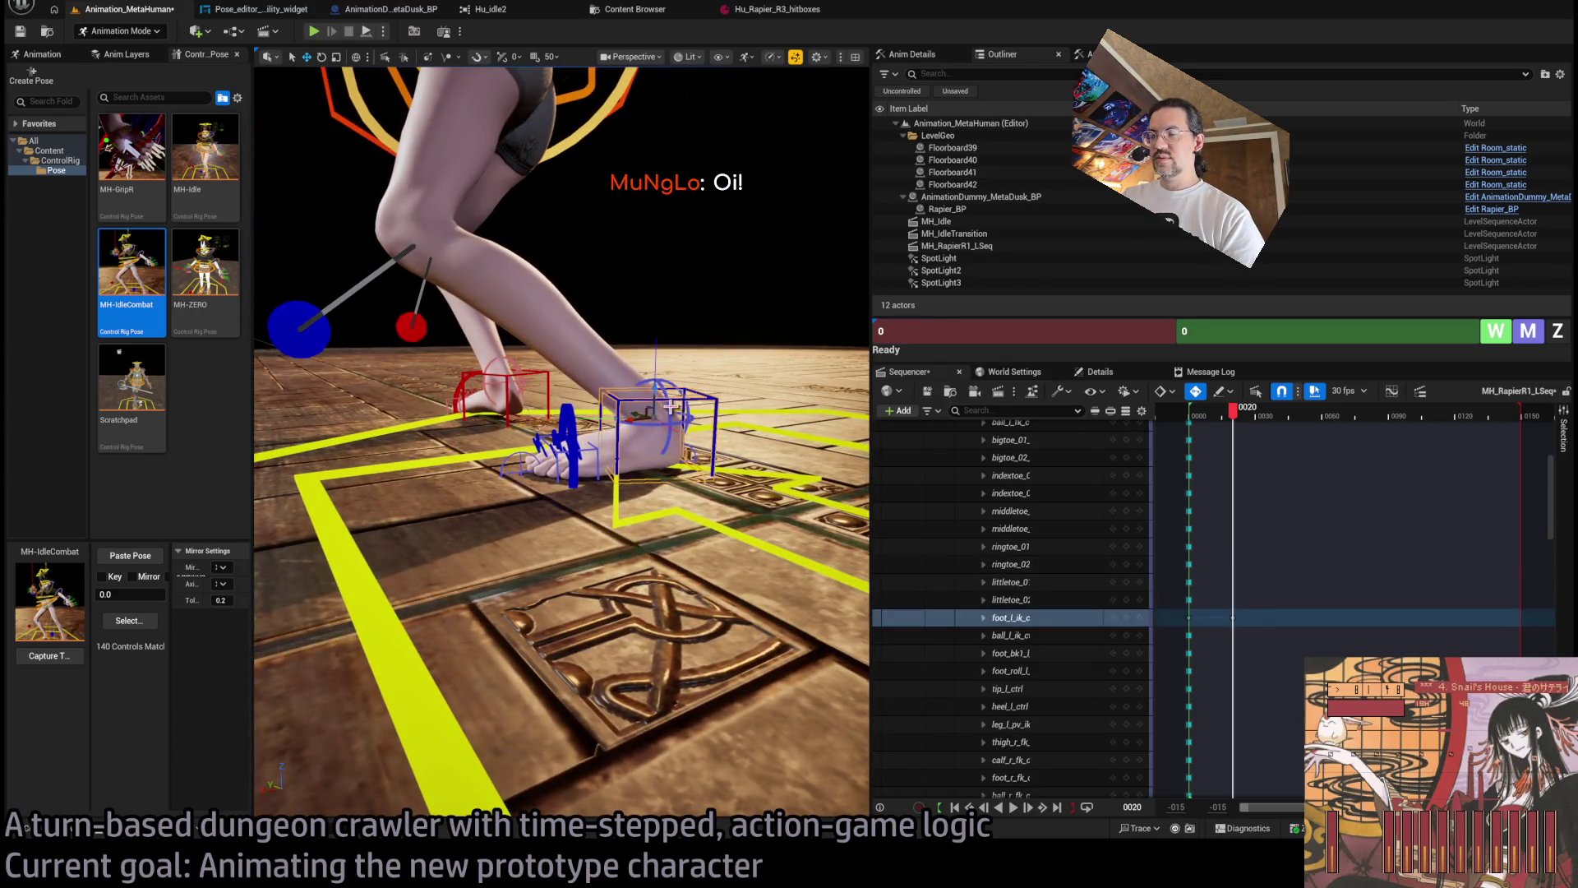
scroll(671, 406, down, 5)
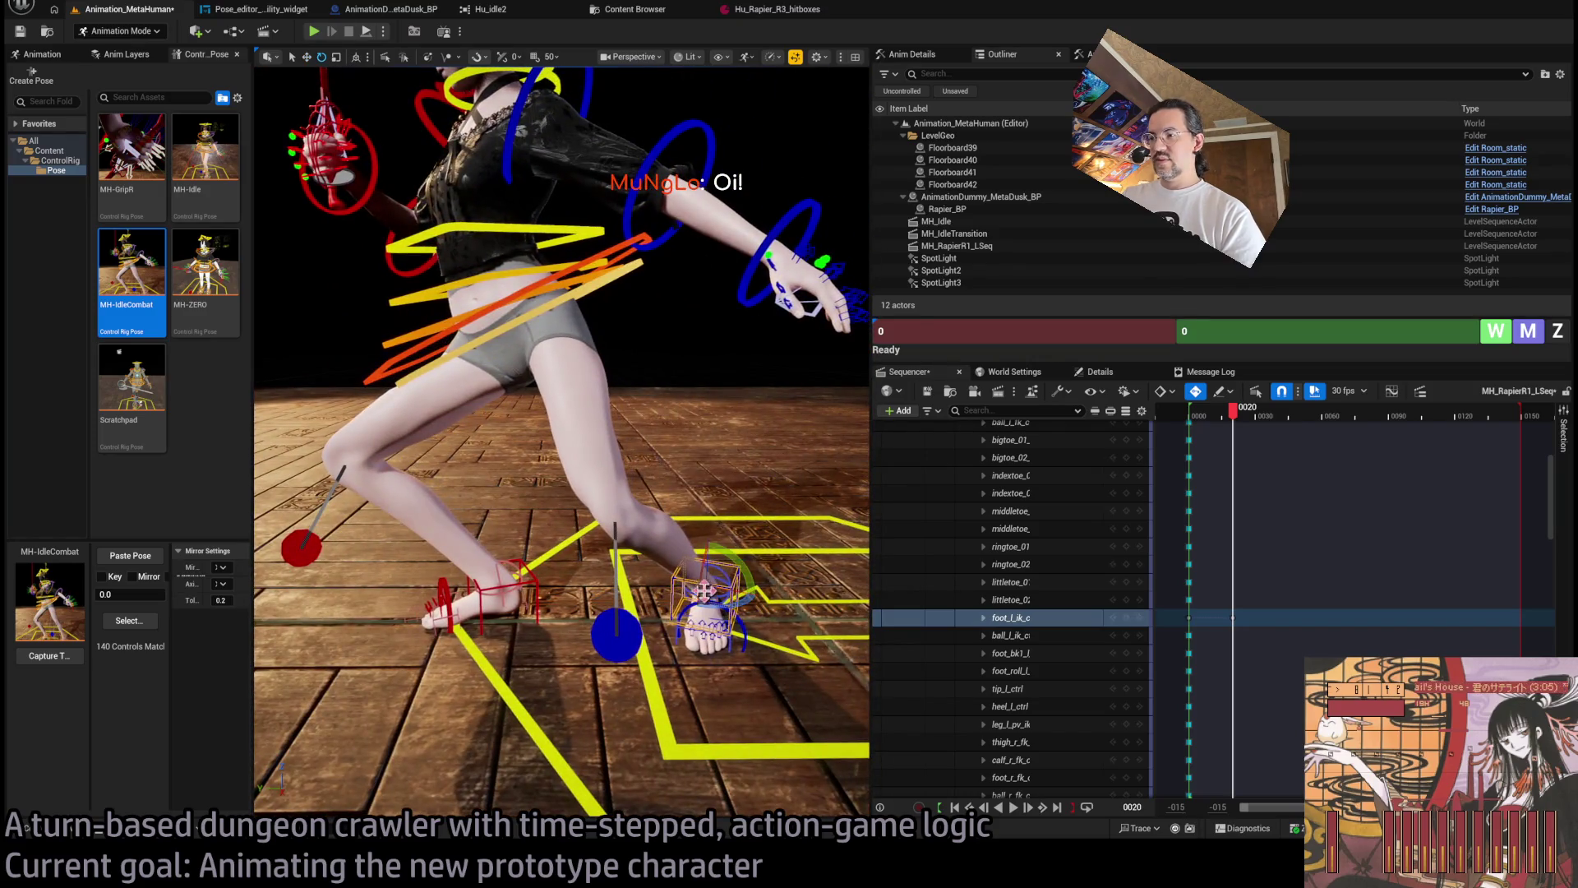
drag(735, 604, 741, 557)
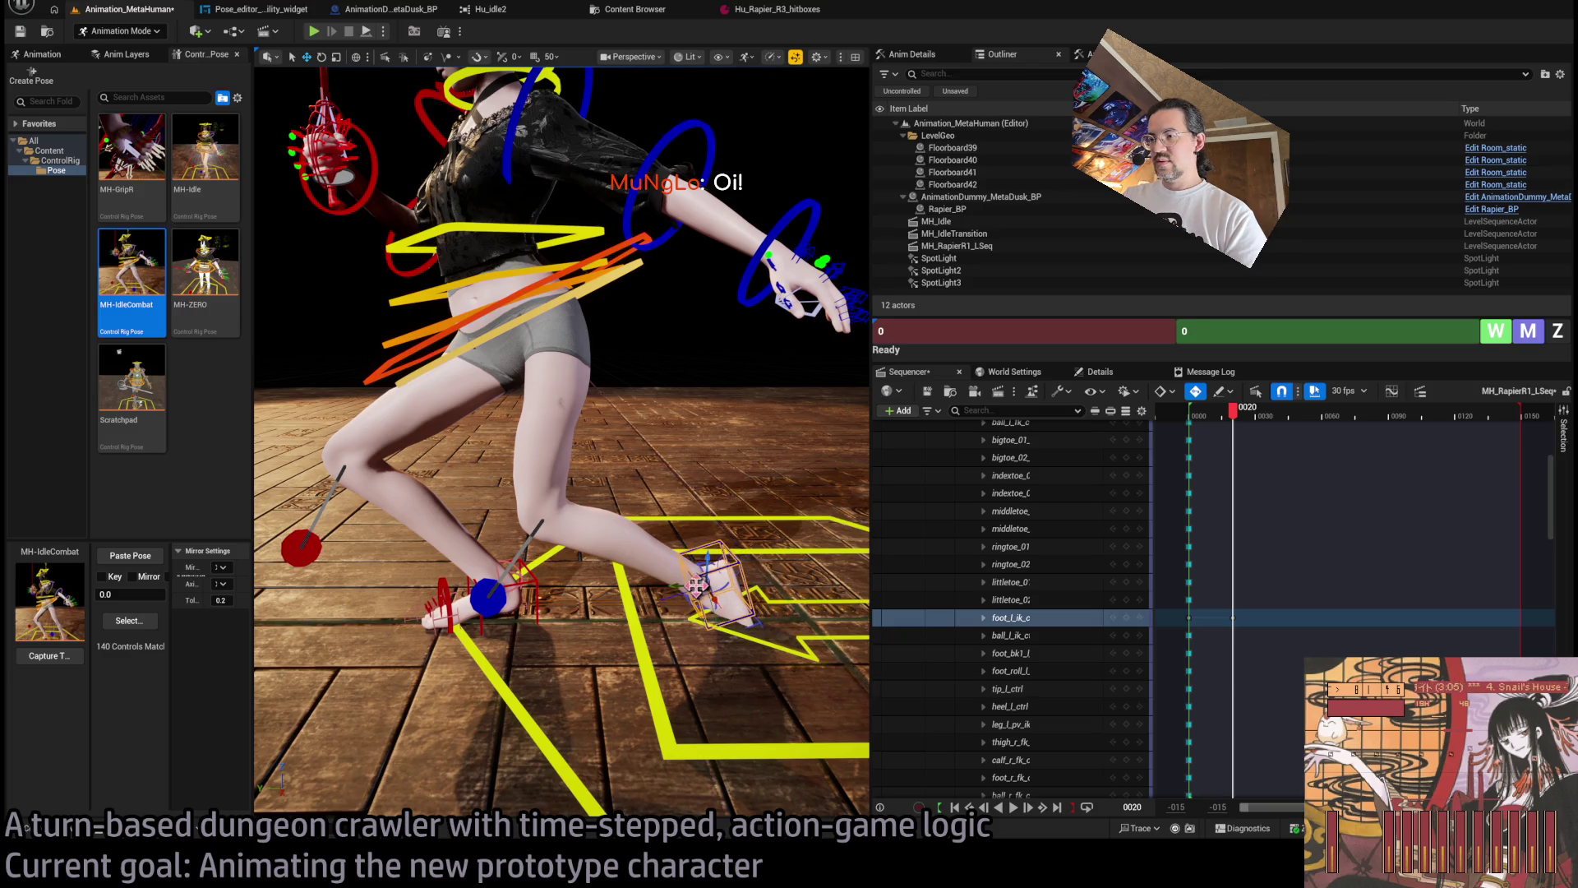
drag(697, 580, 795, 549)
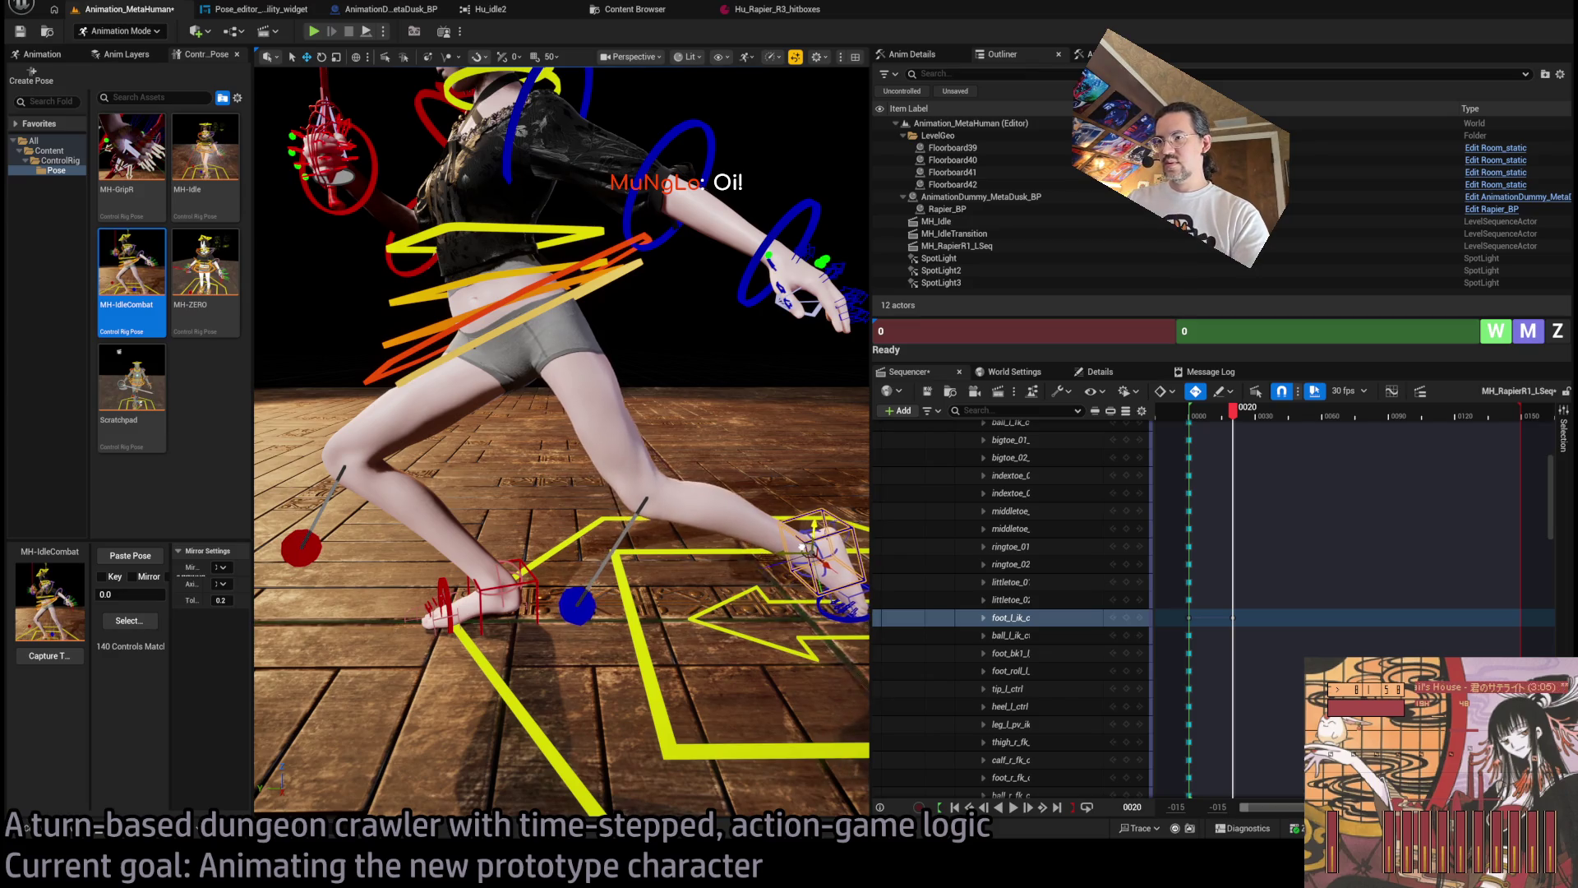
scroll(602, 322, down, 5)
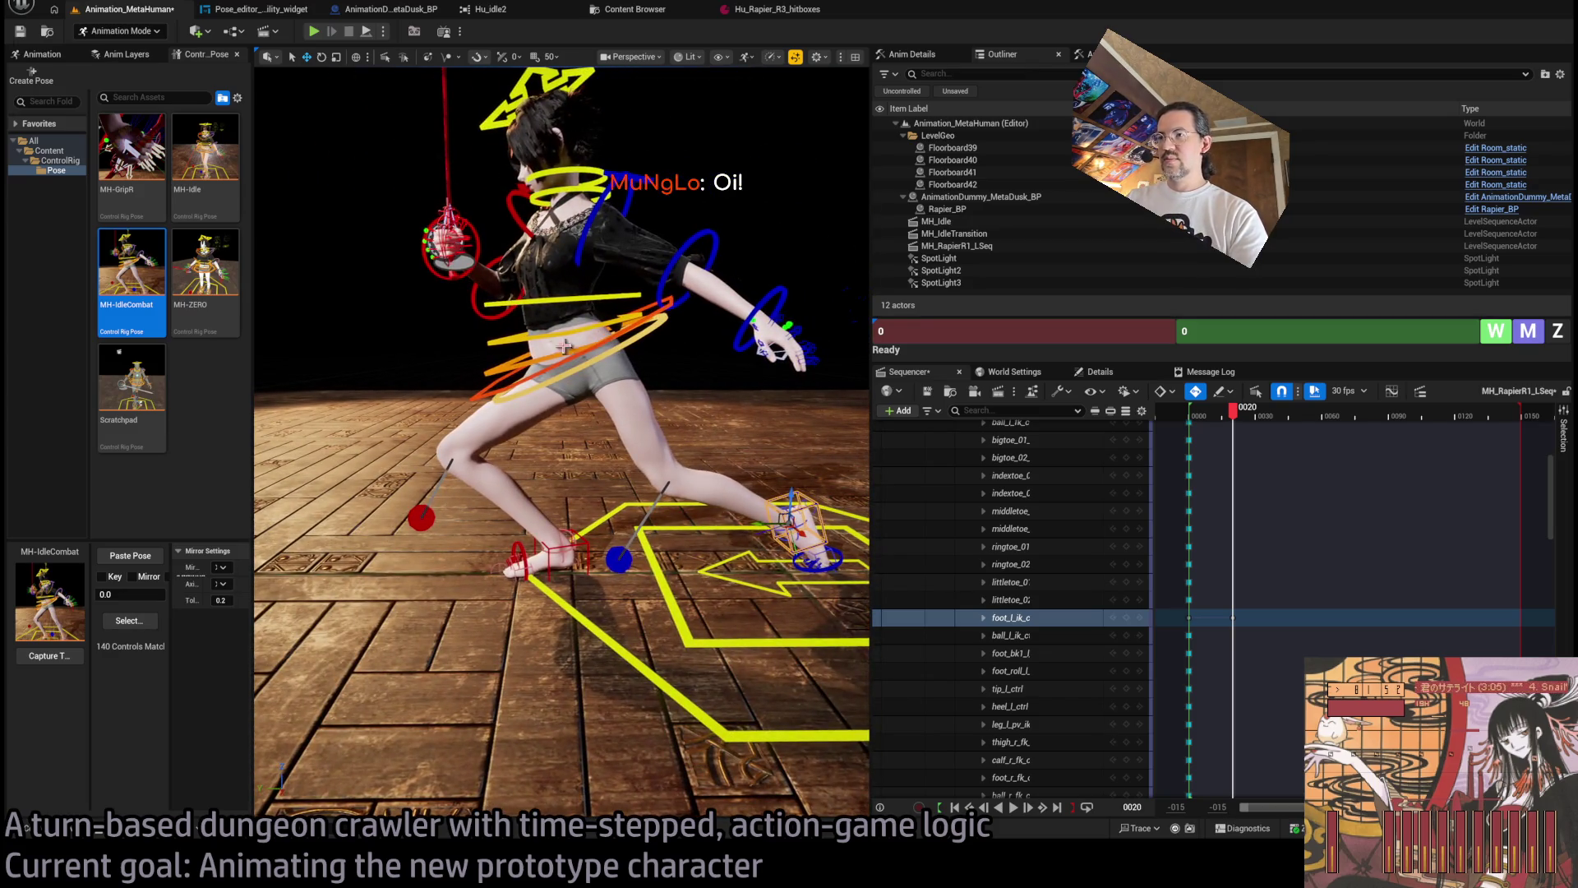
click(514, 366)
mouse_move(514, 365)
mouse_down()
mouse_move(845, 180)
mouse_move(787, 197)
mouse_up()
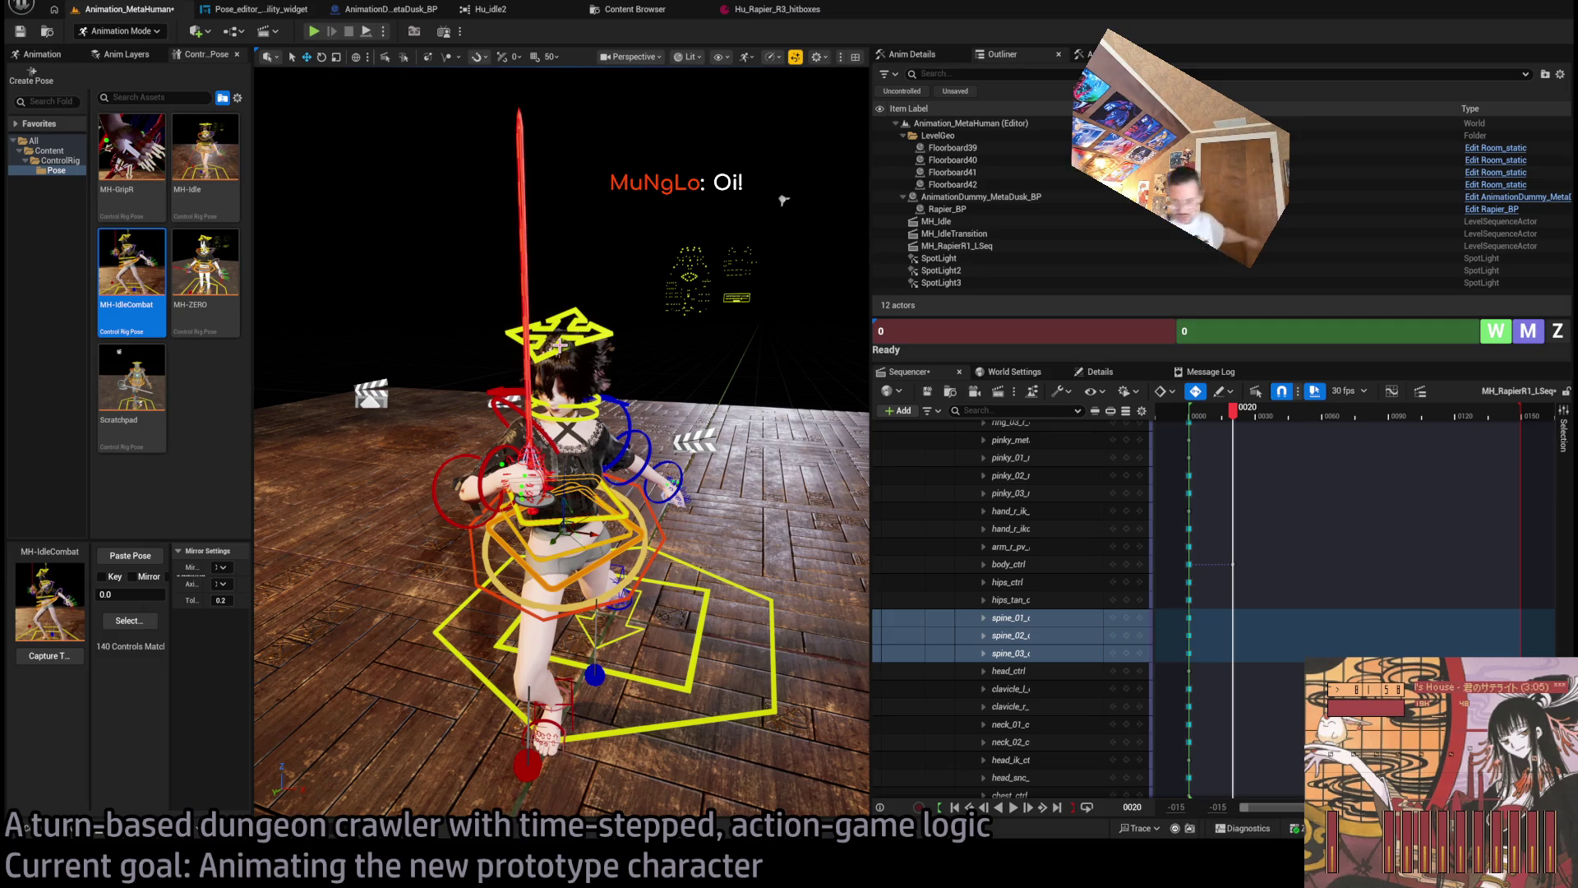
Rotate the hips about -13.93 degrees and turn the whole body control.
scroll(783, 200, up, 5)
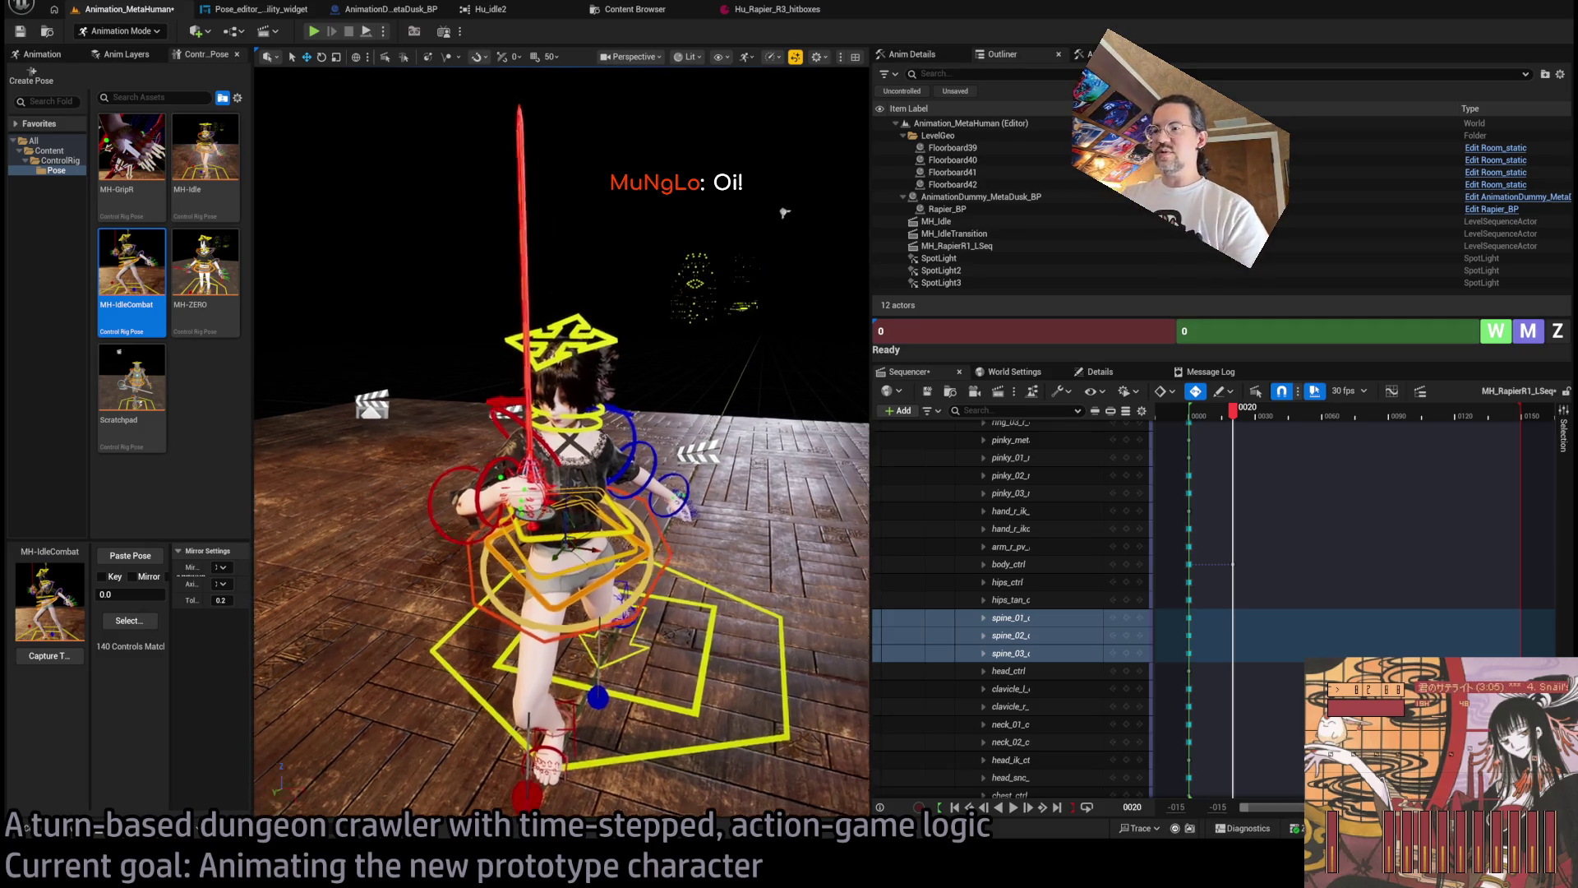
scroll(547, 492, up, 1)
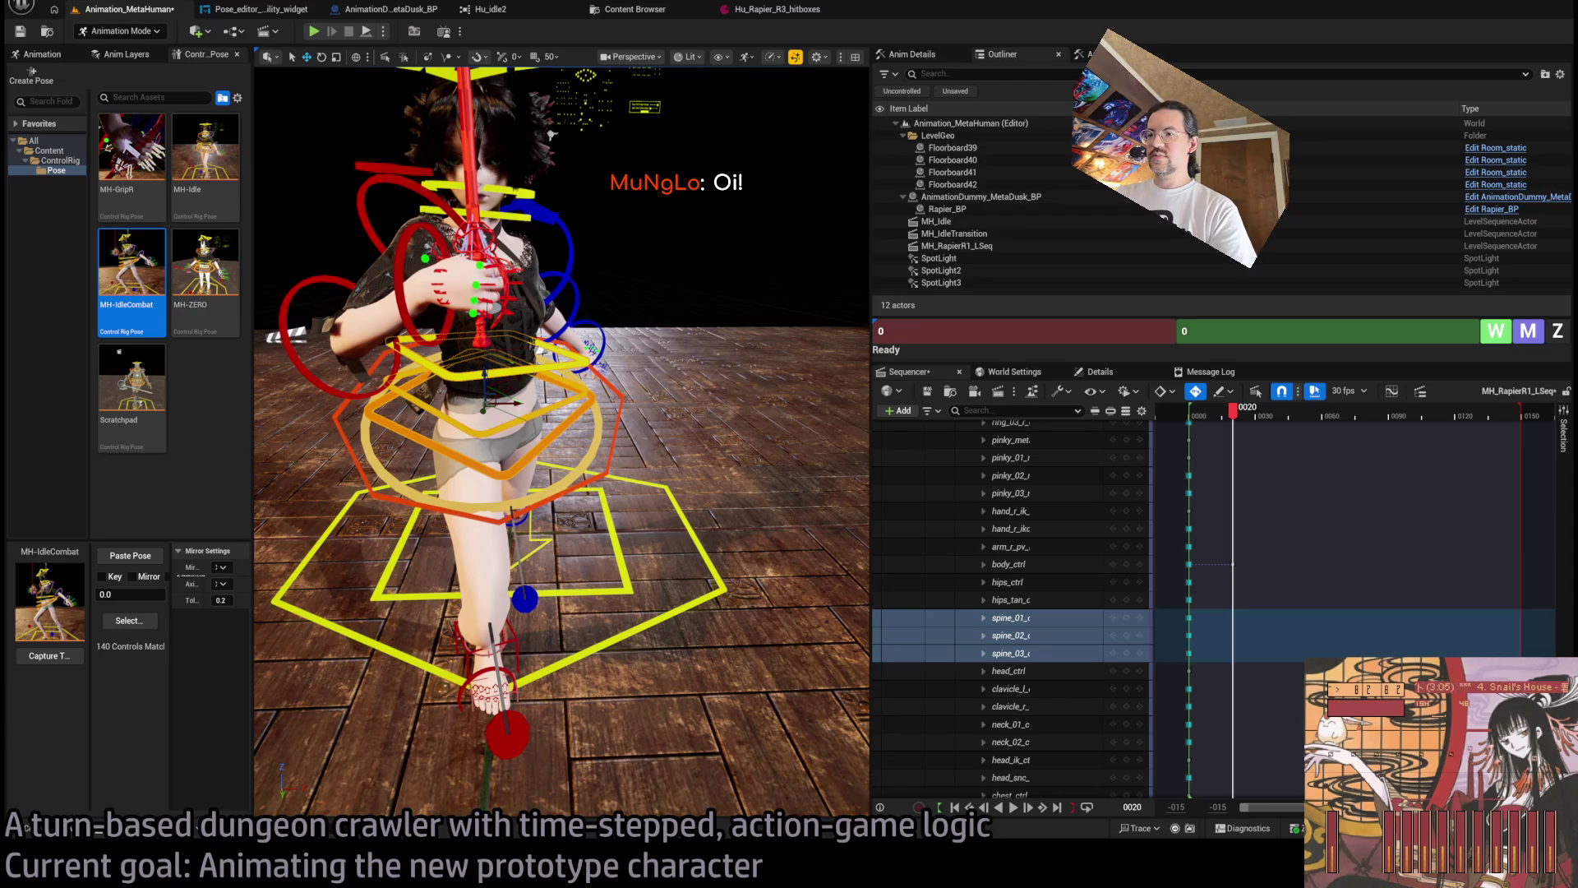
click(562, 483)
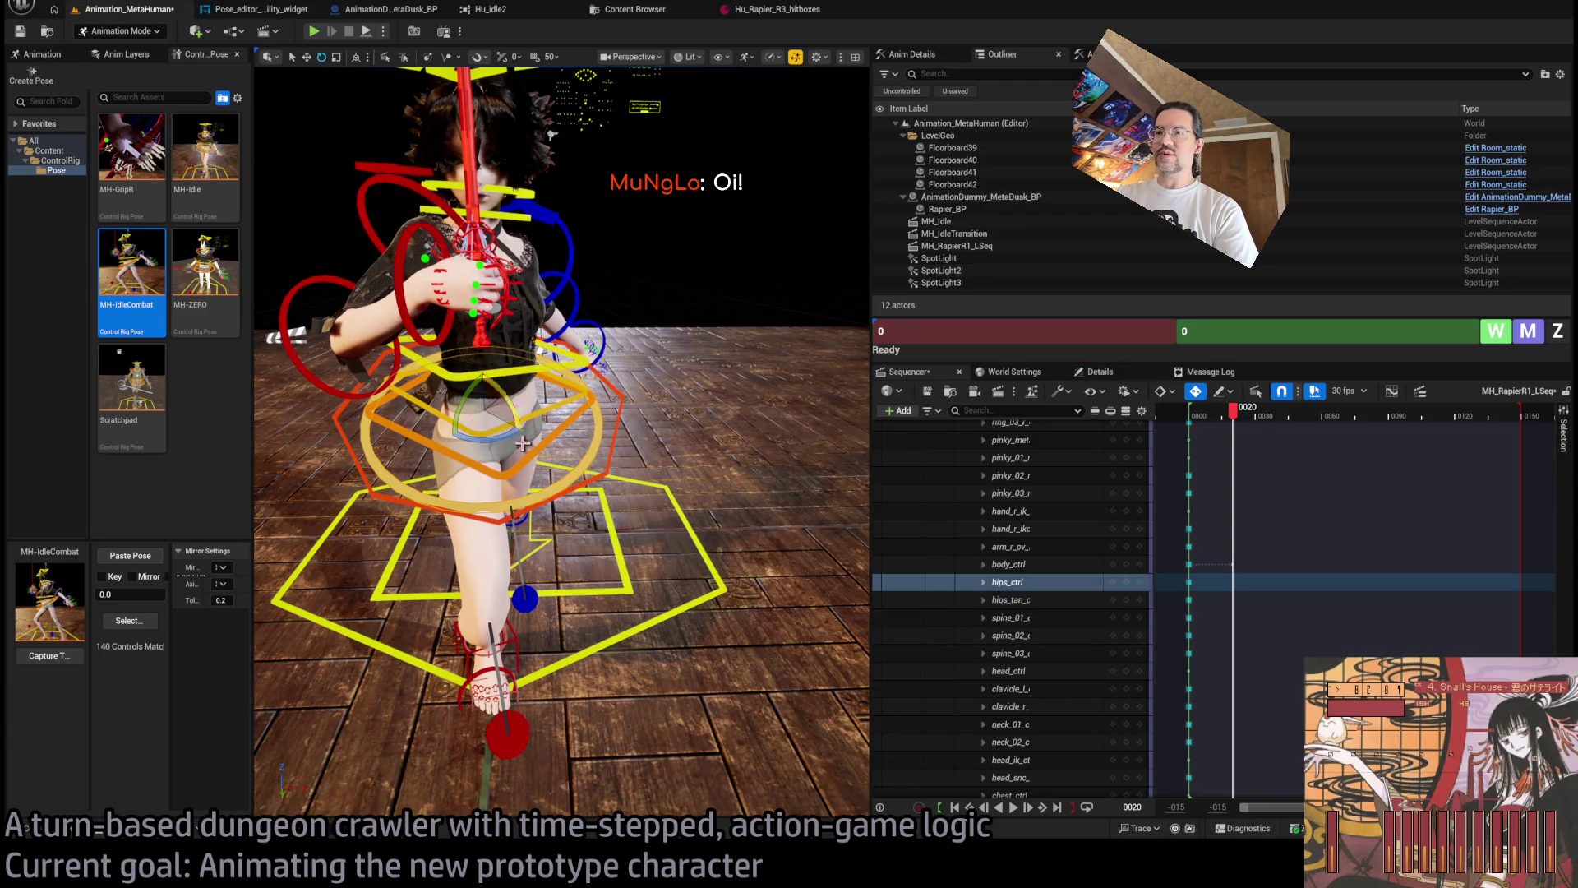
drag(509, 430, 481, 434)
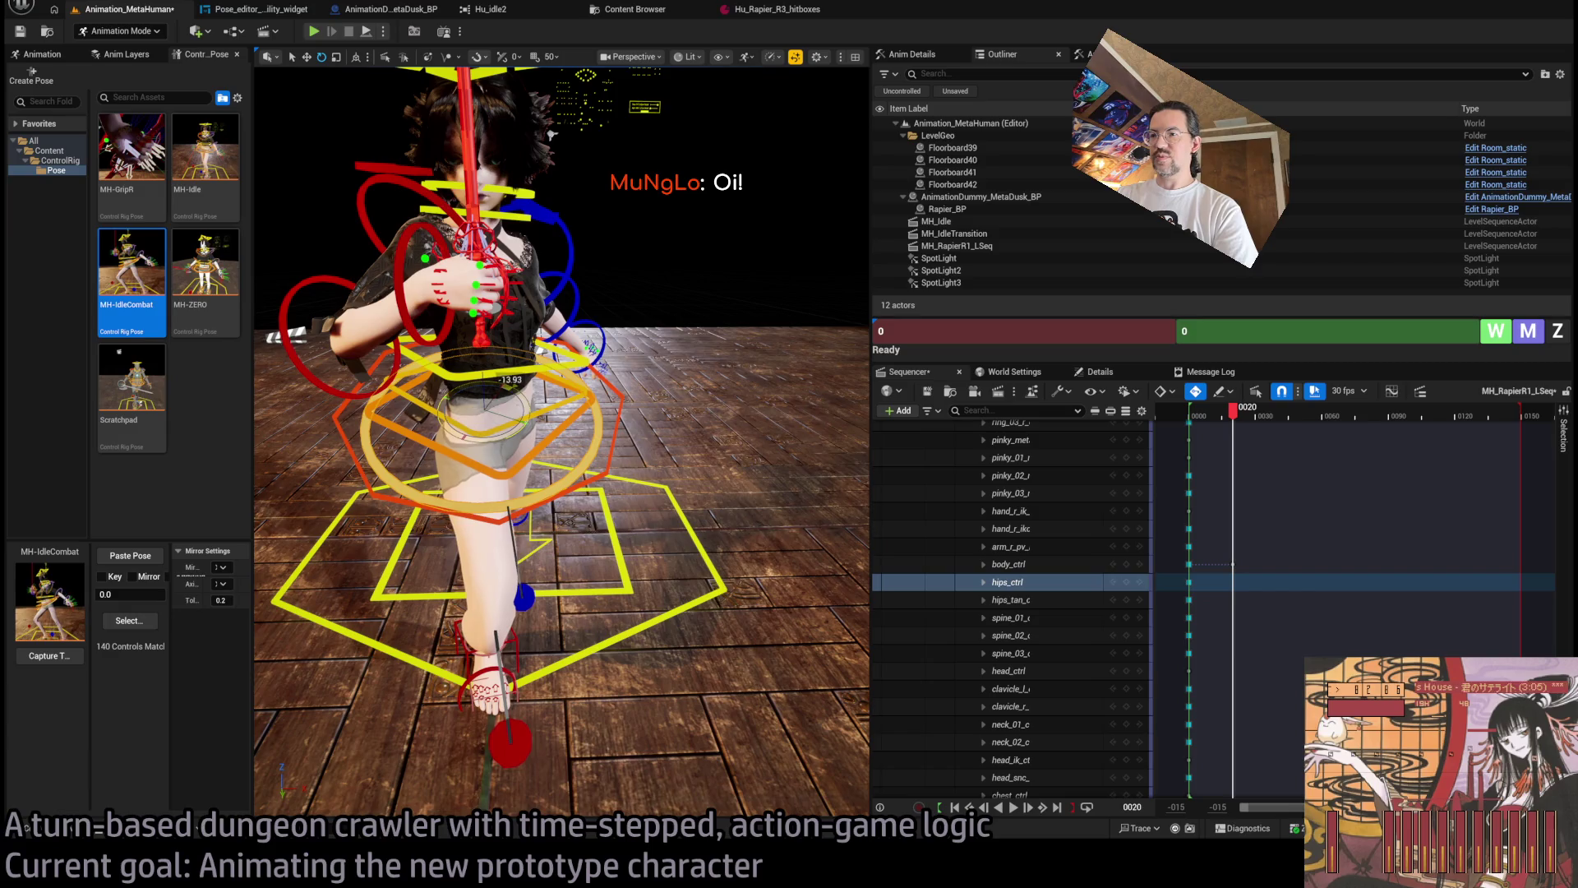
click(567, 456)
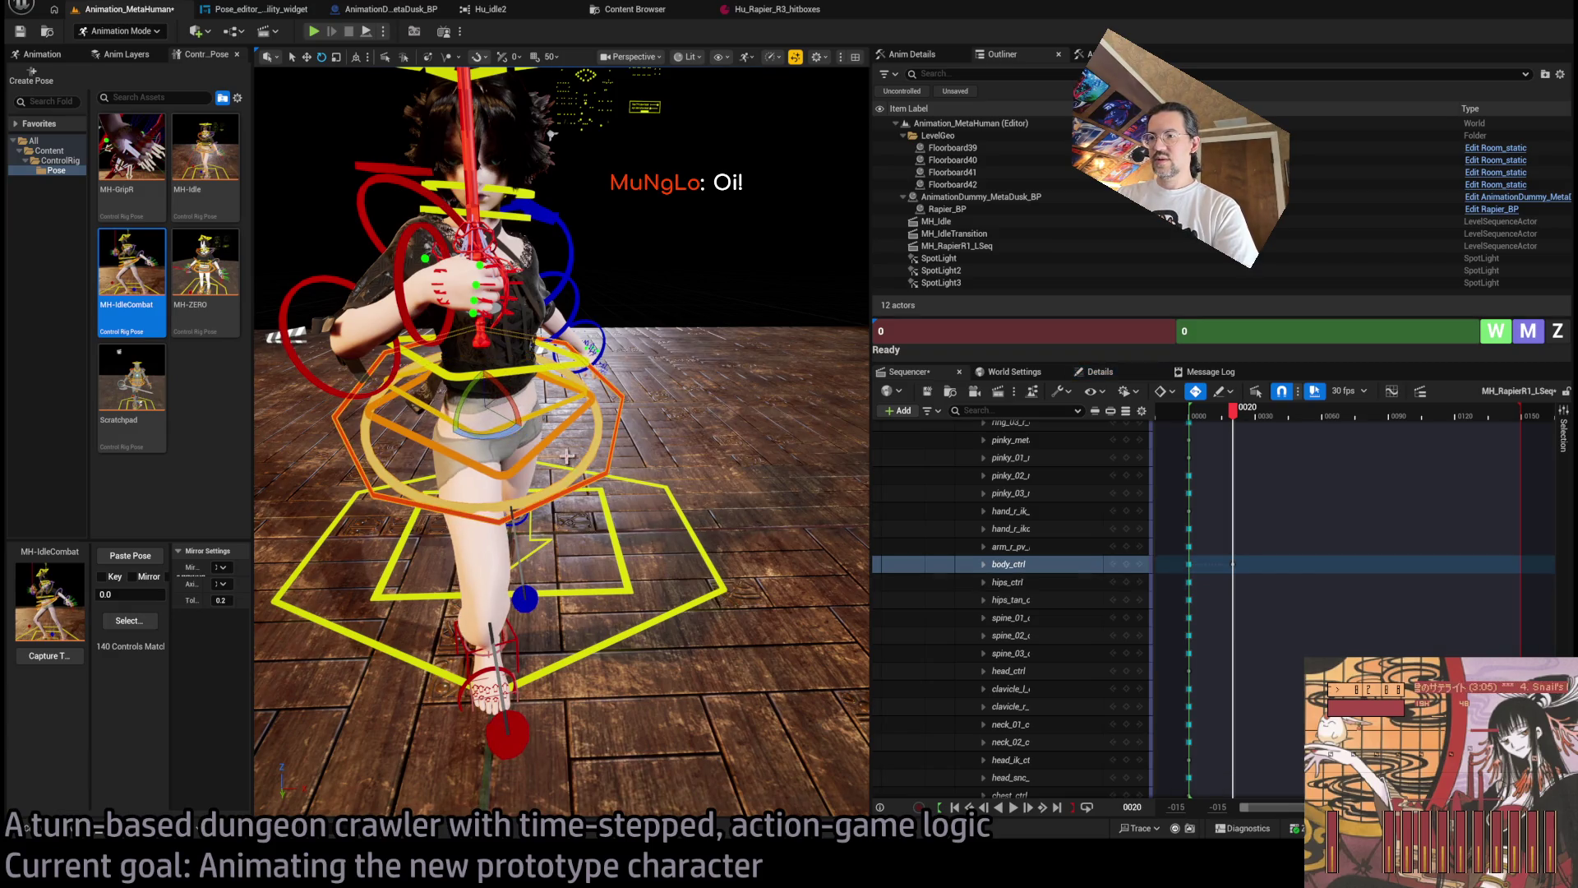
drag(519, 431, 561, 456)
Select spine_01, spine_02 and spine_03 together and twist the upper spine.
click(535, 403)
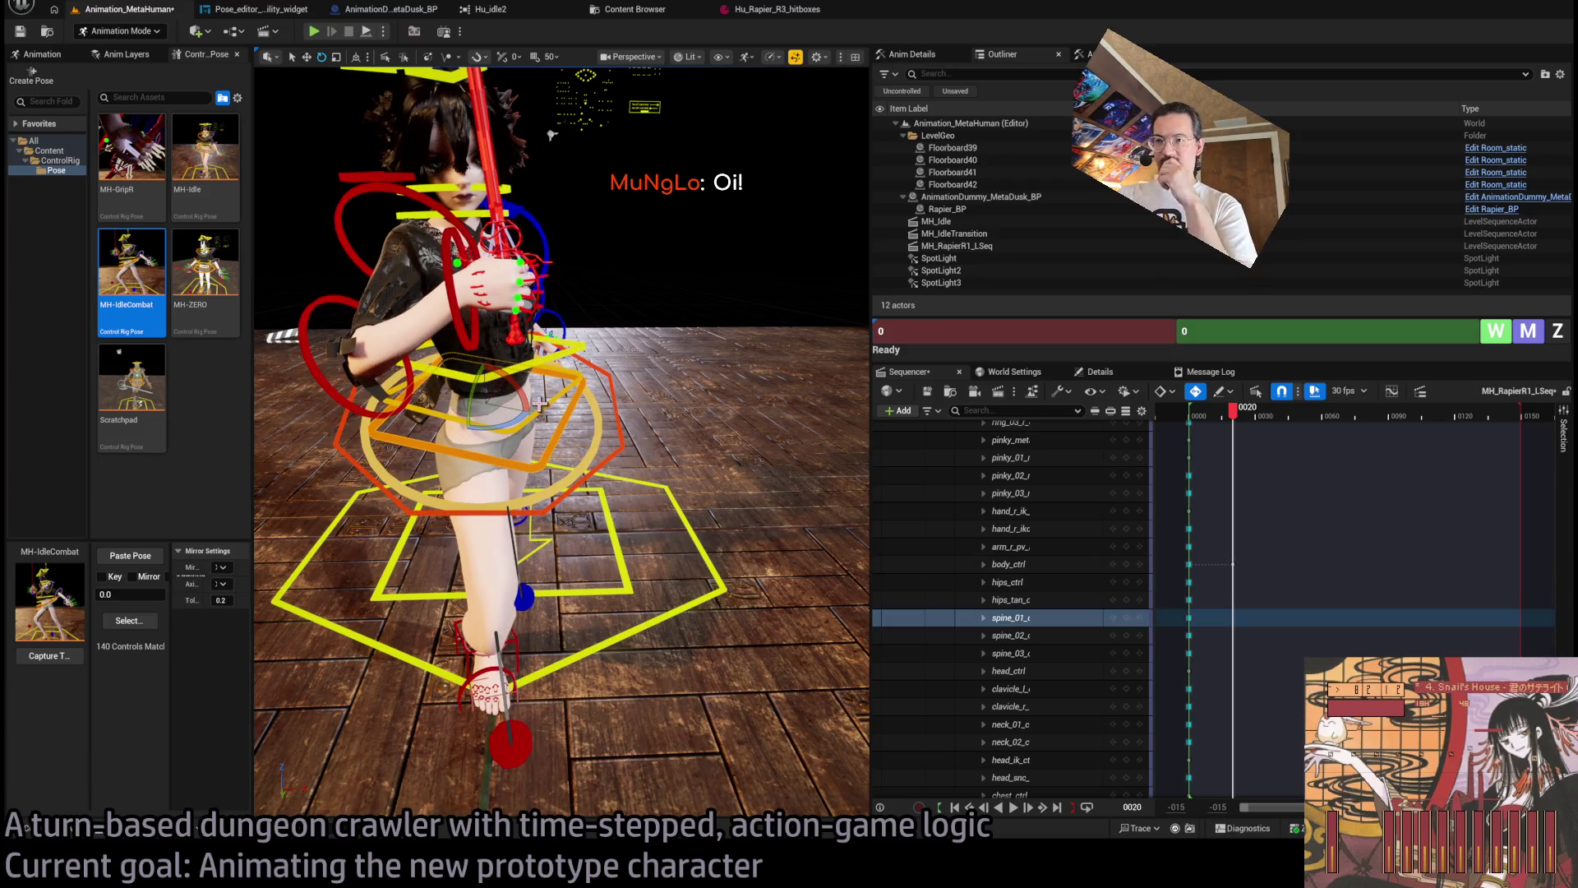
ctrl+click(540, 366)
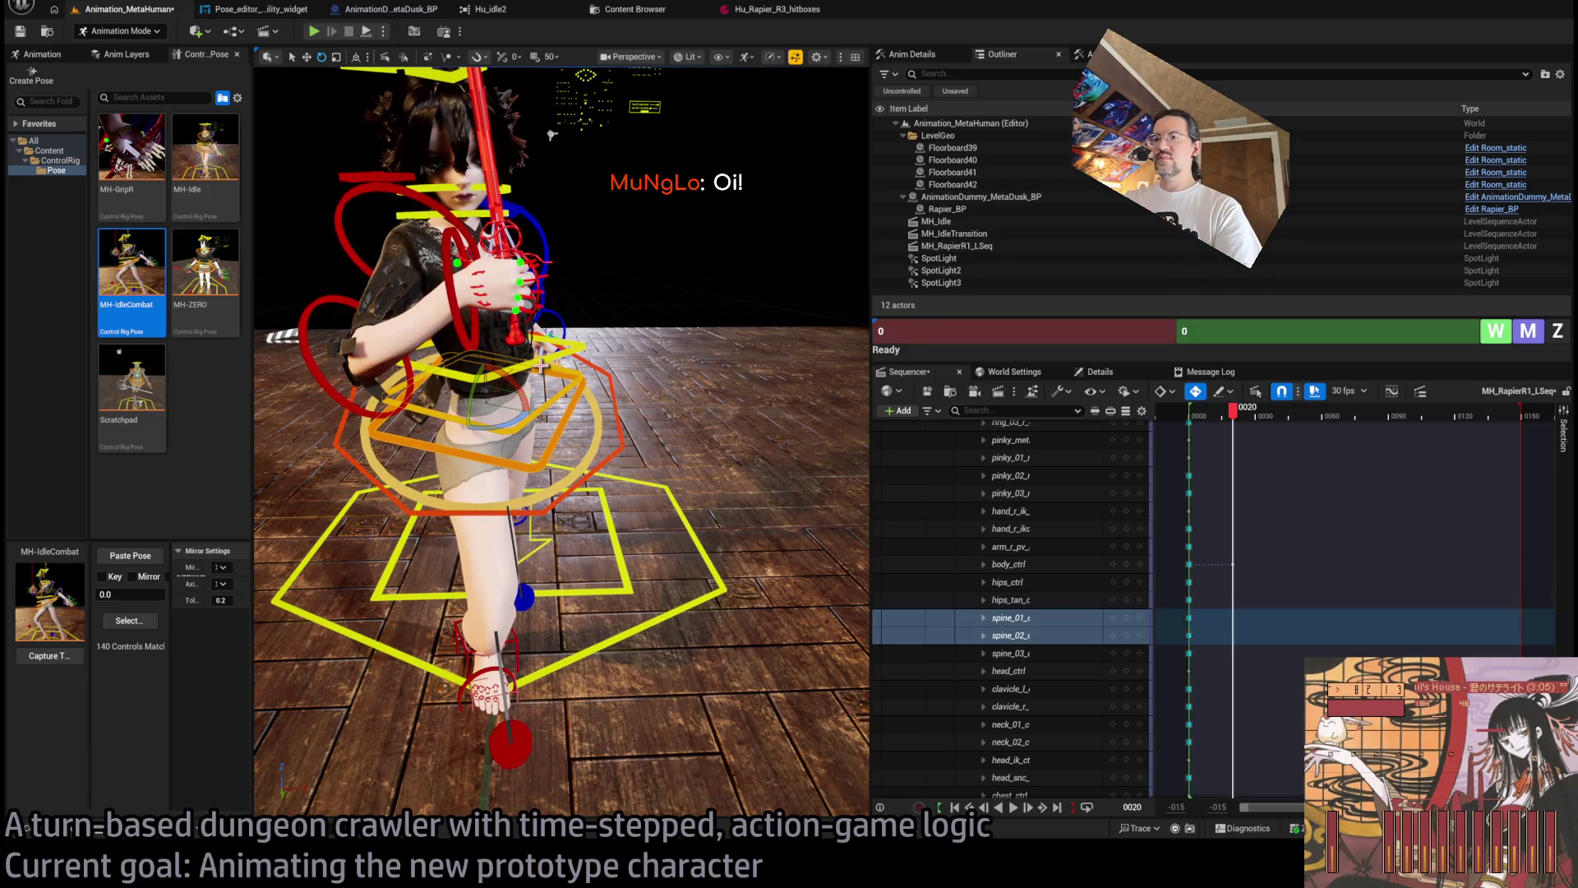
click(552, 413)
ctrl+click(540, 366)
ctrl+click(535, 346)
mouse_move(535, 345)
mouse_down()
mouse_move(617, 345)
mouse_move(511, 422)
mouse_move(514, 398)
mouse_move(526, 405)
mouse_move(508, 394)
mouse_up()
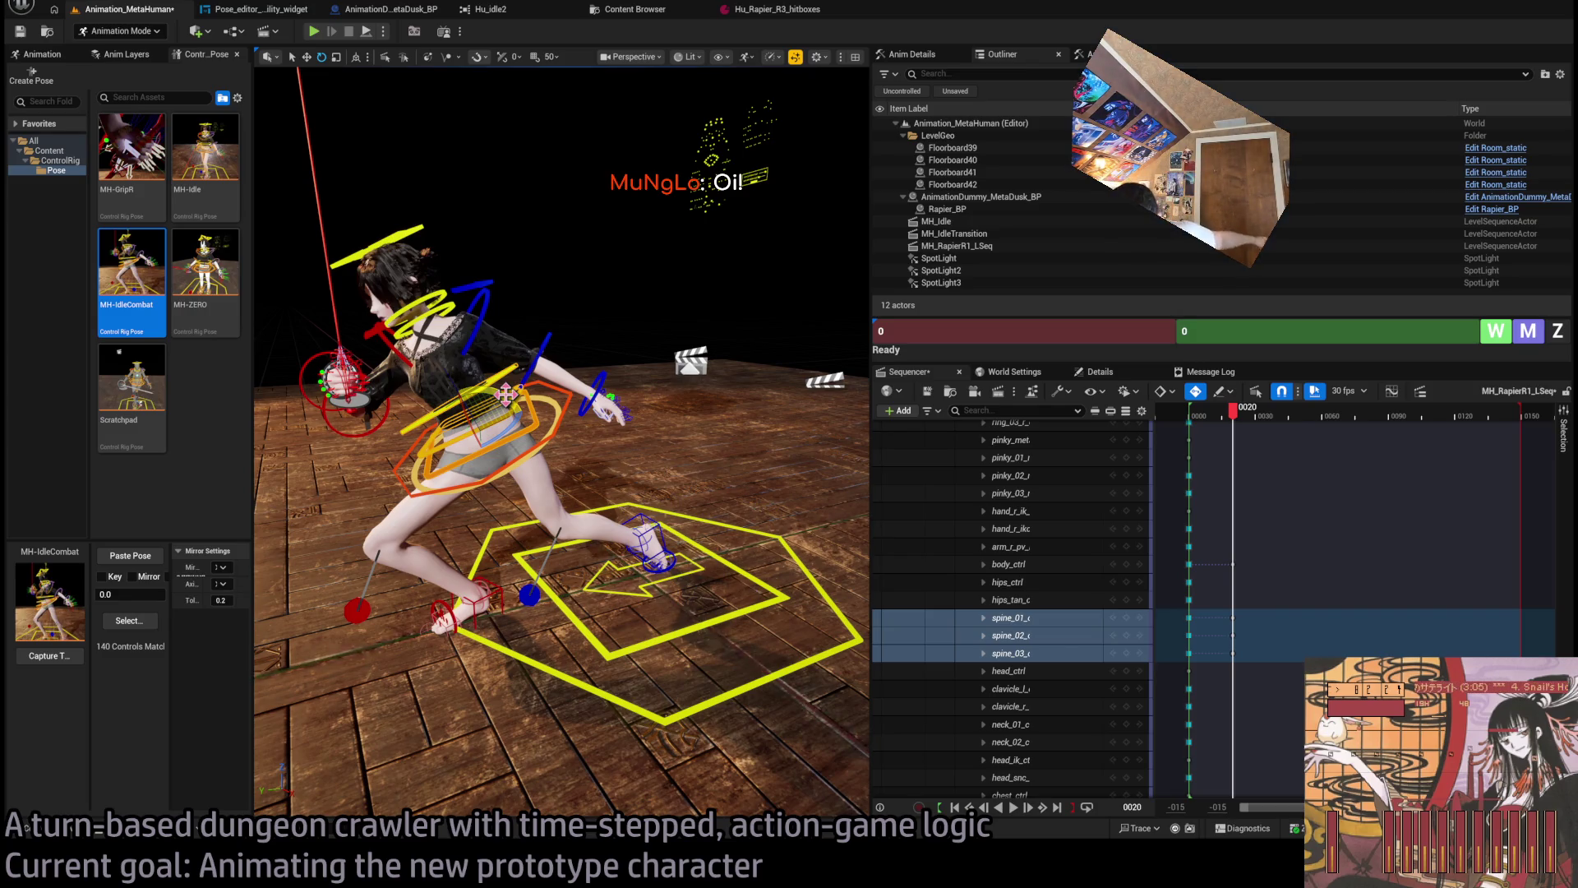
mouse_move(499, 395)
mouse_down()
mouse_move(519, 409)
mouse_move(492, 408)
mouse_move(494, 423)
mouse_move(361, 423)
mouse_up()
Tilt and further rotate head_ctrl with the rotation ring to re-angle the head.
click(479, 420)
mouse_move(521, 172)
mouse_down()
mouse_move(573, 182)
mouse_move(520, 455)
mouse_up()
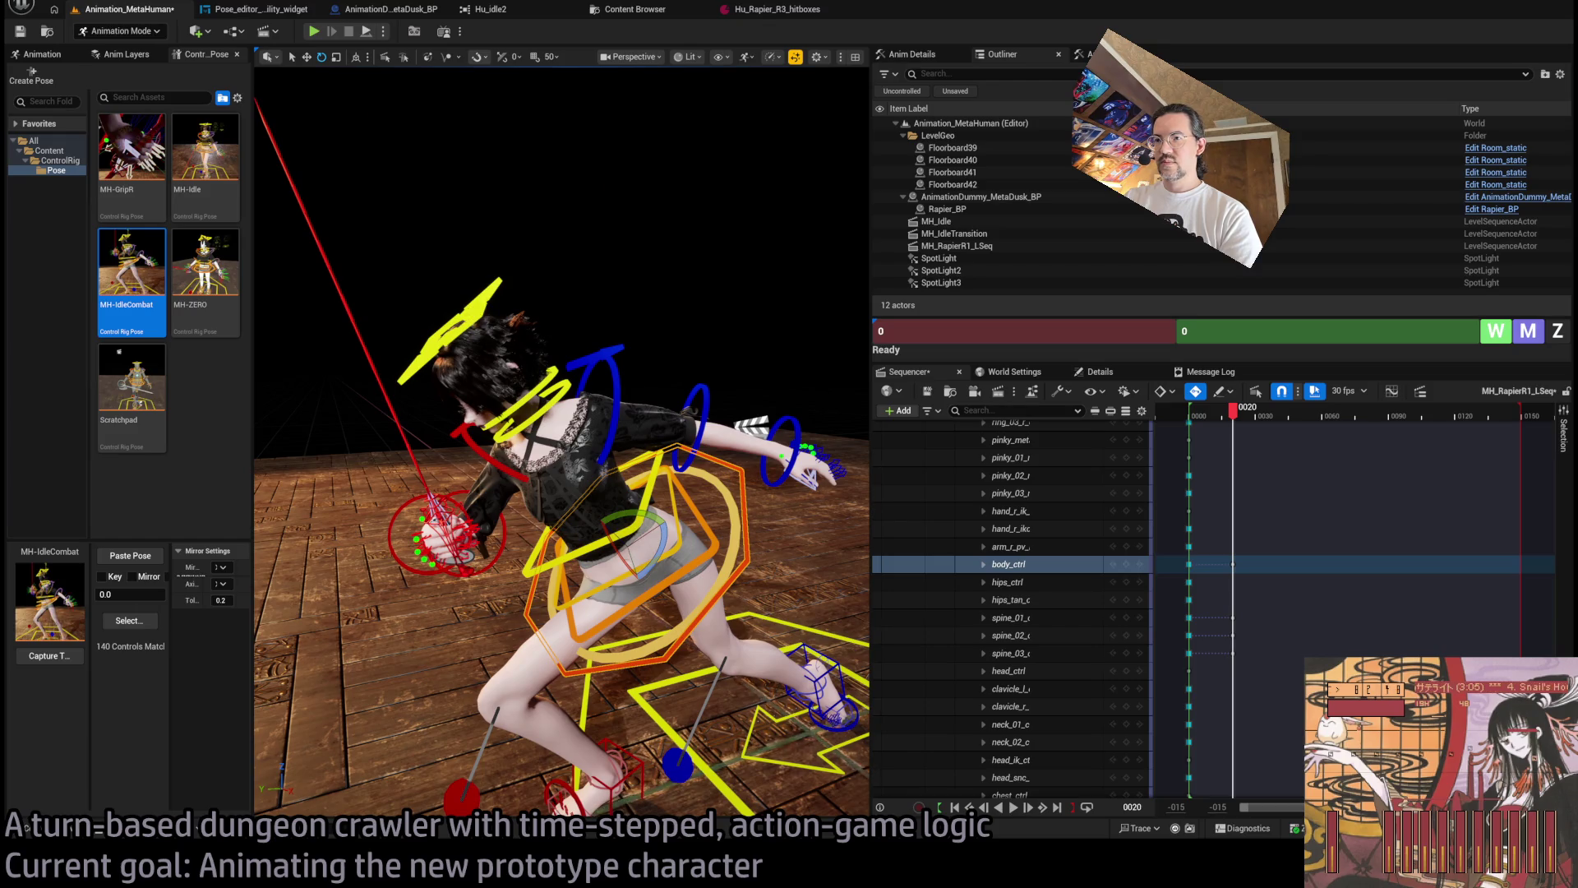
click(482, 305)
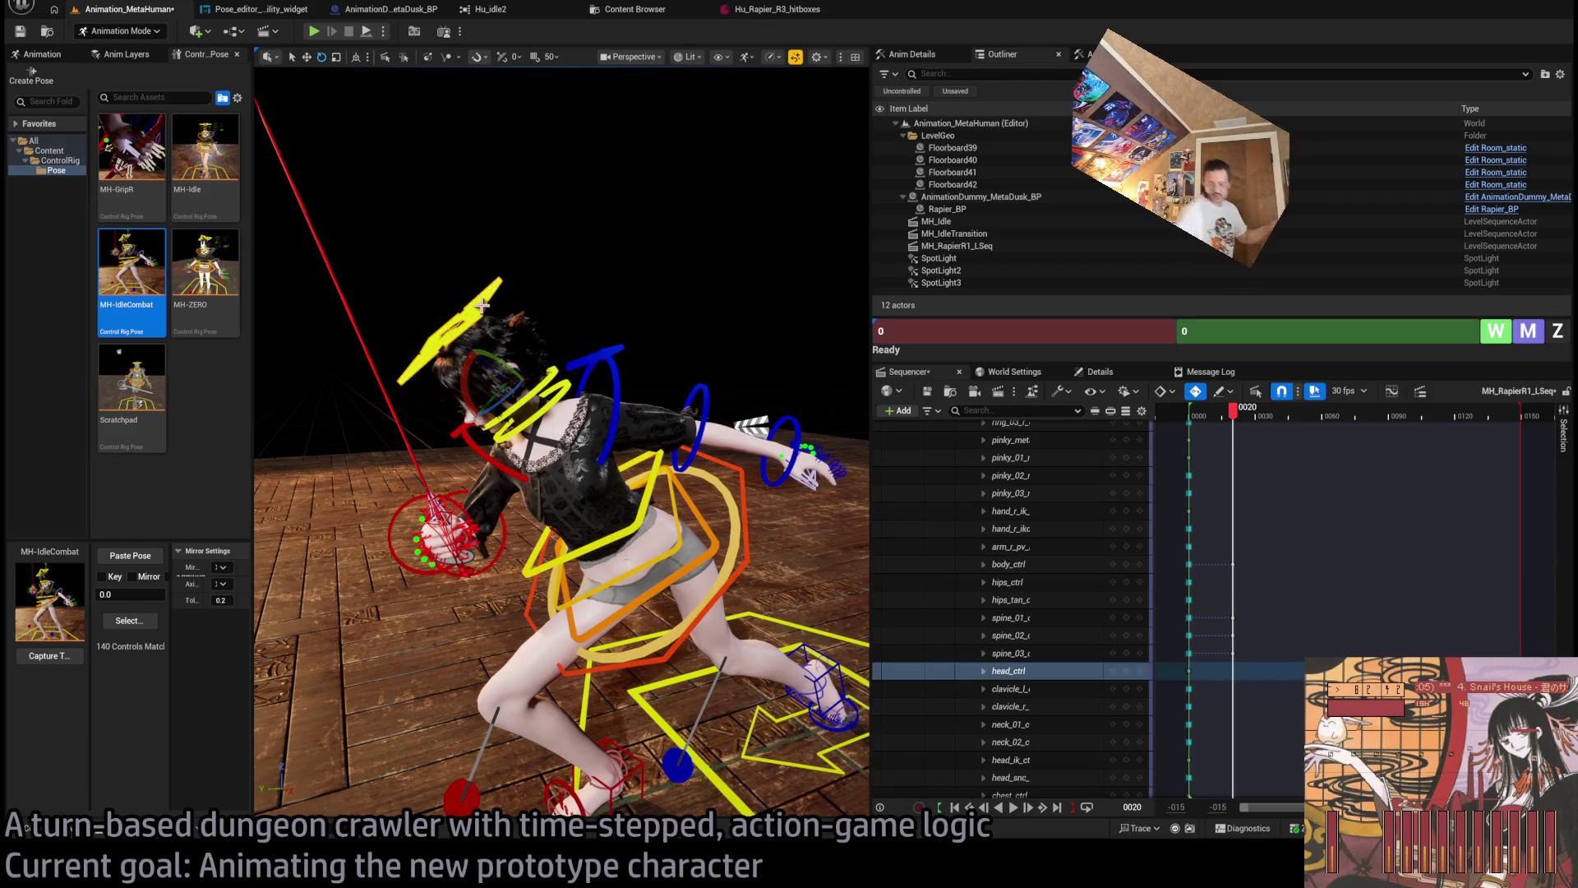
mouse_move(482, 305)
mouse_down()
mouse_move(722, 408)
mouse_move(642, 397)
mouse_up()
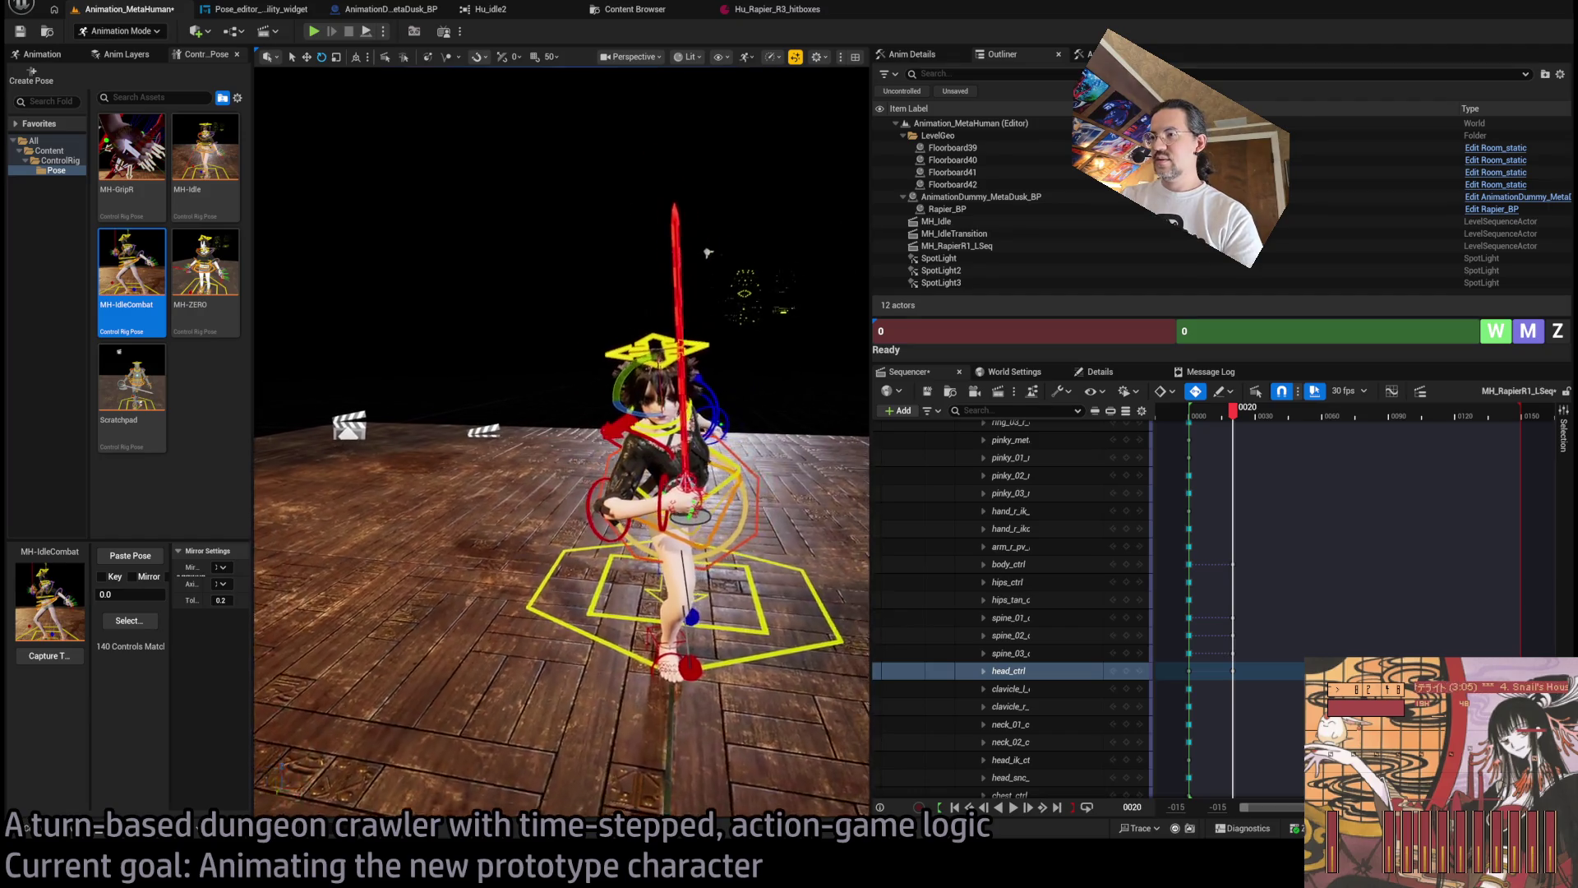
scroll(707, 252, up, 3)
drag(709, 250, 663, 399)
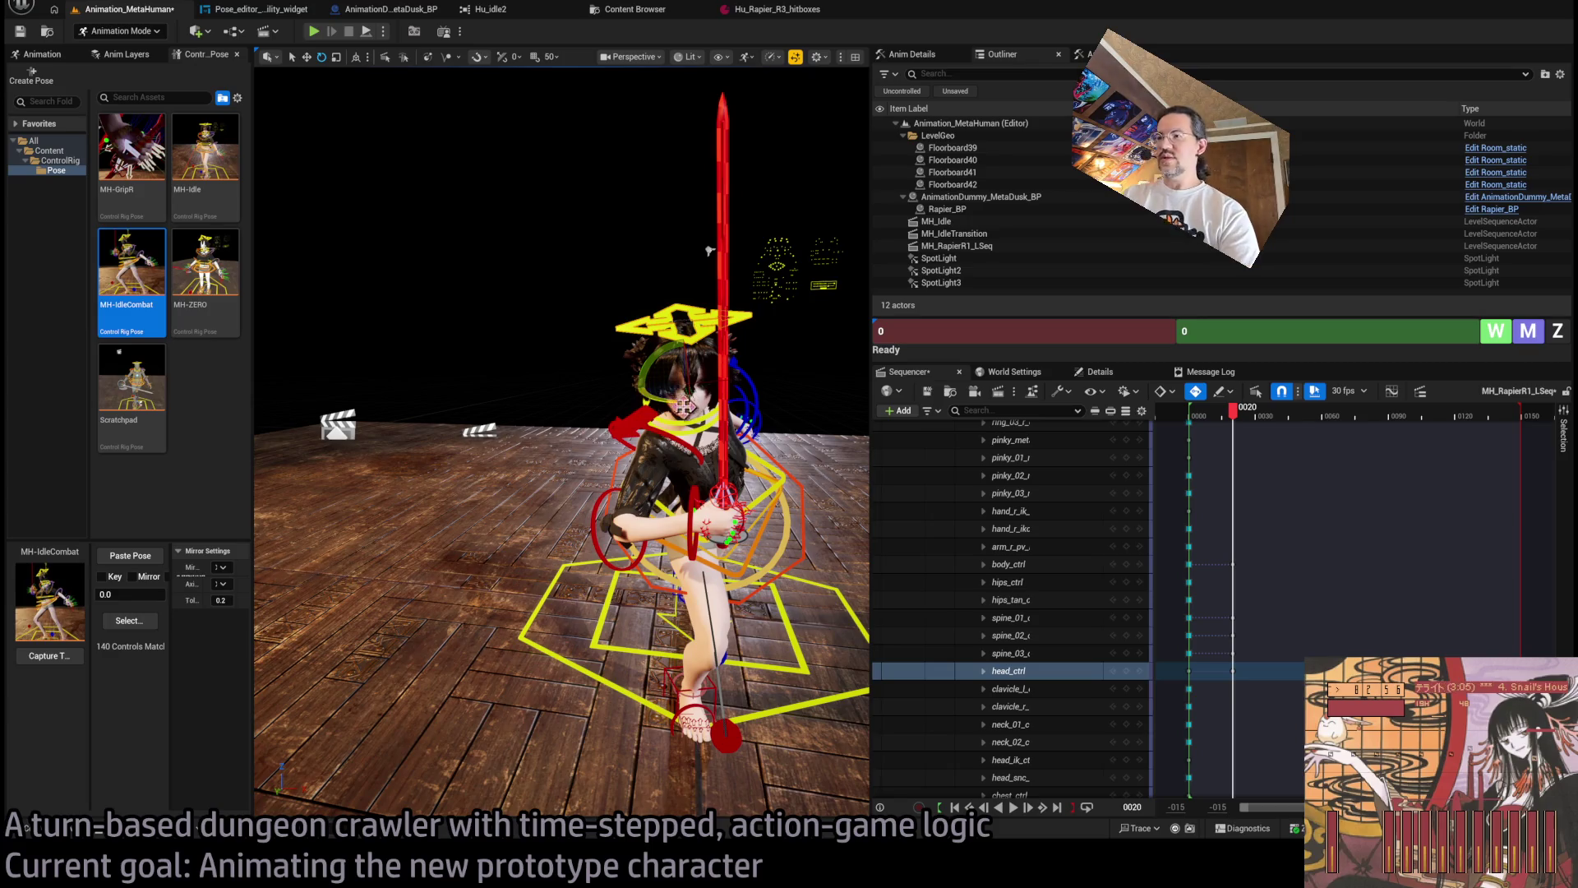
mouse_move(662, 399)
mouse_down()
mouse_move(650, 358)
mouse_move(732, 369)
mouse_move(716, 395)
mouse_move(625, 386)
mouse_move(763, 425)
mouse_up()
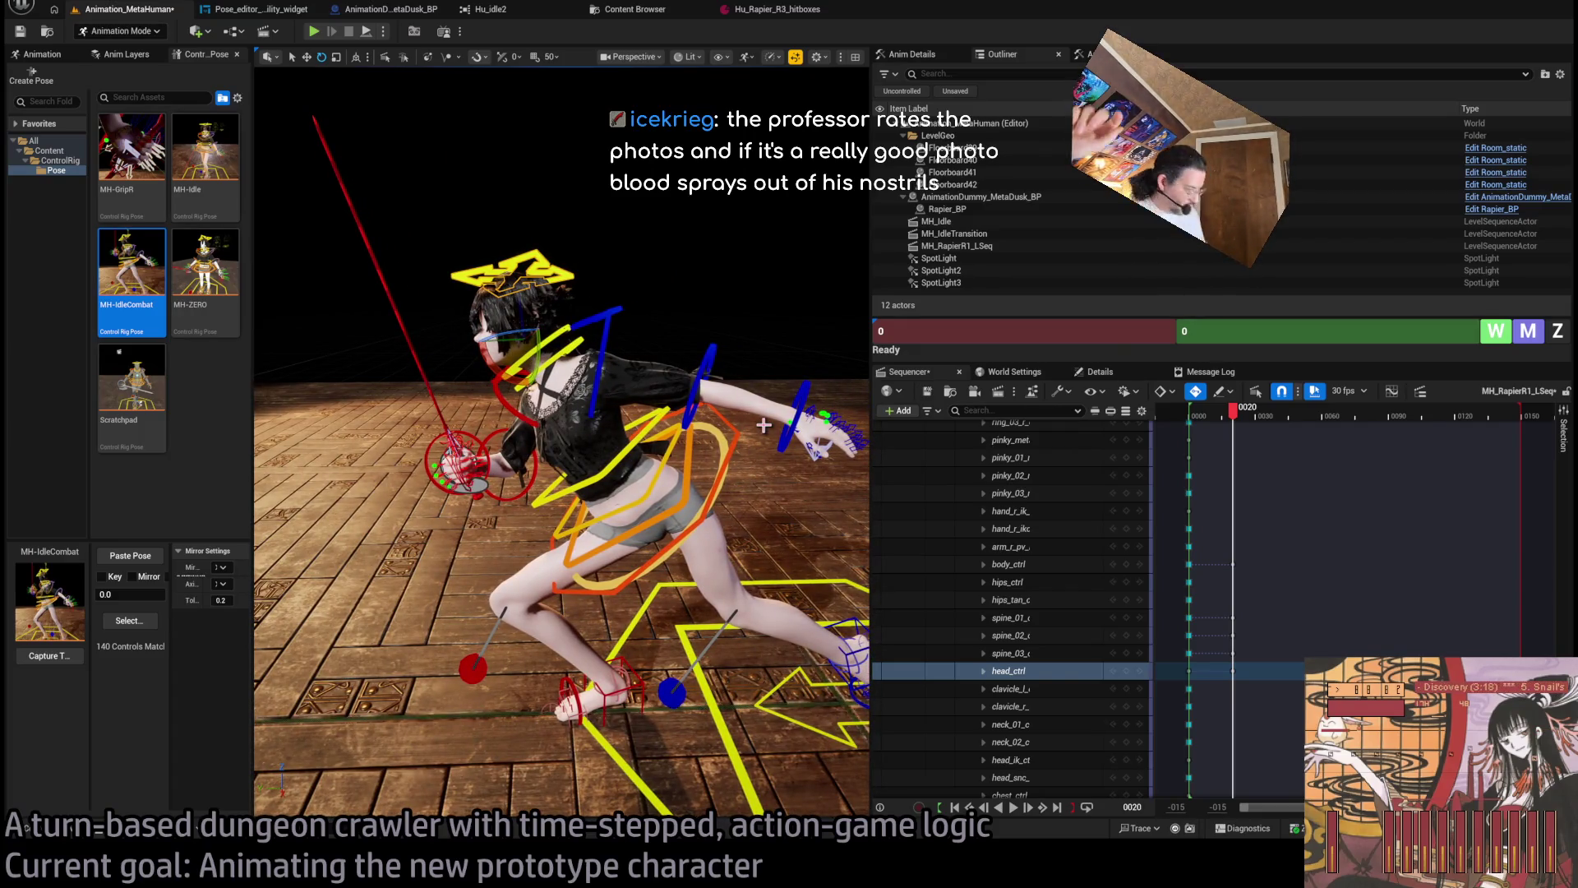
Push foot_l_ik outward to straighten the left leg.
drag(763, 425, 843, 601)
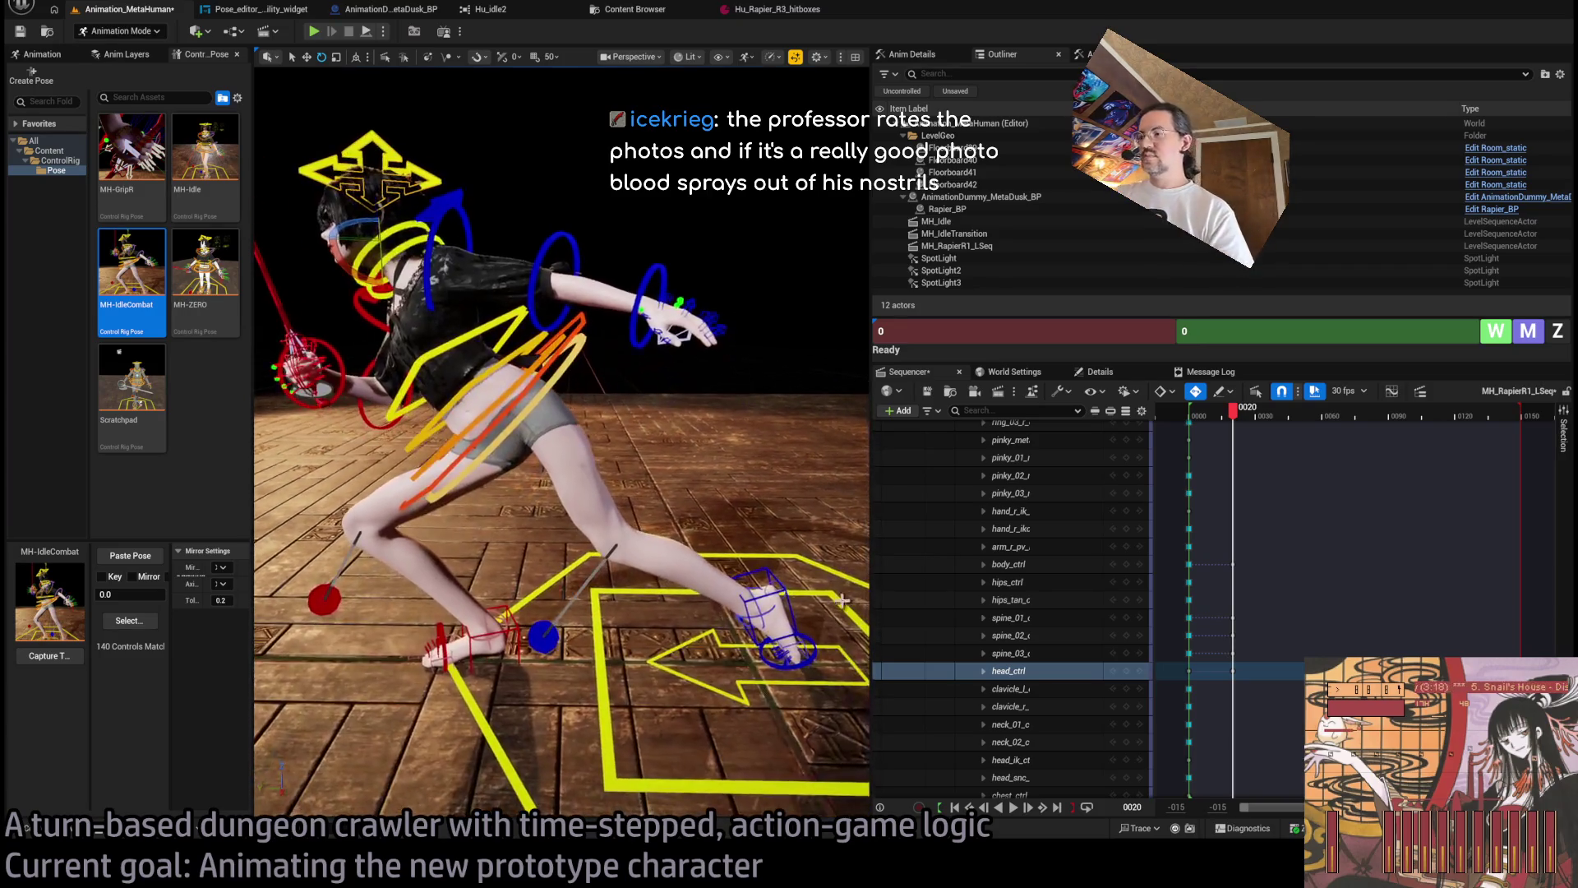
click(758, 588)
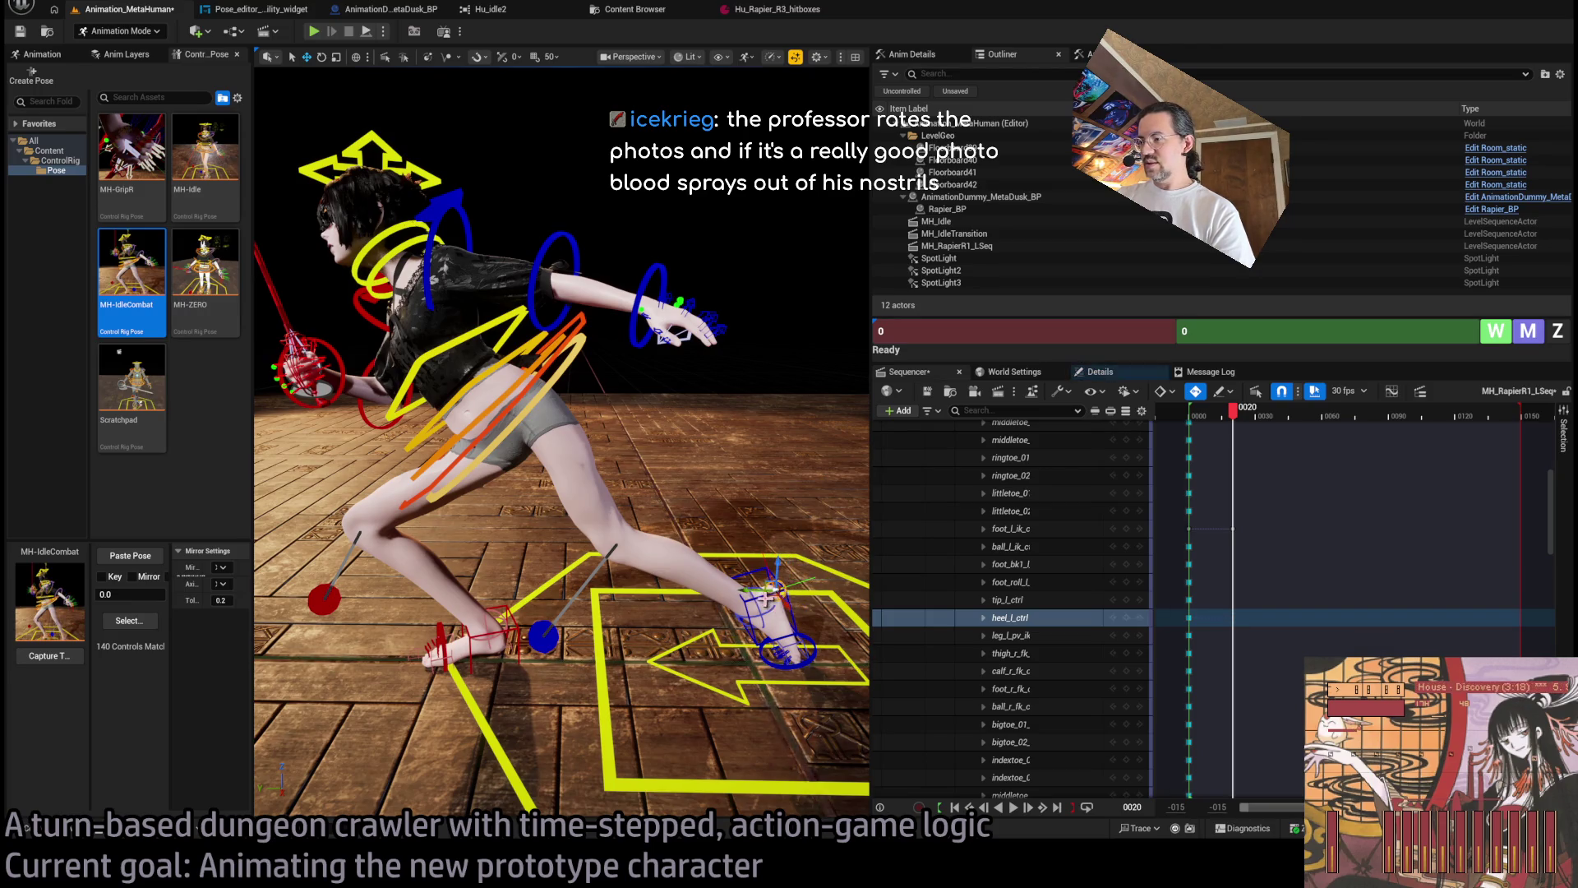
click(742, 593)
drag(740, 606, 752, 600)
Swing the upper arm back and rotate the forearm to hang straighter.
drag(655, 265, 465, 271)
click(552, 282)
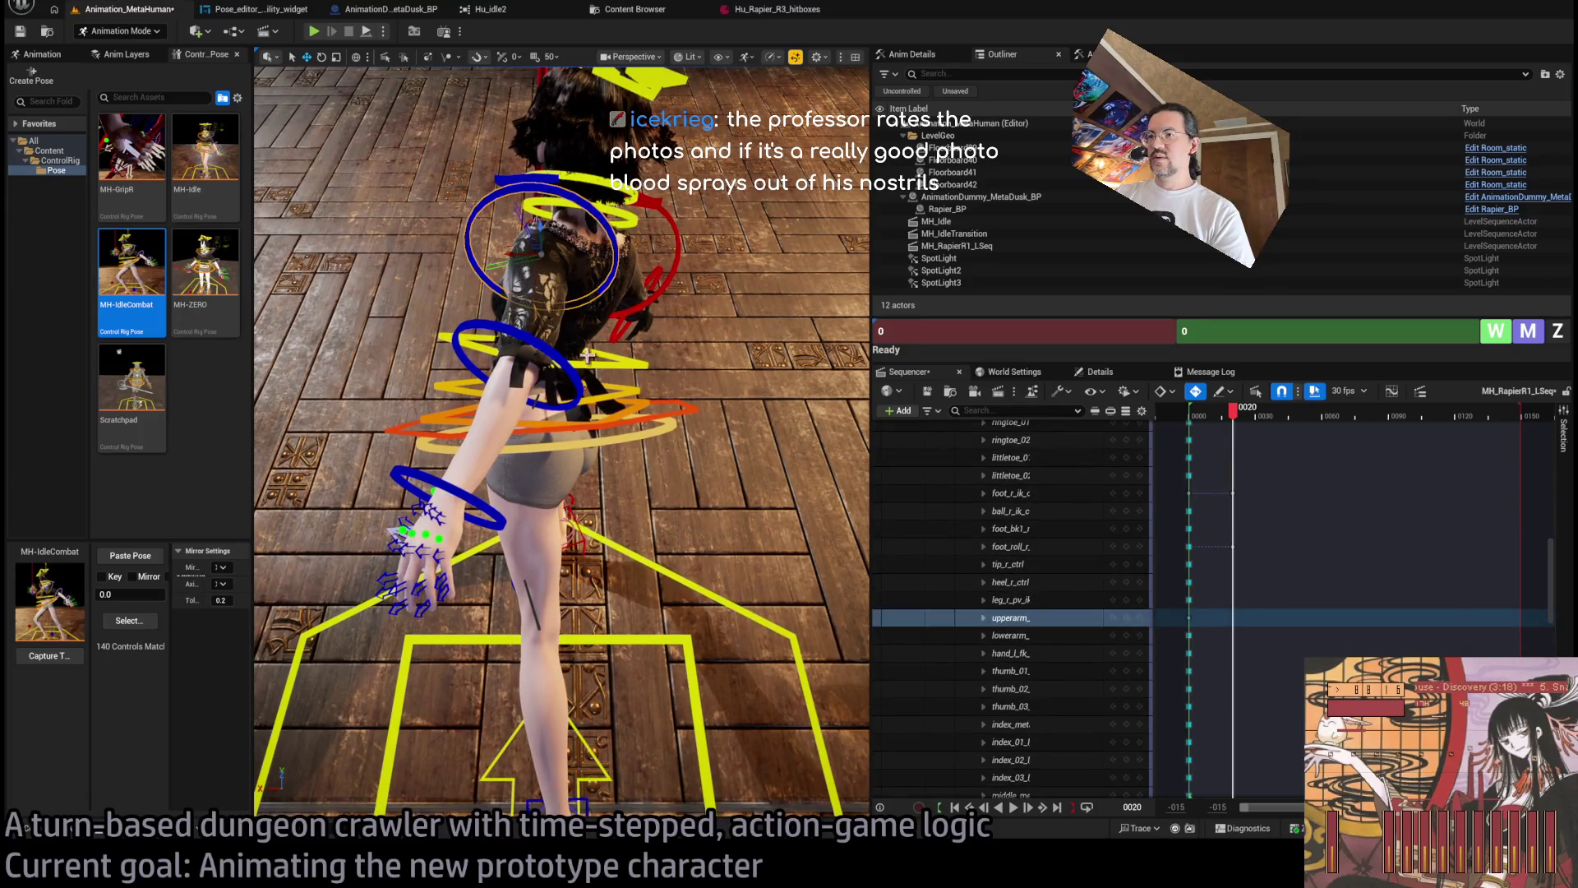
drag(552, 282, 578, 285)
click(526, 362)
mouse_move(534, 386)
mouse_down()
mouse_move(518, 435)
mouse_move(493, 435)
mouse_up()
Select the upperarm, lowerarm and hand_r_fk controls together.
drag(444, 564, 549, 485)
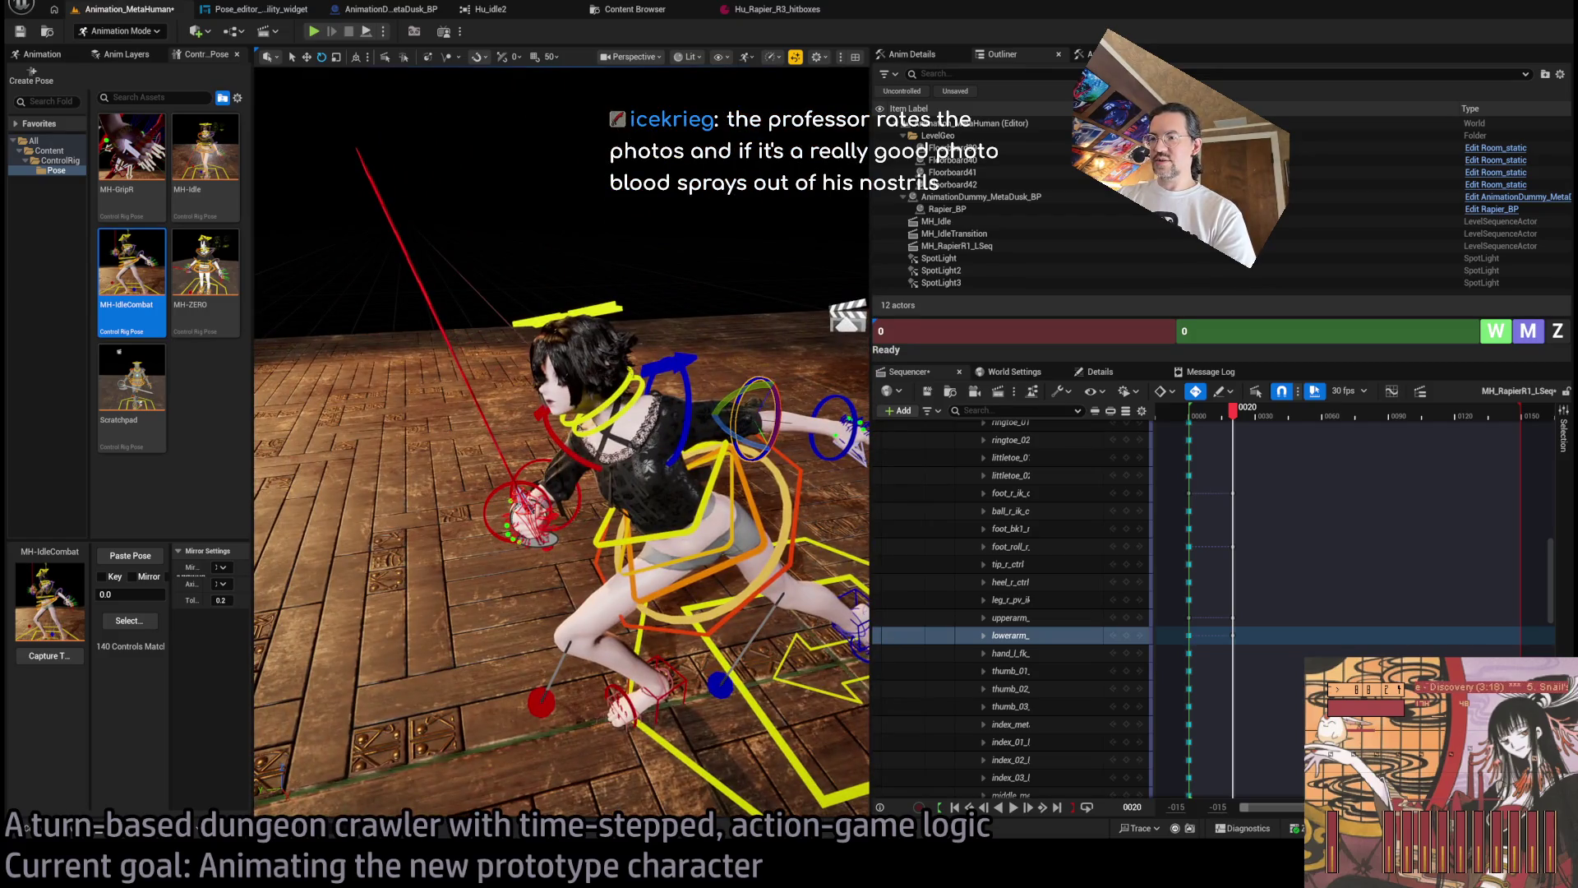
click(547, 428)
drag(546, 427, 477, 562)
shift+click(481, 569)
shift+click(475, 600)
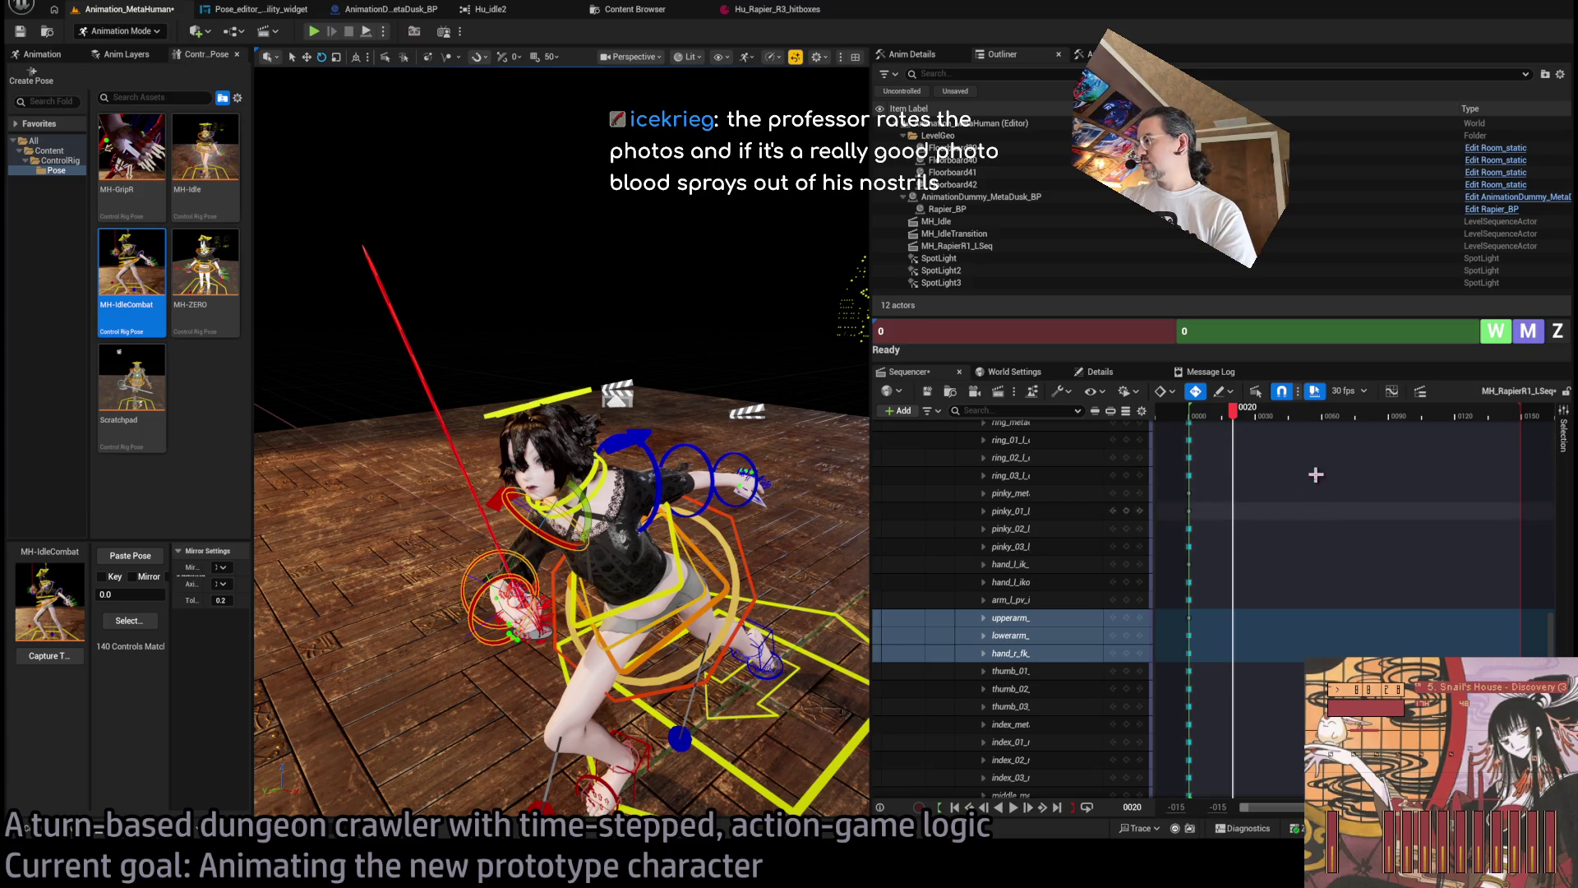
Zero the selected right arm controls at frame 20.
click(1142, 340)
text(2)
key(Return)
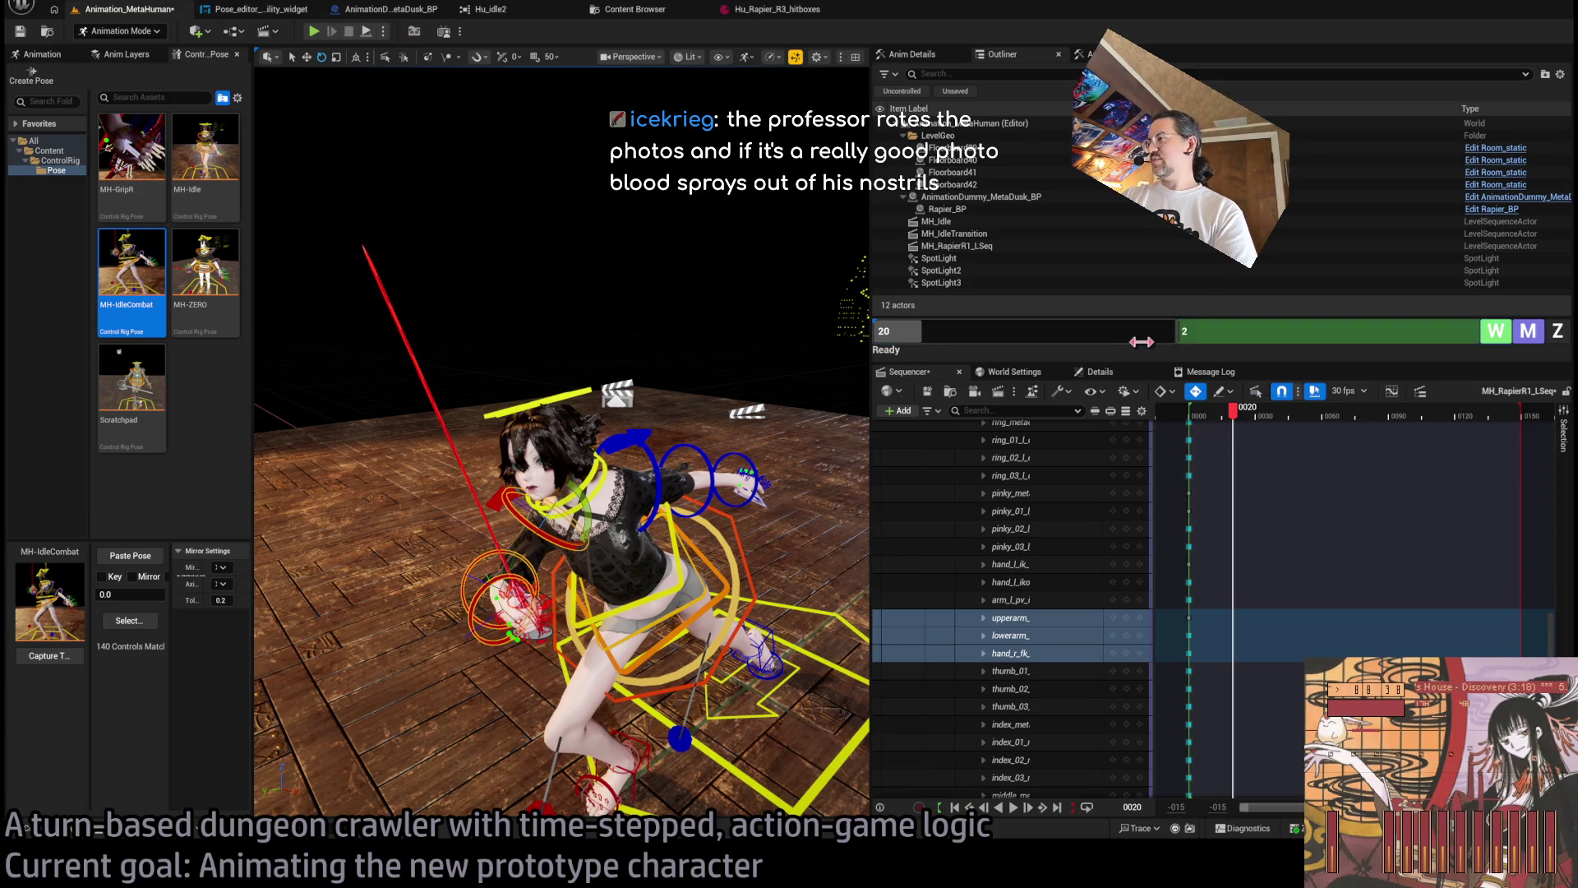
text(0)
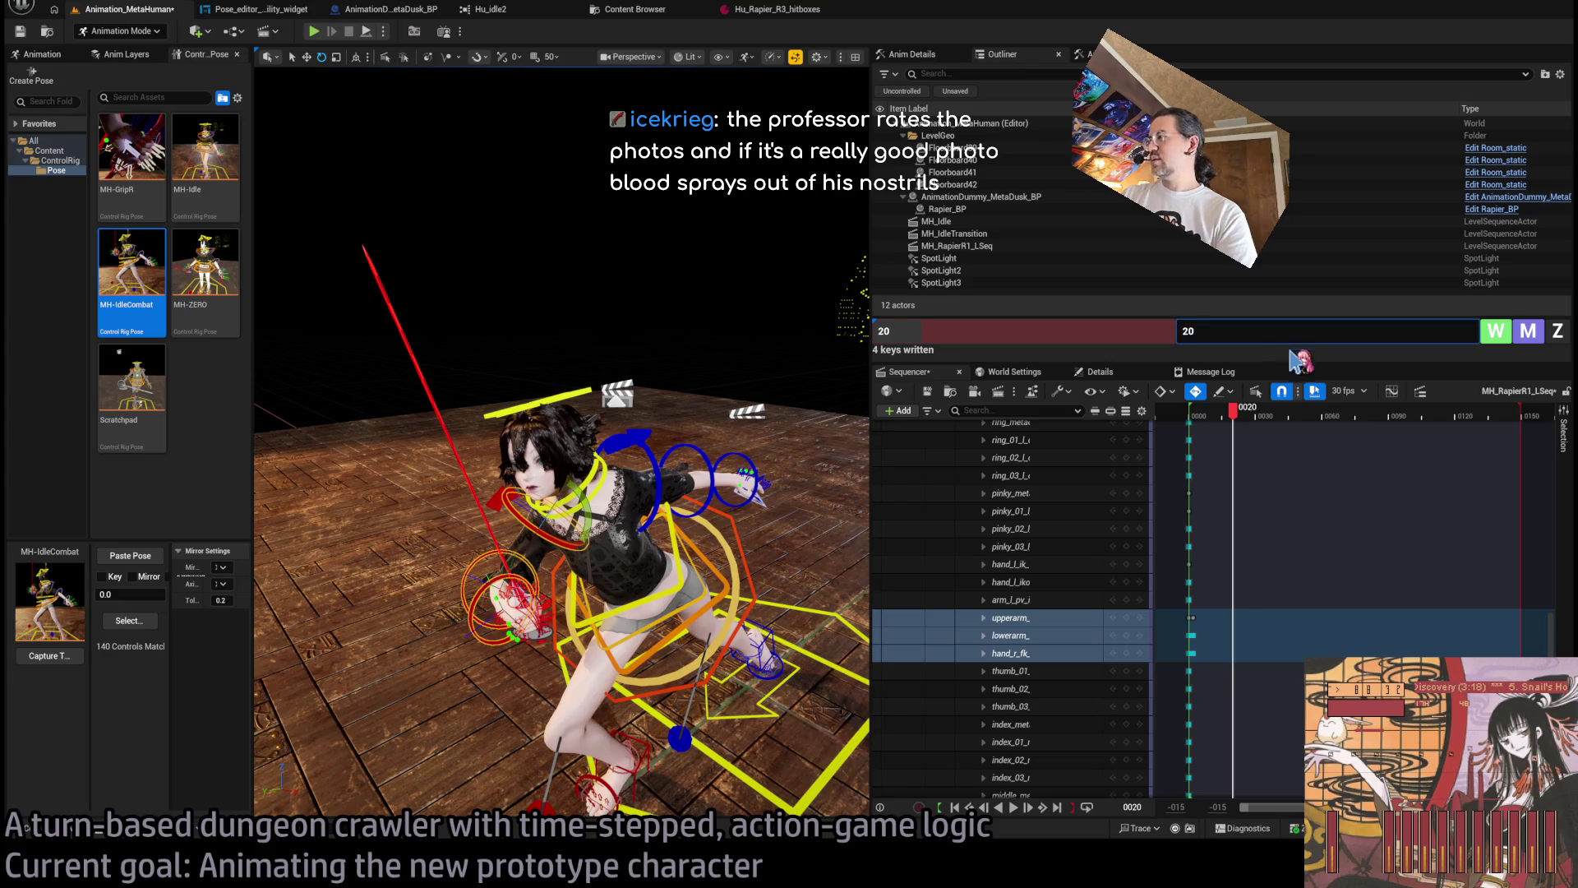
click(1558, 331)
Swing the right upper arm outward and turn the forearm and rapier down and left.
mouse_move(562, 394)
mouse_down()
mouse_move(567, 333)
mouse_move(604, 319)
mouse_up()
click(544, 343)
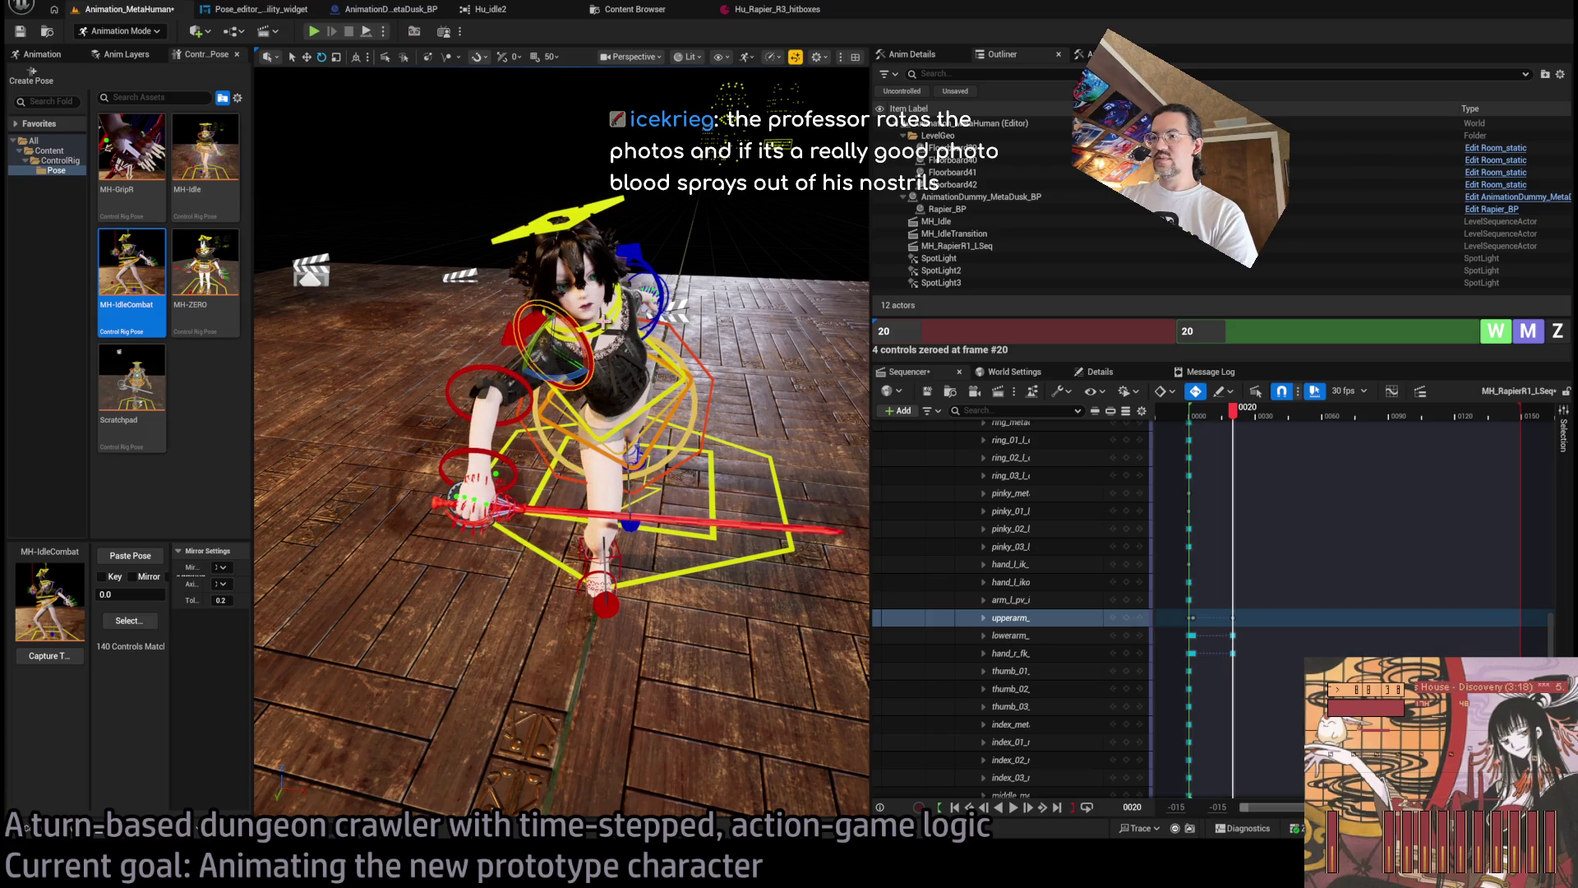
click(522, 380)
drag(539, 415, 561, 382)
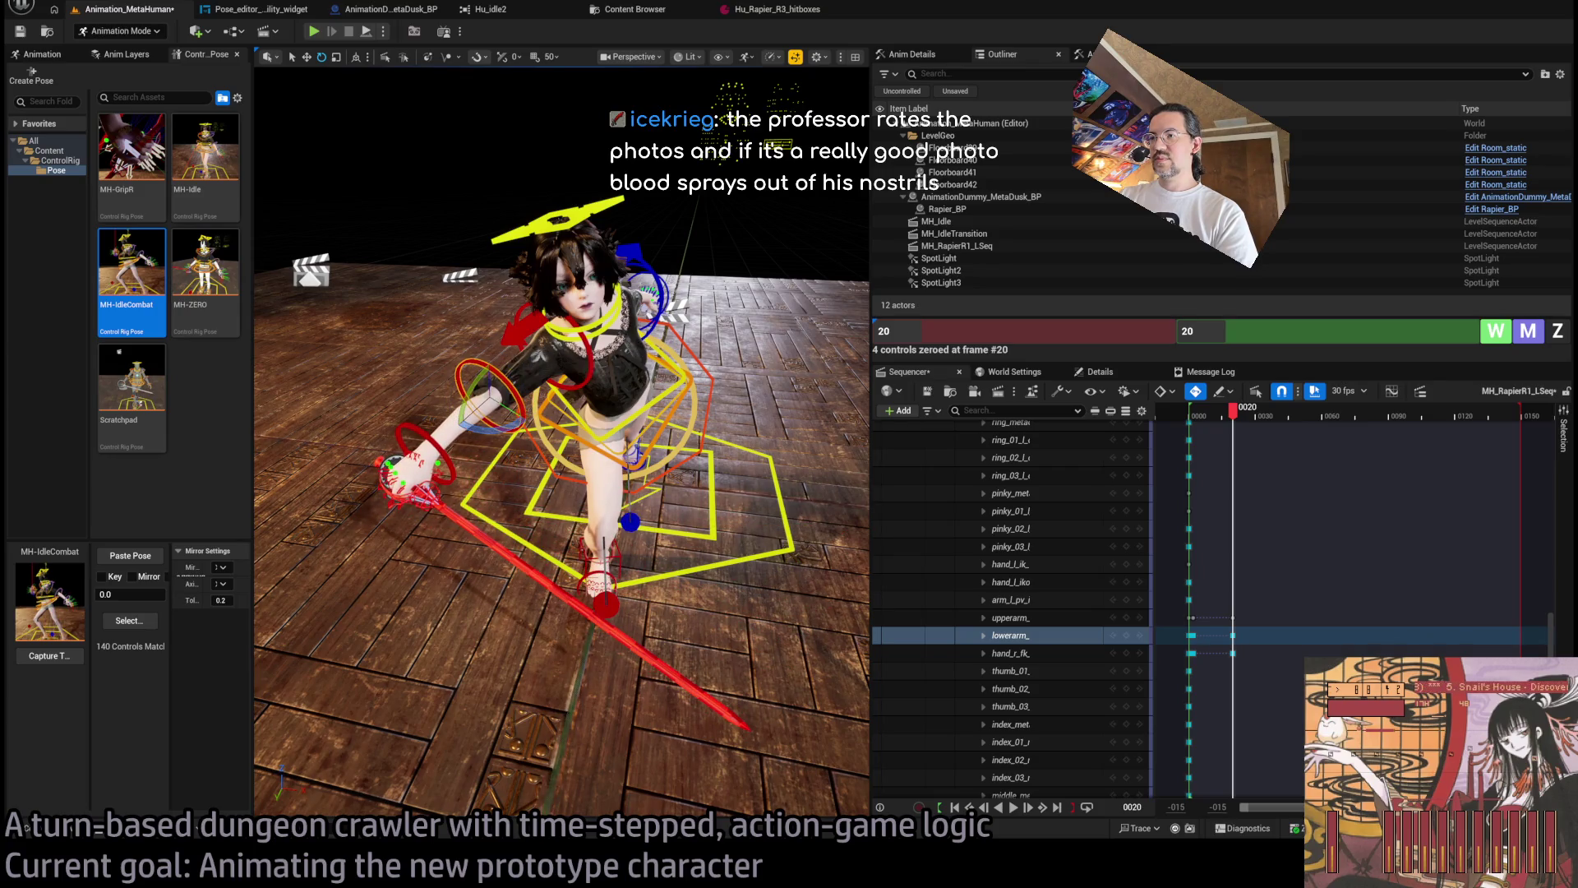
Zero the clavicle at frame 20, then rotate clavicle_r forward and raise the arm level.
click(543, 340)
click(563, 323)
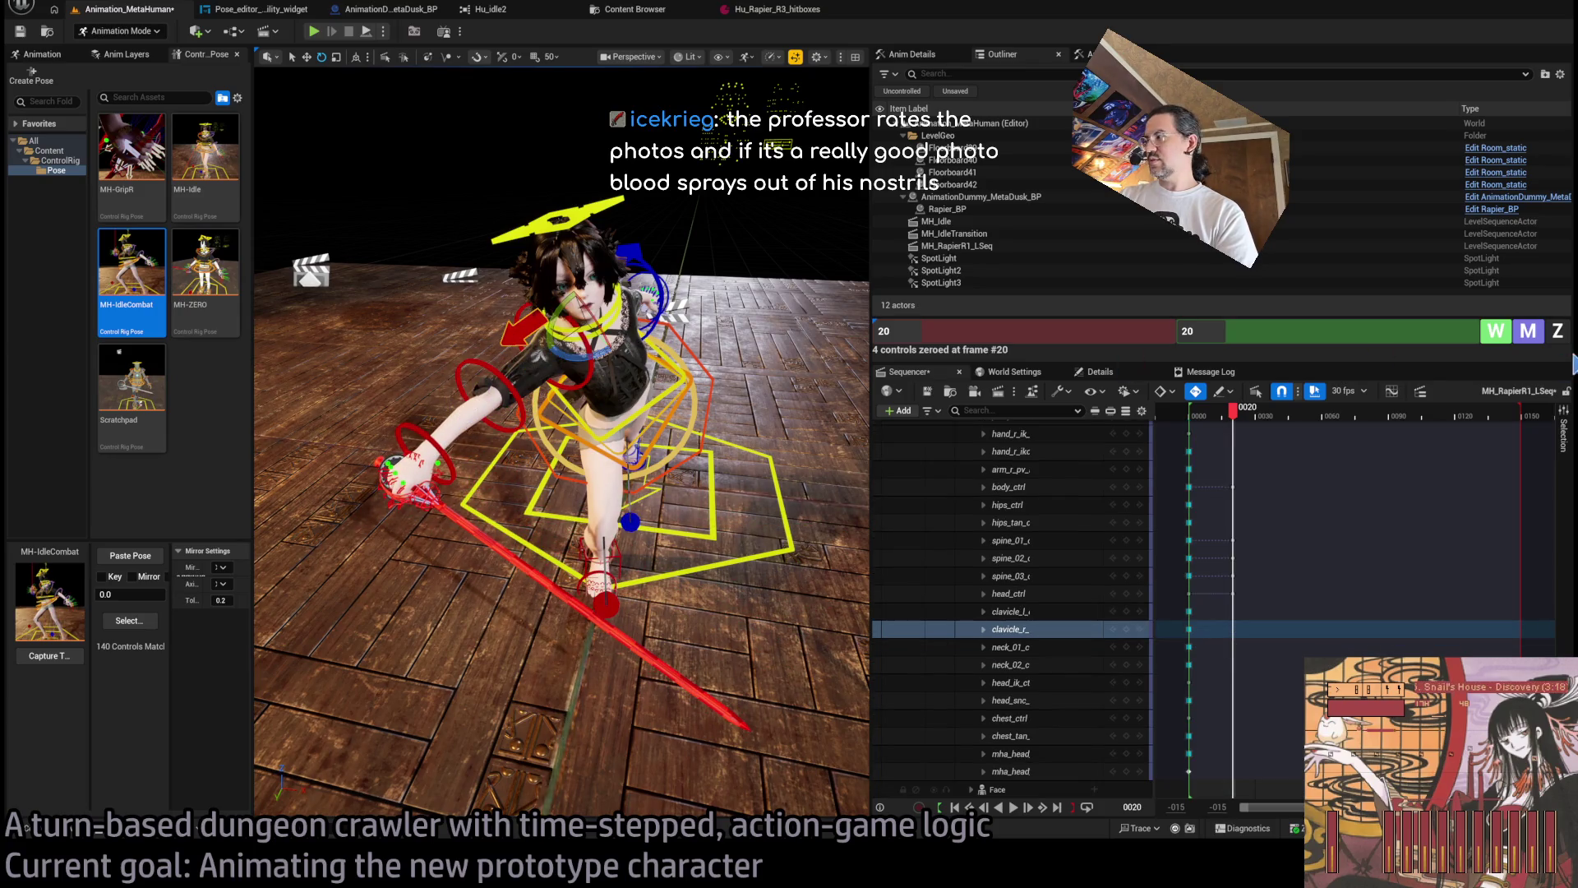
click(1562, 336)
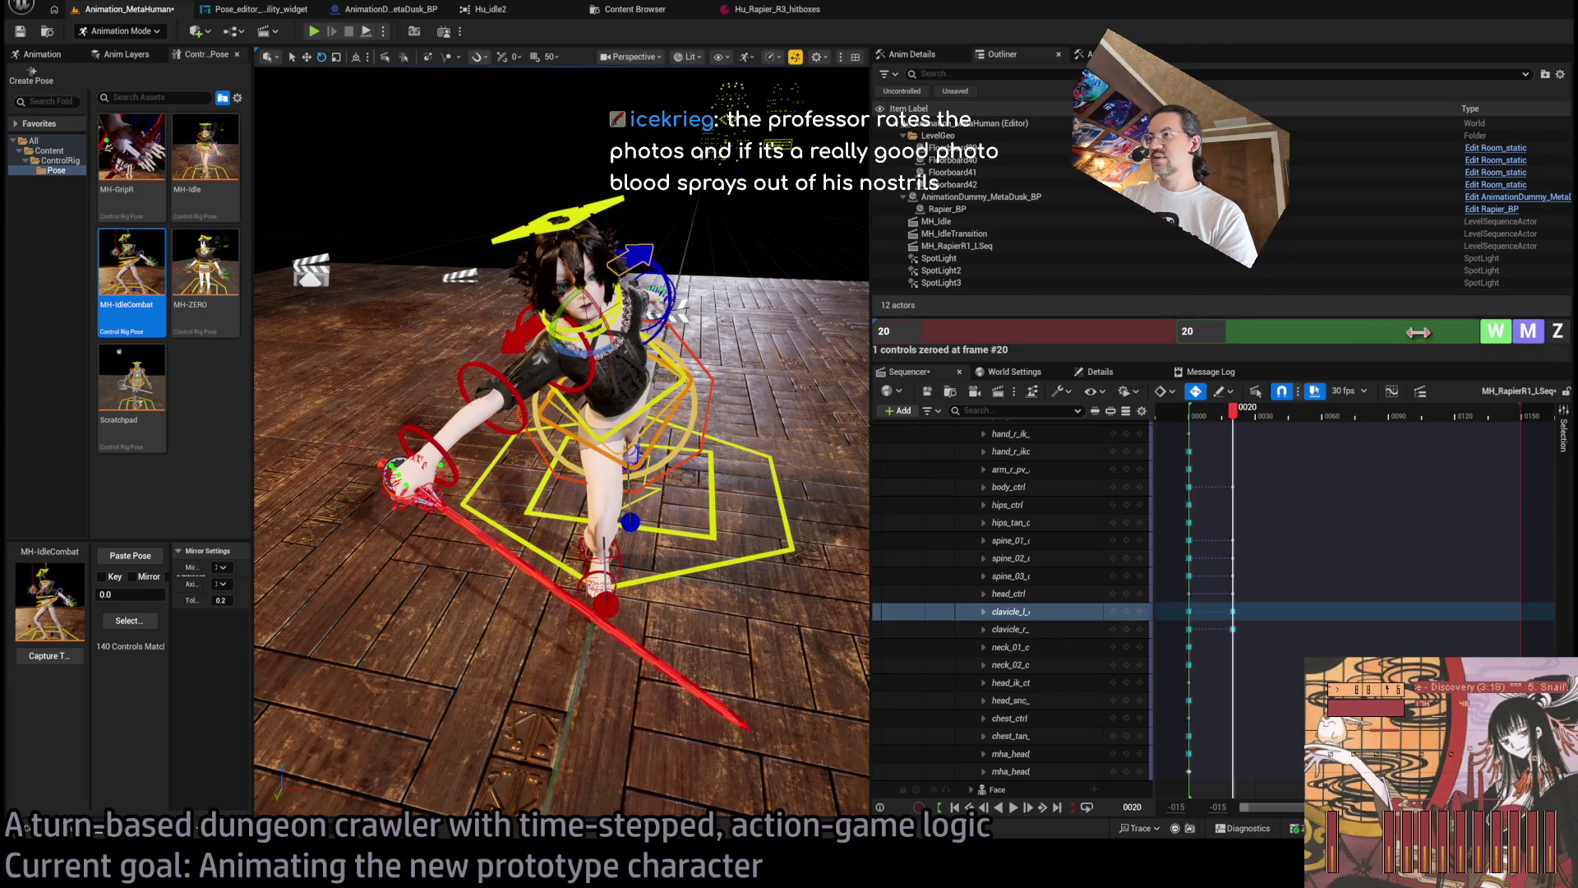
click(533, 318)
mouse_move(575, 341)
mouse_down()
mouse_move(526, 381)
mouse_move(633, 369)
mouse_move(695, 393)
mouse_move(866, 319)
mouse_move(506, 468)
mouse_up()
click(588, 388)
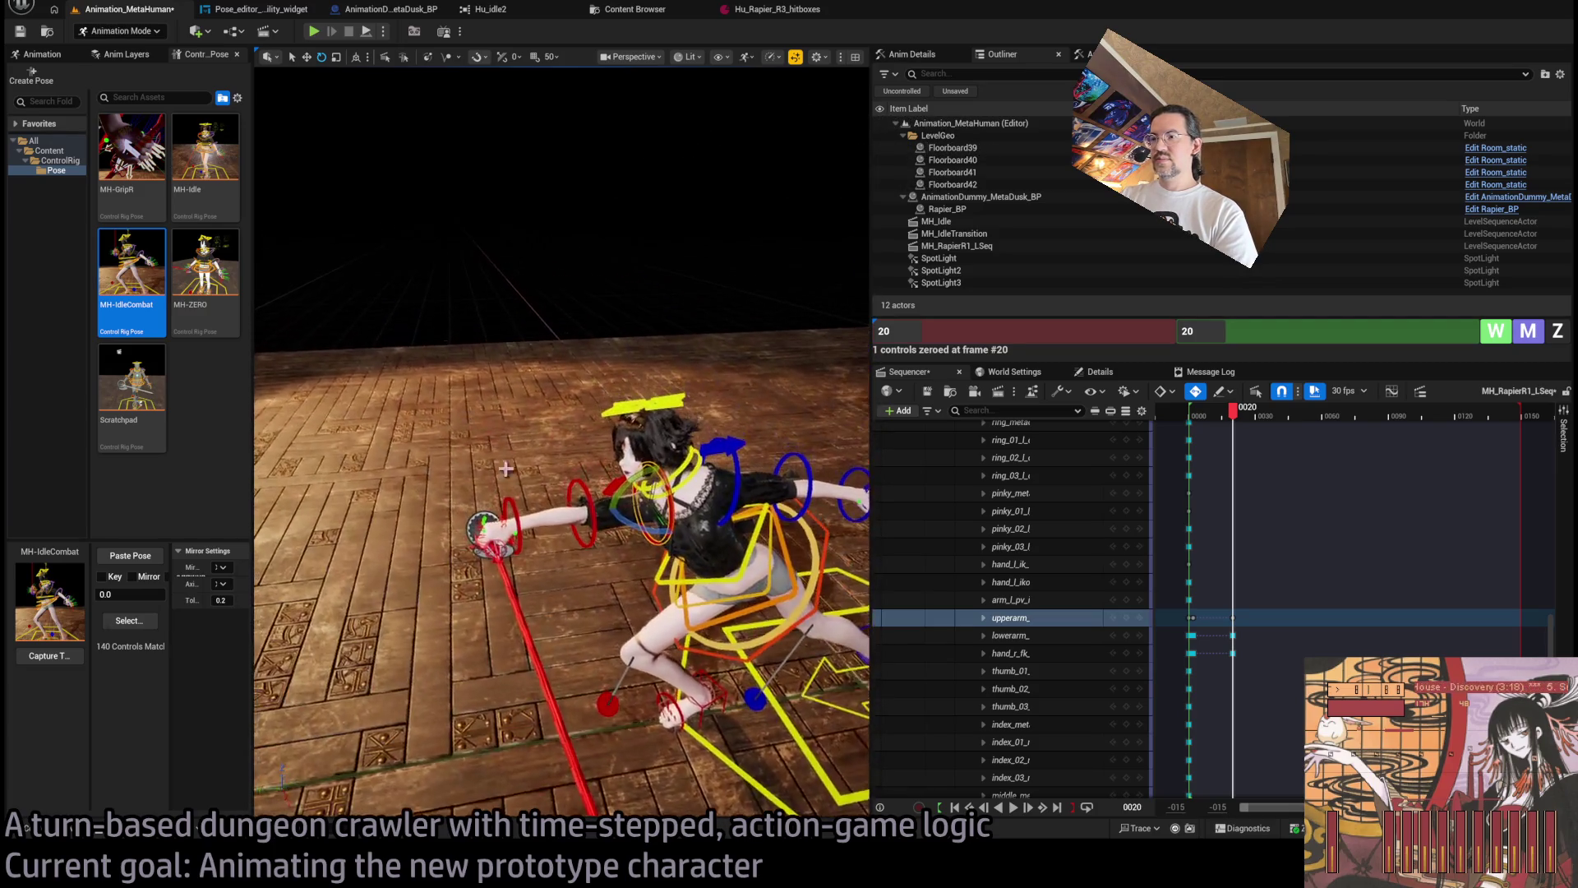
Rotate lowerarm and turn hand_r_fk, framed with F, to align the rapier with the arm.
click(583, 508)
mouse_move(597, 515)
mouse_down()
mouse_move(524, 535)
mouse_move(493, 501)
mouse_move(522, 407)
mouse_move(460, 387)
mouse_move(387, 324)
mouse_up()
click(490, 536)
key(f)
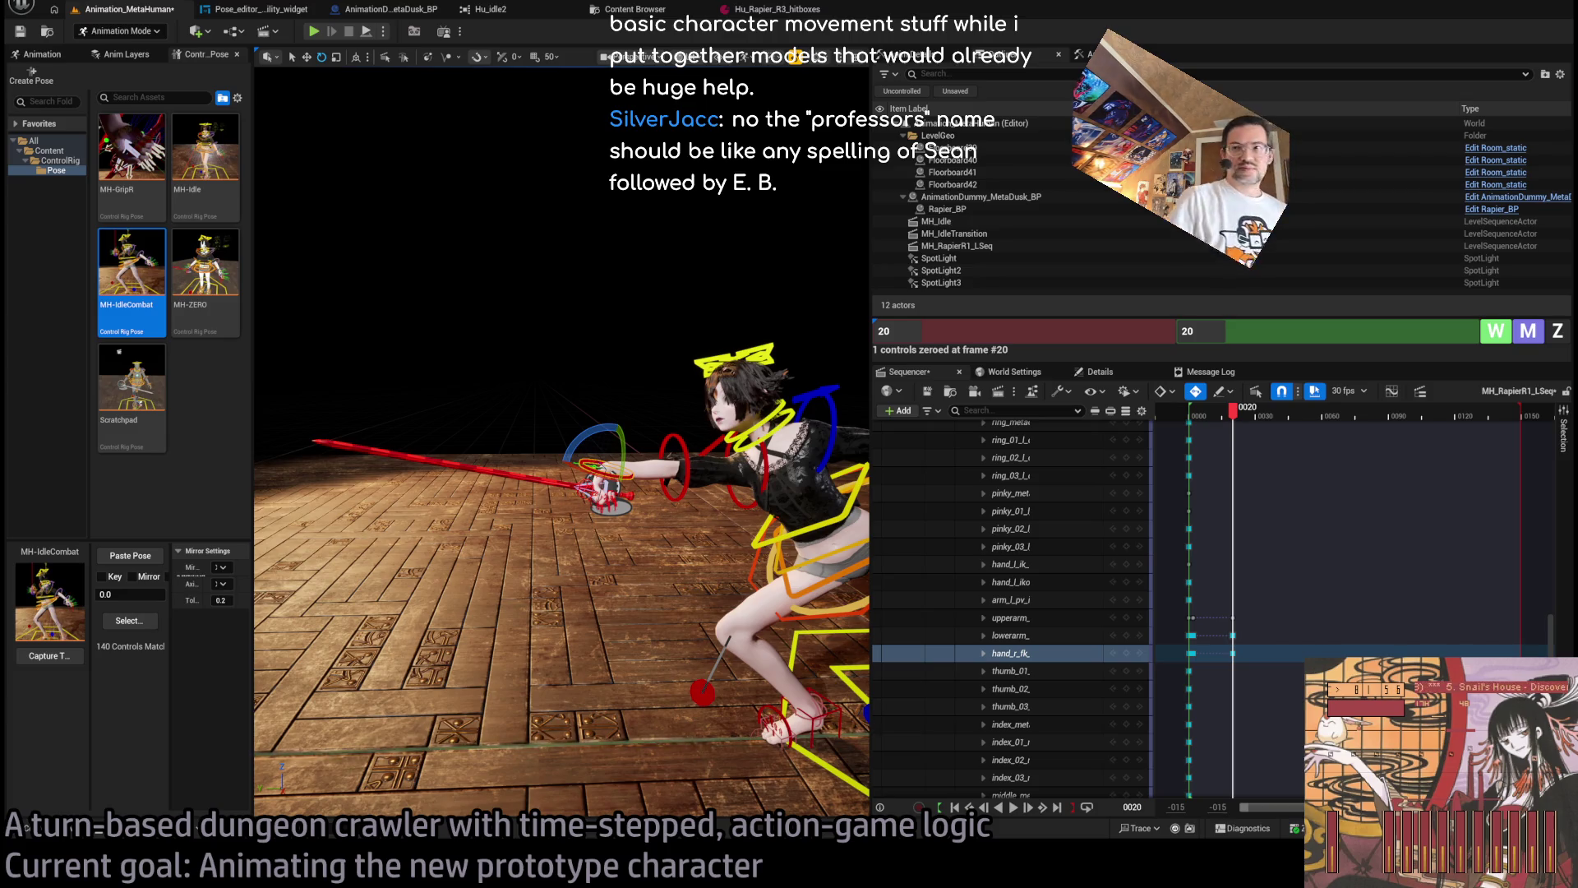
mouse_move(588, 657)
mouse_down()
mouse_move(692, 449)
mouse_move(592, 510)
mouse_move(611, 556)
mouse_move(523, 494)
mouse_up()
click(692, 449)
click(519, 487)
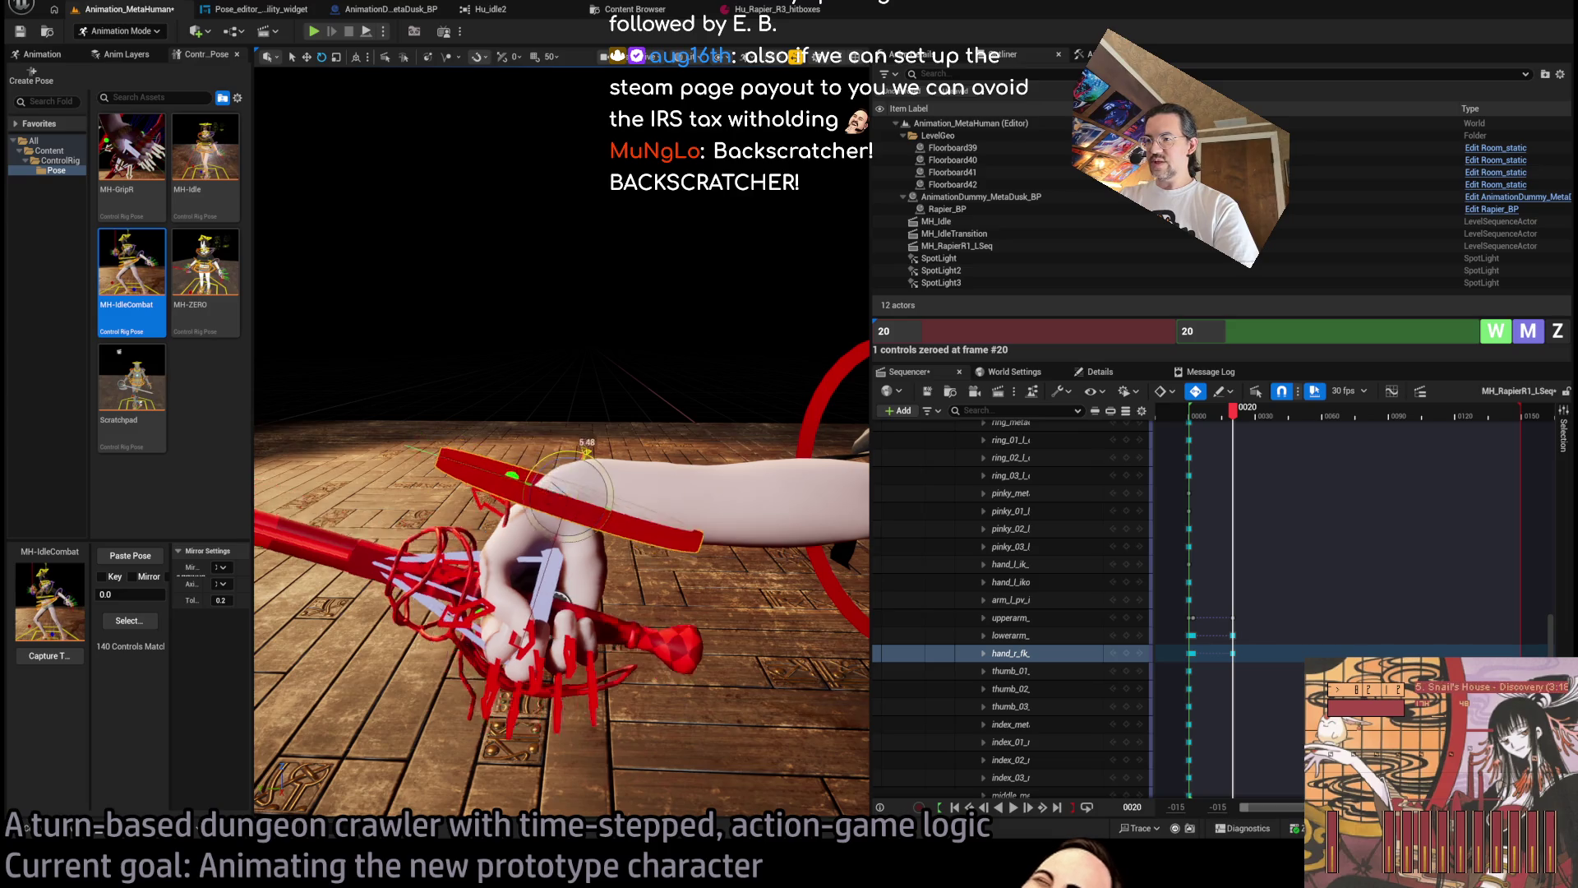
Frame the sword hand and rotate lowerarm so the blade dips down-left toward the floor.
mouse_move(545, 479)
mouse_down()
mouse_move(575, 493)
mouse_move(714, 415)
mouse_up()
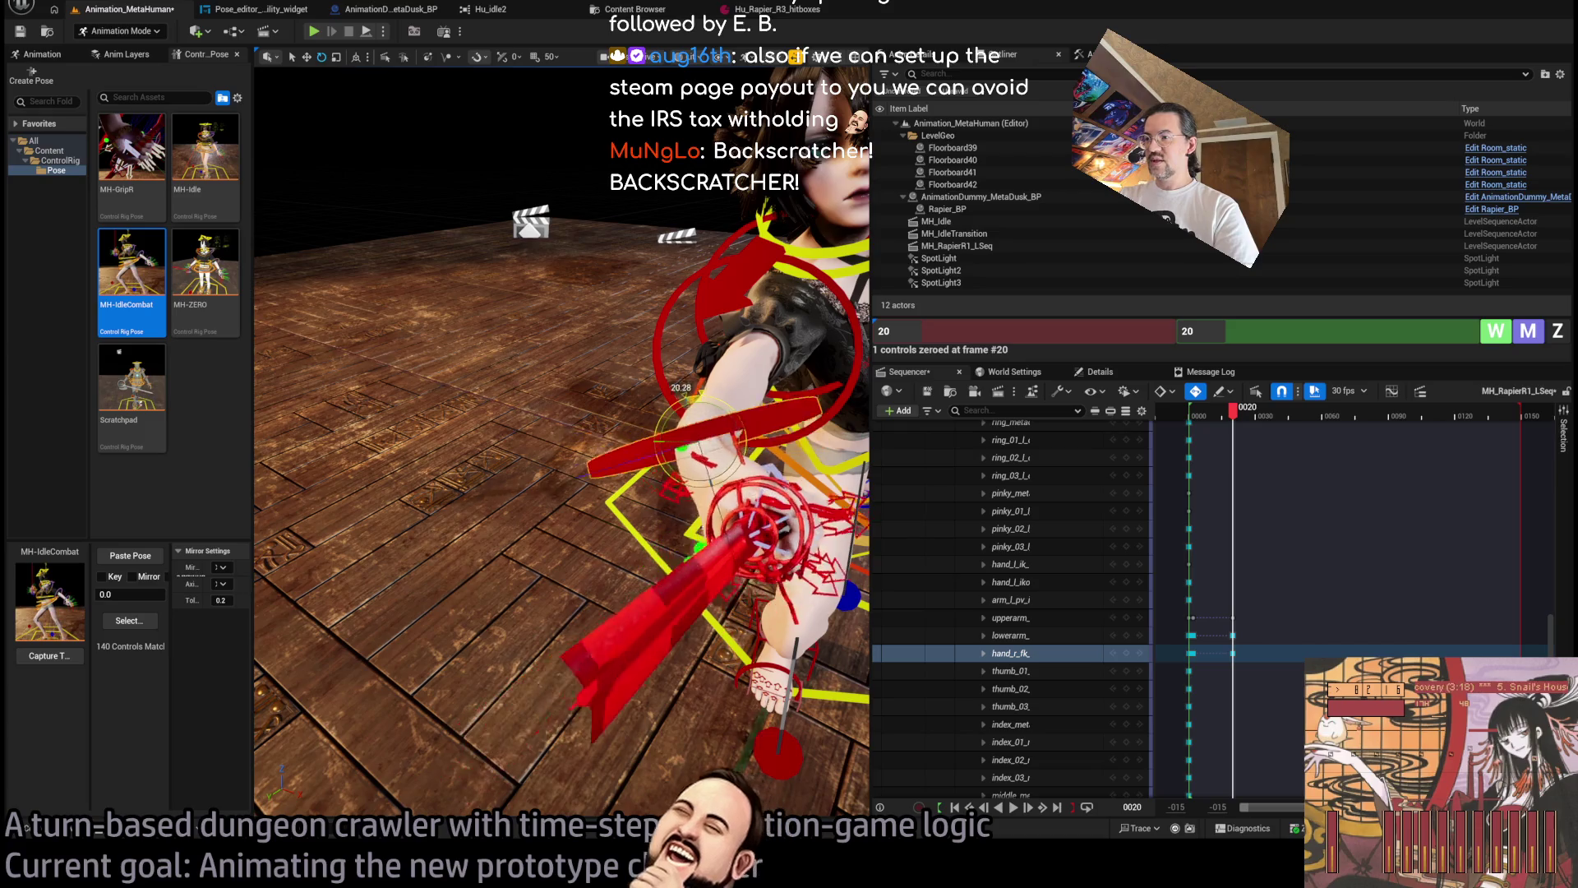
mouse_move(714, 415)
mouse_down()
mouse_move(690, 395)
mouse_move(697, 208)
mouse_up()
key(f)
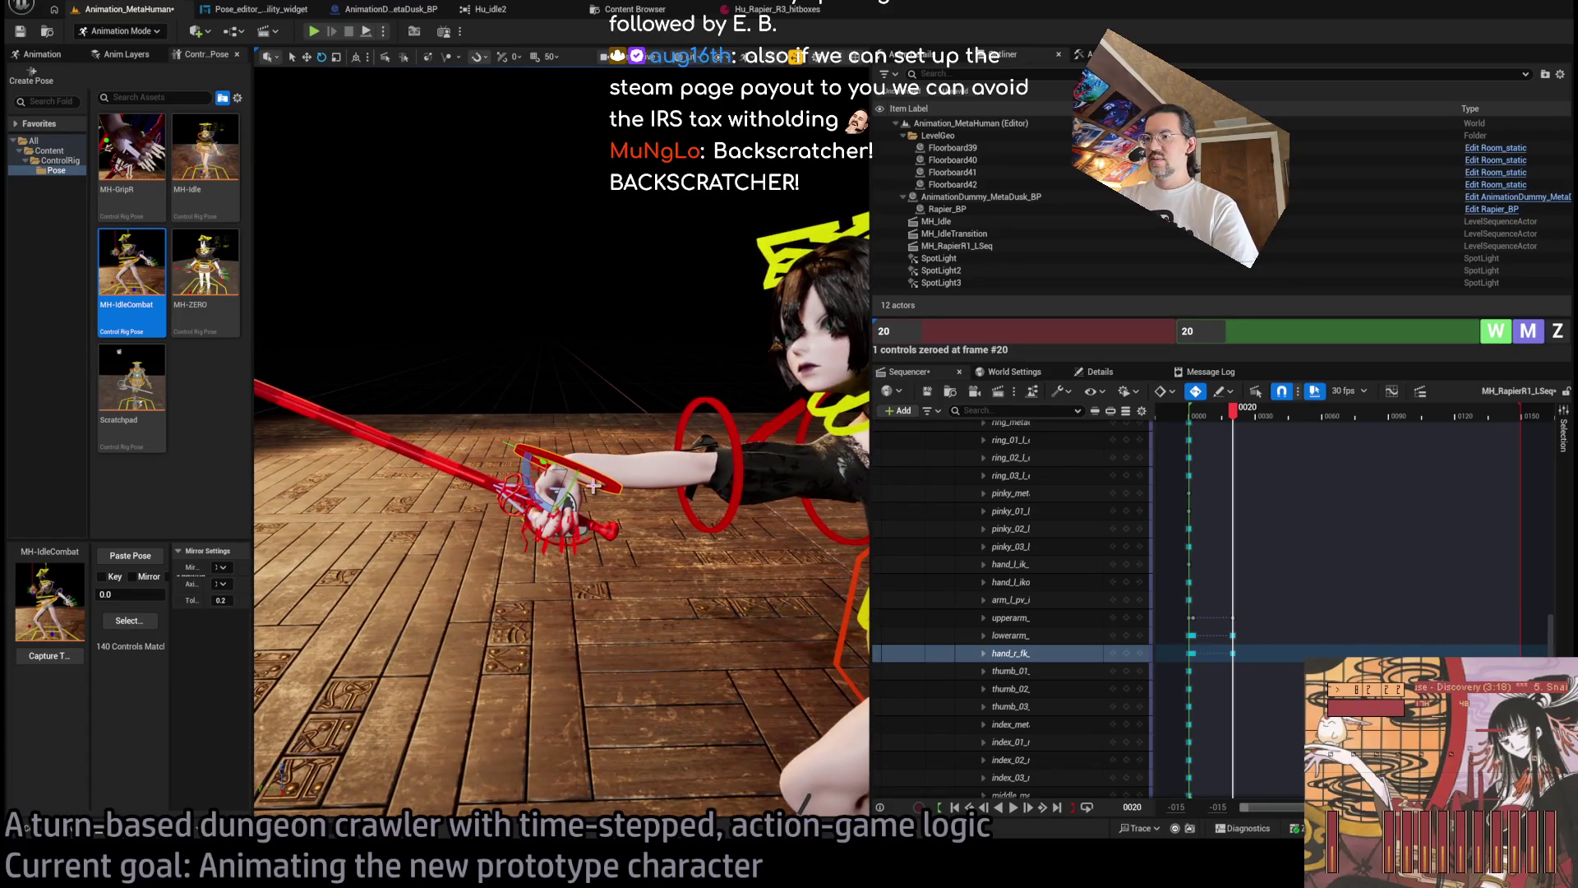
mouse_move(528, 481)
mouse_down()
mouse_move(534, 321)
mouse_move(514, 324)
mouse_move(493, 304)
mouse_move(518, 300)
mouse_move(503, 290)
mouse_move(518, 333)
mouse_move(460, 340)
mouse_move(452, 313)
mouse_up()
click(546, 341)
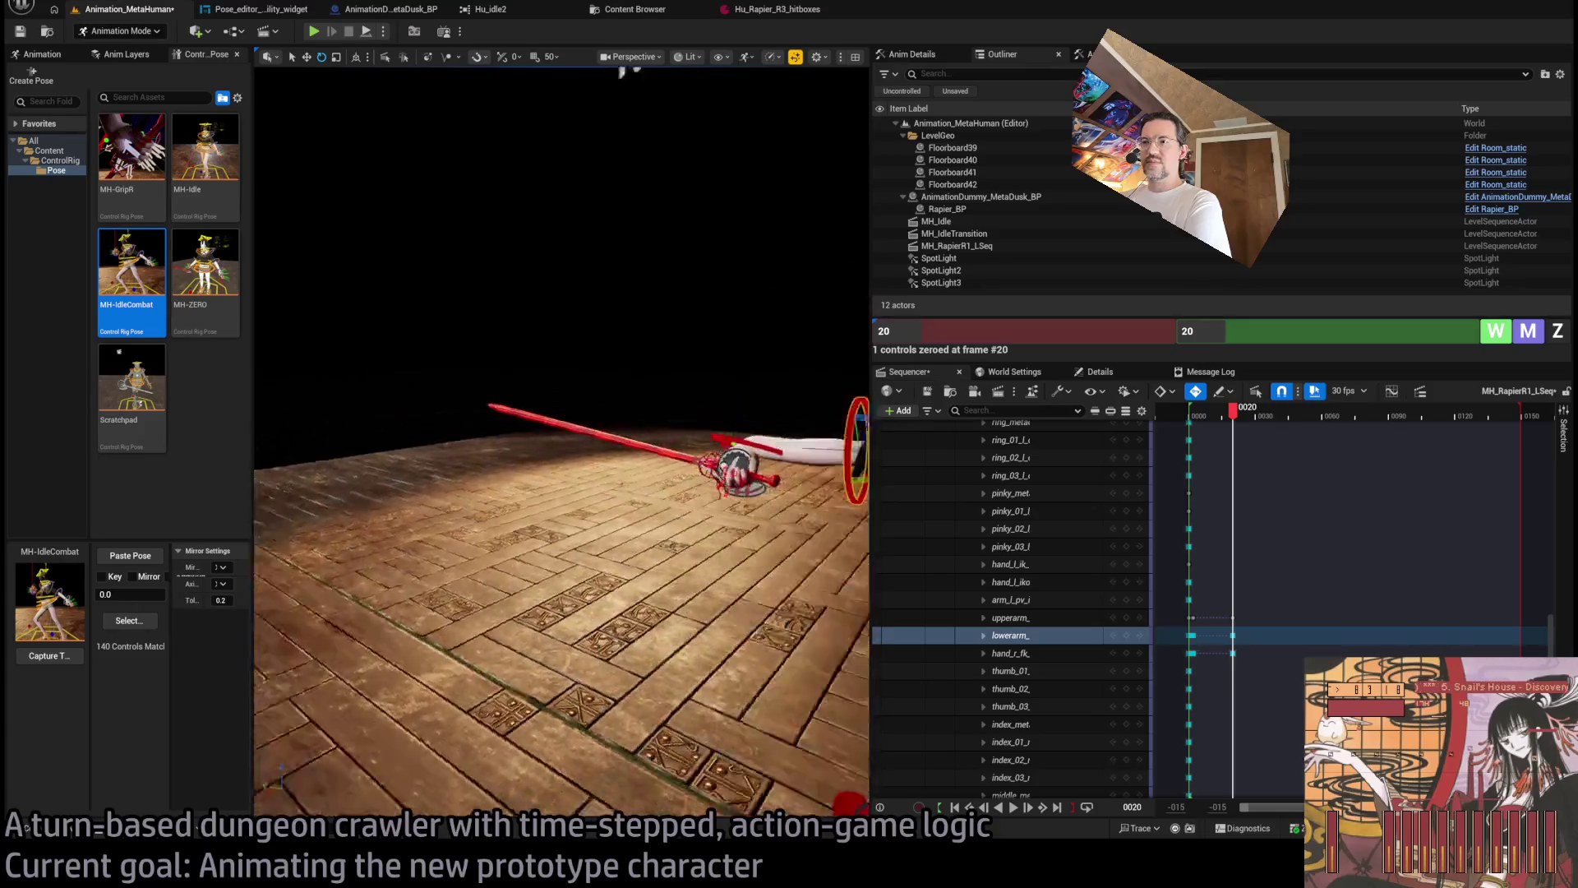
mouse_move(591, 375)
mouse_down()
mouse_move(511, 70)
mouse_move(342, 92)
mouse_move(669, 126)
mouse_move(407, 119)
mouse_up()
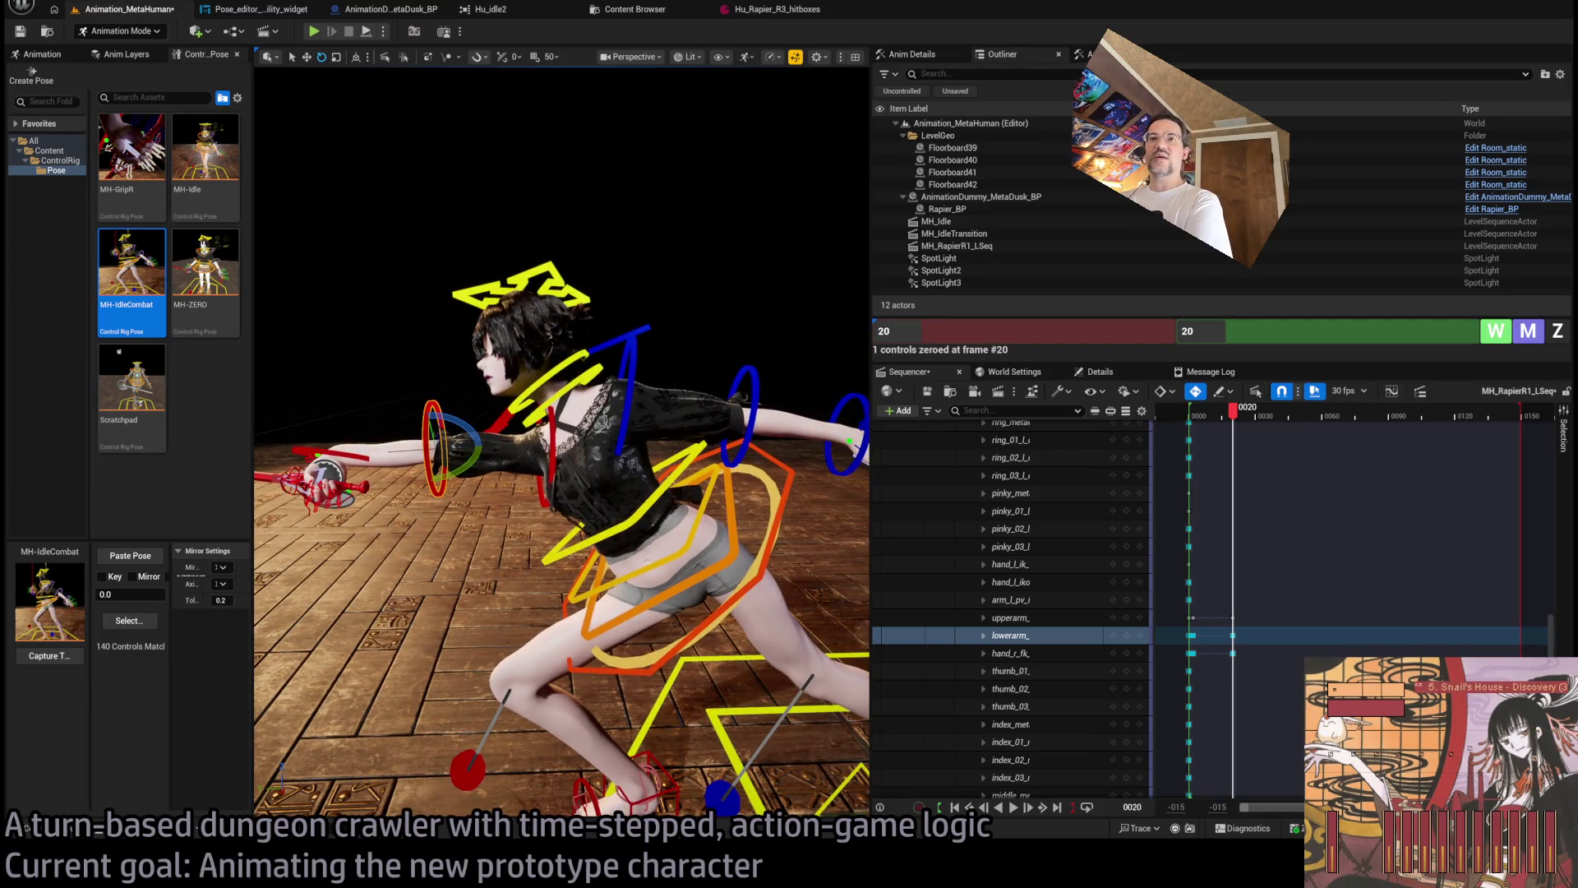
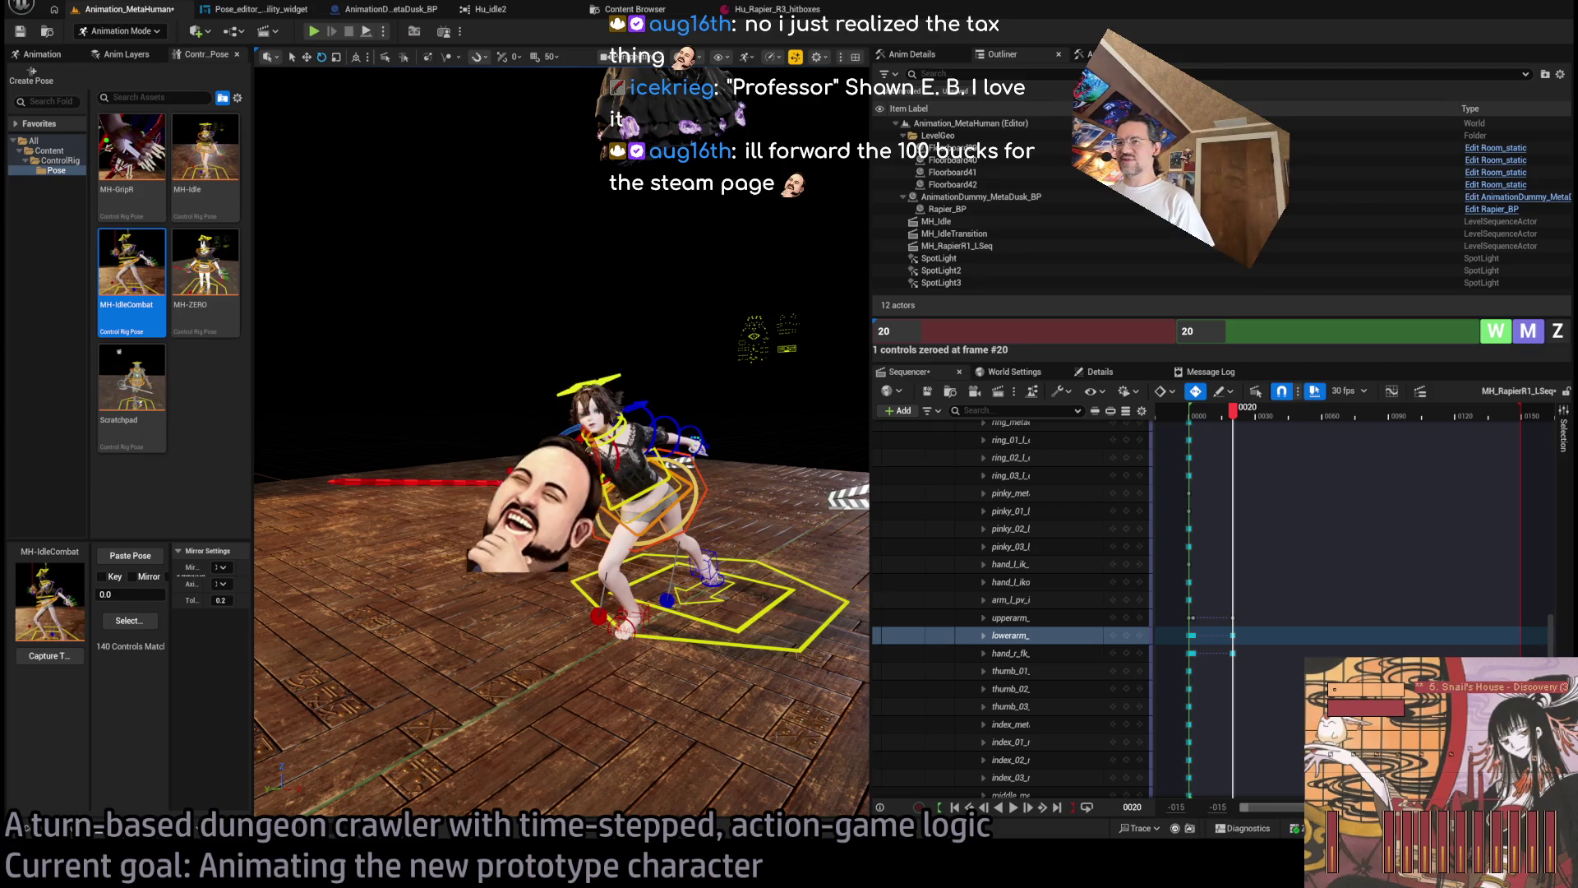
Load the Google homepage in the browser, then return to the Unreal editor.
key(alt+Tab)
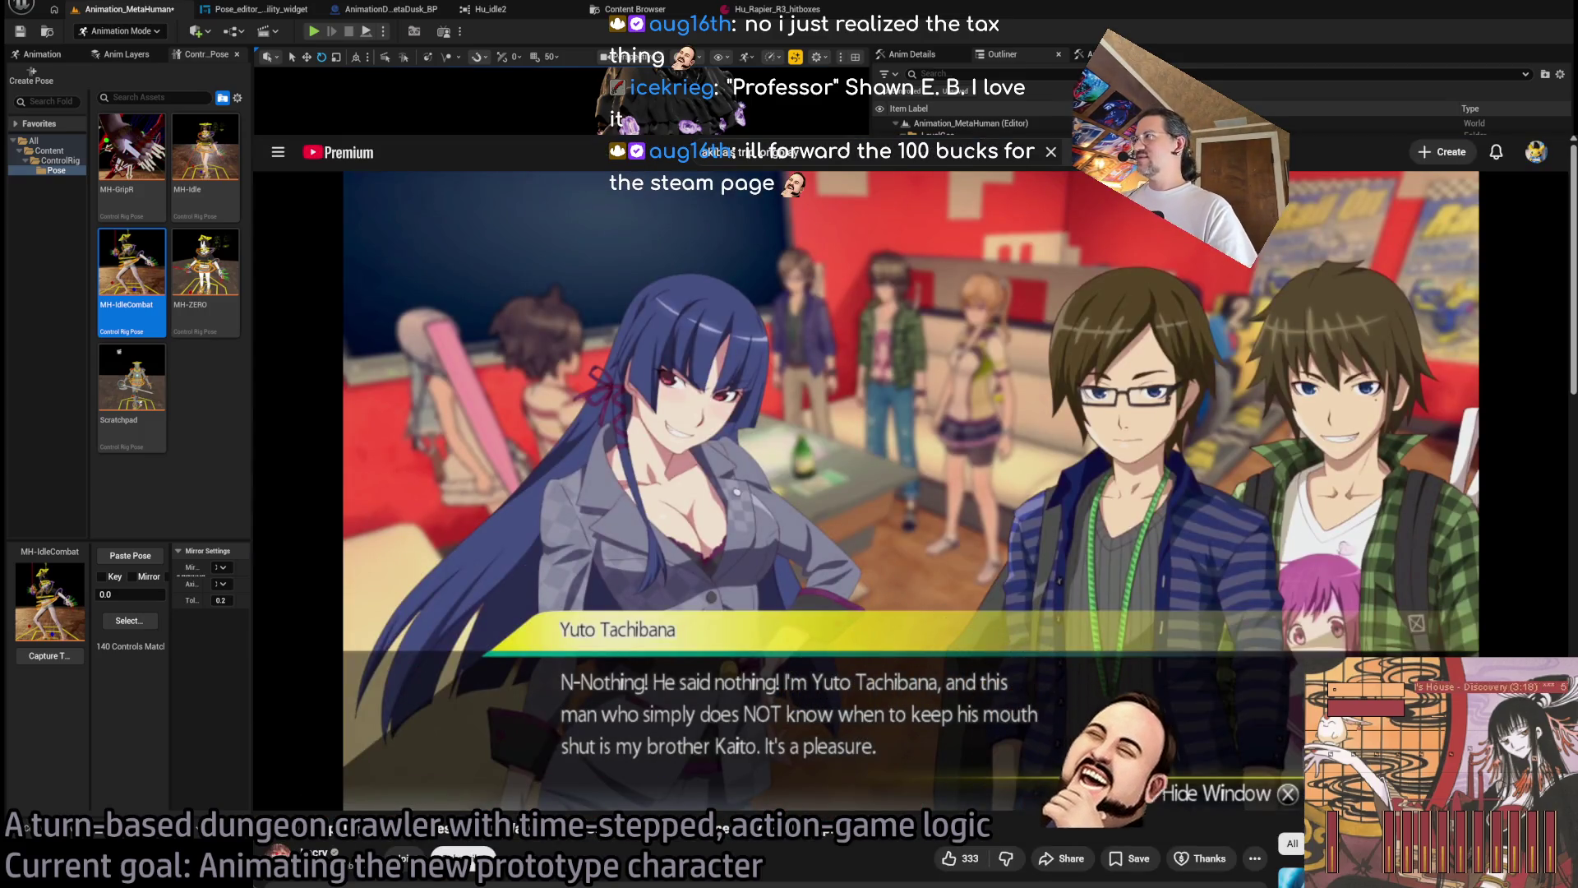
key(ctrl+l)
text(goo)
key(Return)
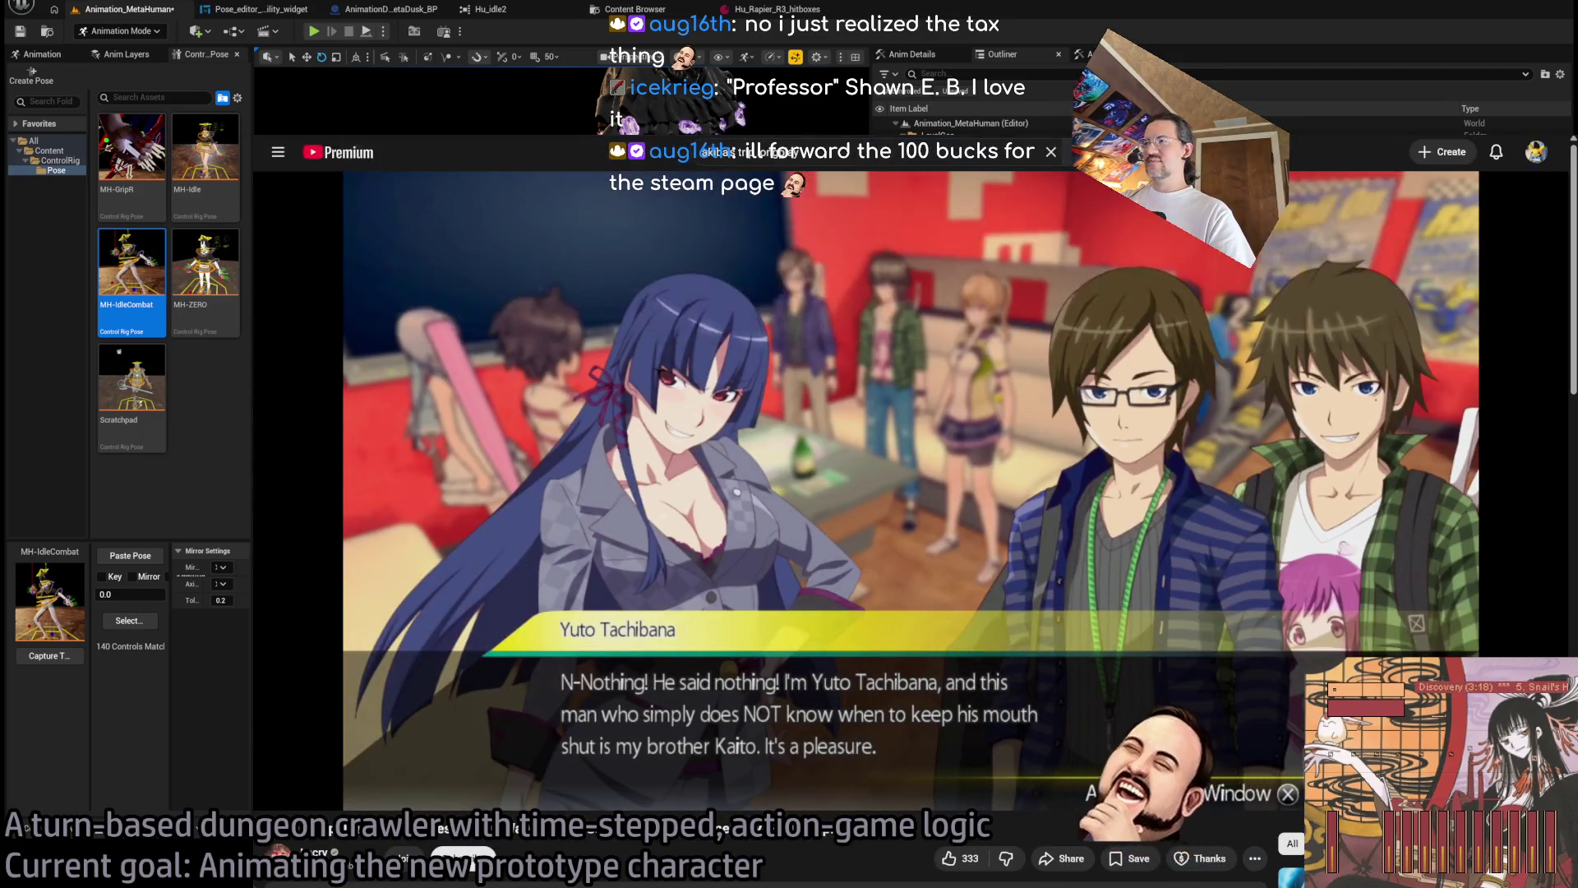
key(alt+Tab)
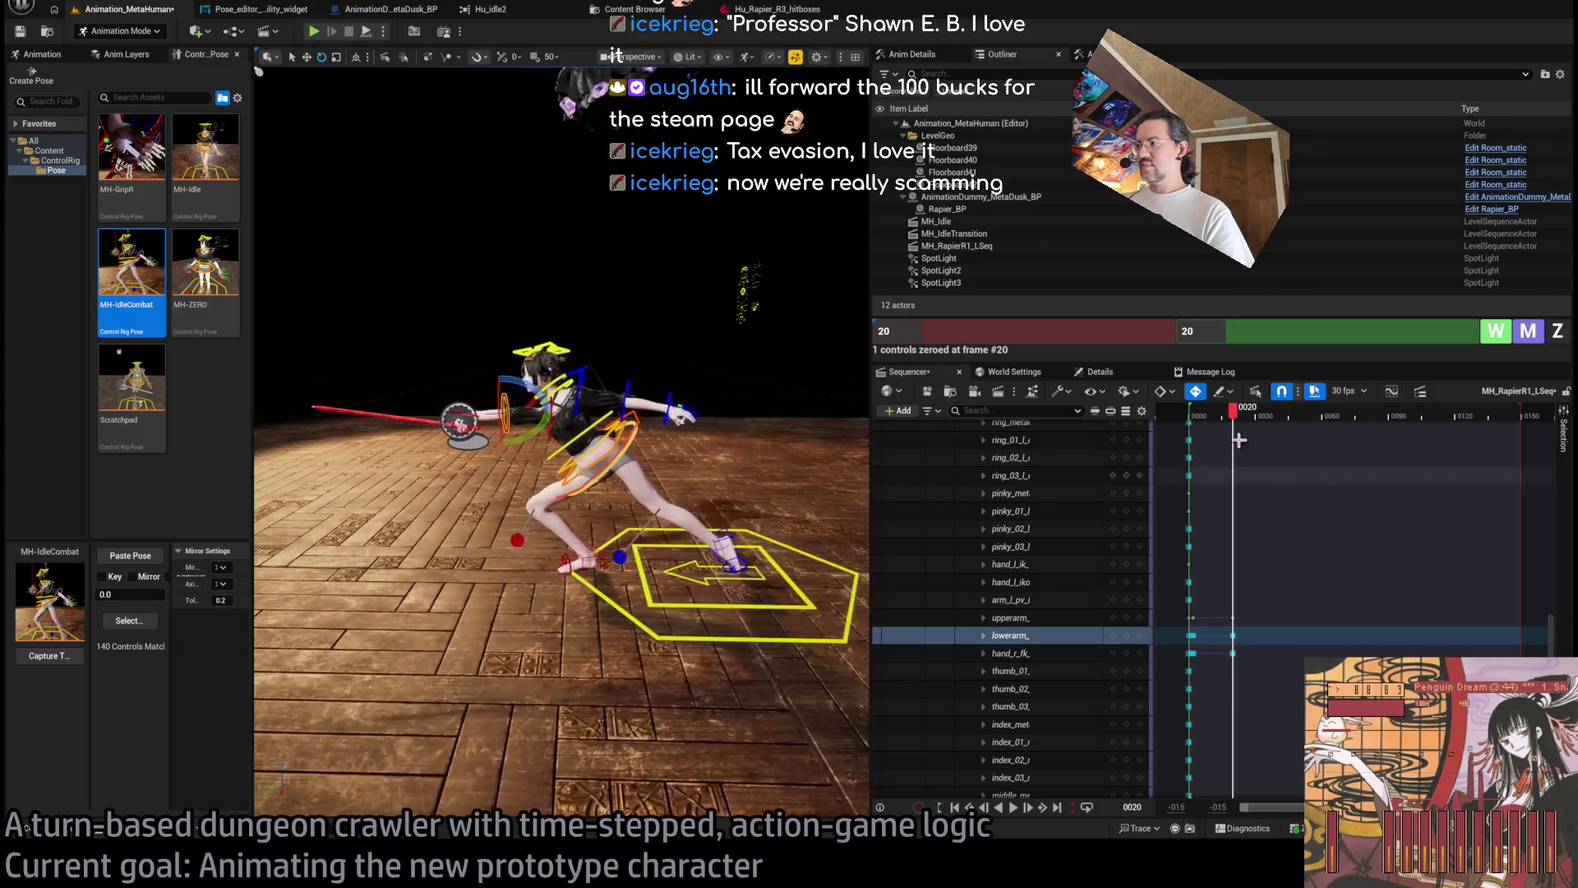
Compare the start and lunge poses by scrubbing, and orbit in close around the character.
mouse_move(1236, 411)
mouse_down()
mouse_move(1192, 415)
mouse_move(1243, 415)
mouse_up()
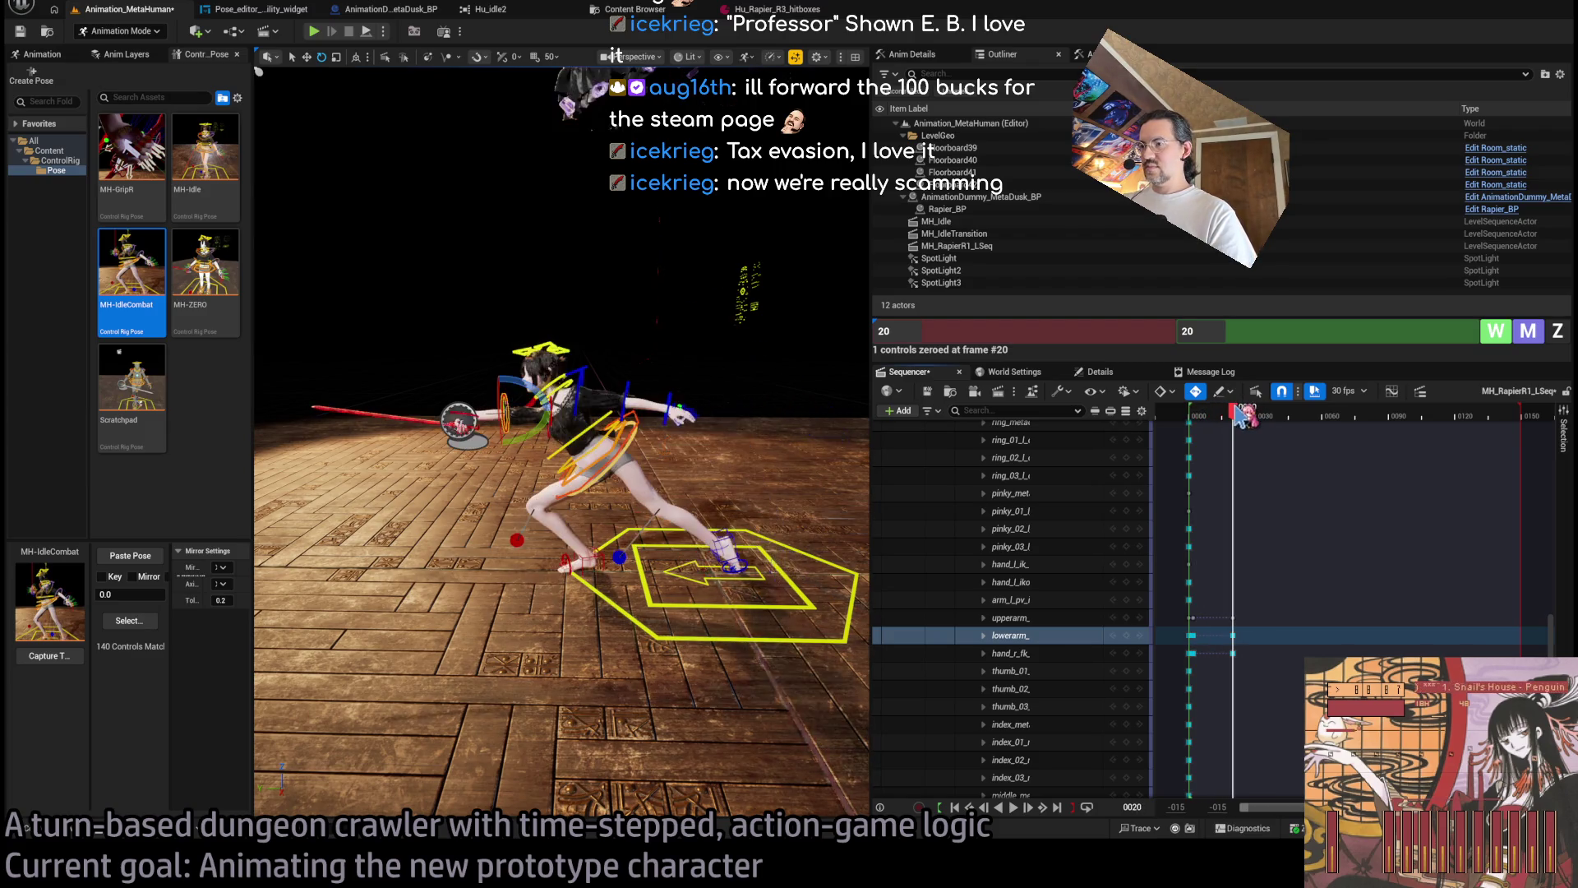
drag(317, 77, 310, 78)
drag(747, 363, 747, 362)
key(f)
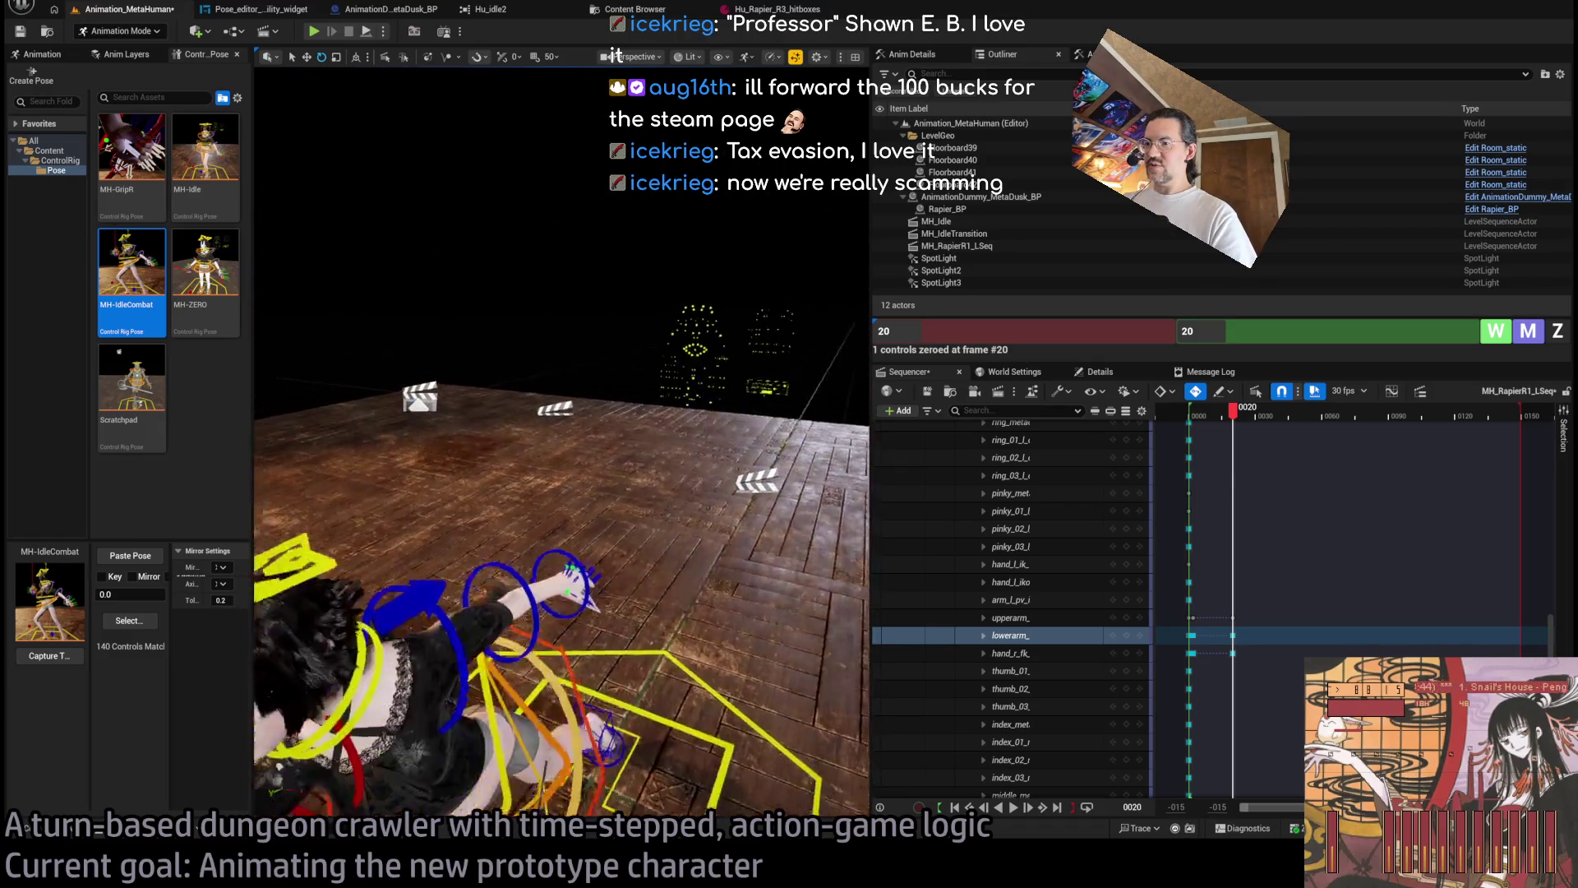
scroll(735, 395, down, 3)
drag(735, 396, 690, 333)
drag(1233, 409, 1194, 415)
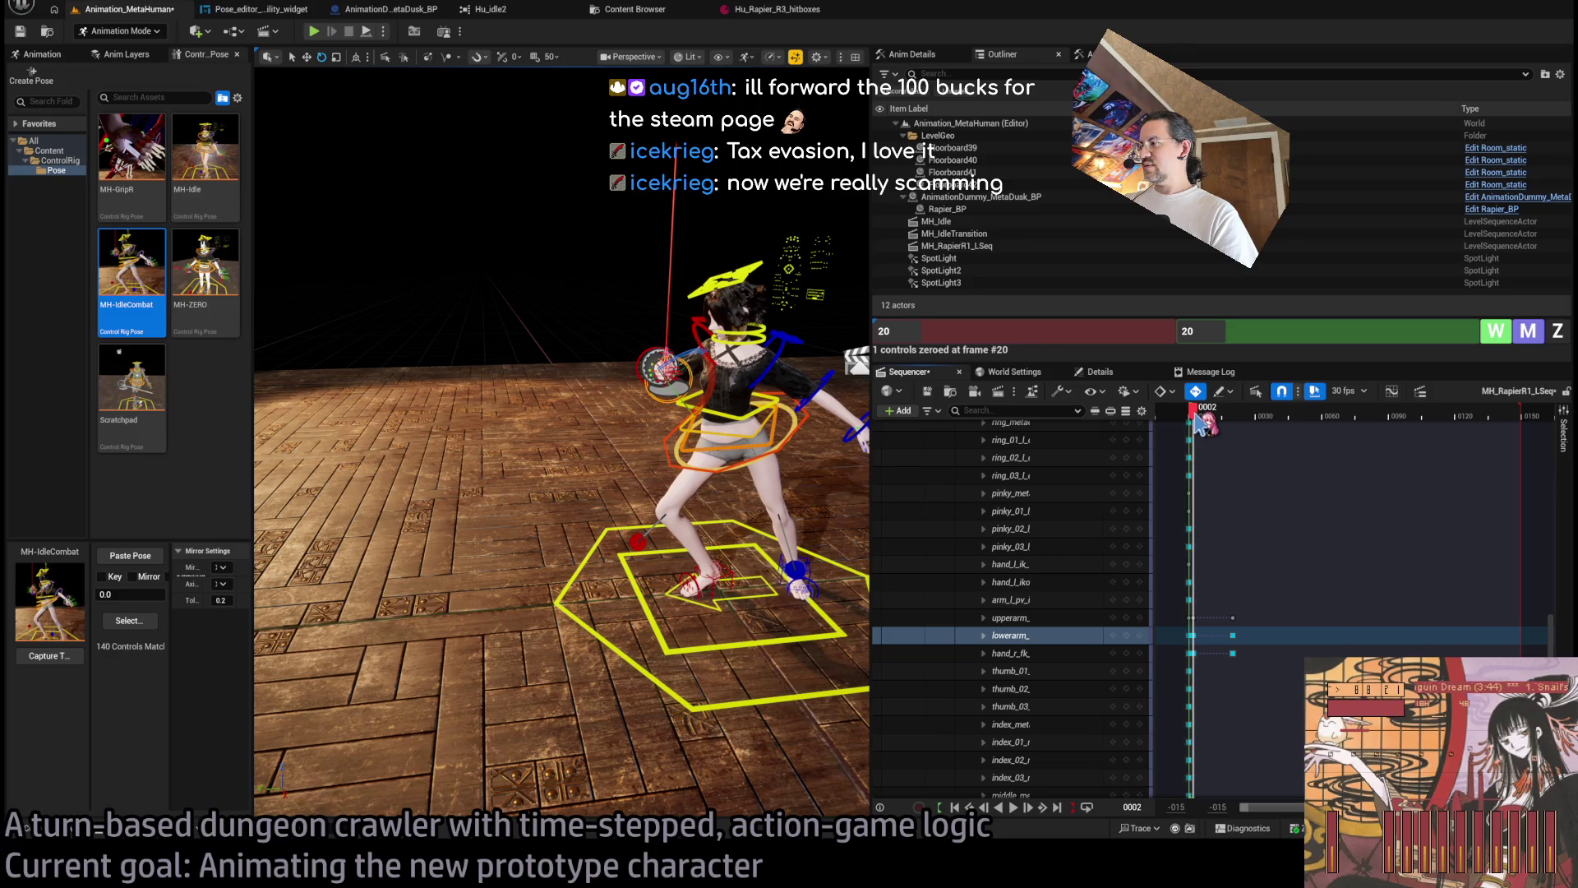
drag(1210, 605, 1197, 692)
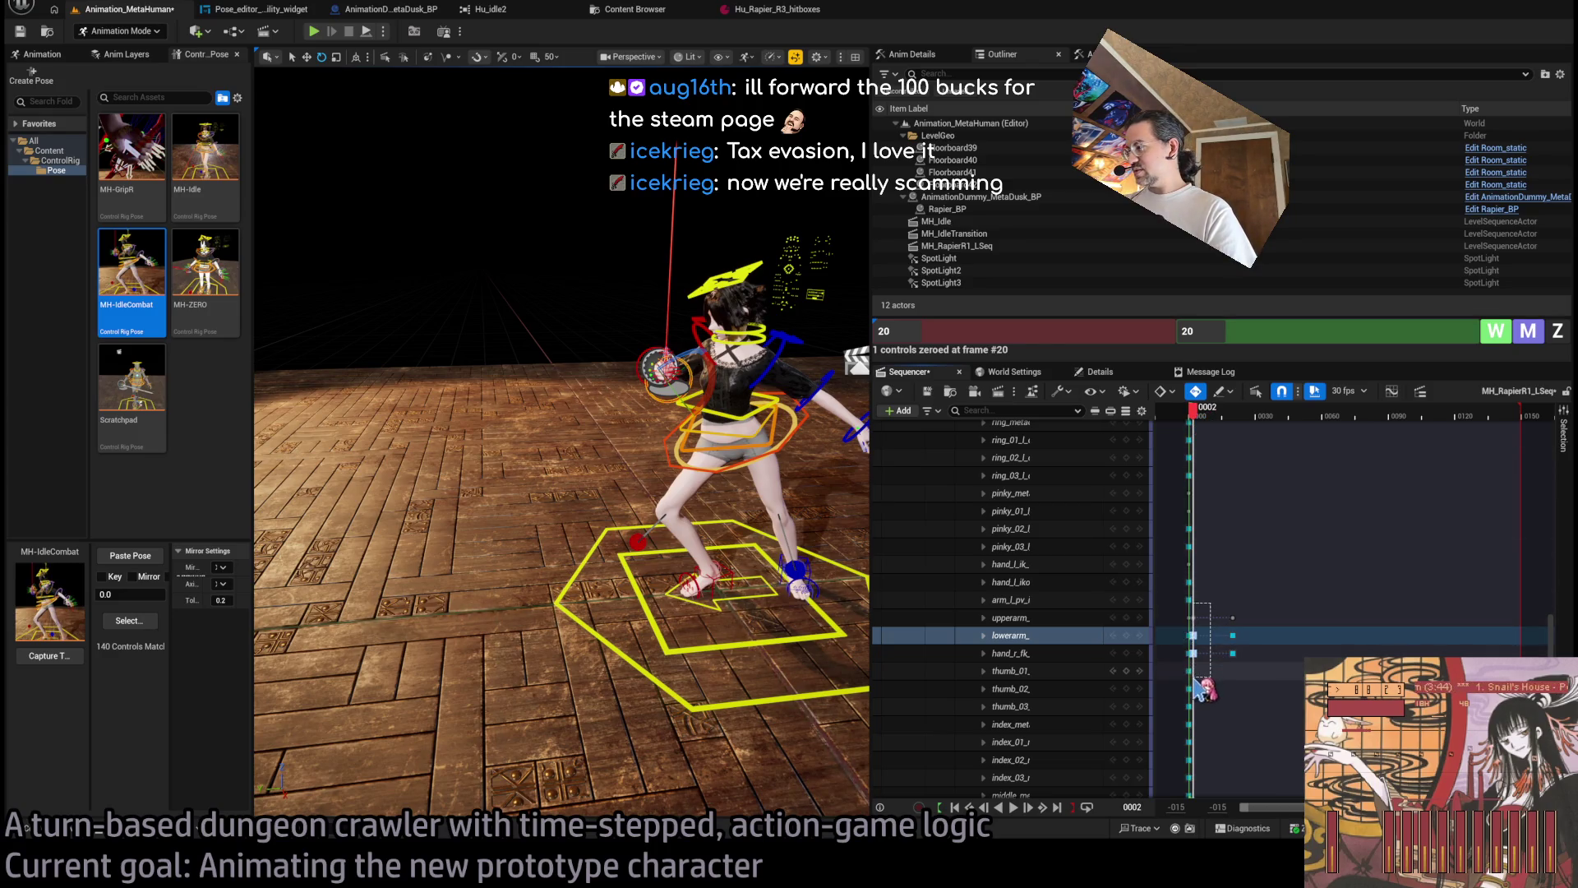
drag(1194, 410, 1233, 416)
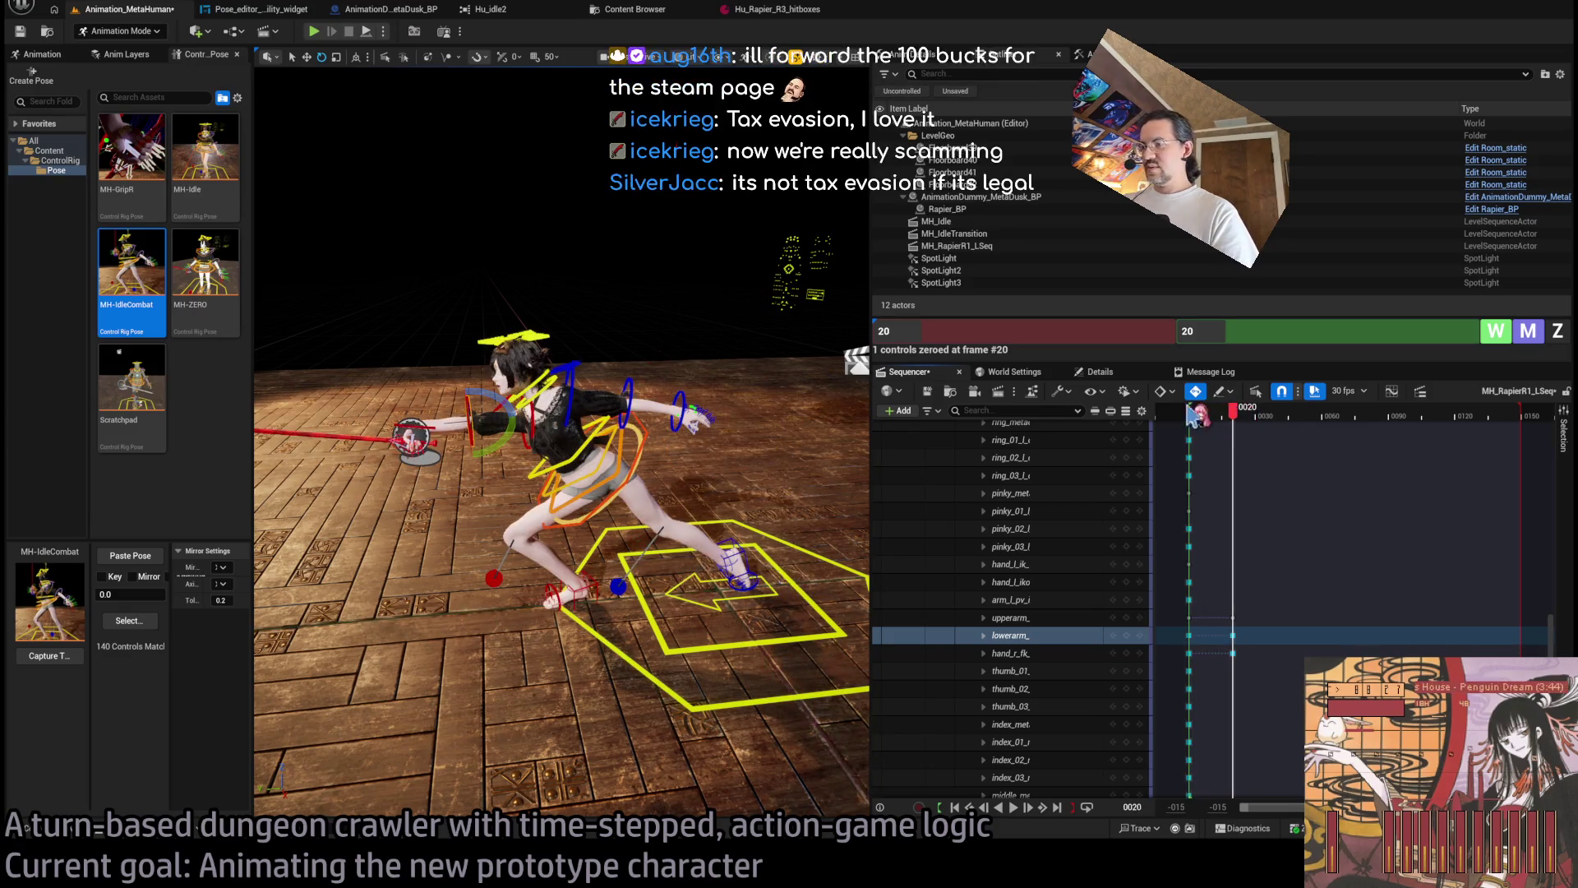
drag(660, 451, 550, 485)
Rotate the spine controls so the upper body leans back, then select the head control.
click(660, 371)
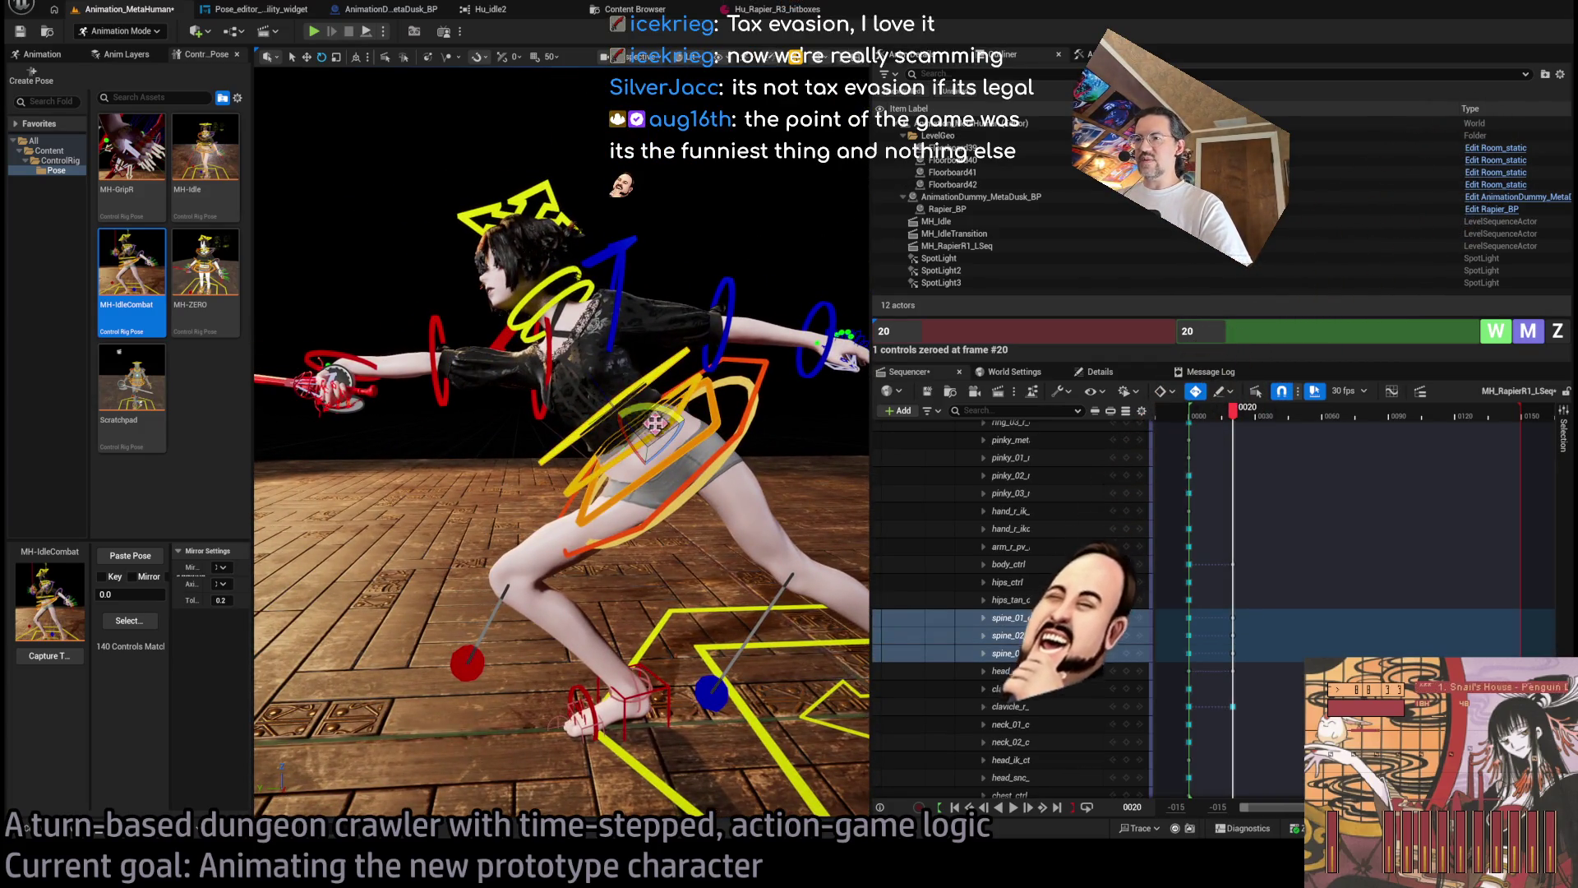
mouse_move(659, 371)
mouse_down()
mouse_move(686, 411)
mouse_move(639, 268)
mouse_move(699, 228)
mouse_move(618, 290)
mouse_move(637, 286)
mouse_move(526, 289)
mouse_move(658, 357)
mouse_move(657, 335)
mouse_move(672, 344)
mouse_move(576, 357)
mouse_move(500, 628)
mouse_up()
click(618, 290)
click(652, 333)
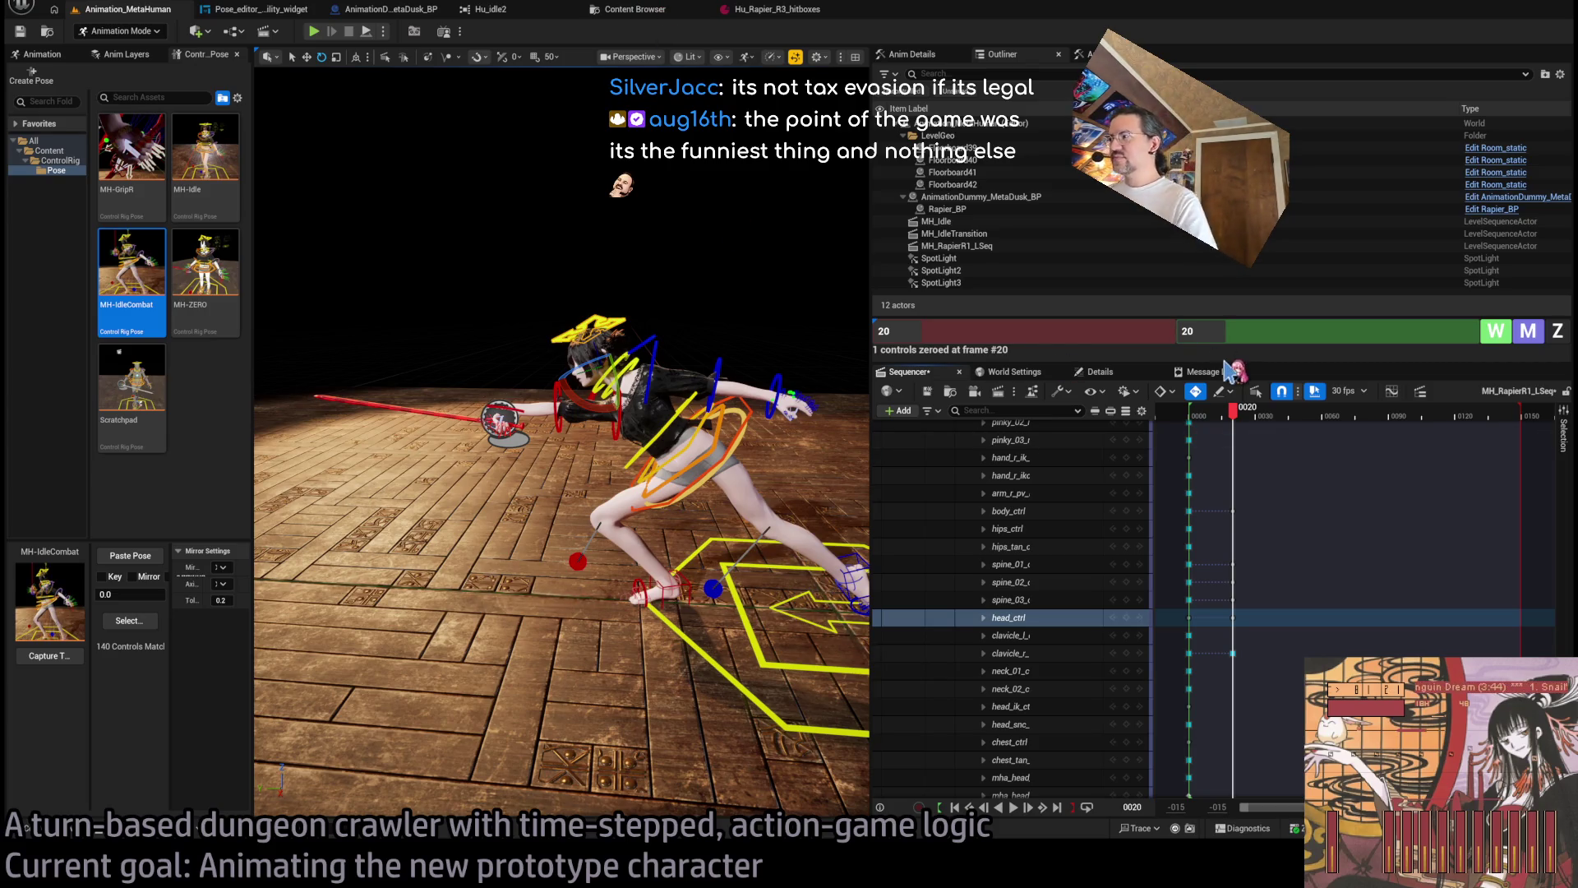
Scrub across frames 21, 30 and 31, then return to frame 20.
mouse_move(1242, 420)
mouse_down()
mouse_move(1202, 423)
mouse_move(1242, 431)
mouse_up()
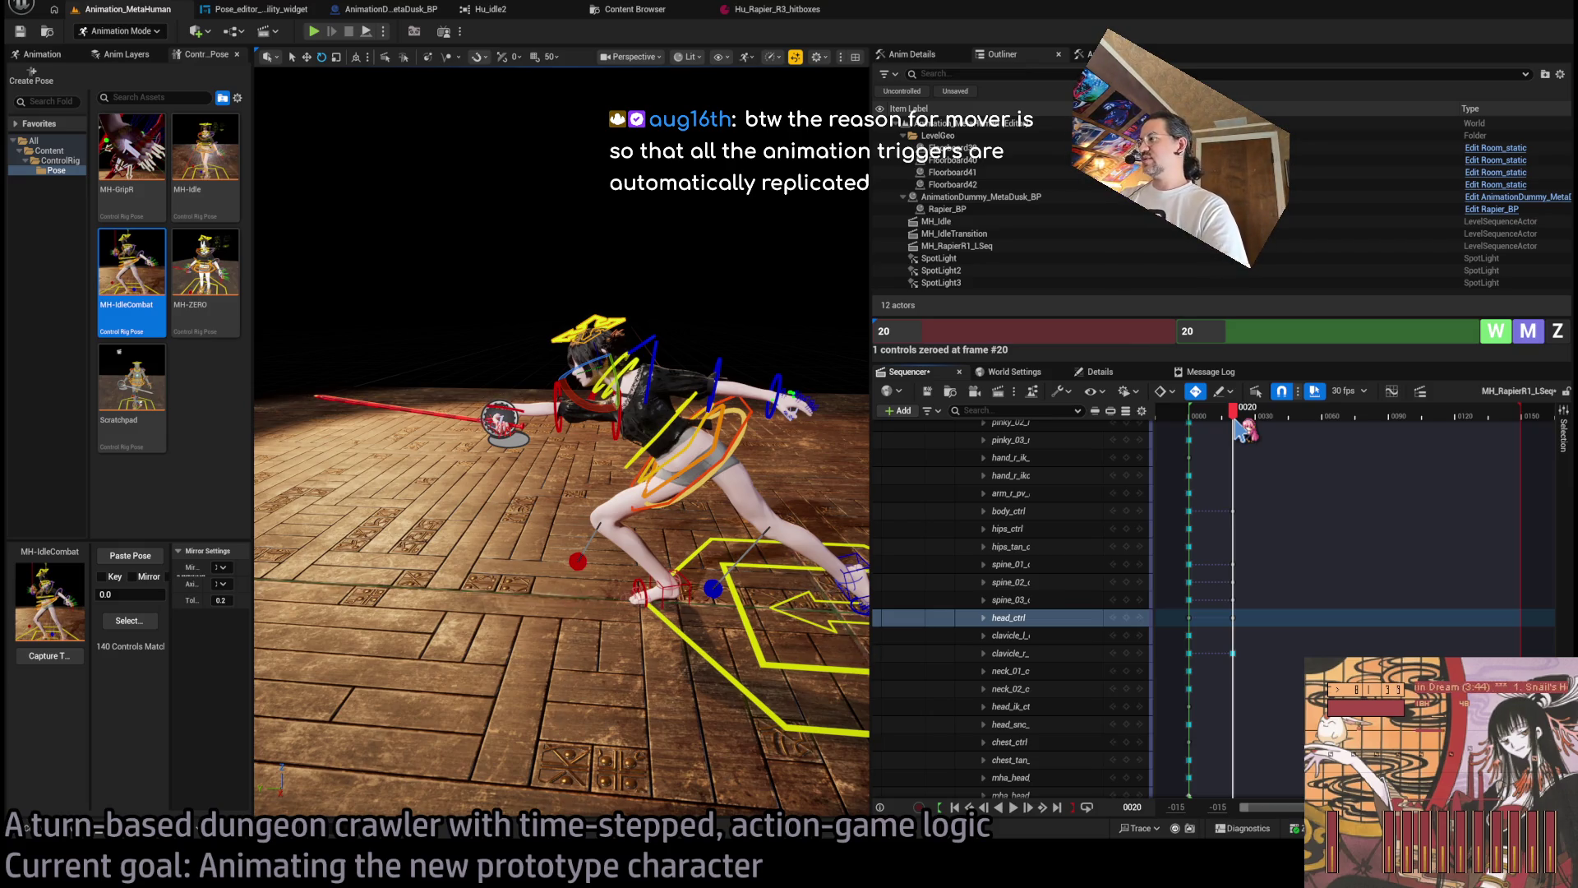
drag(1233, 424, 1246, 427)
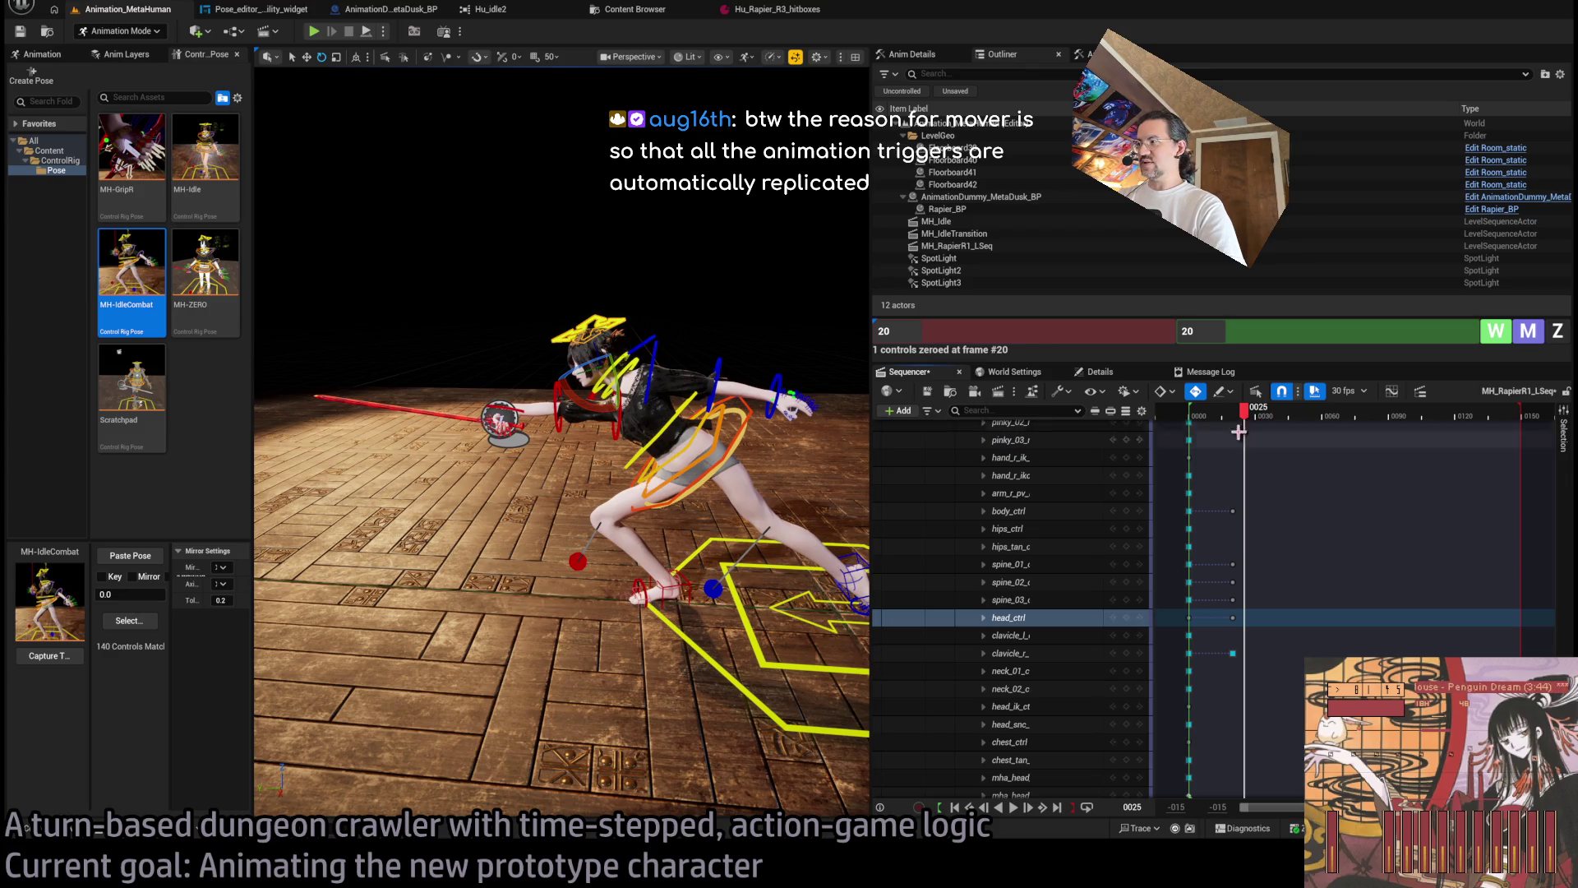
drag(1249, 427, 1256, 421)
scroll(559, 444, up, 5)
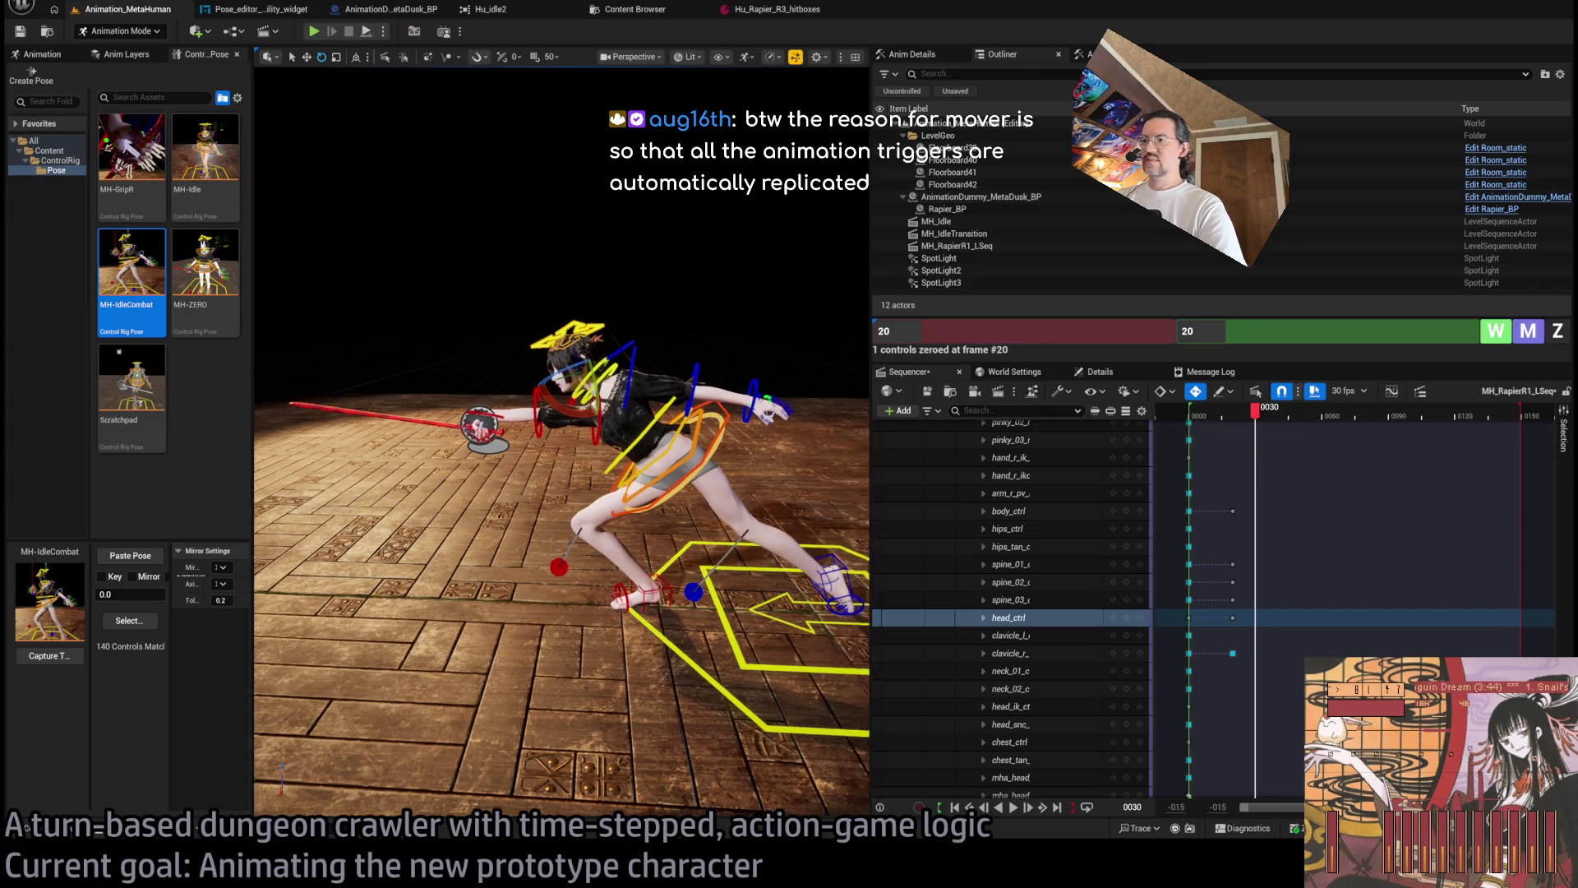
drag(1255, 426, 1231, 423)
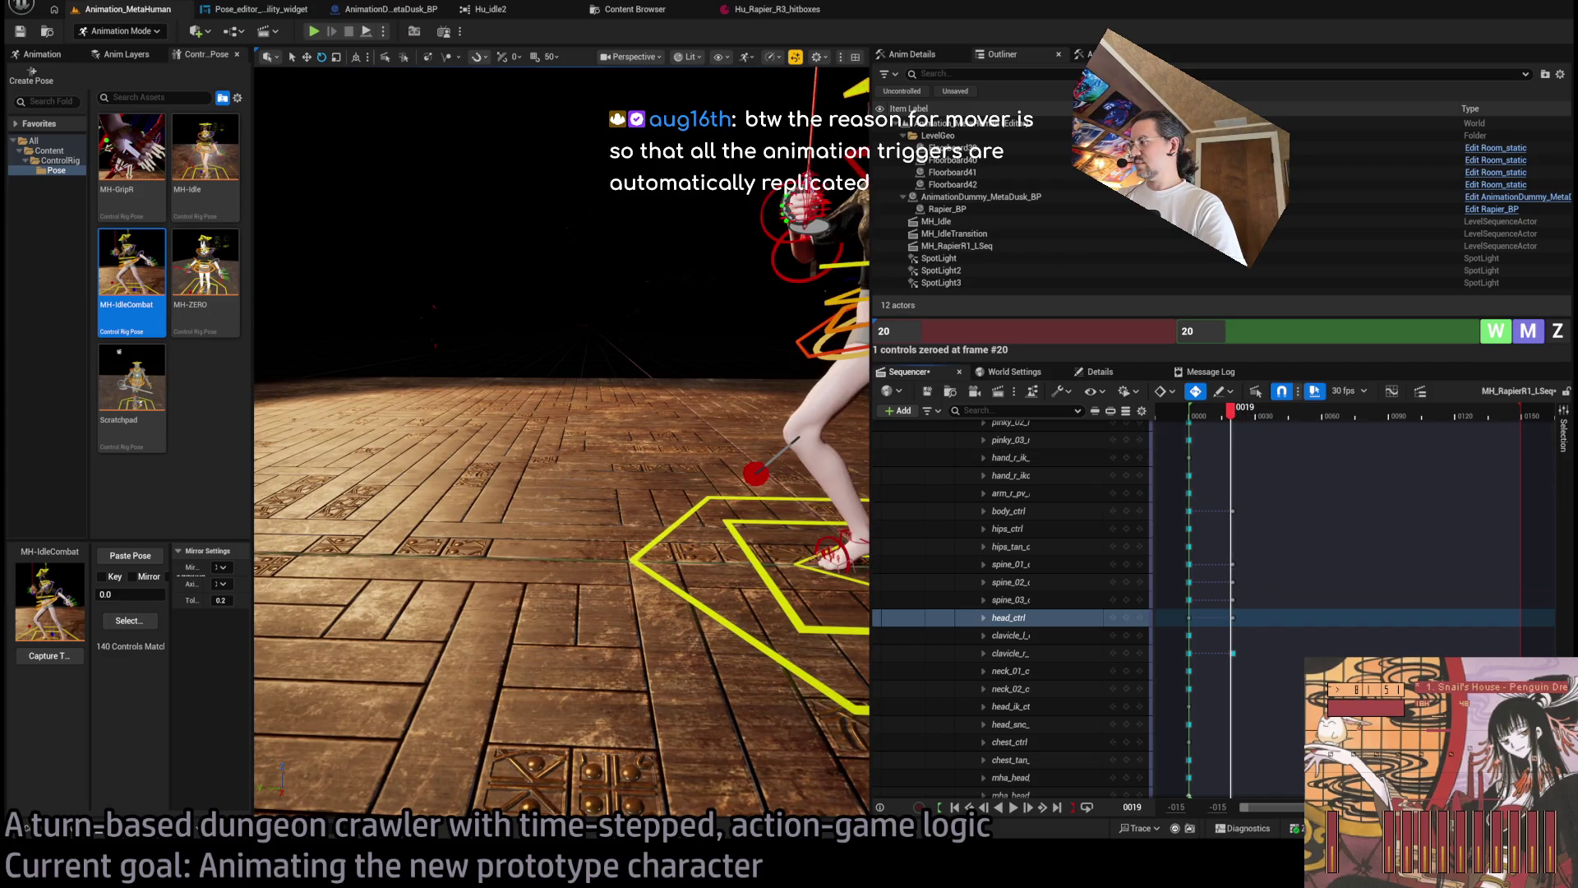
click(1233, 421)
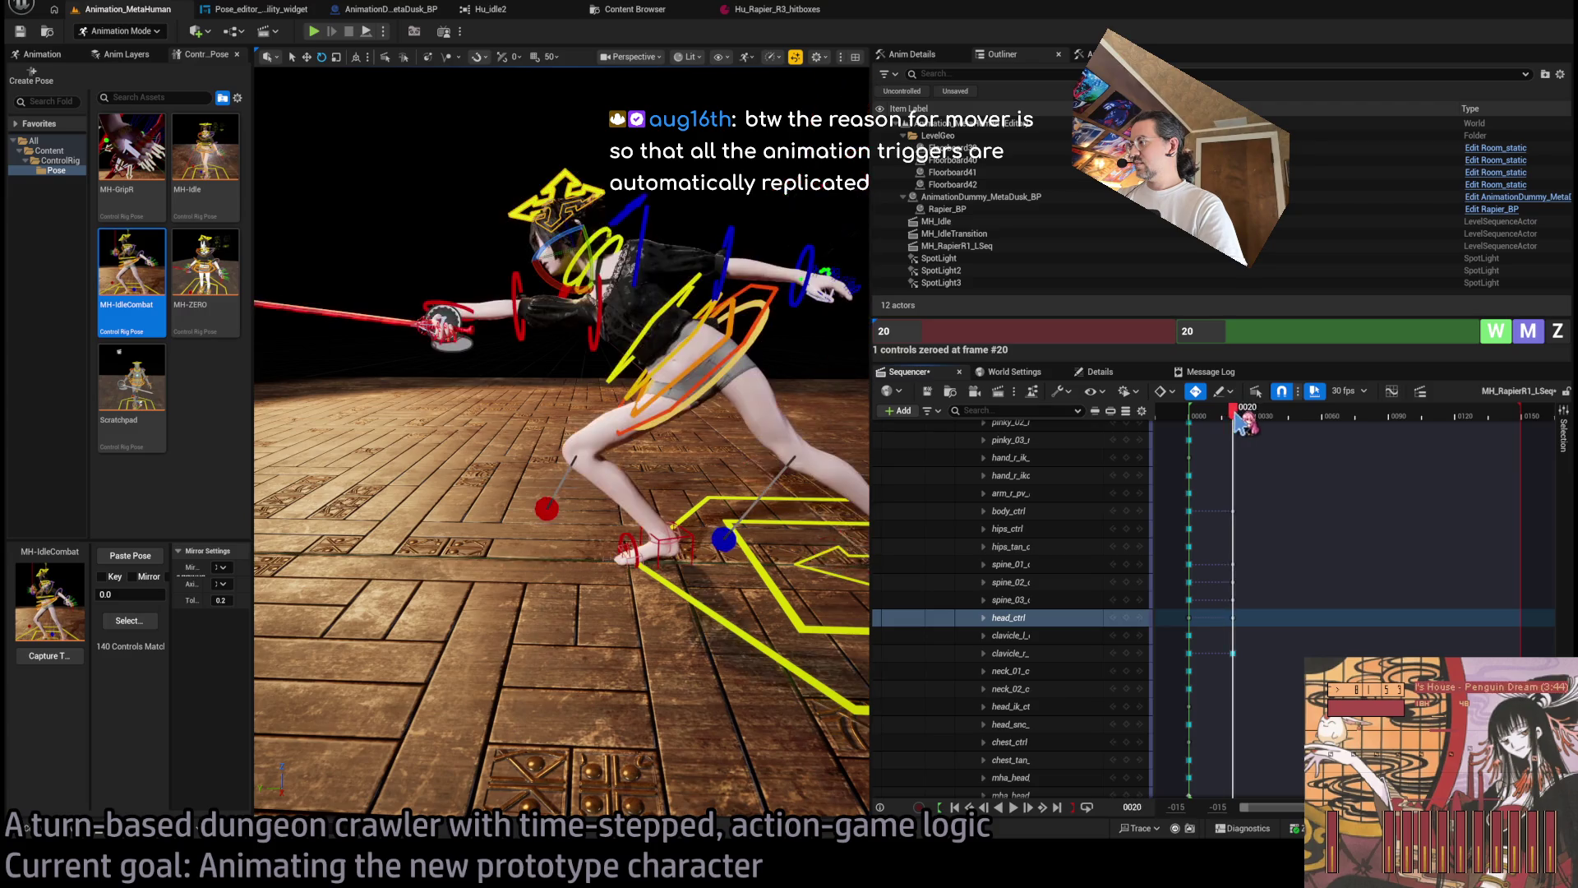
scroll(1133, 466, up, 10)
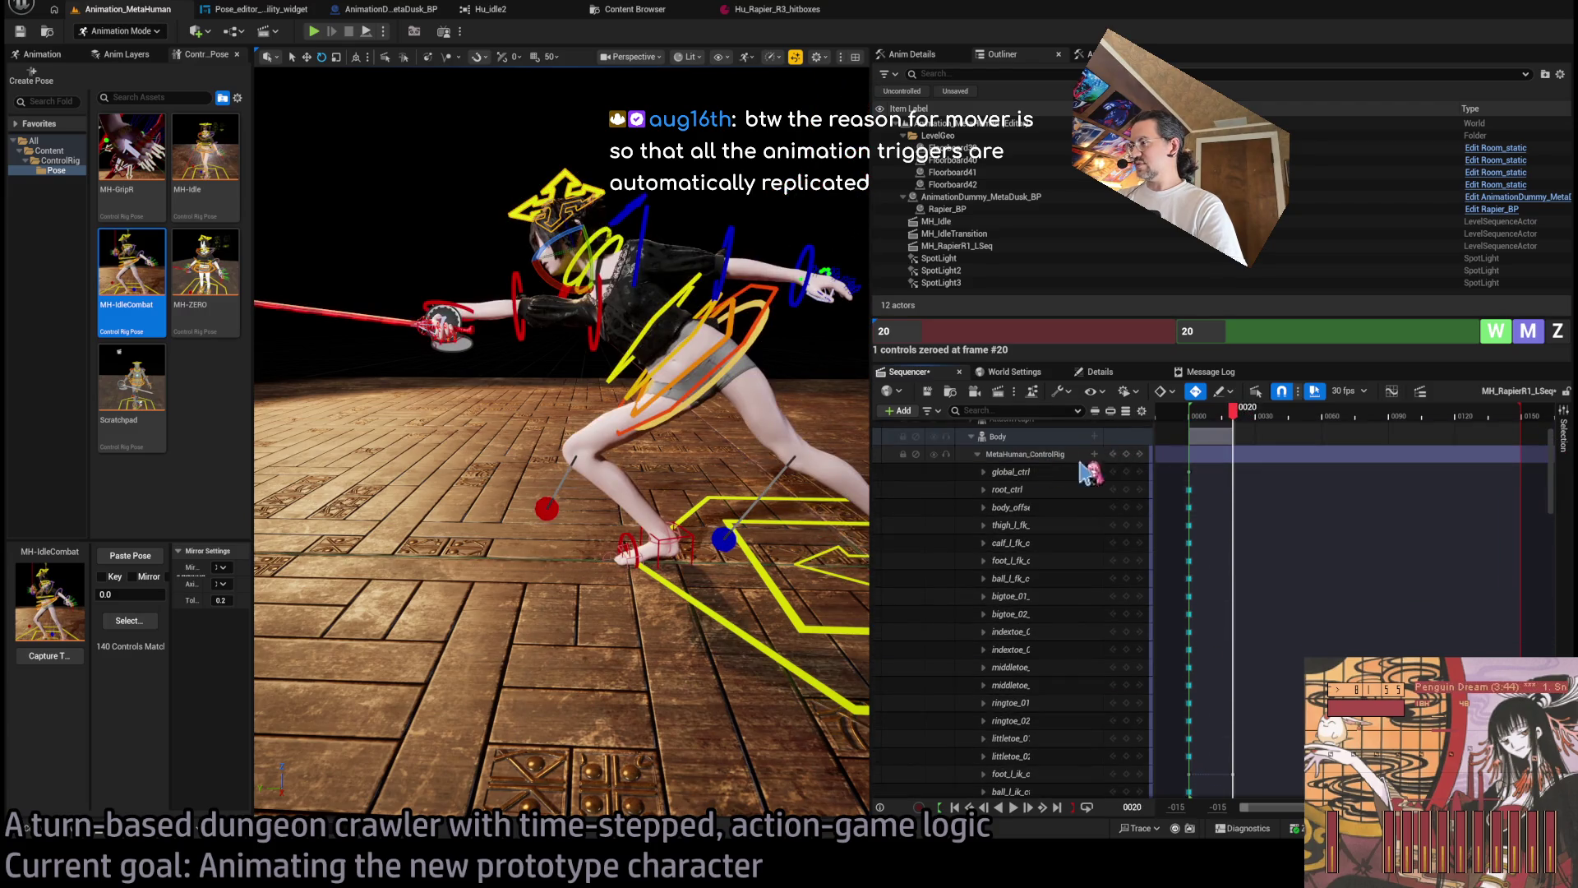
Key all MetaHuman_ControlRig controls at frame 20, then move to frame 30.
click(1126, 454)
drag(1552, 485, 1567, 645)
click(1256, 415)
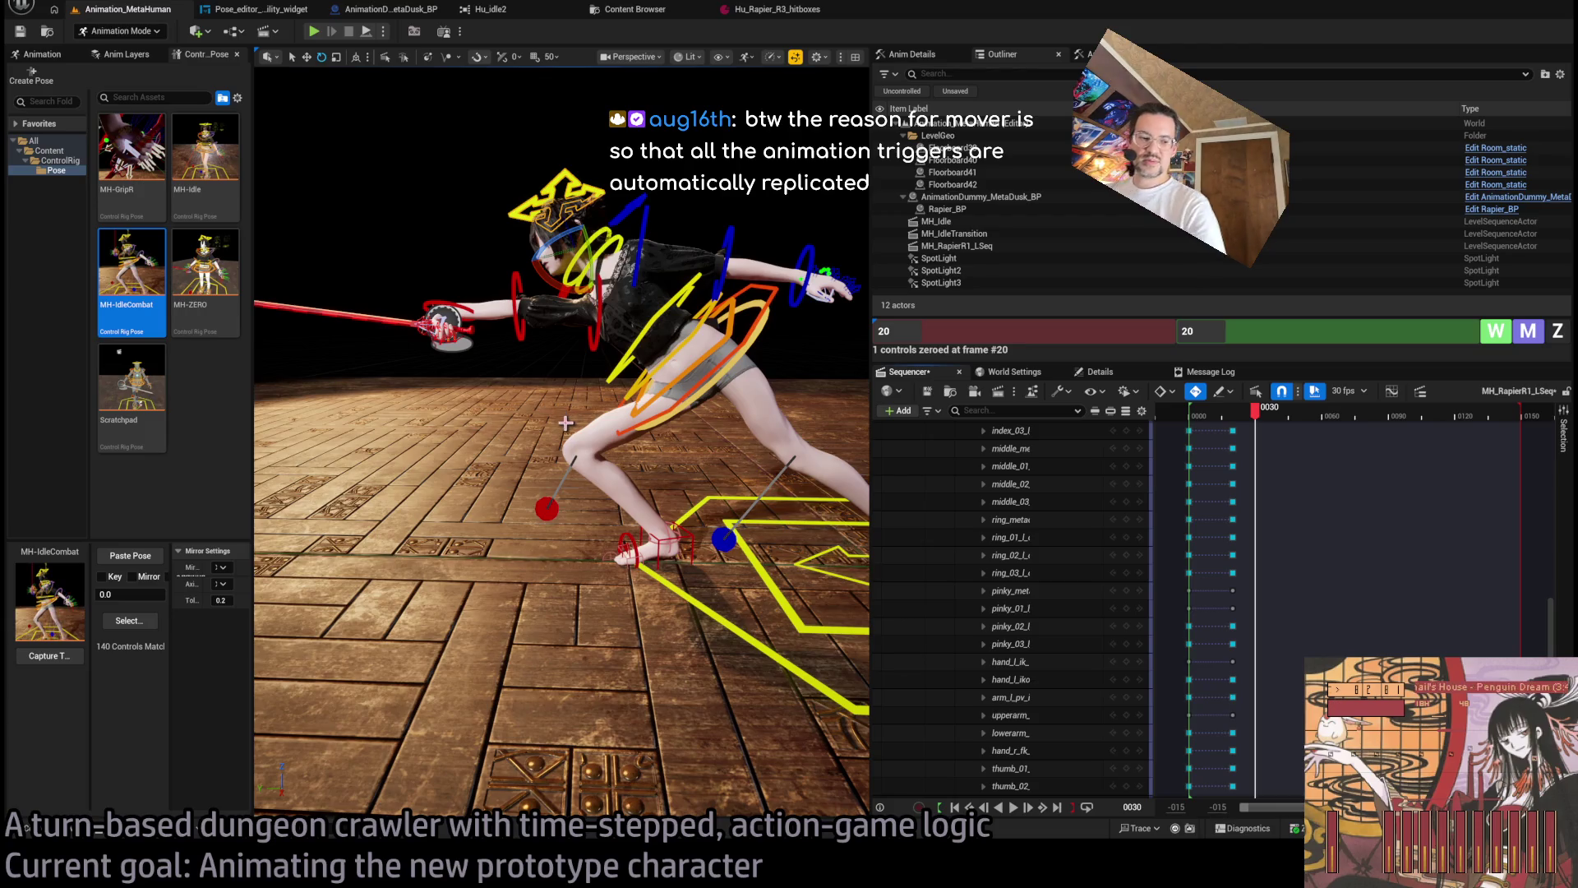
Widen the viewport, select the hips control, then select all controls used by the pose.
drag(871, 493, 895, 493)
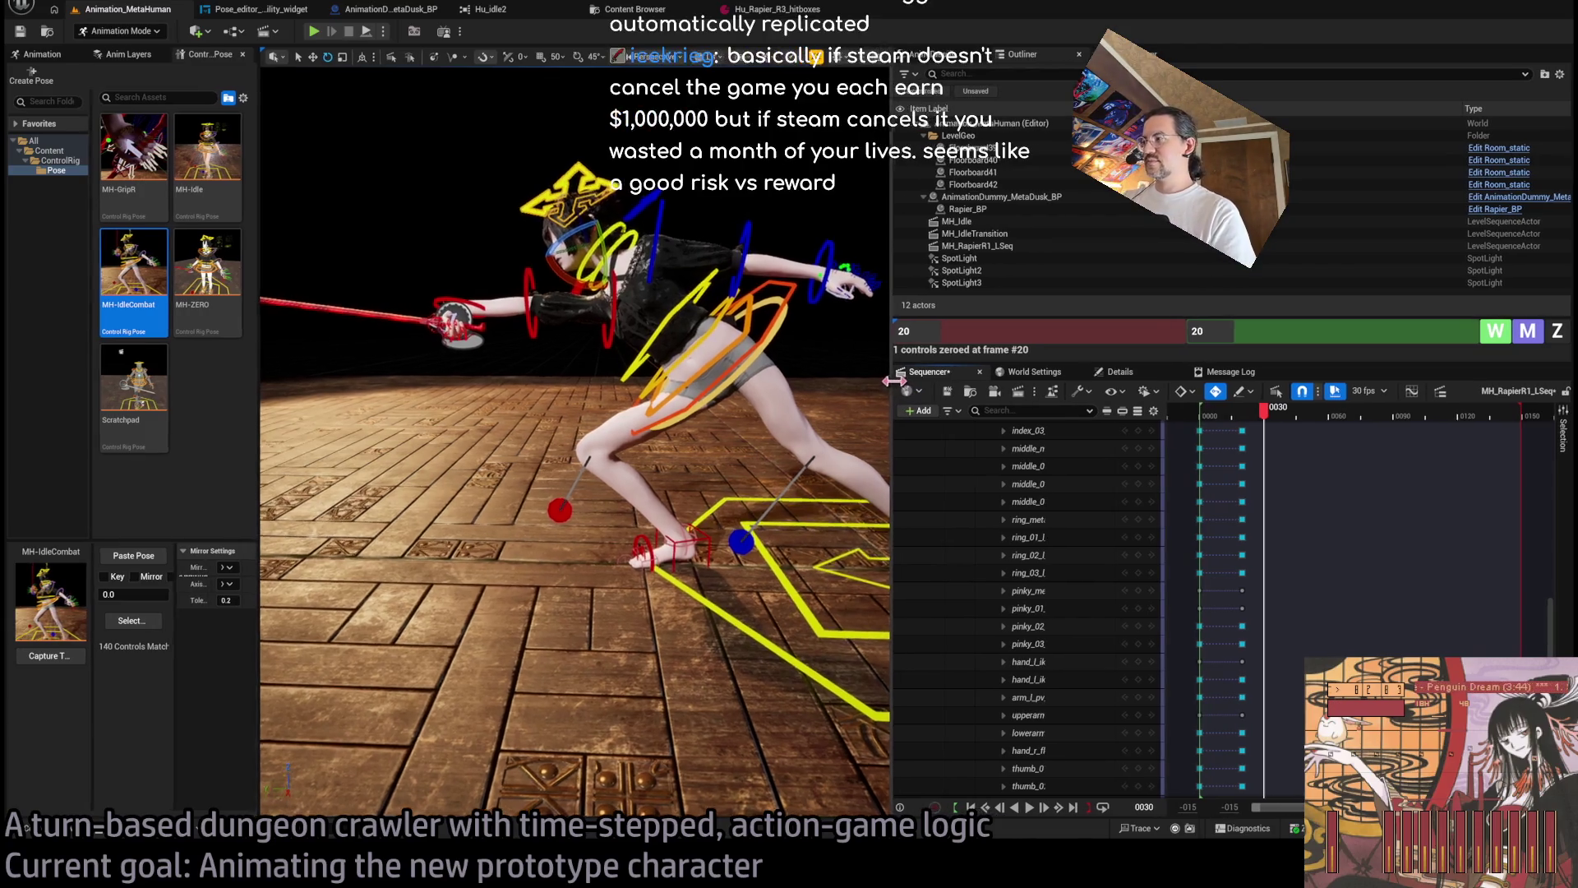
scroll(646, 401, down, 5)
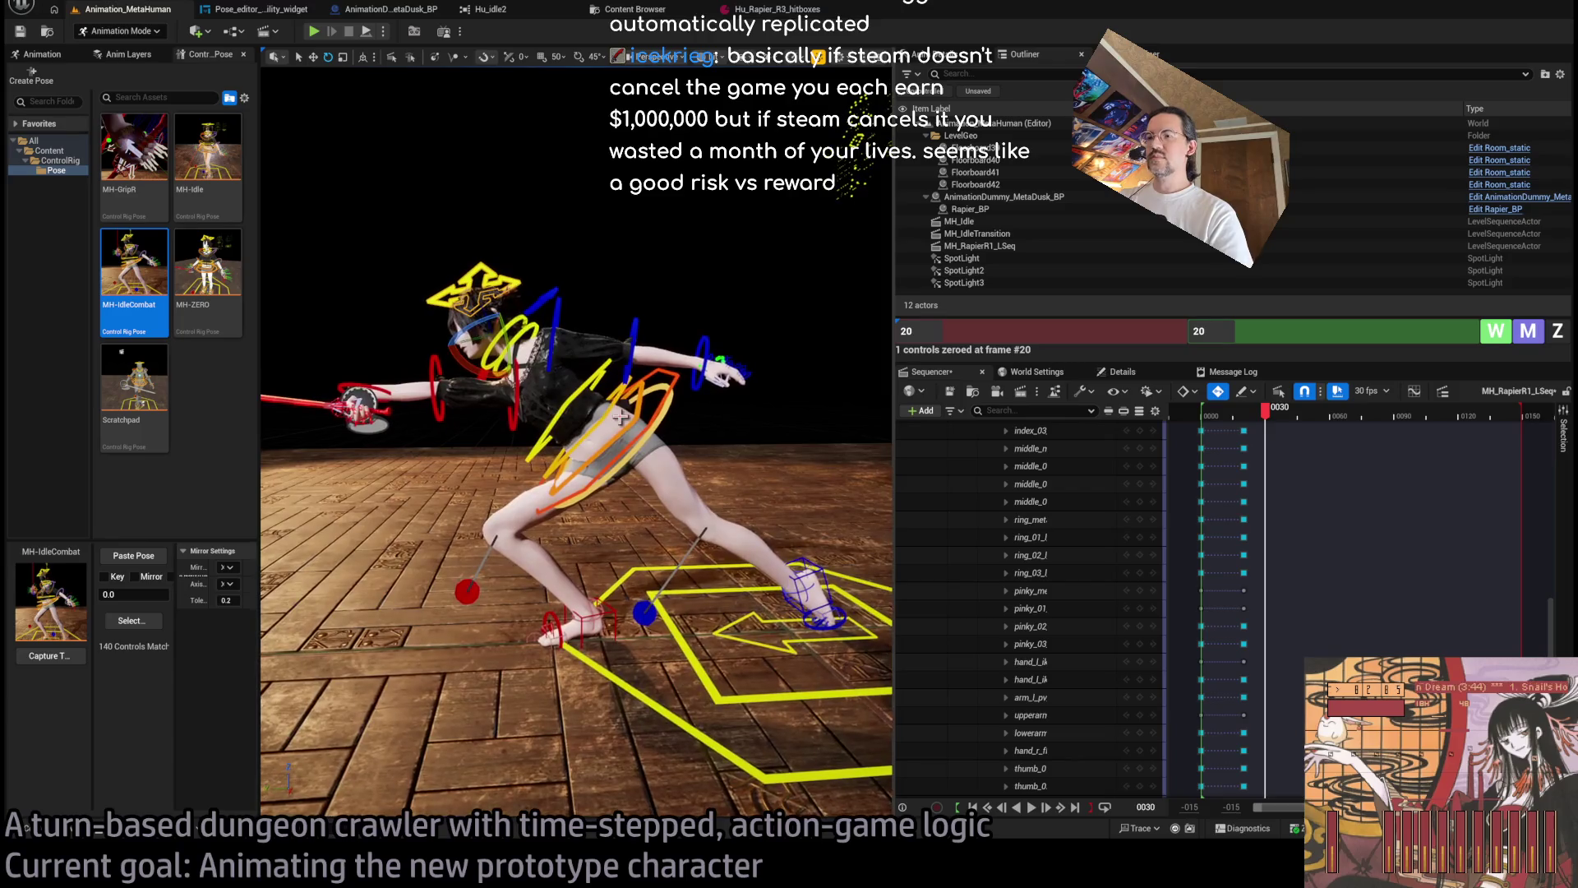
click(598, 403)
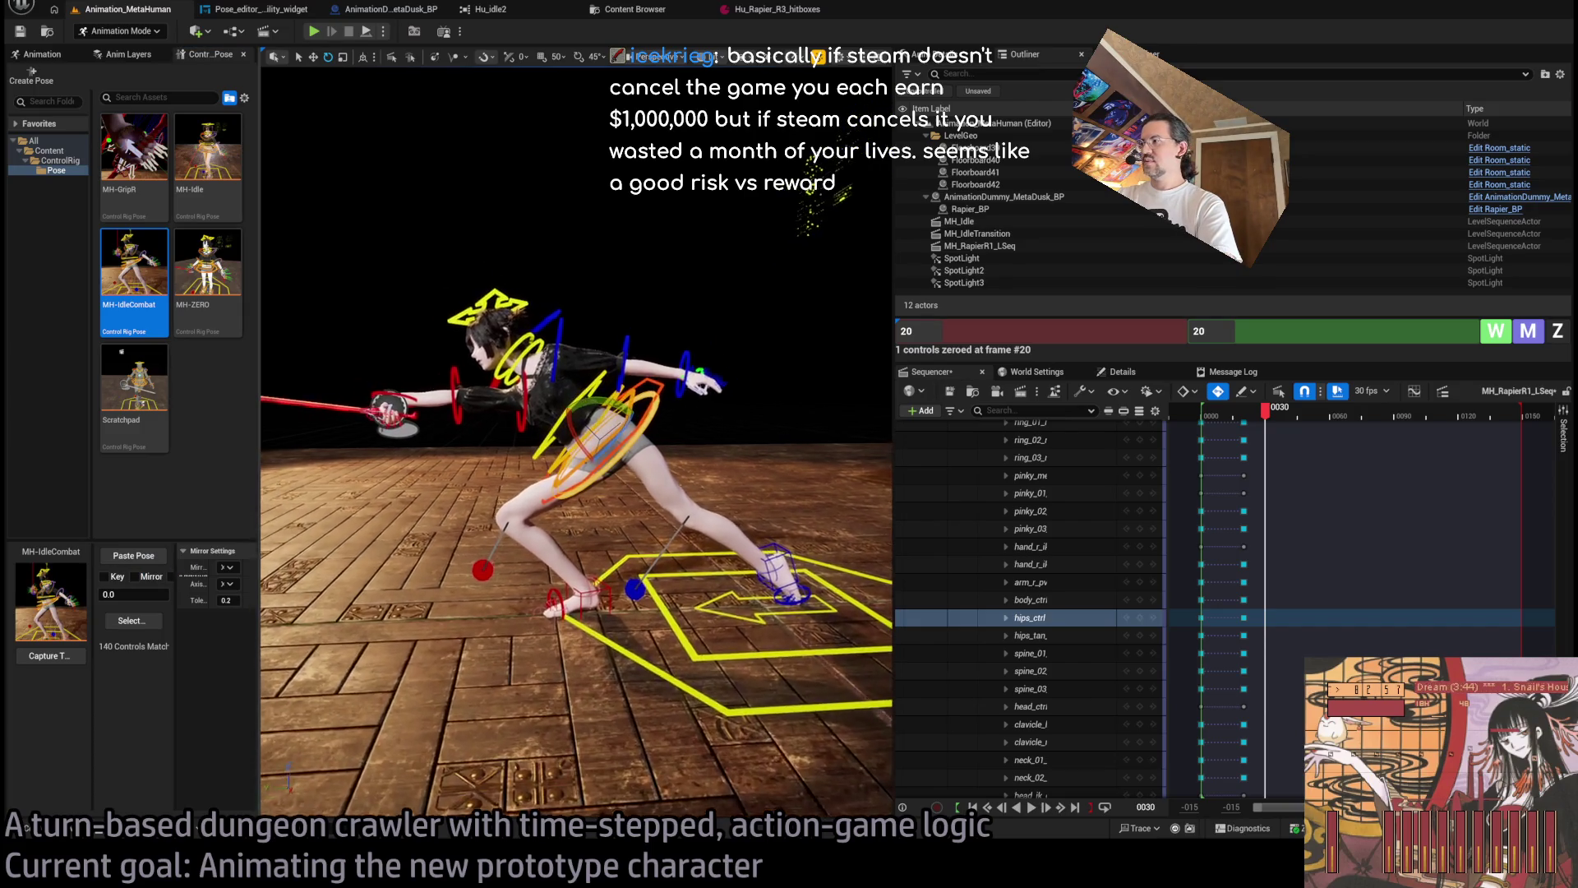
drag(1276, 423, 1264, 411)
scroll(1315, 582, up, 1)
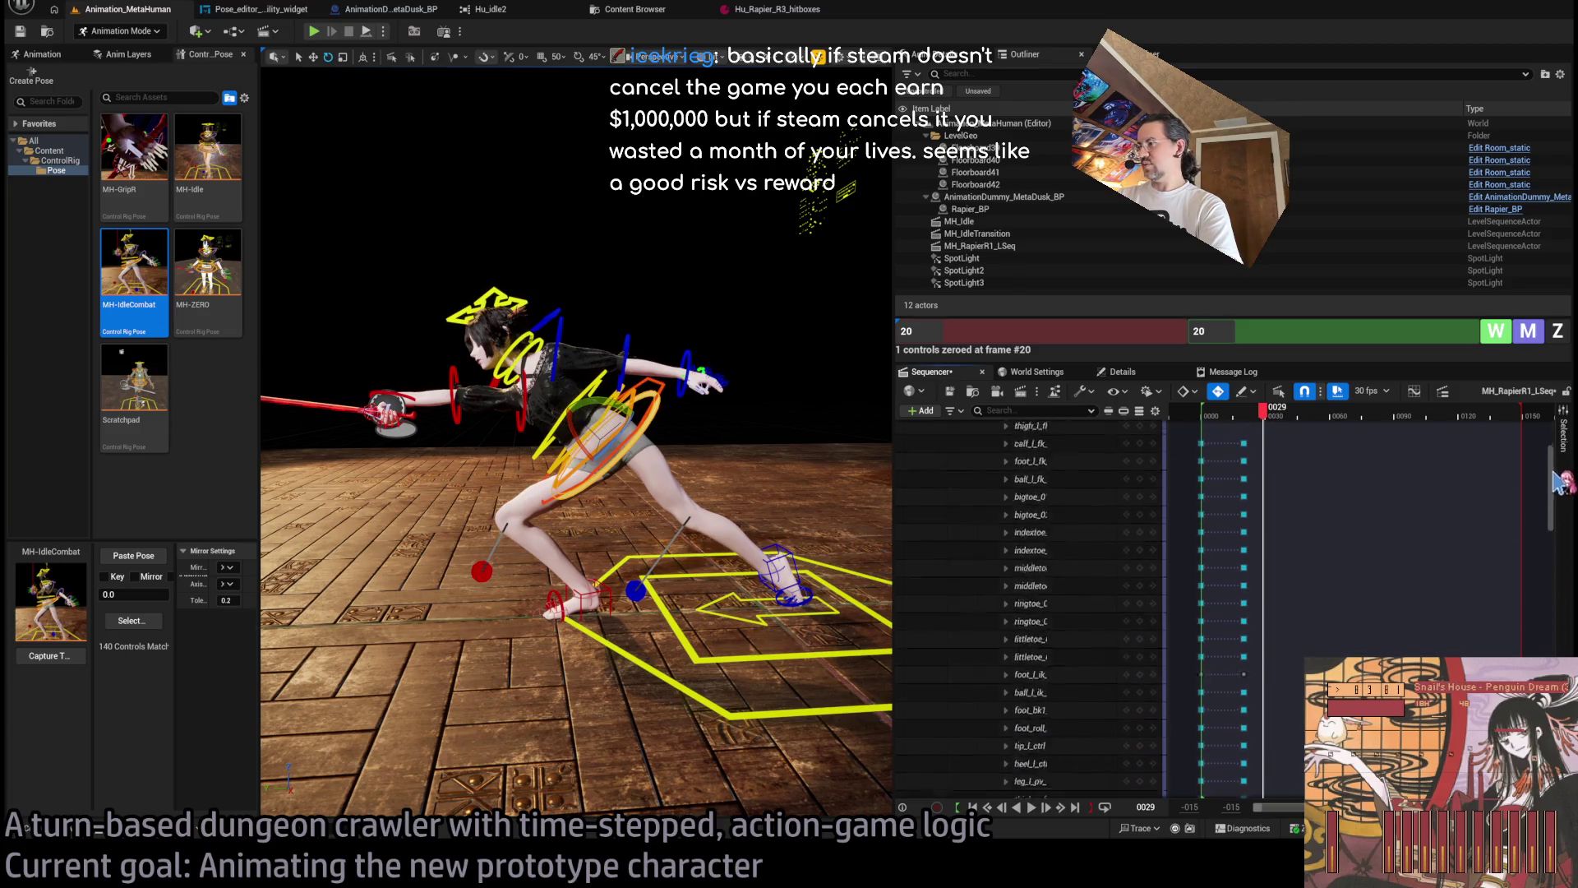
scroll(1553, 479, up, 10)
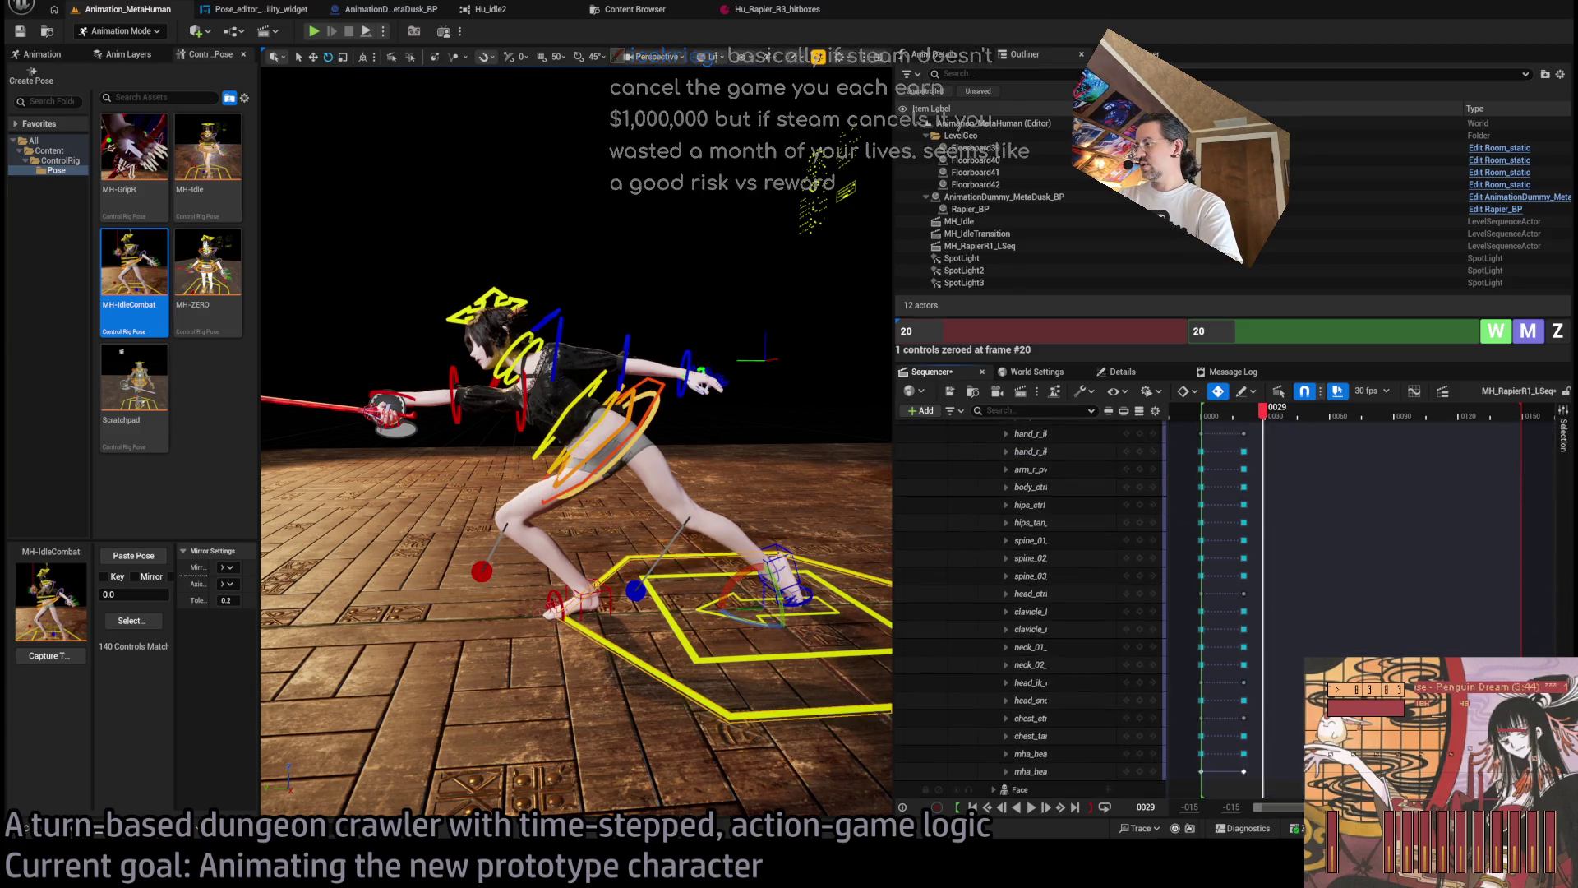
click(128, 618)
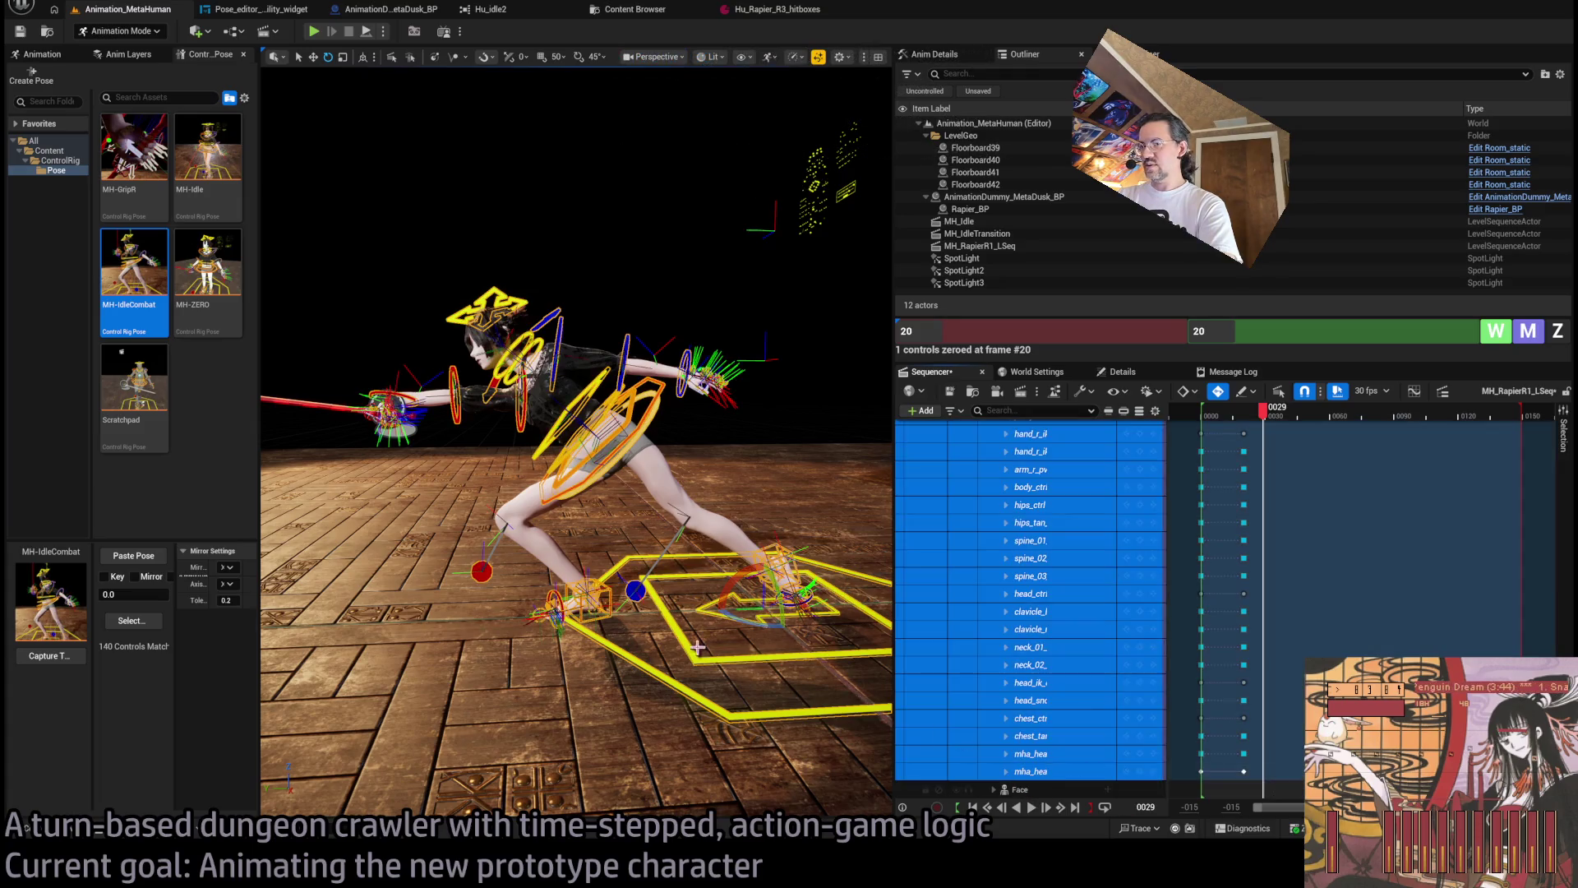
Paste the MH-IdleCombat pose onto the selected controls.
click(133, 556)
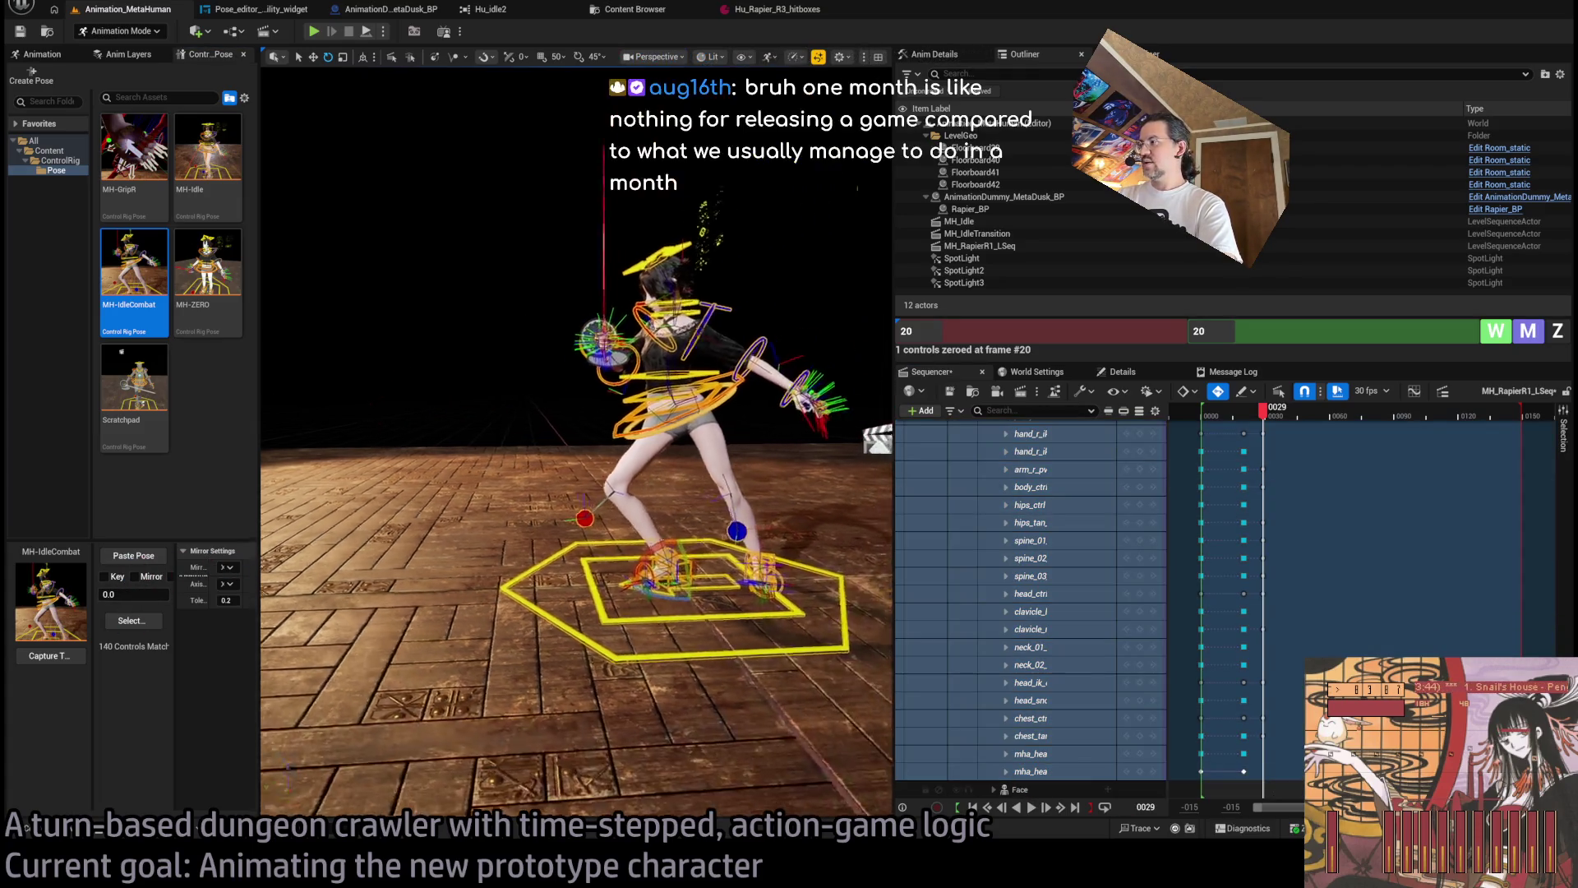
scroll(1554, 593, down, 5)
scroll(1566, 593, up, 5)
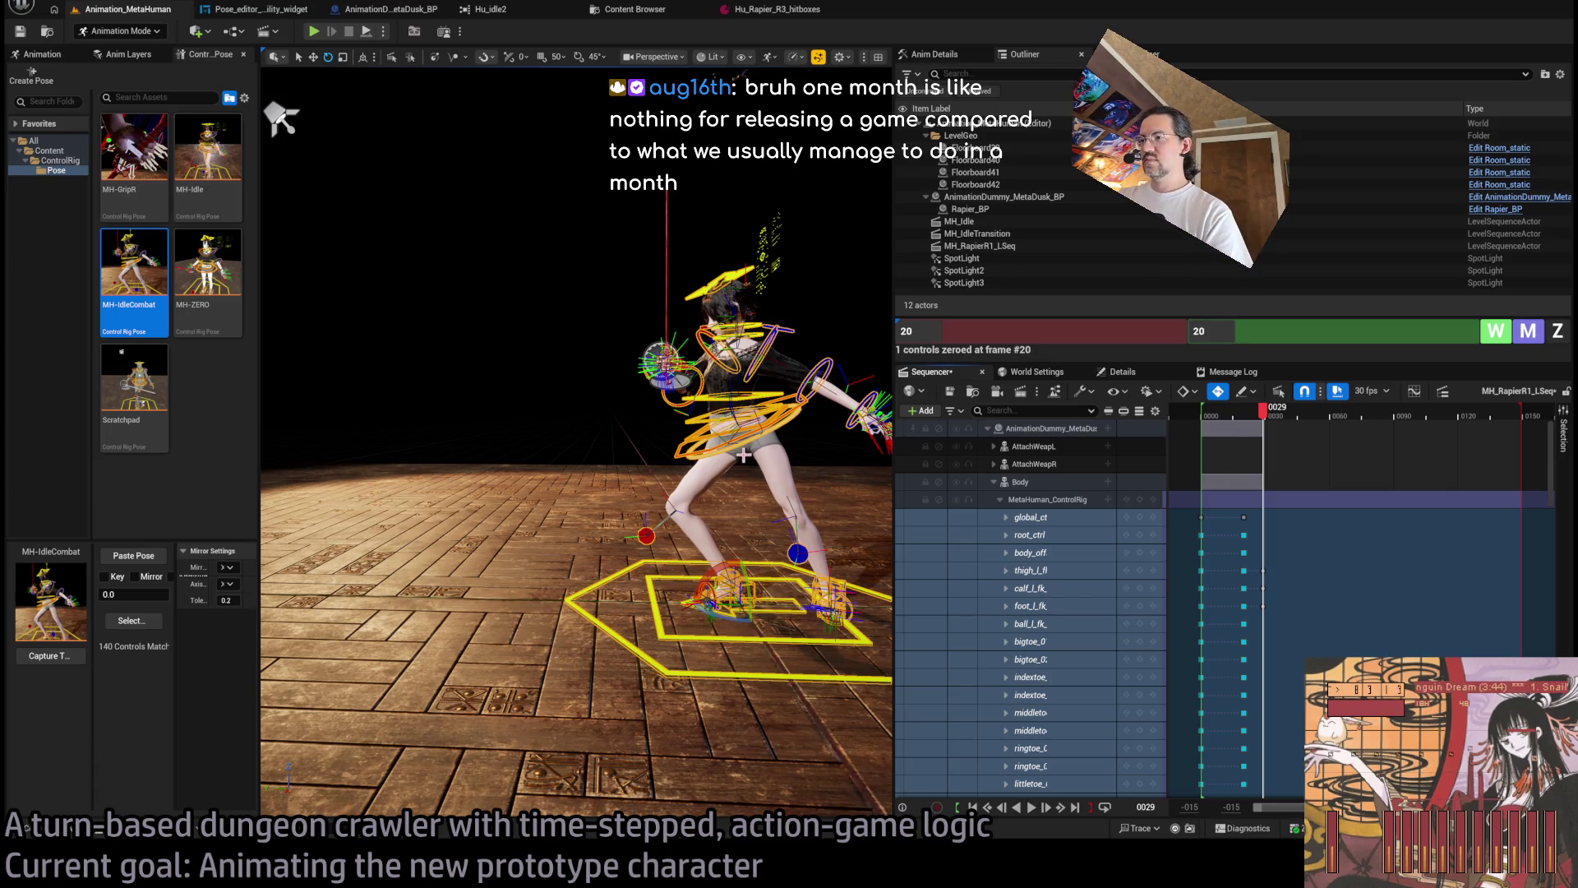
Select the body and both foot IK controls, then key all controls at frame 30.
click(675, 455)
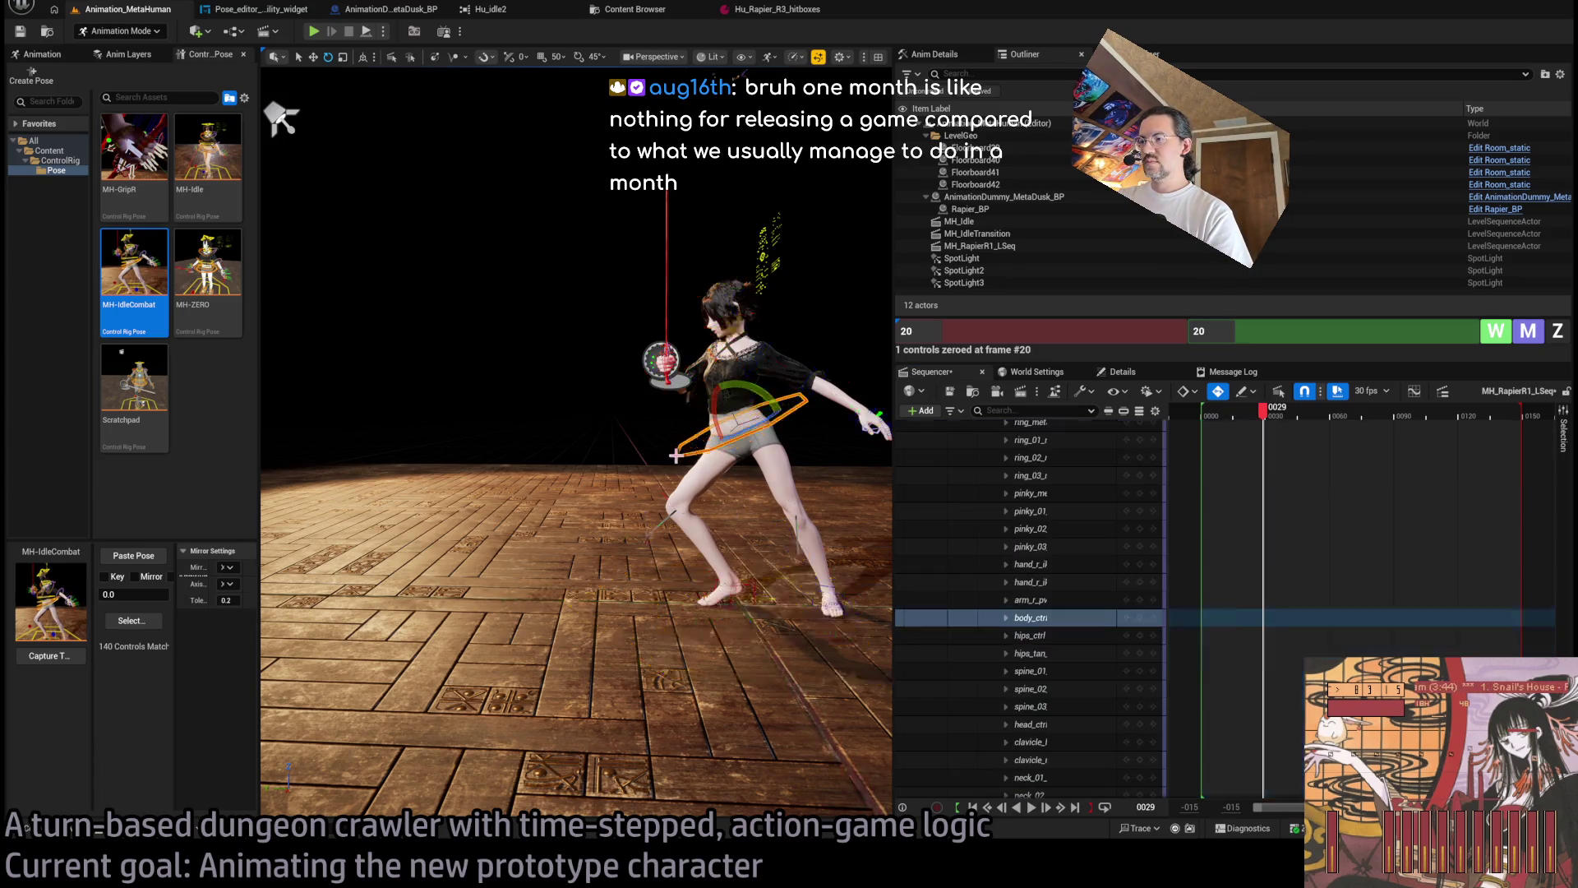
click(747, 586)
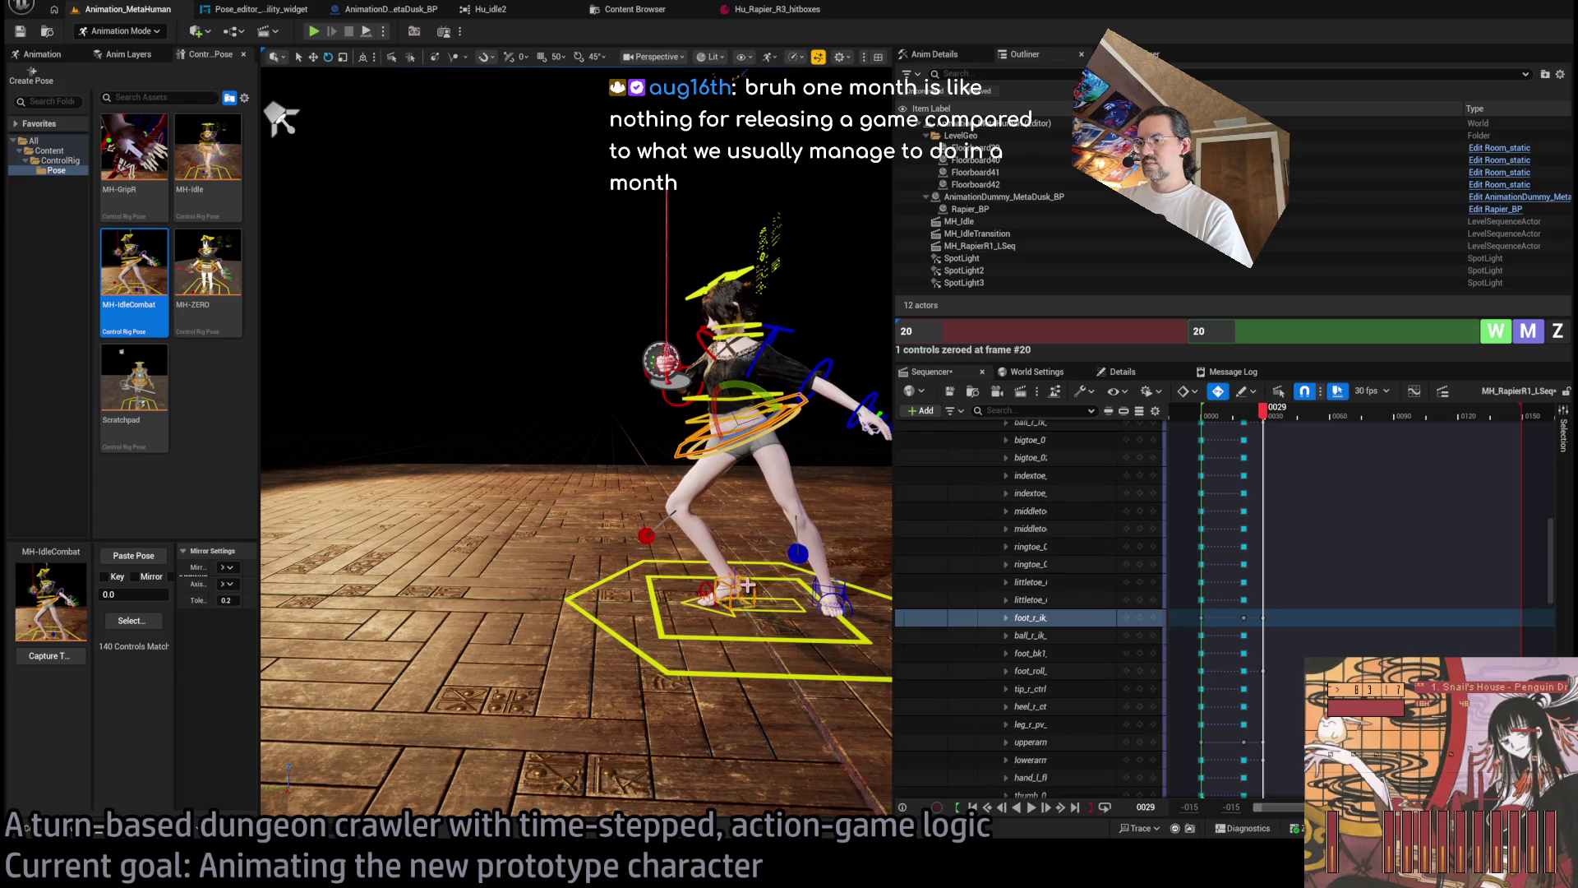
click(838, 589)
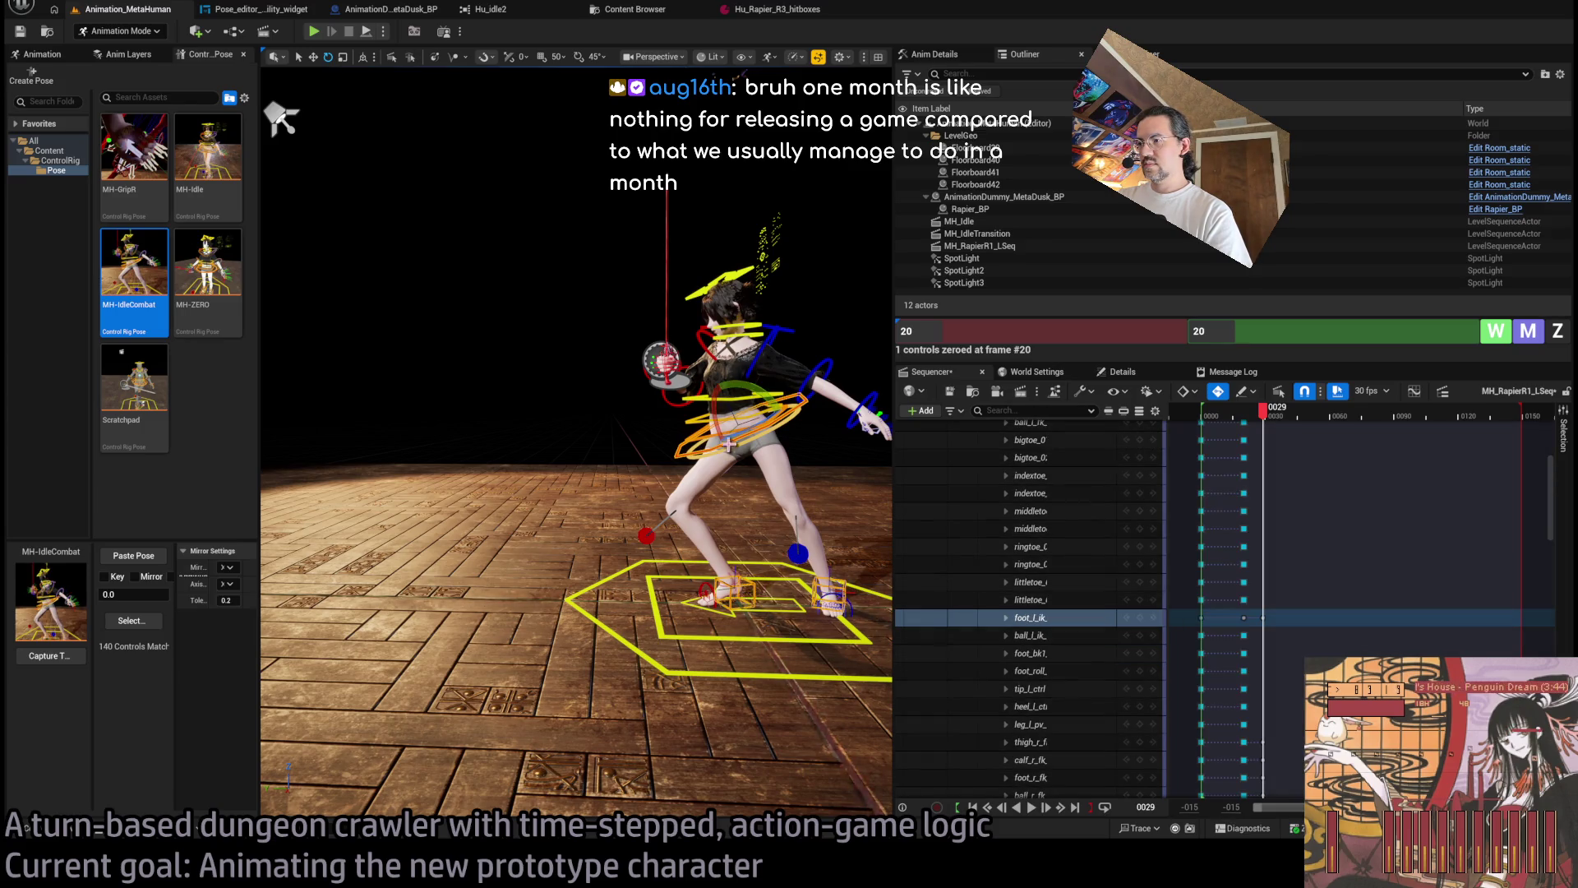
key(w)
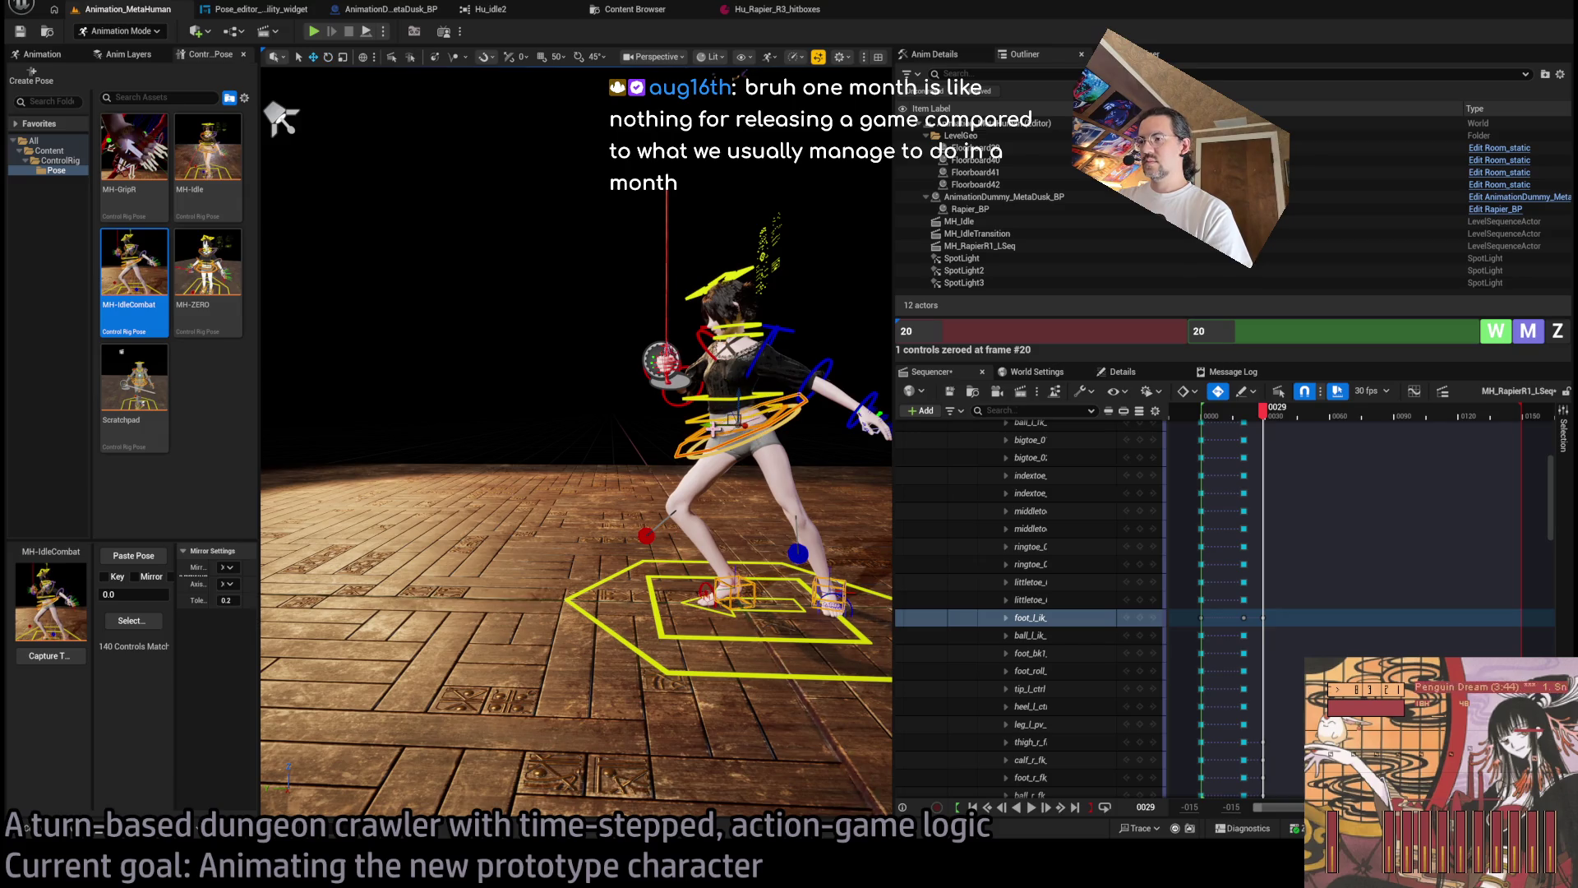
key(f)
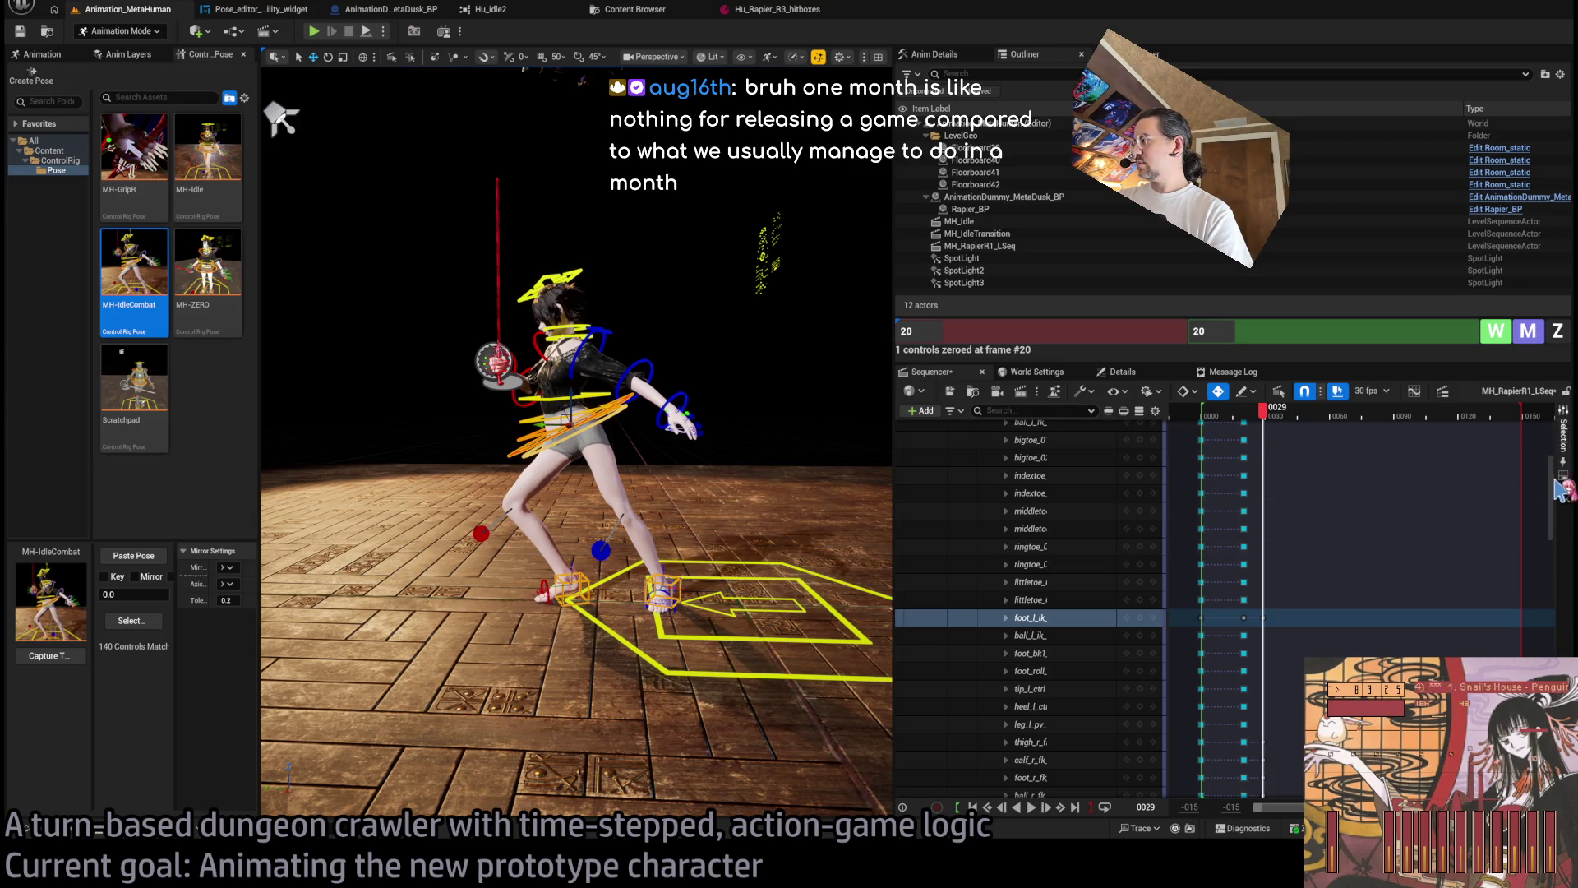
scroll(1557, 494, up, 5)
click(1139, 499)
mouse_move(1270, 428)
mouse_down()
mouse_move(1230, 428)
mouse_move(1269, 425)
mouse_up()
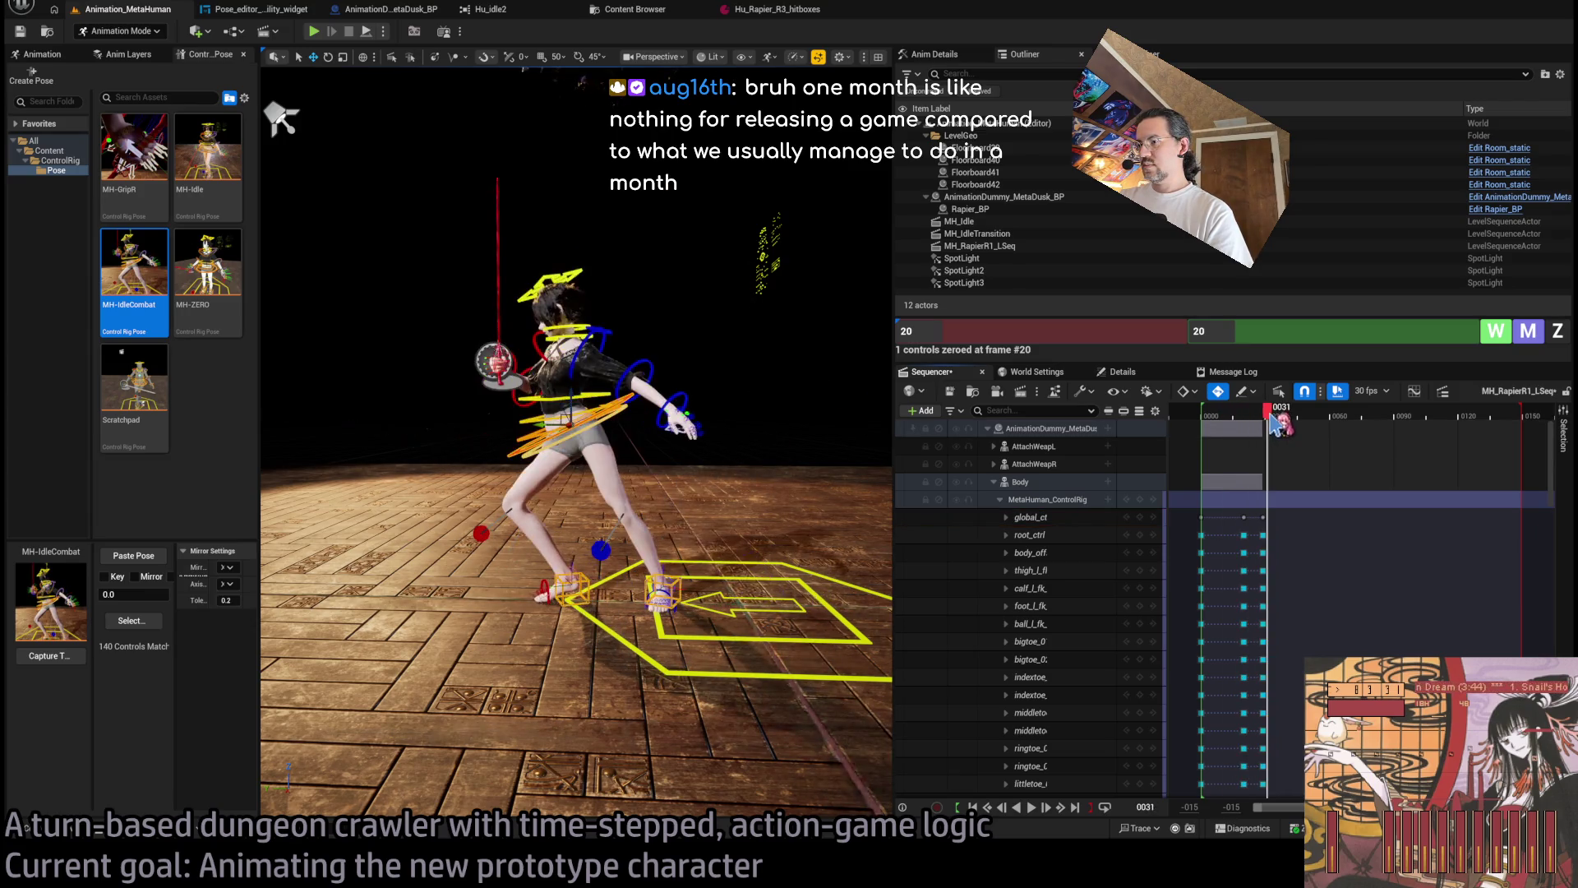
Scrub between frames 24 and 30 to review the lunge recovery.
key(f)
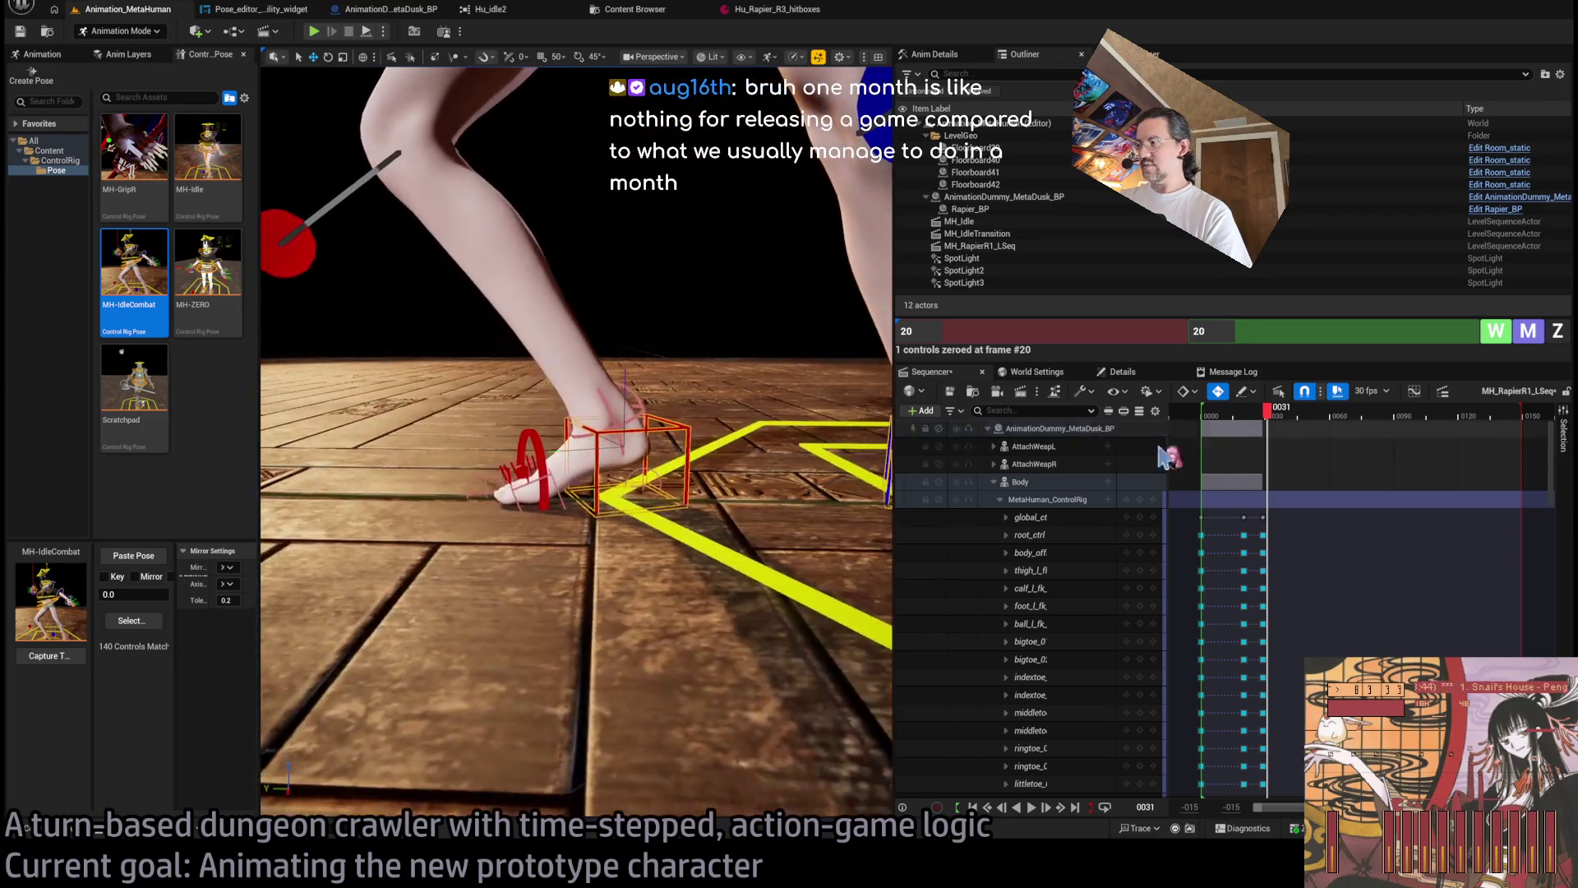
click(1265, 417)
drag(1261, 421, 1268, 421)
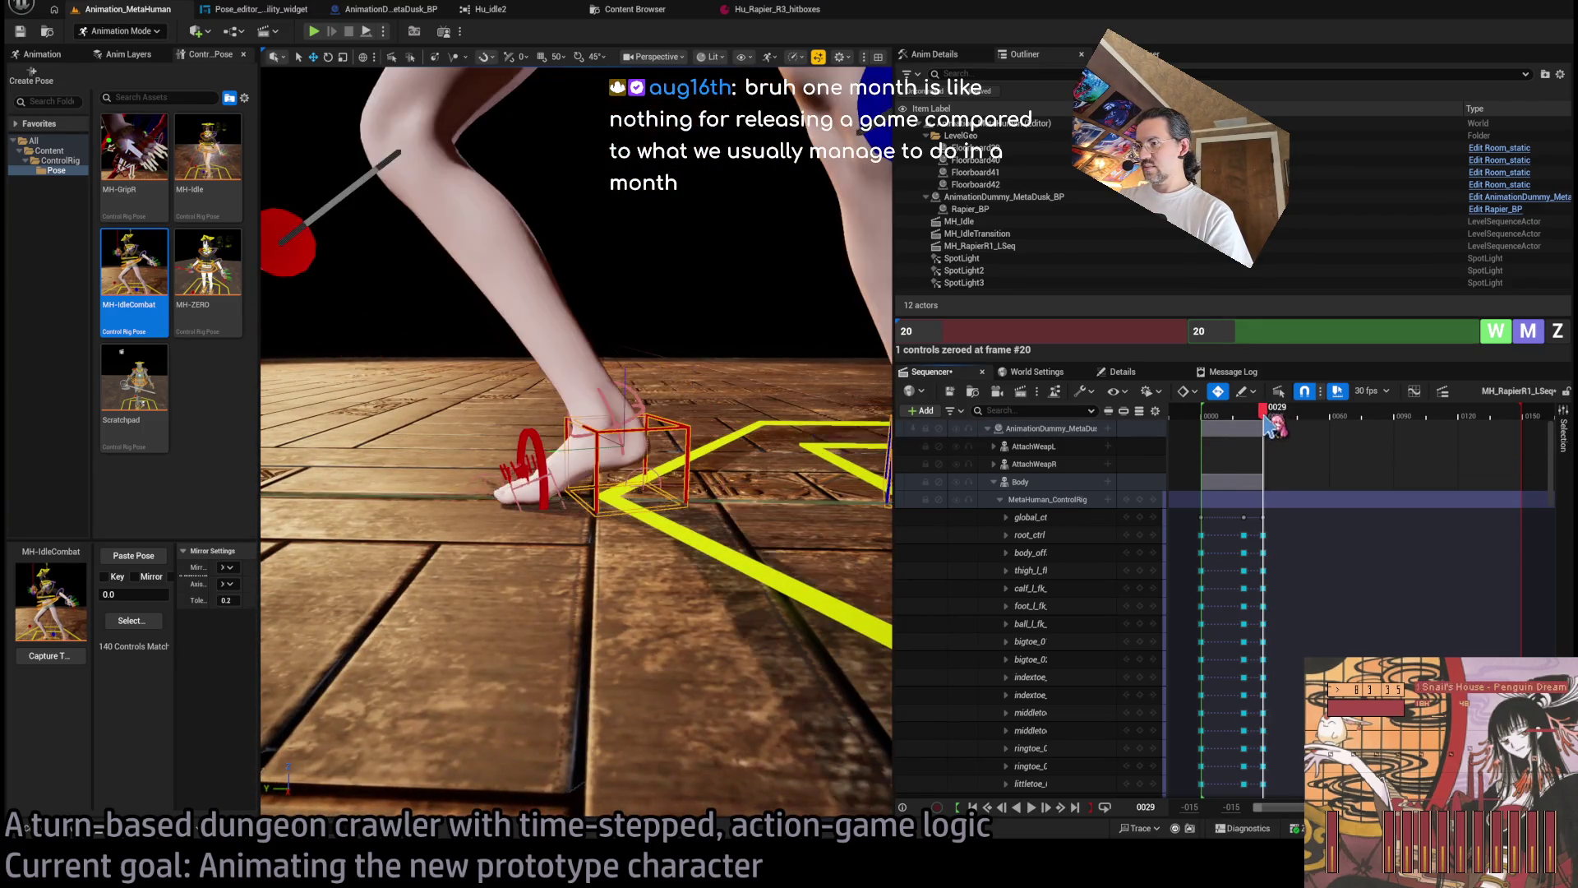
scroll(570, 125, down, 5)
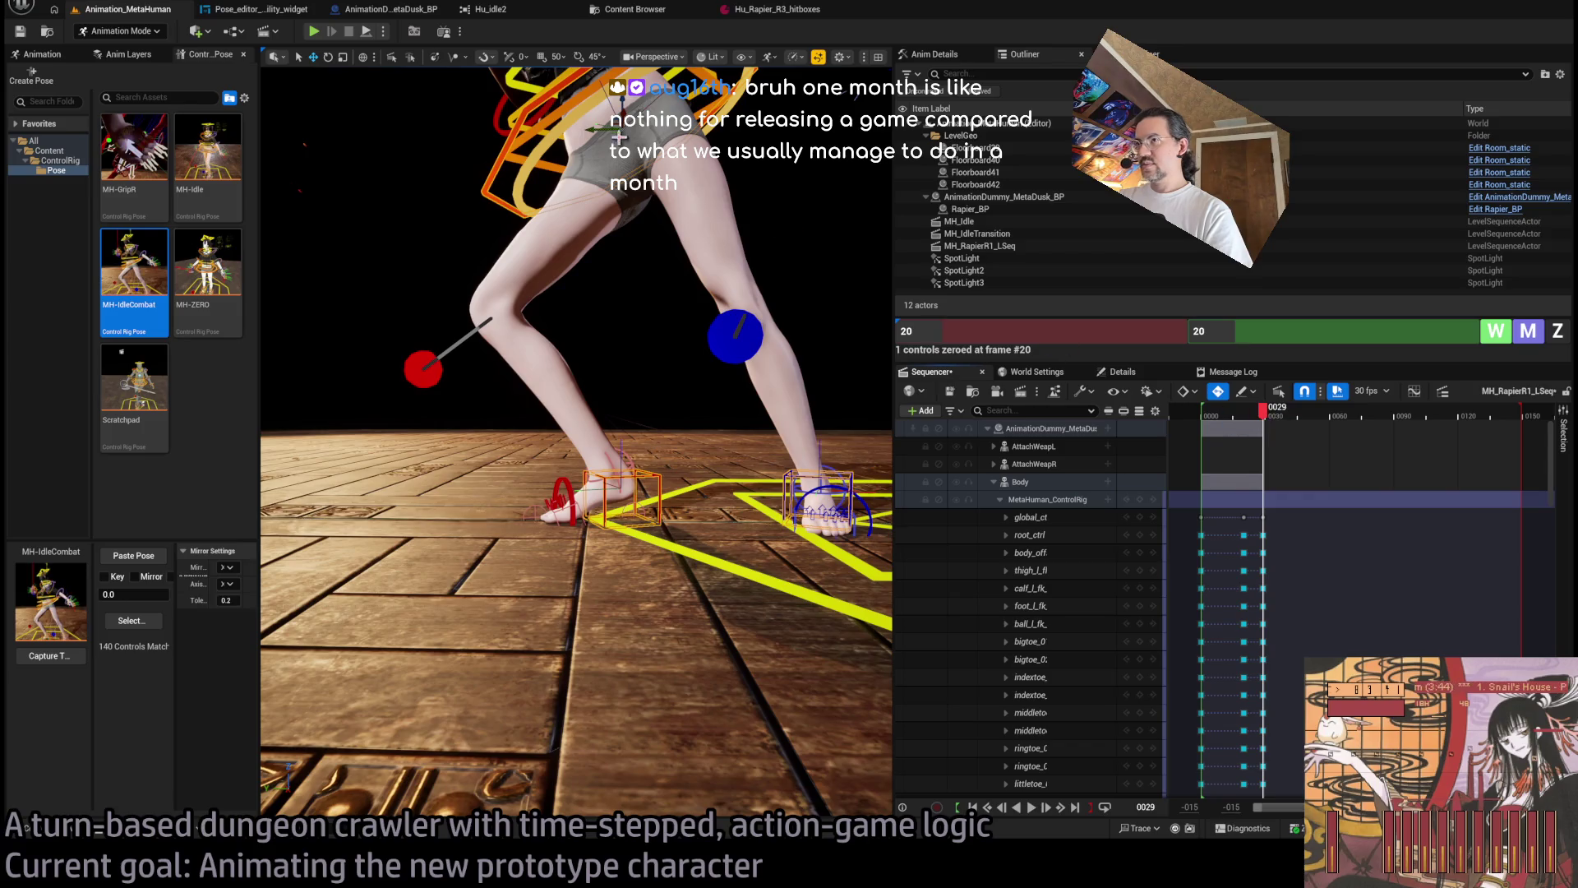
drag(1263, 415, 1269, 417)
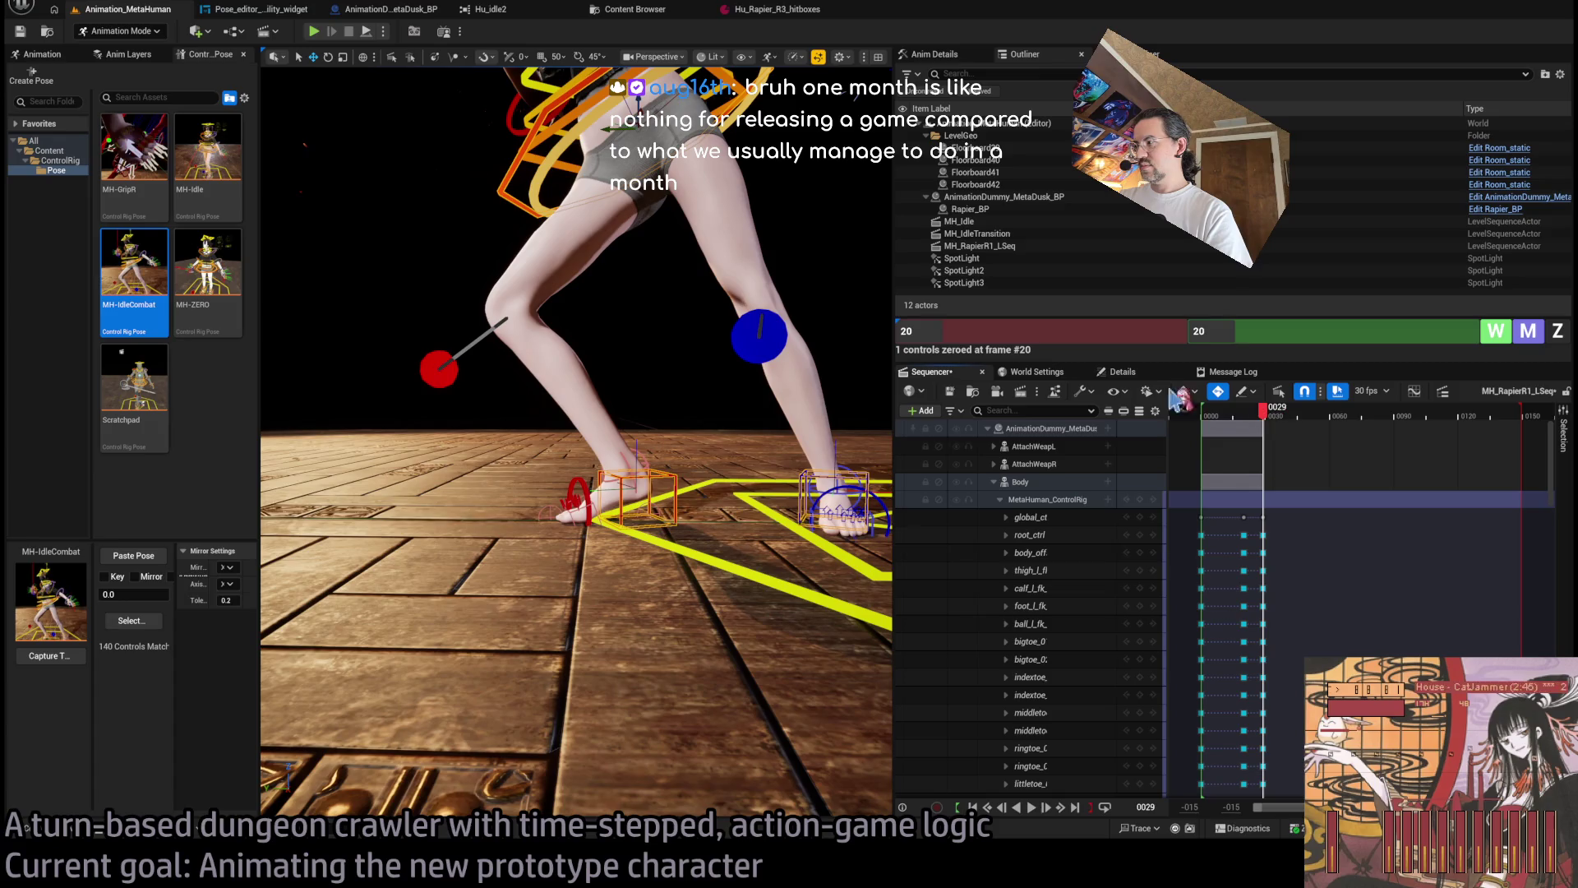
click(1254, 415)
drag(1257, 415, 1270, 416)
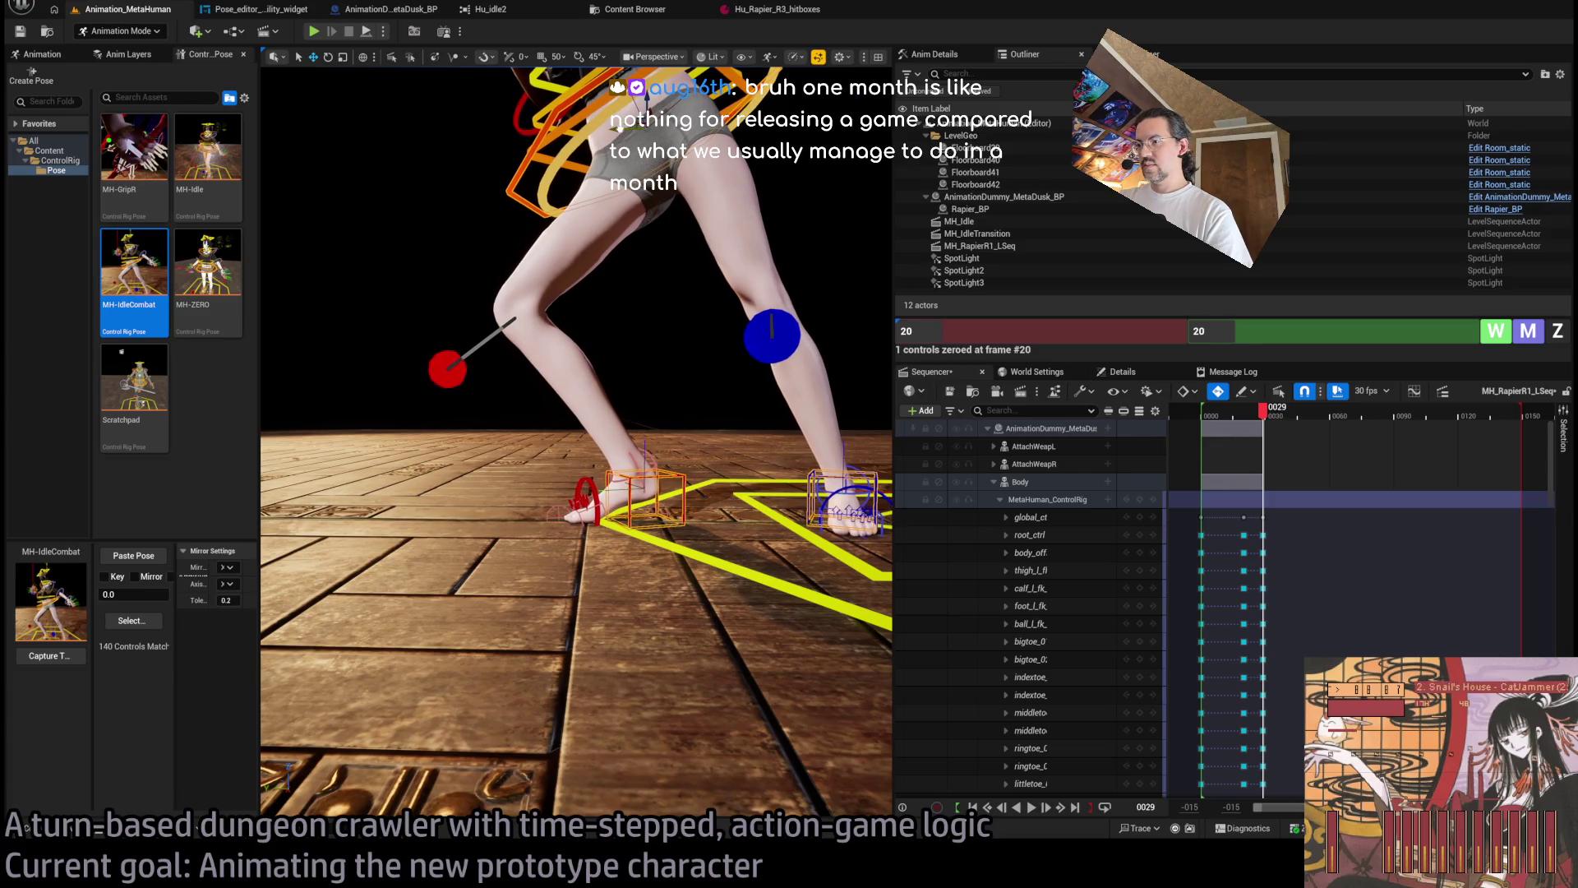
drag(1266, 416, 1271, 416)
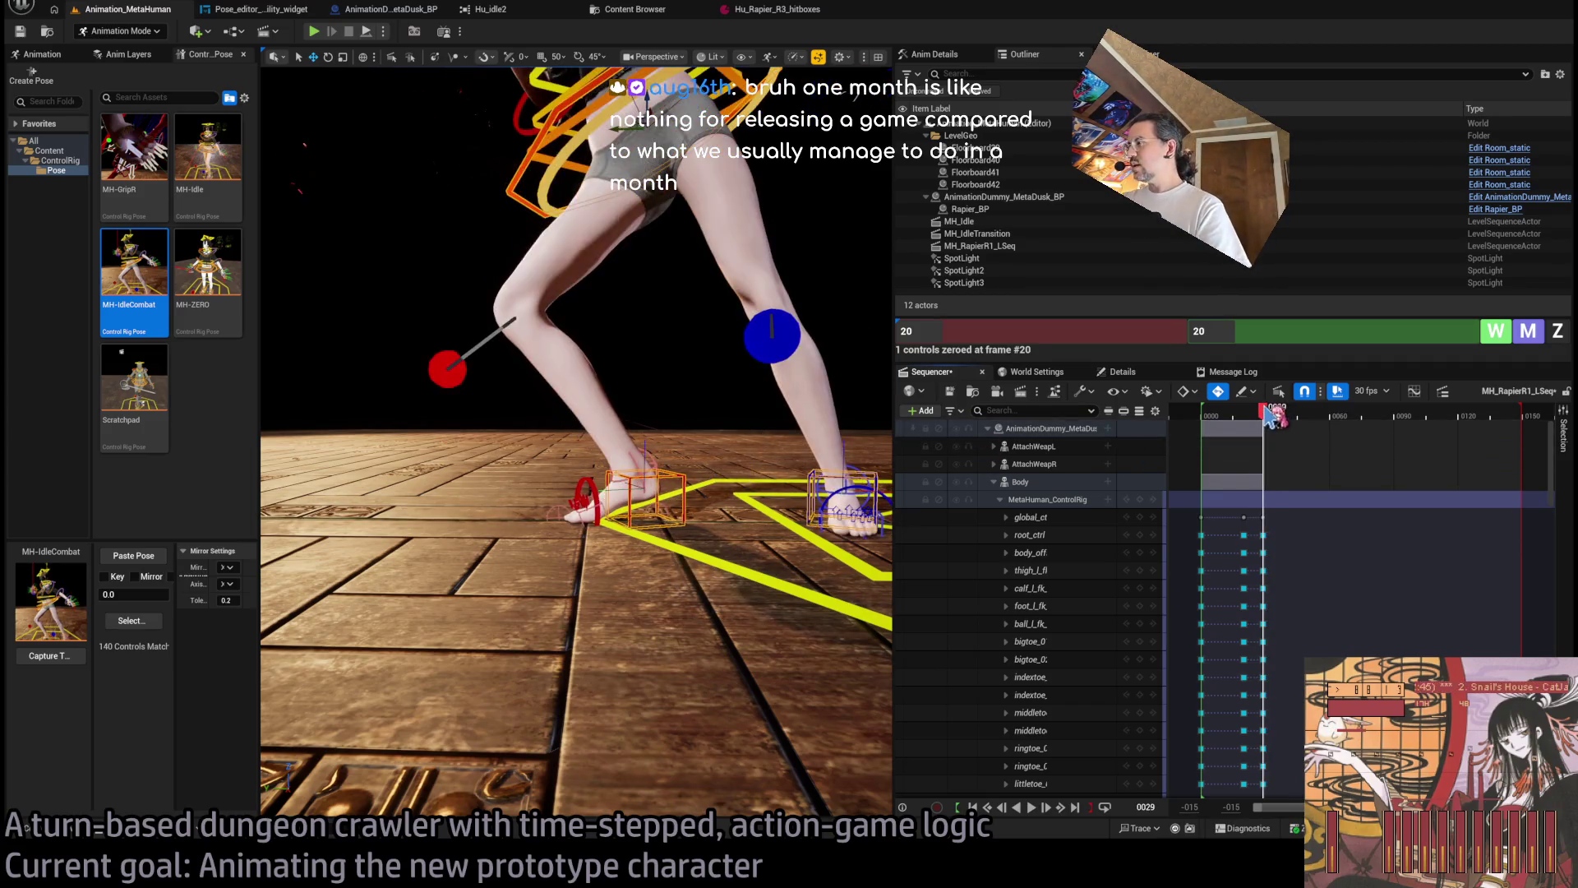
key(f)
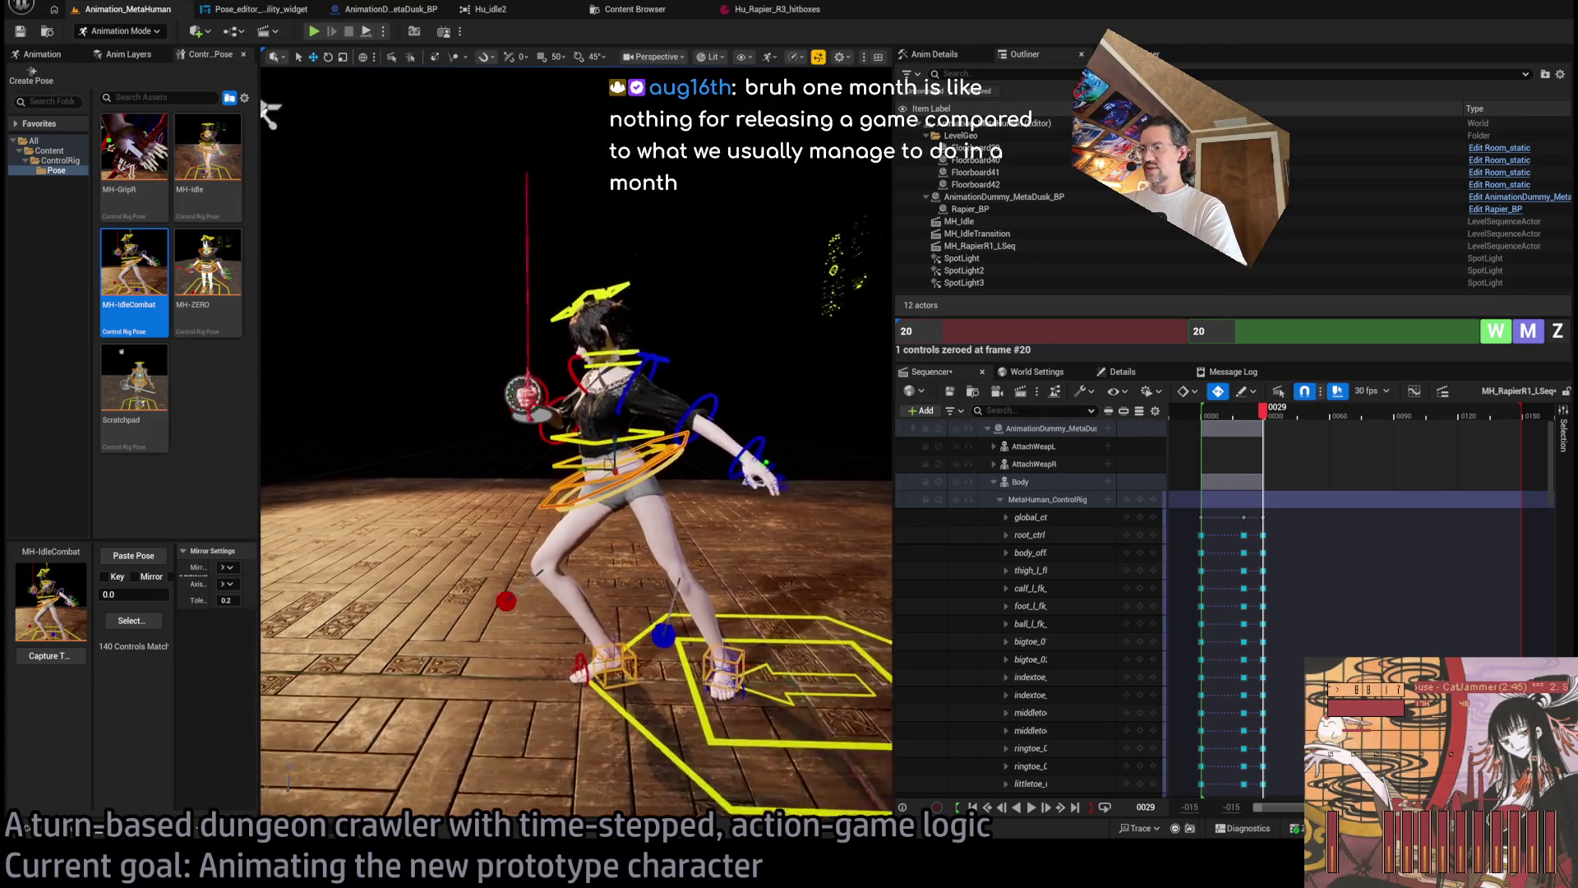
Rotate body_ctrl to lean the character back and raise the hips and torso.
click(542, 529)
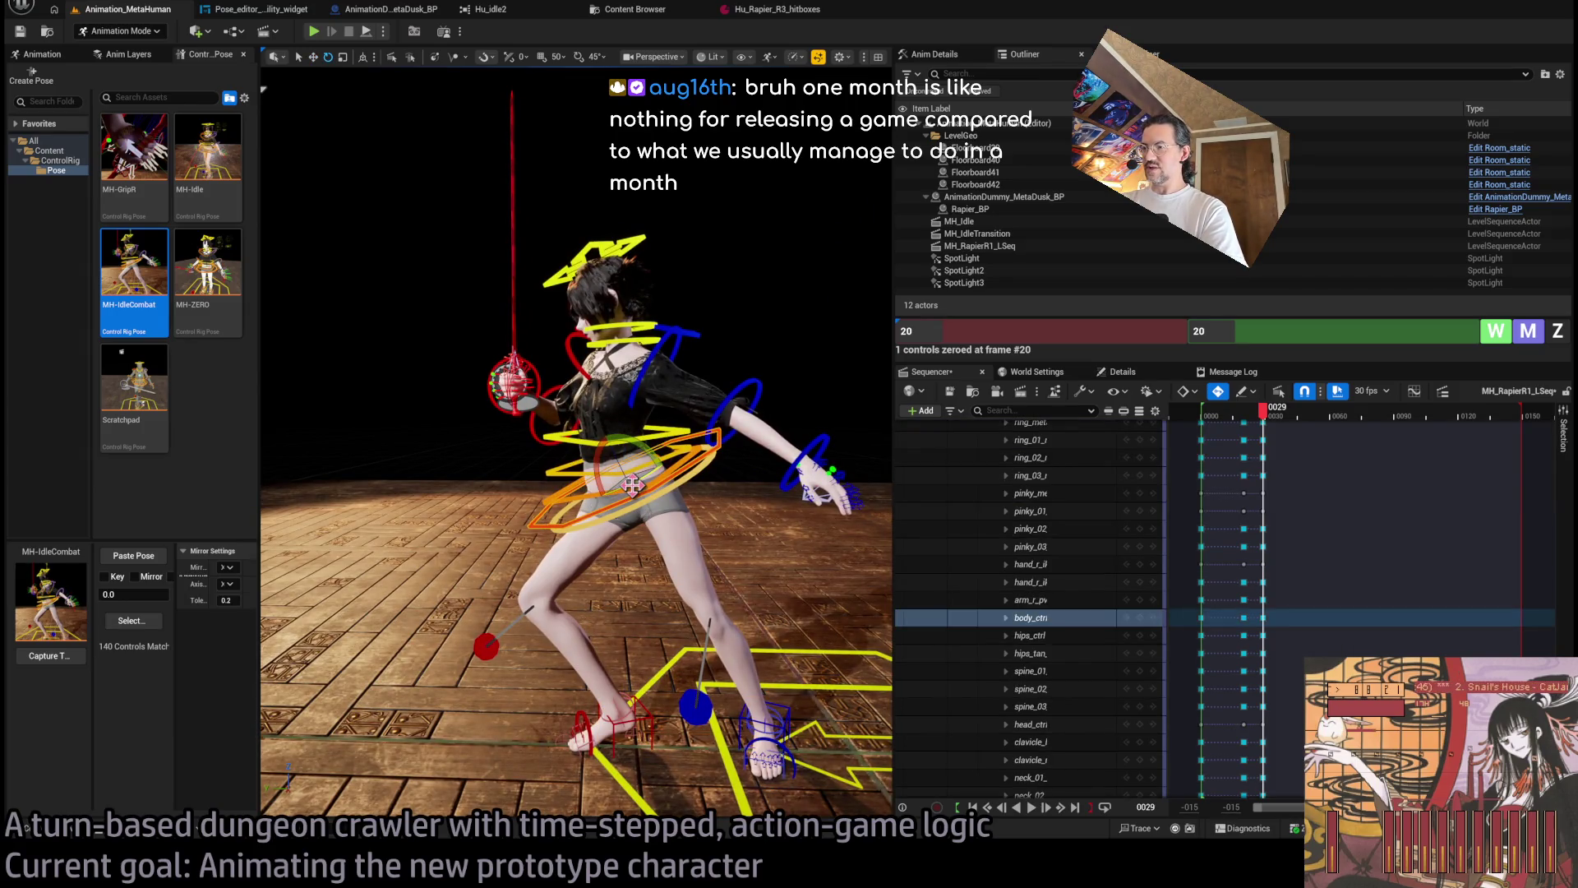
drag(631, 485, 607, 448)
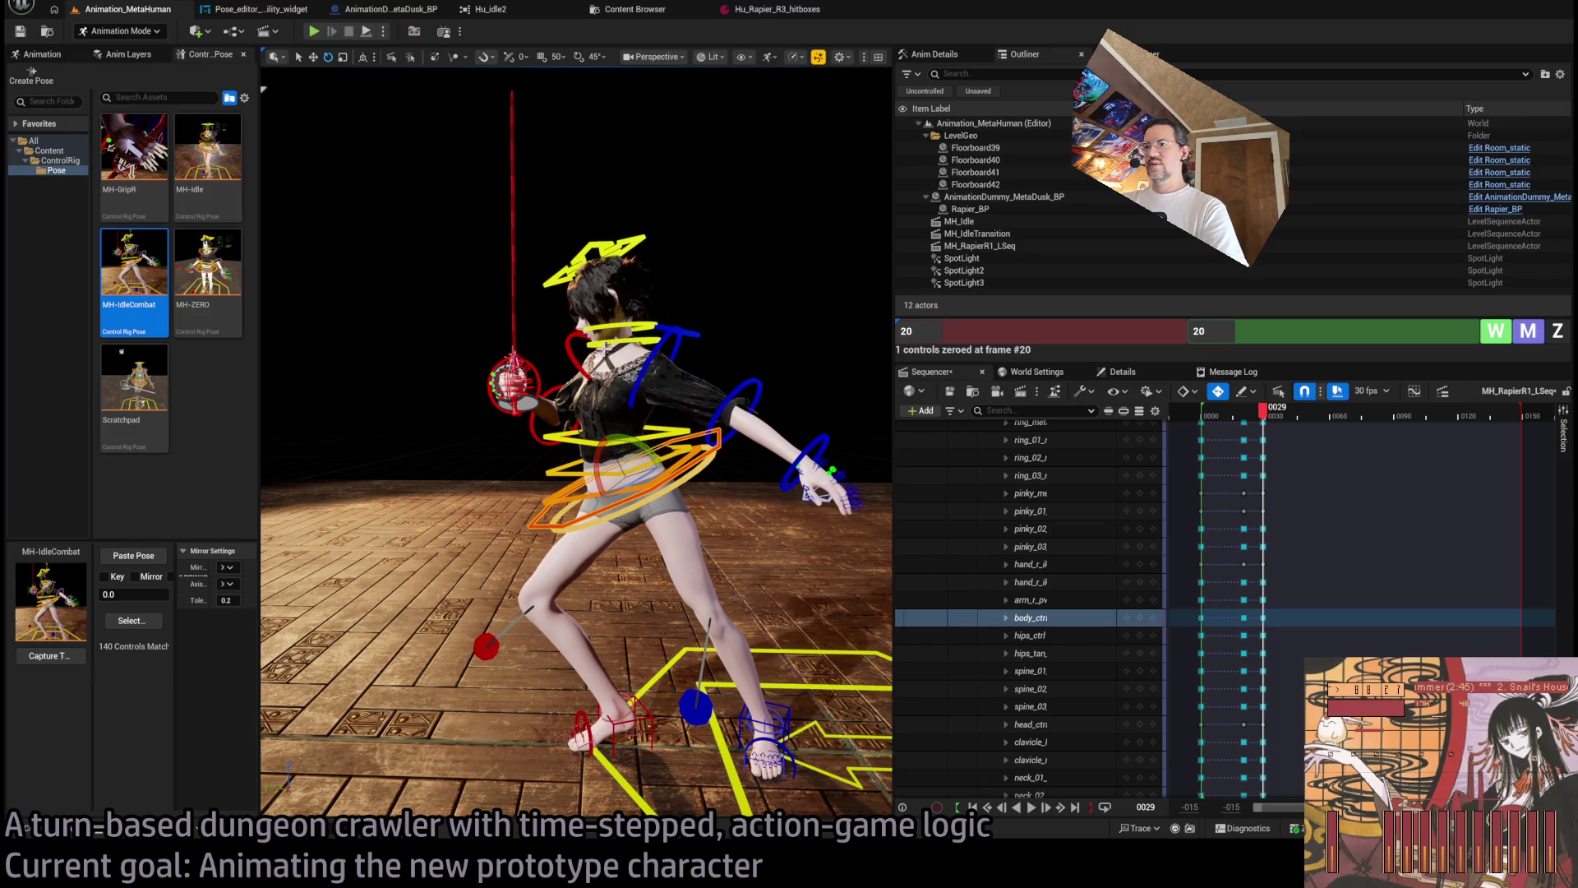
drag(626, 359, 627, 359)
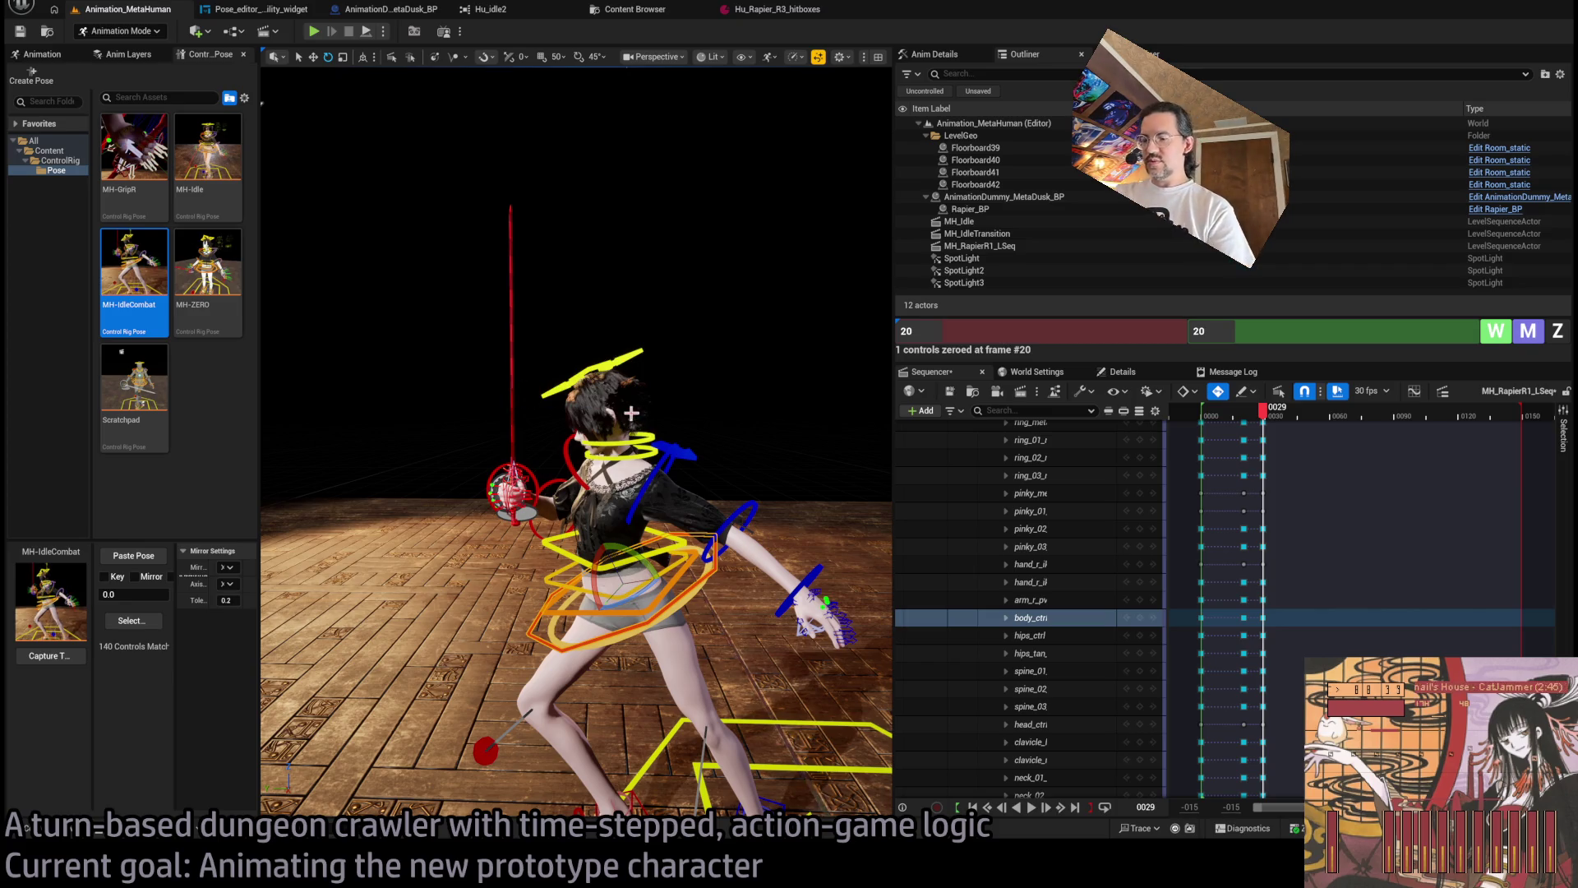
mouse_move(576, 411)
mouse_down()
mouse_move(641, 402)
mouse_move(665, 370)
mouse_up()
drag(572, 333, 583, 313)
scroll(575, 411, up, 5)
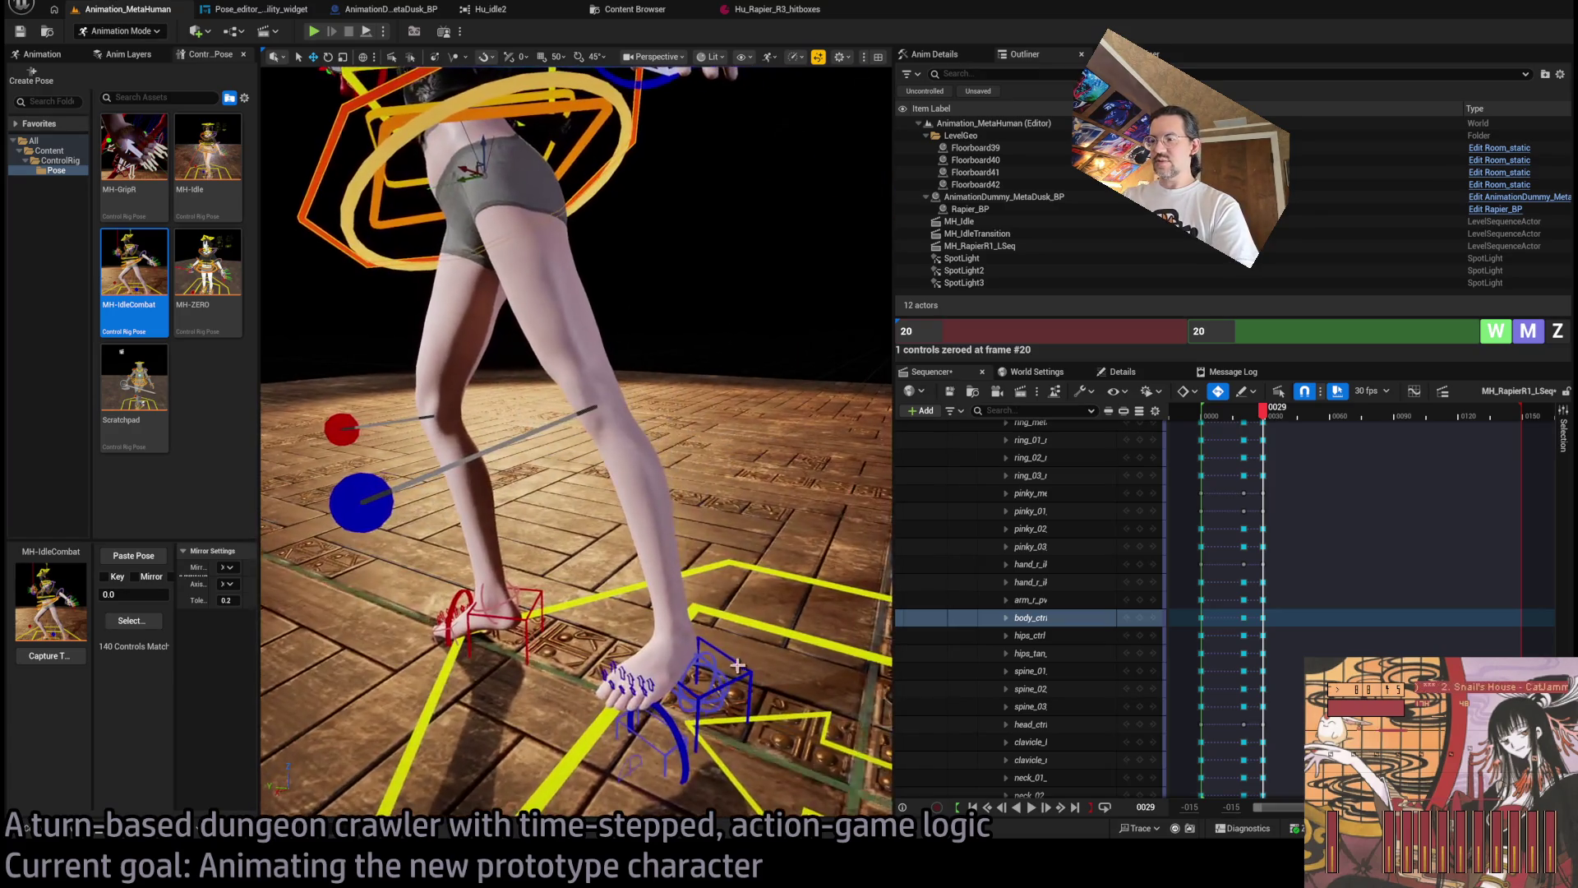
Rotate the left foot IK control about 21 degrees, then select the foot roll control.
click(728, 655)
key(f)
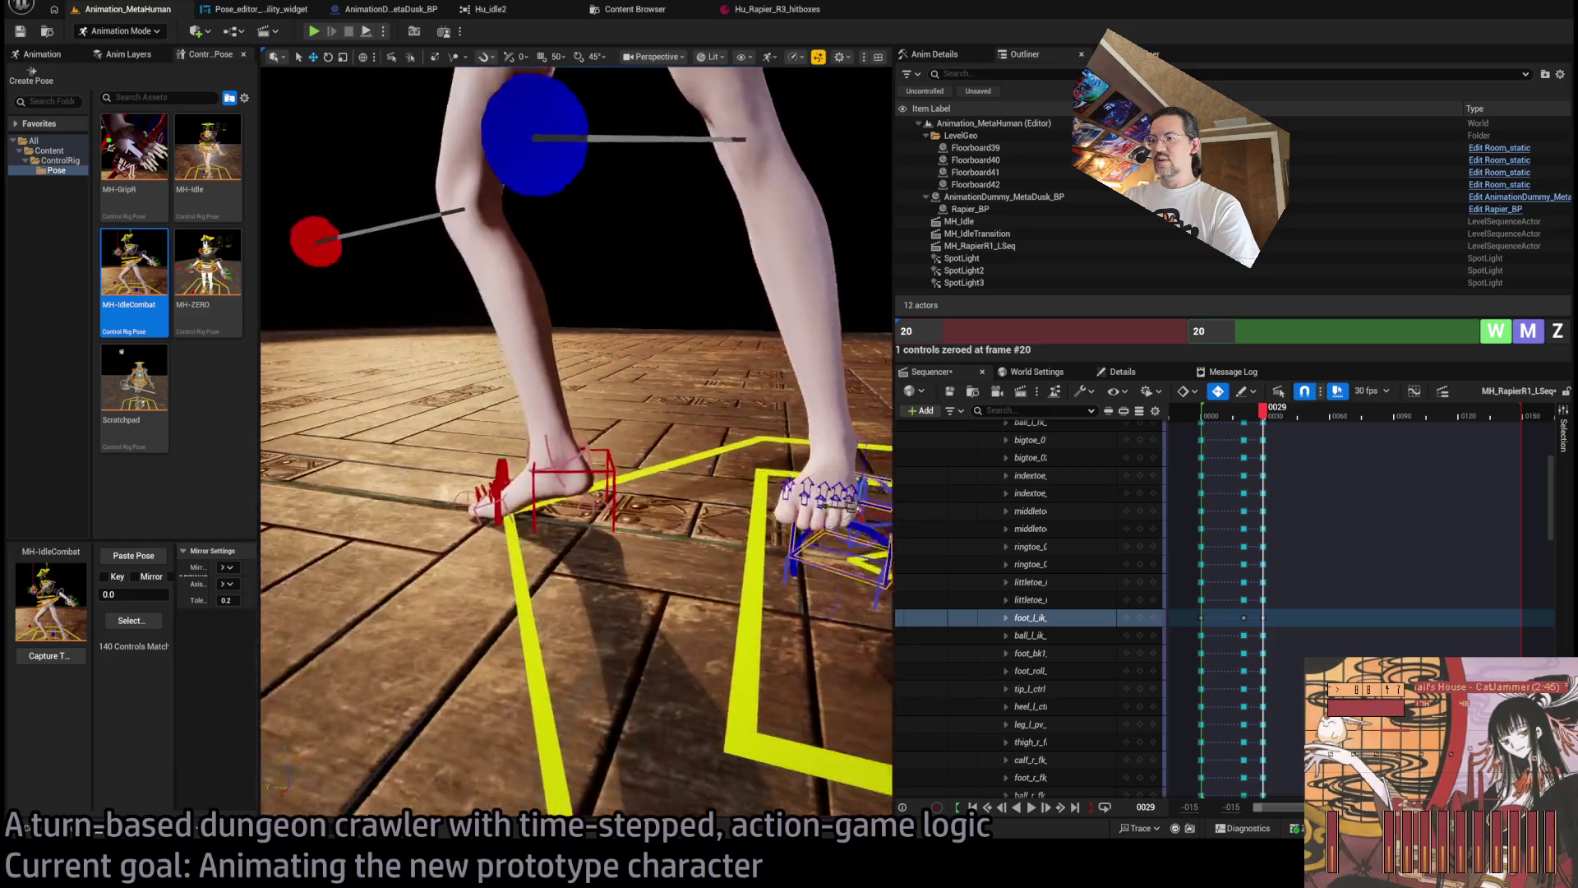
key(e)
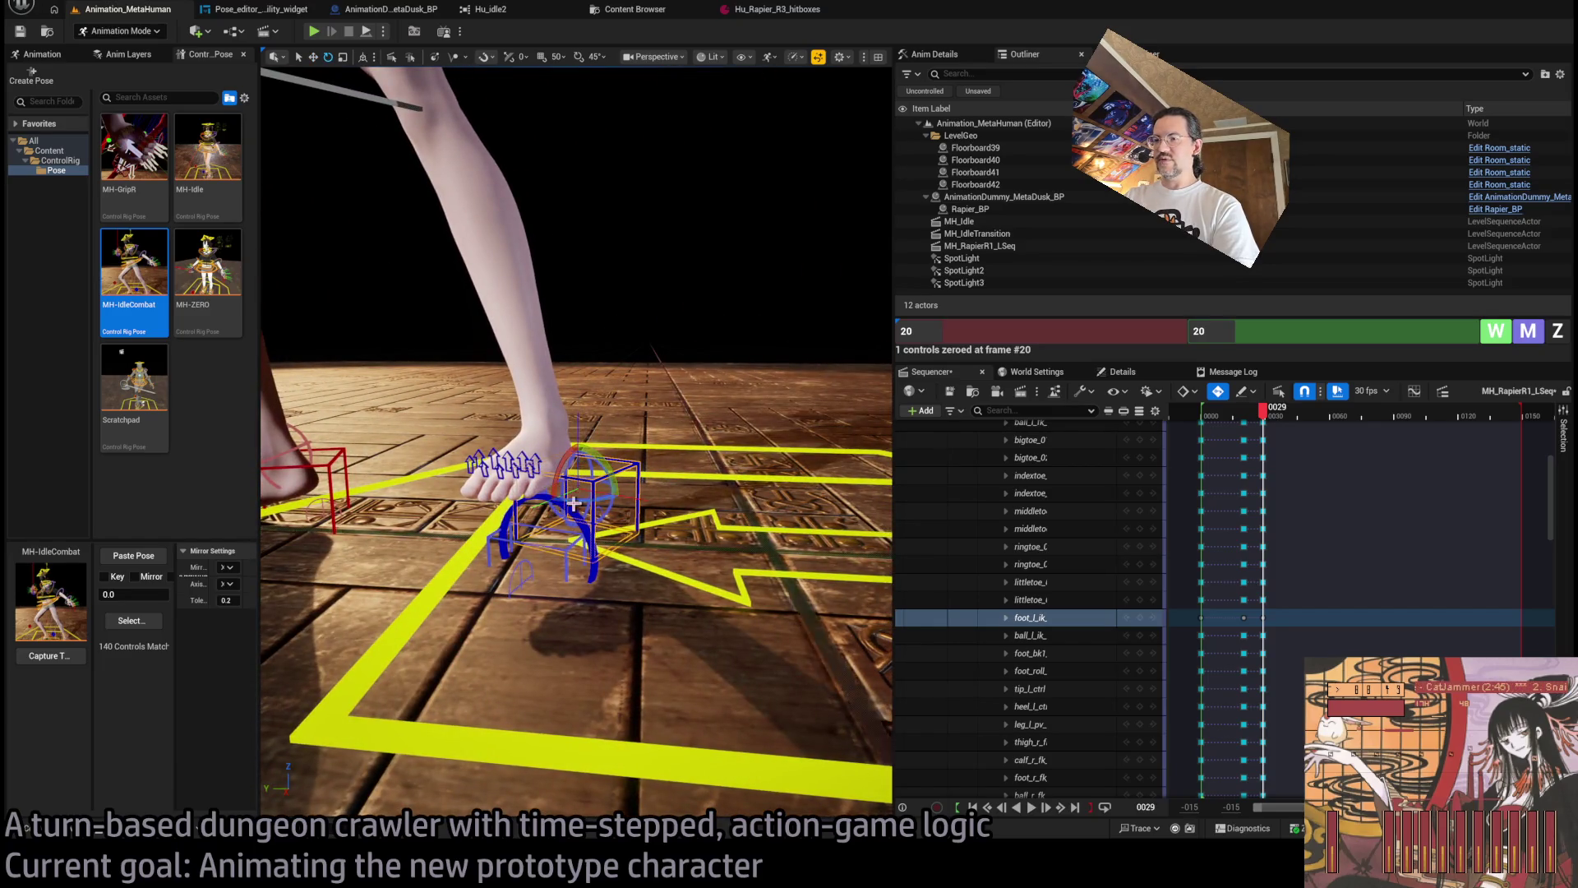
mouse_move(559, 492)
mouse_down()
mouse_move(605, 506)
mouse_move(567, 436)
mouse_move(565, 320)
mouse_move(560, 363)
mouse_up()
key(w)
click(560, 362)
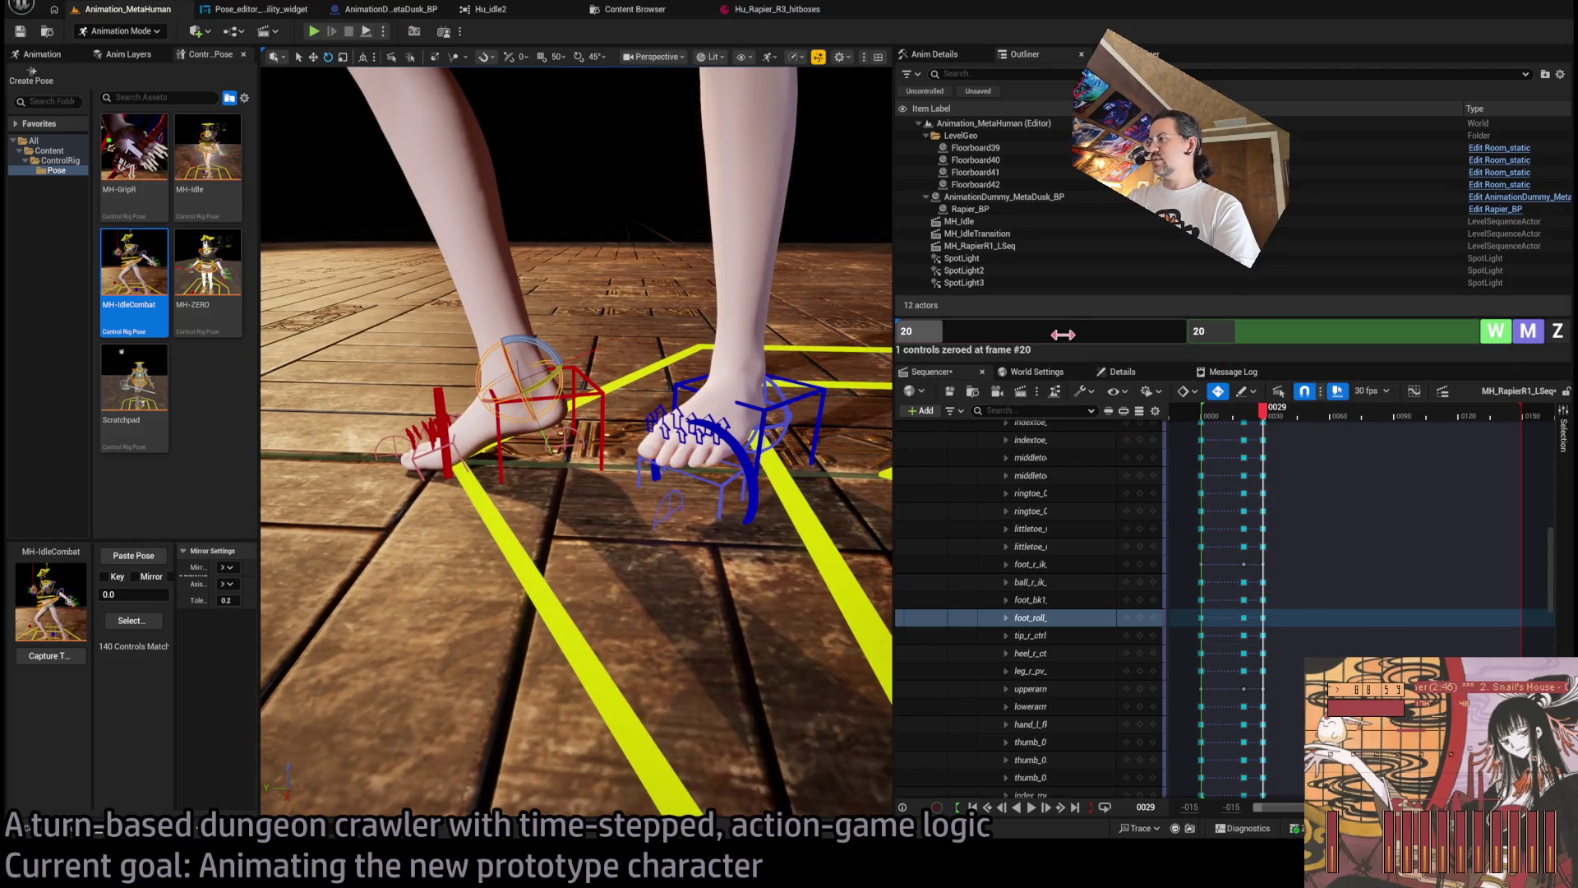
Move the MetaHuman_ControlRig track's last key from frame 29 to frame 30.
drag(1551, 576, 1552, 468)
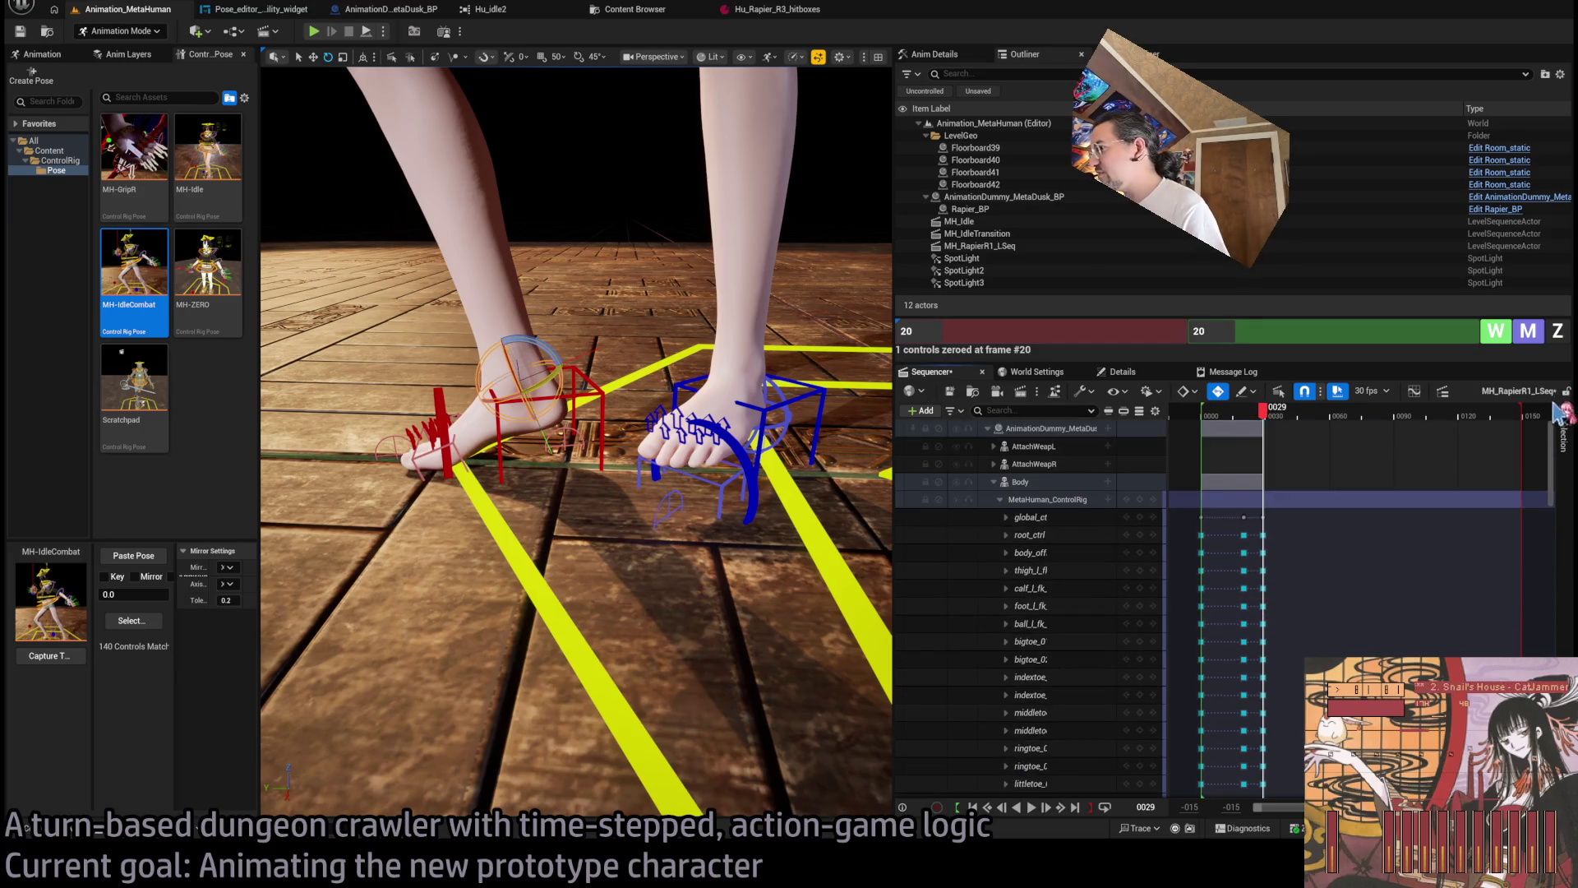
scroll(1183, 575, up, 5)
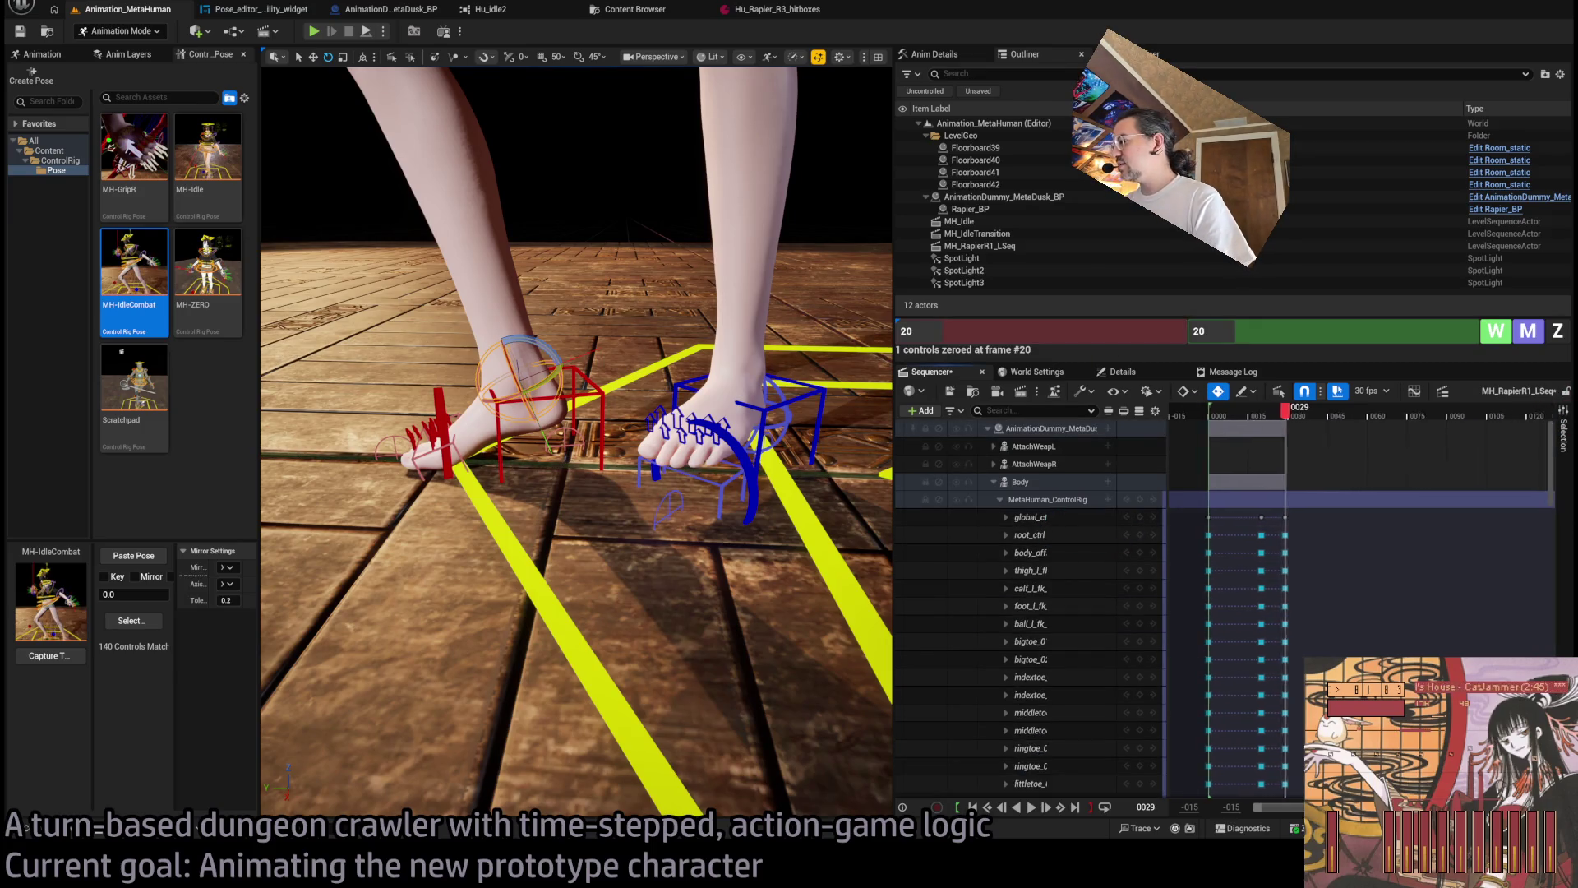
click(1000, 499)
drag(1472, 502, 1479, 502)
click(1000, 499)
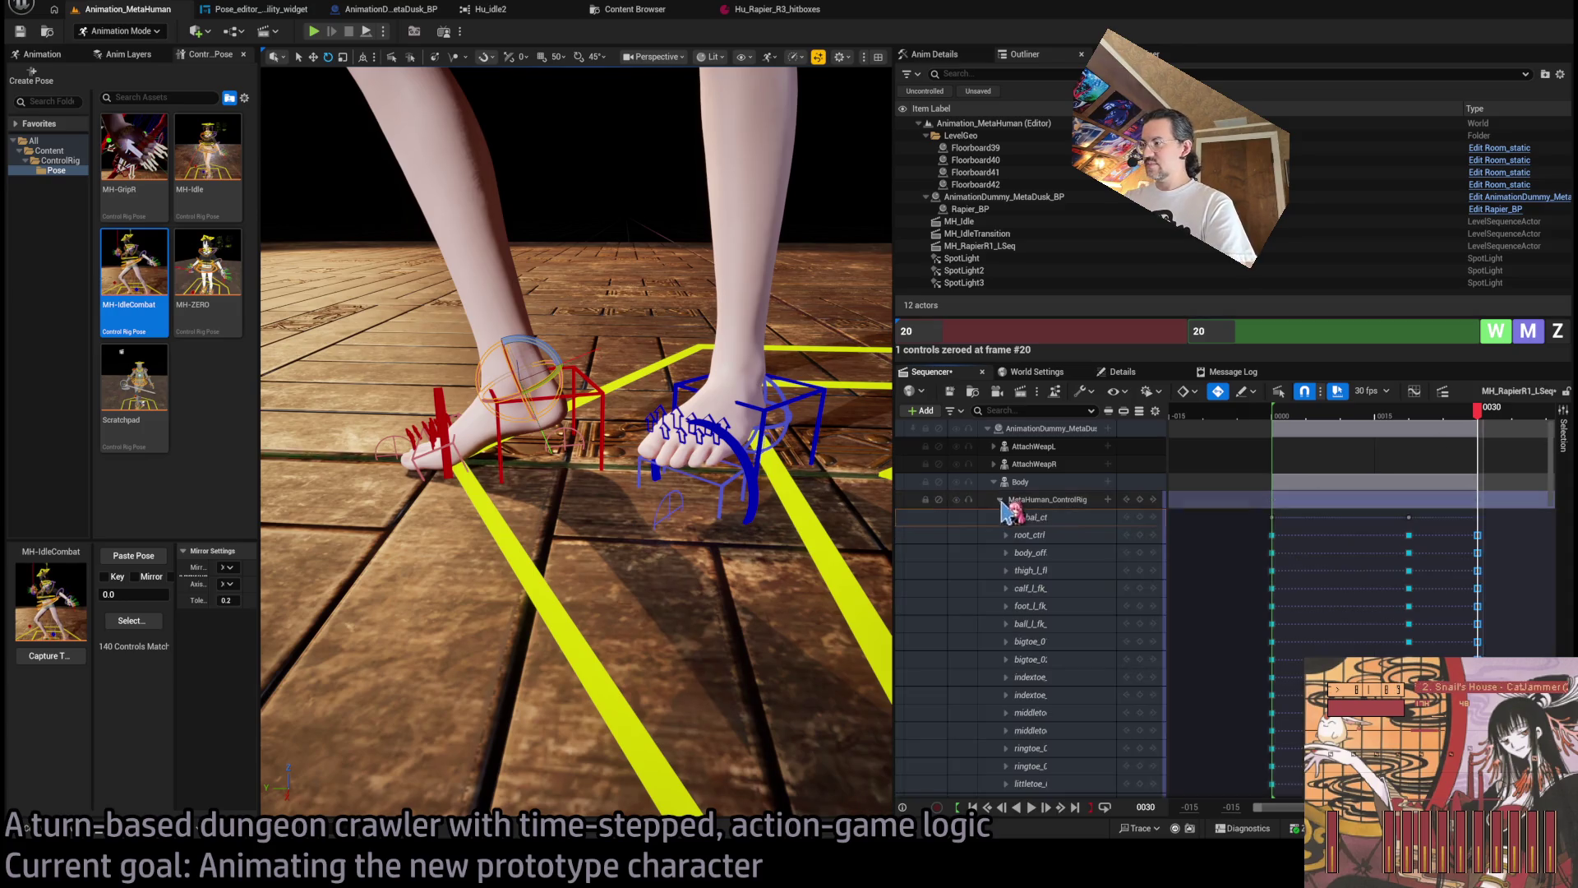
Set both zeroing frame fields to 30 and zero the controls there.
click(1162, 337)
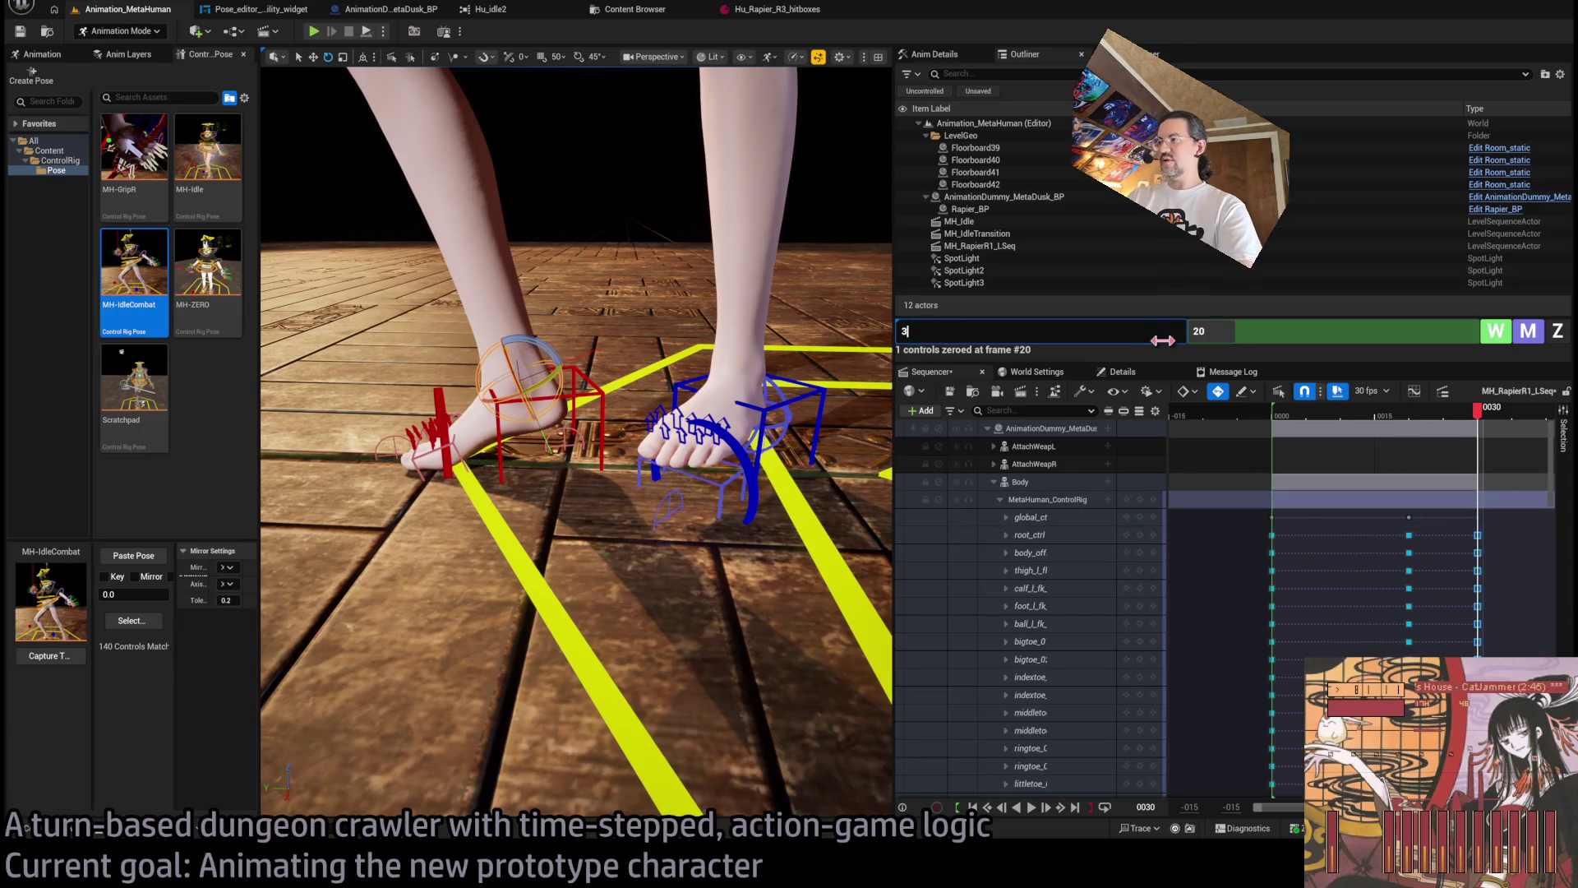
text(0)
key(Tab)
text(30)
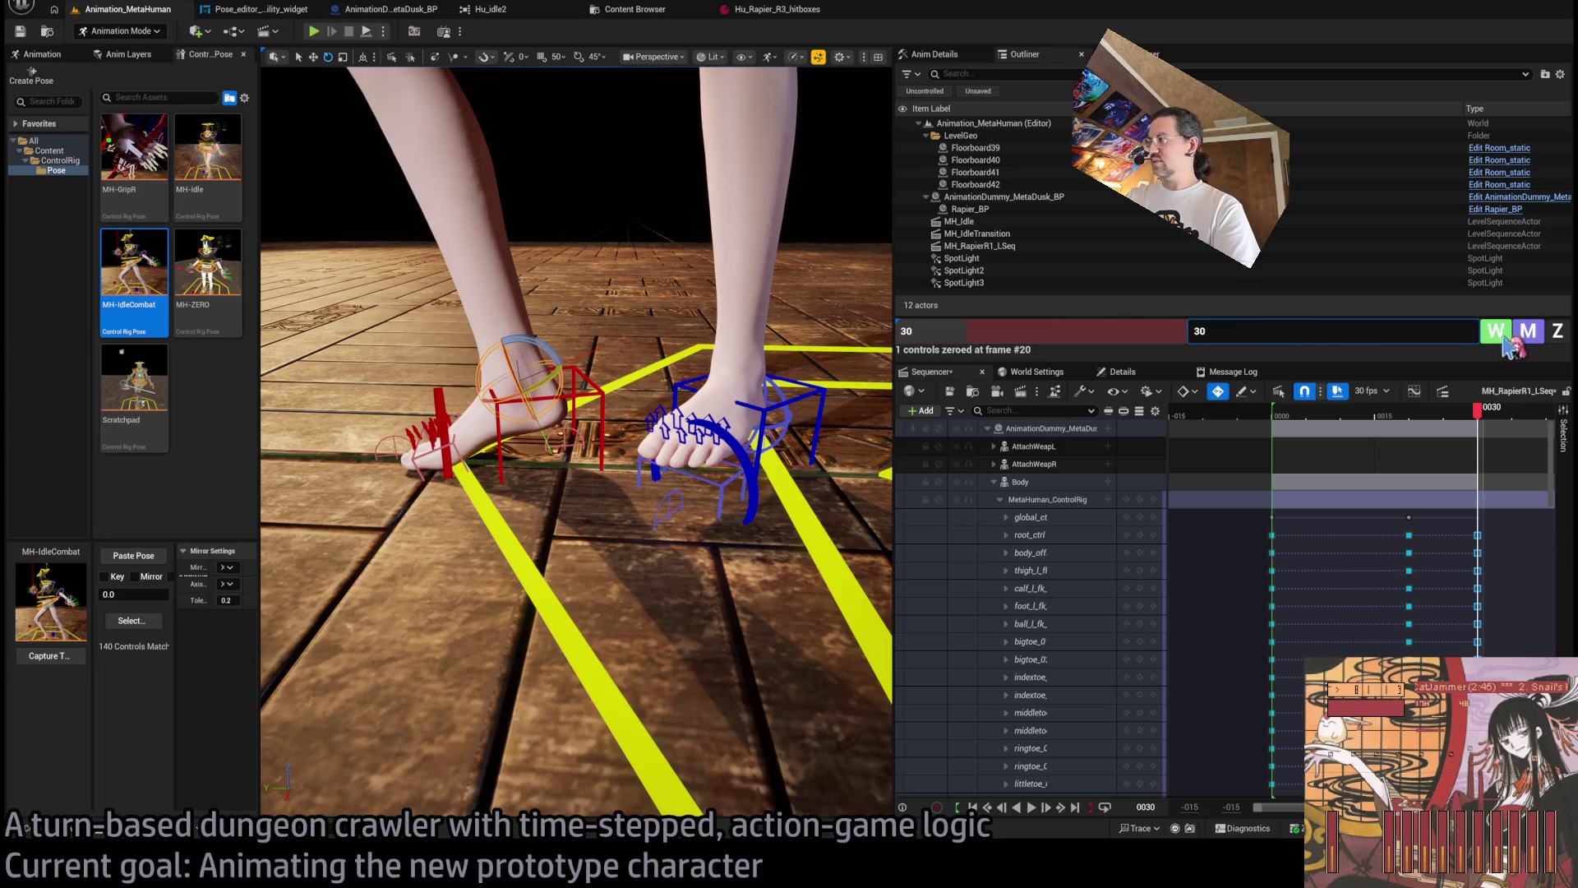
click(1557, 332)
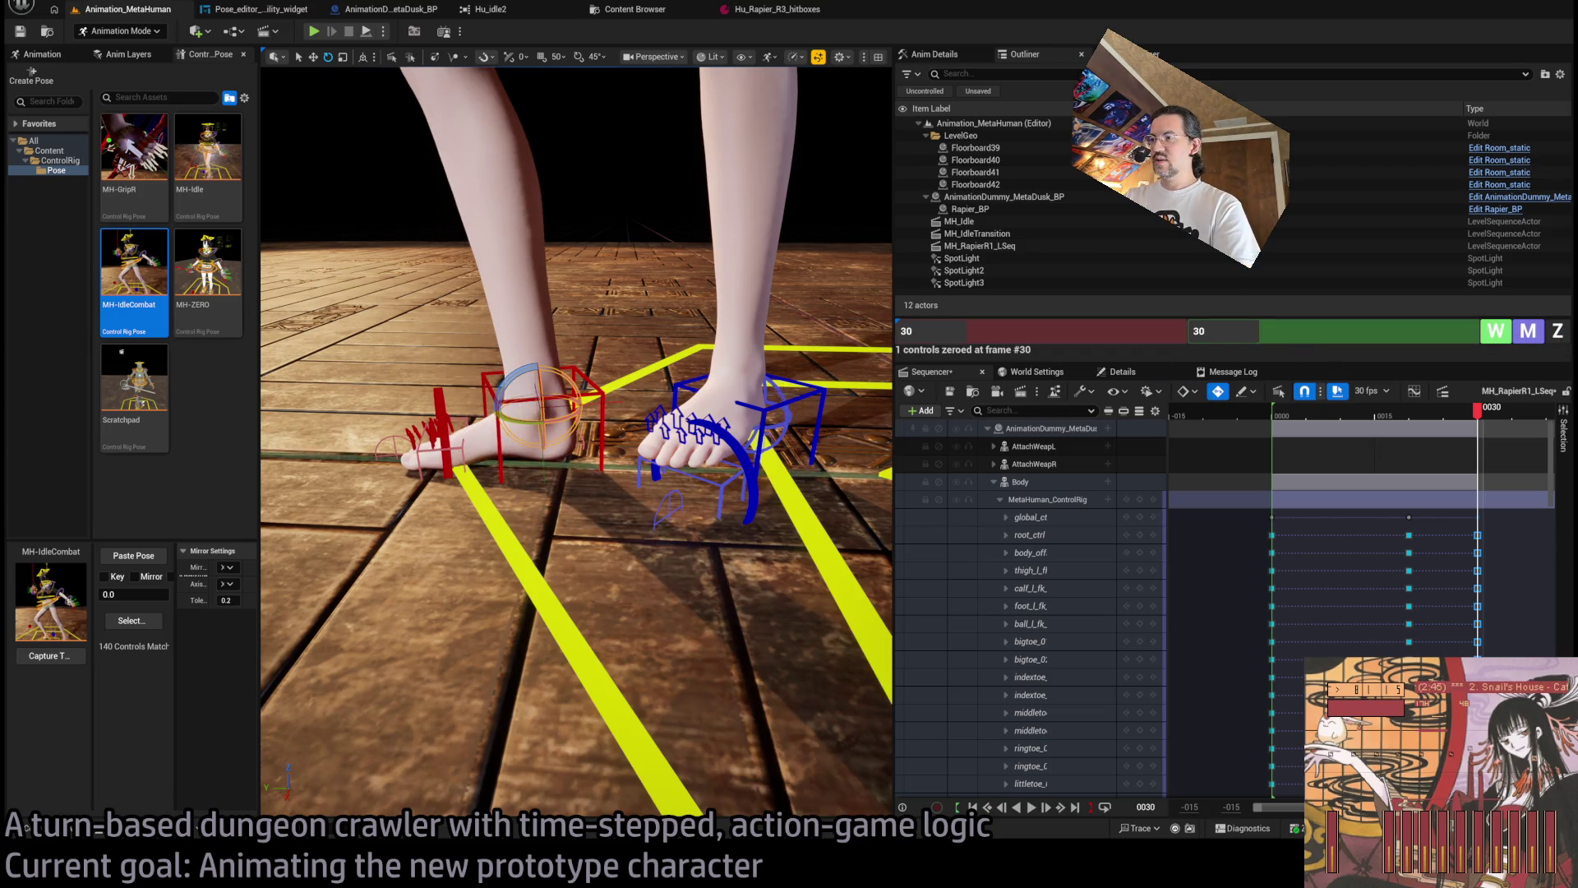
click(749, 493)
key(f)
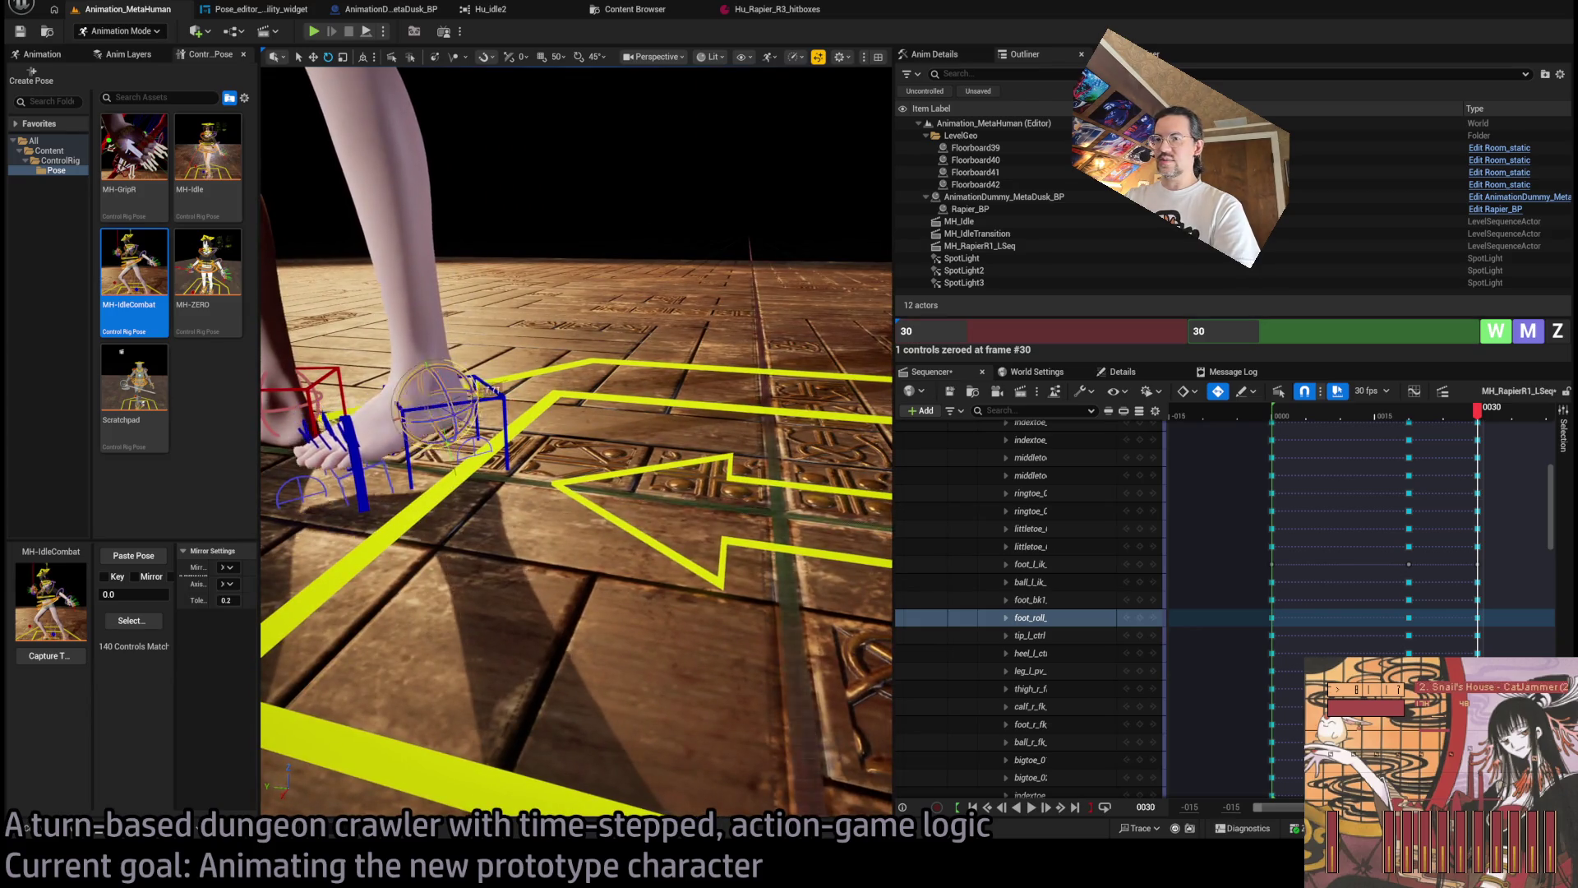
Sway hips_ctrl slightly, then try lowering it into a kneel and undo.
drag(507, 320, 507, 321)
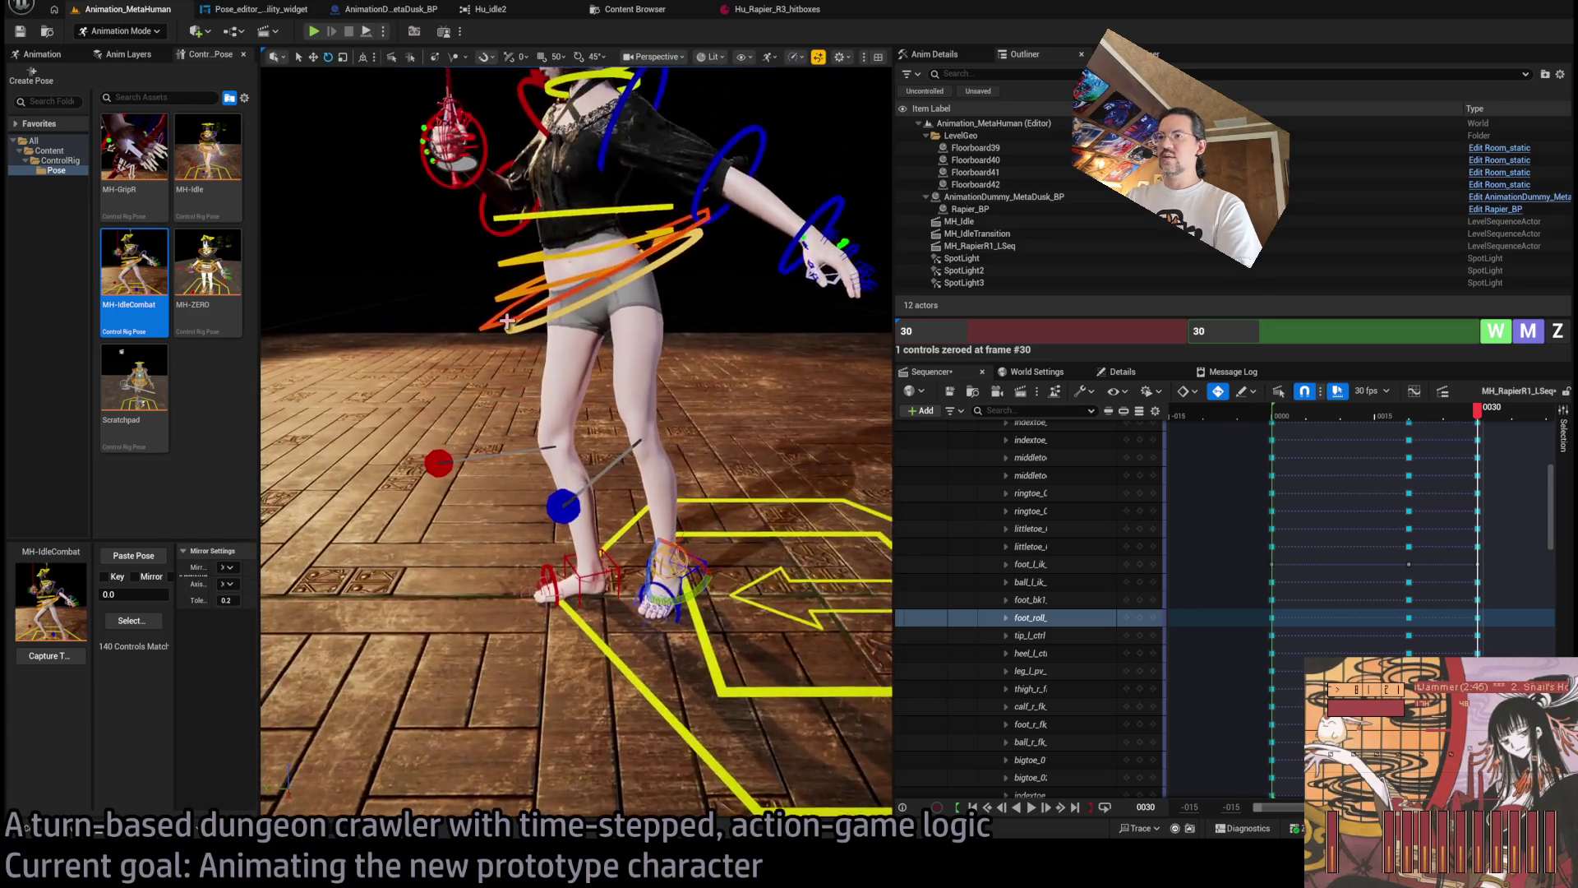
click(677, 252)
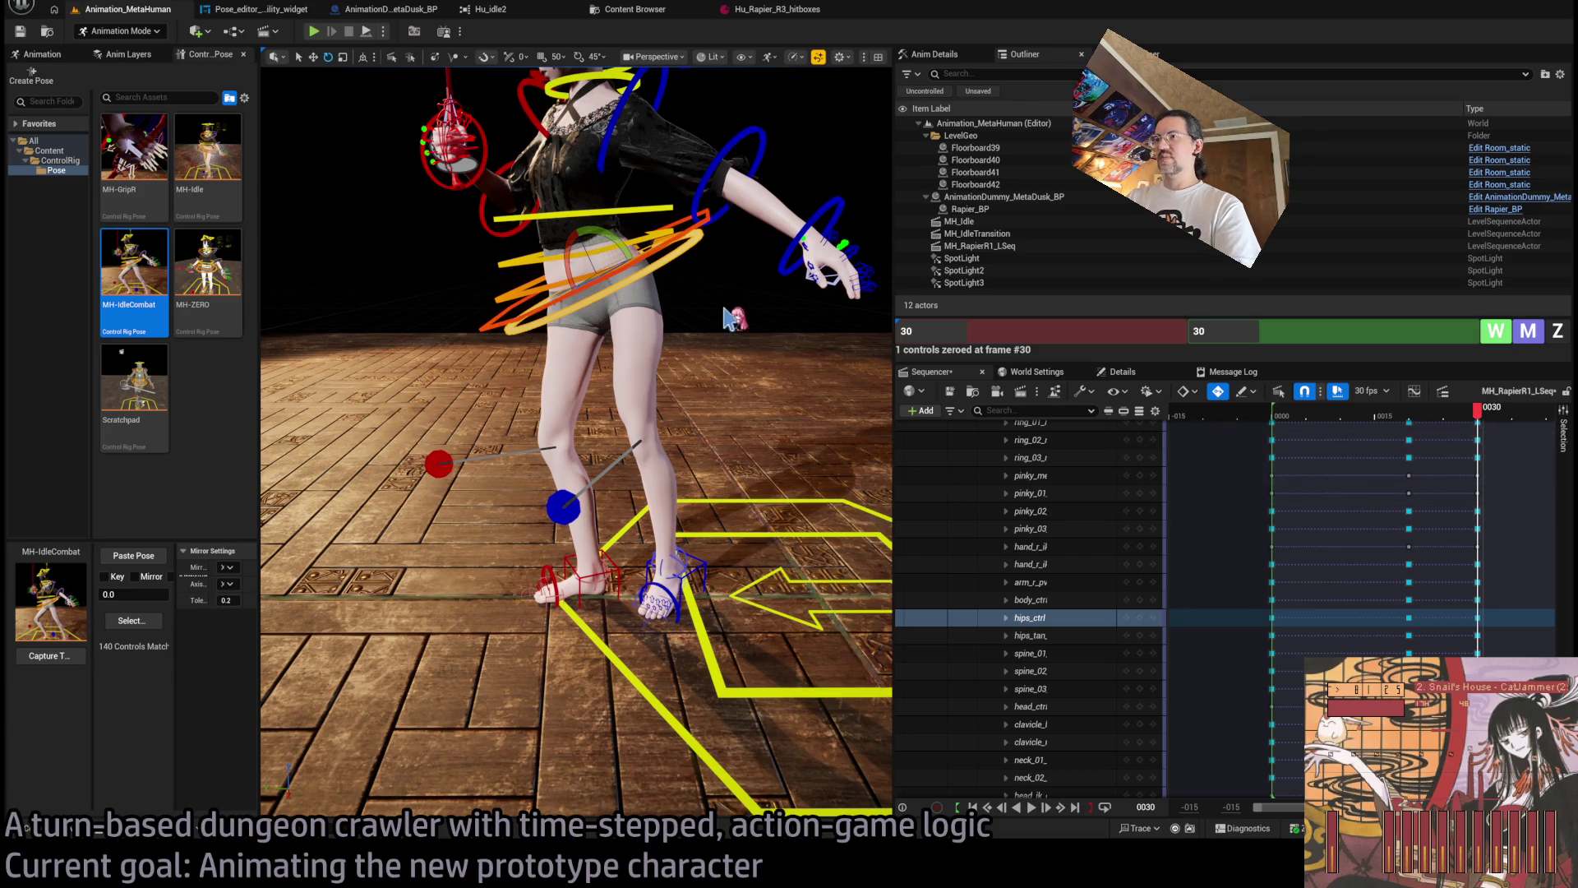
drag(615, 233, 650, 261)
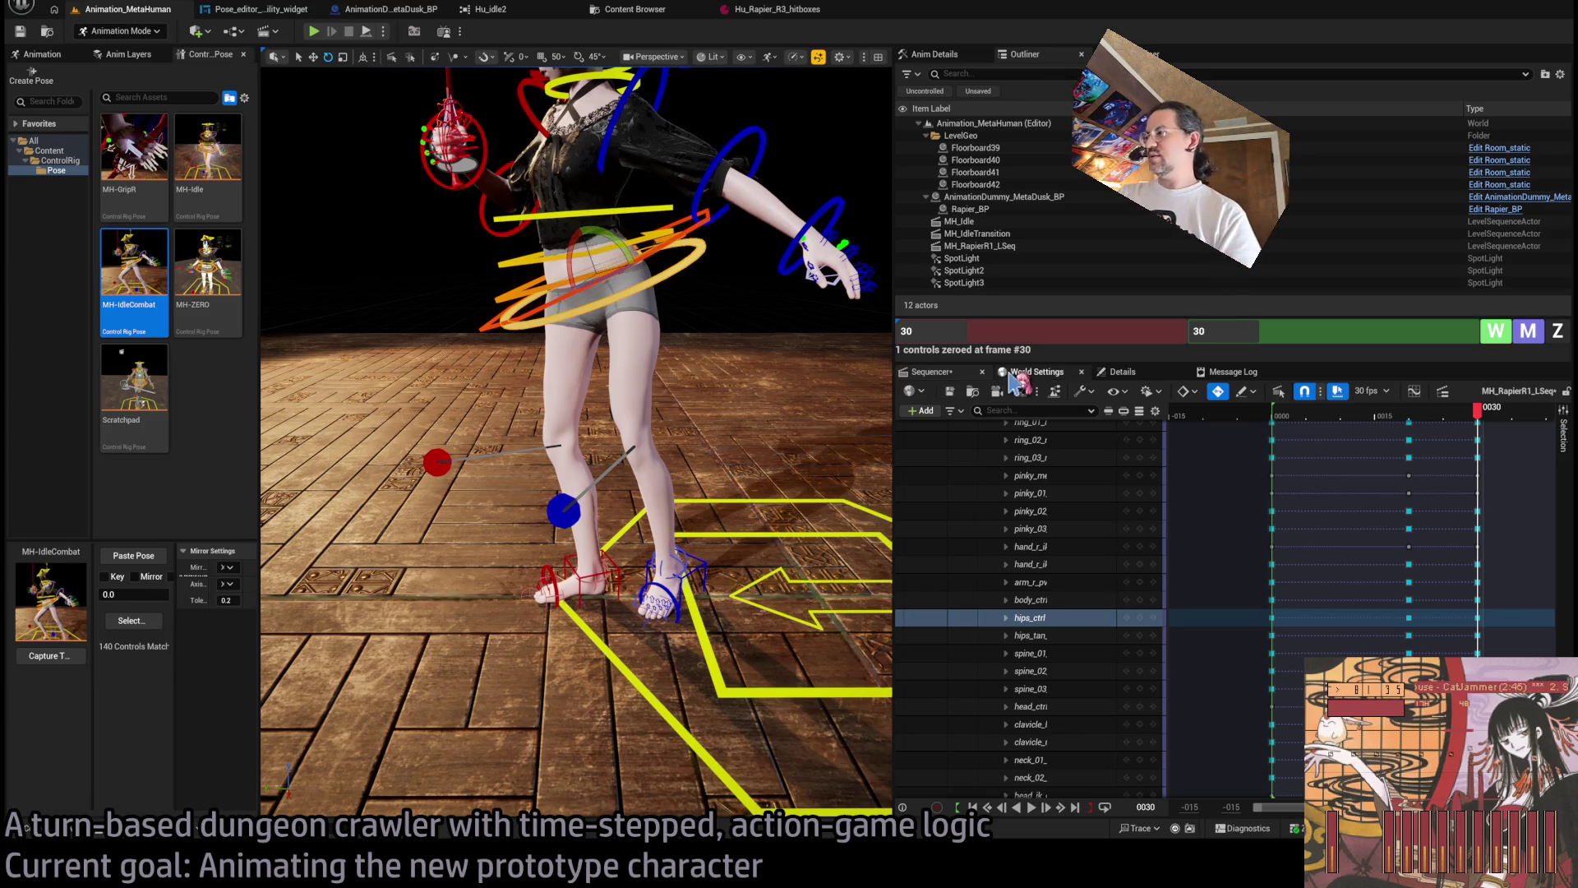
mouse_move(576, 411)
mouse_down()
mouse_move(535, 452)
mouse_move(749, 378)
mouse_move(709, 418)
mouse_move(625, 436)
mouse_up()
mouse_move(757, 420)
mouse_down()
mouse_move(748, 411)
mouse_move(757, 420)
mouse_up()
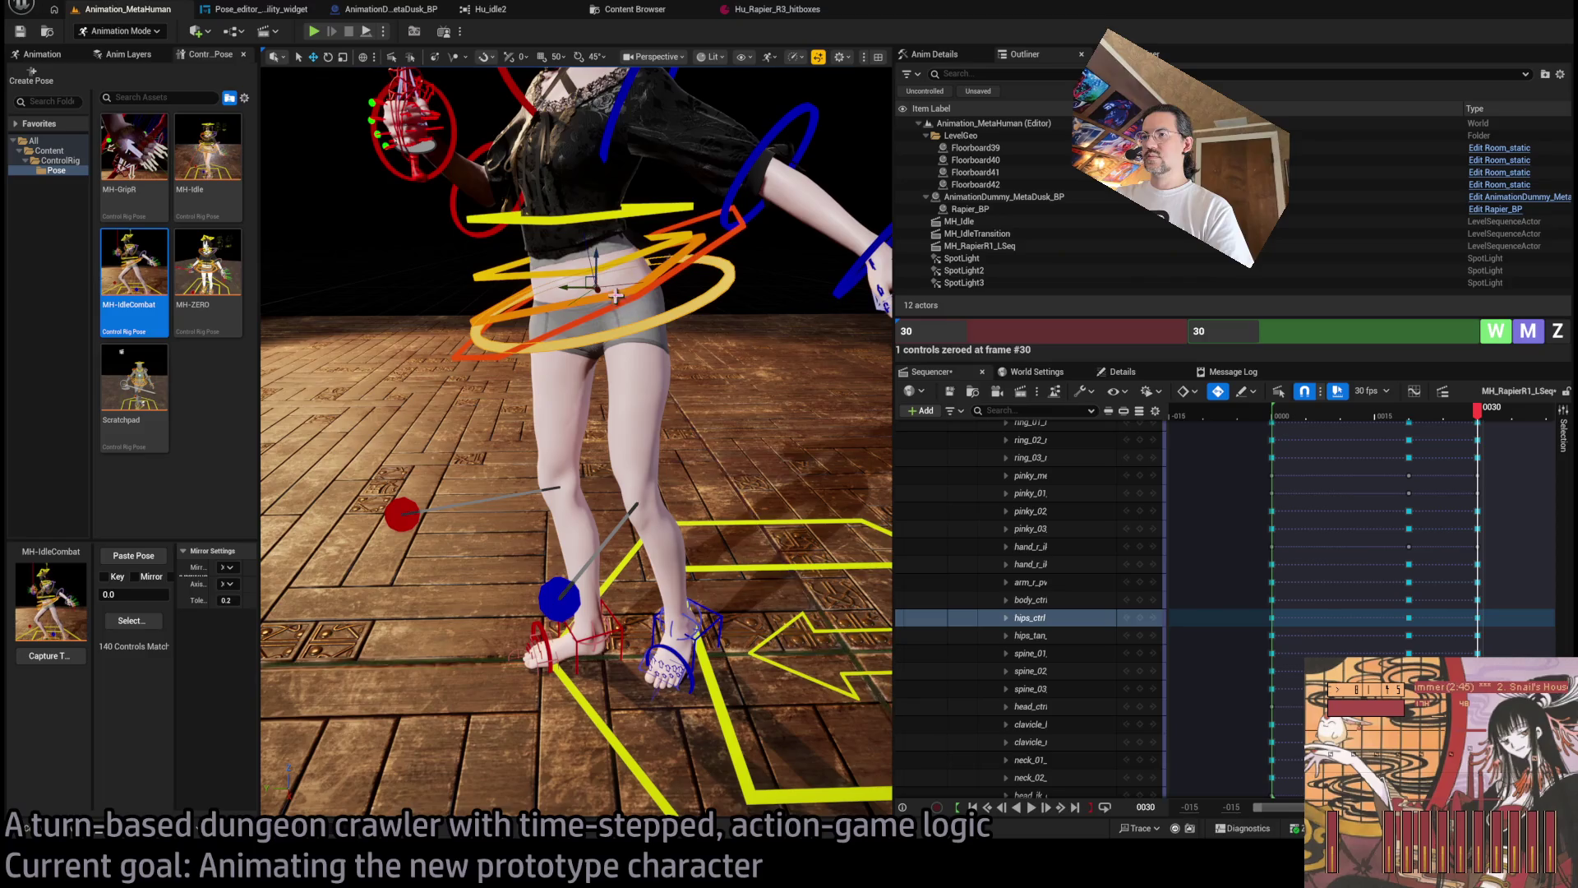
drag(595, 264, 591, 547)
key(ctrl+z)
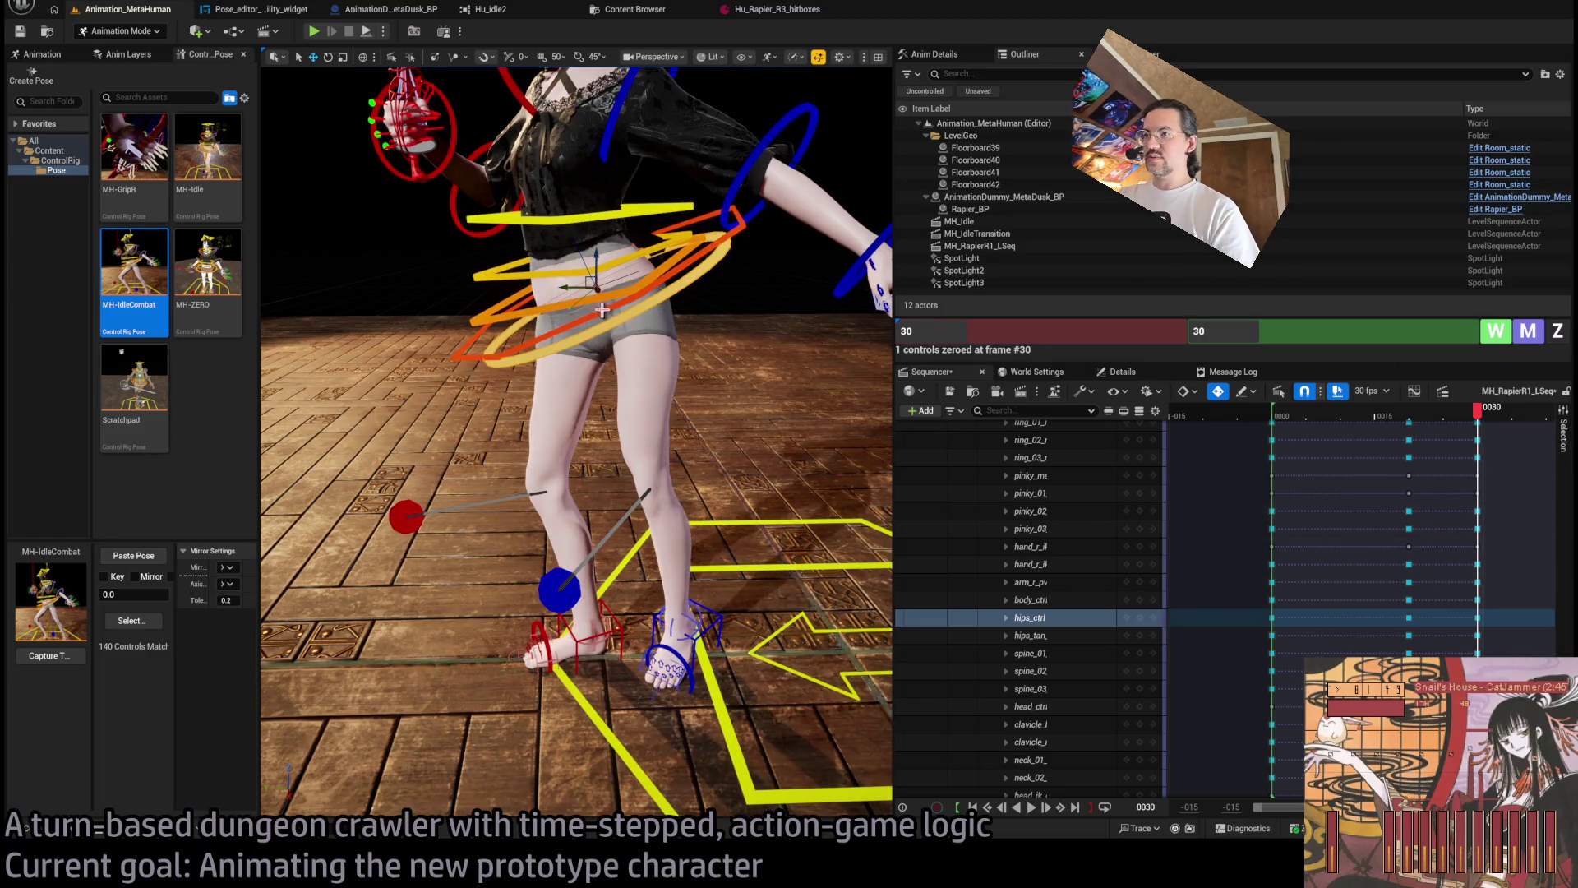
Twist body_ctrl about -11 degrees to turn the torso and hips.
click(637, 337)
mouse_move(607, 253)
mouse_down()
mouse_move(633, 273)
mouse_move(584, 259)
mouse_up()
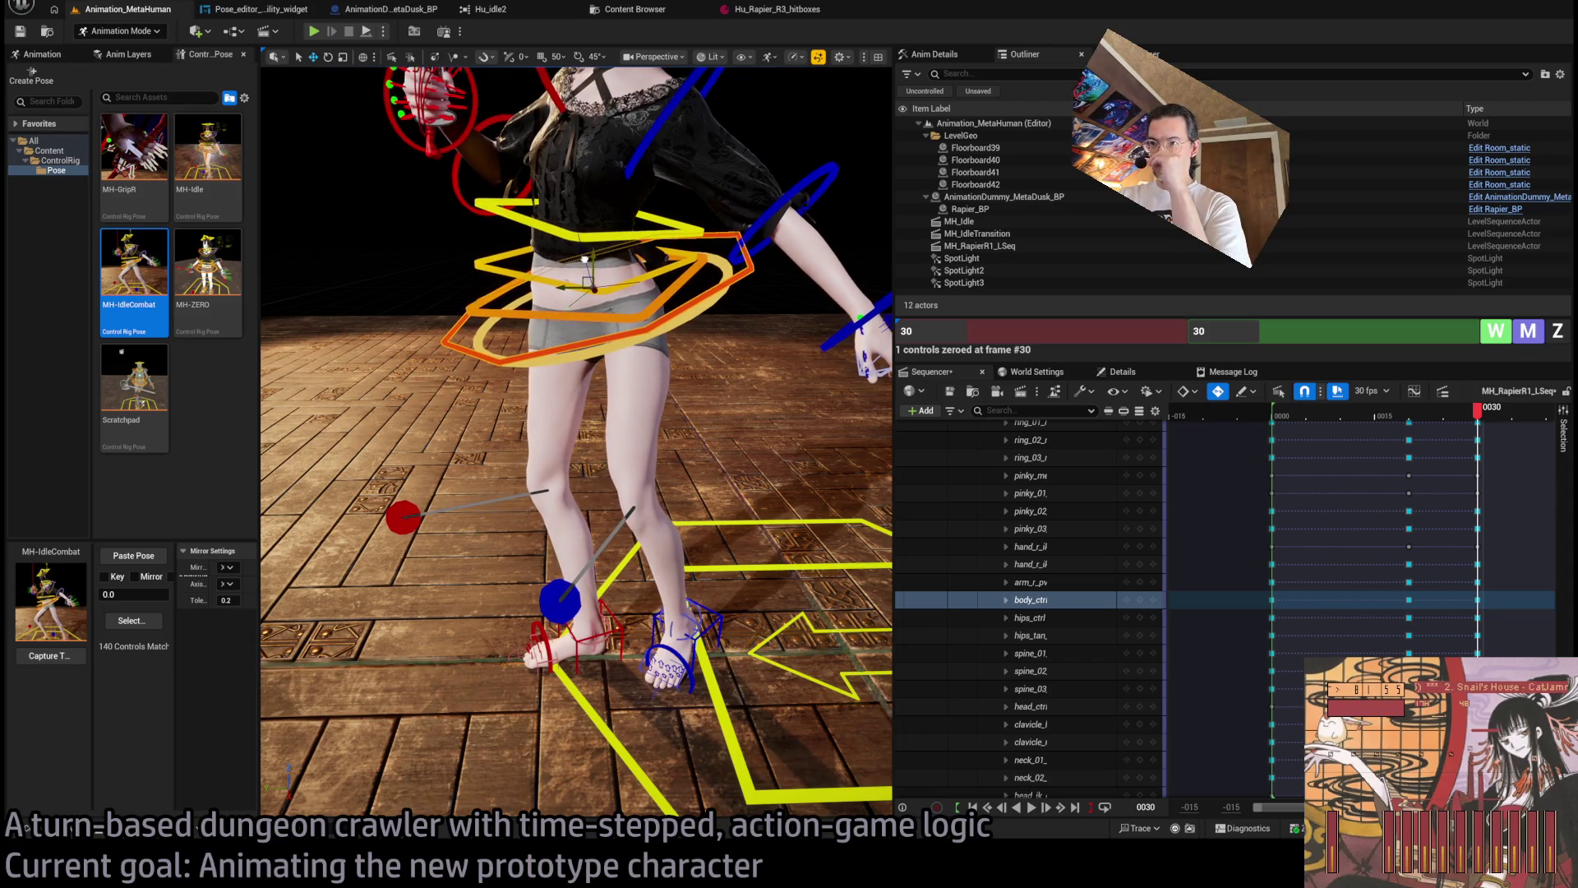
scroll(664, 413, down, 5)
mouse_move(664, 412)
mouse_down()
mouse_move(687, 369)
mouse_move(621, 370)
mouse_up()
key(e)
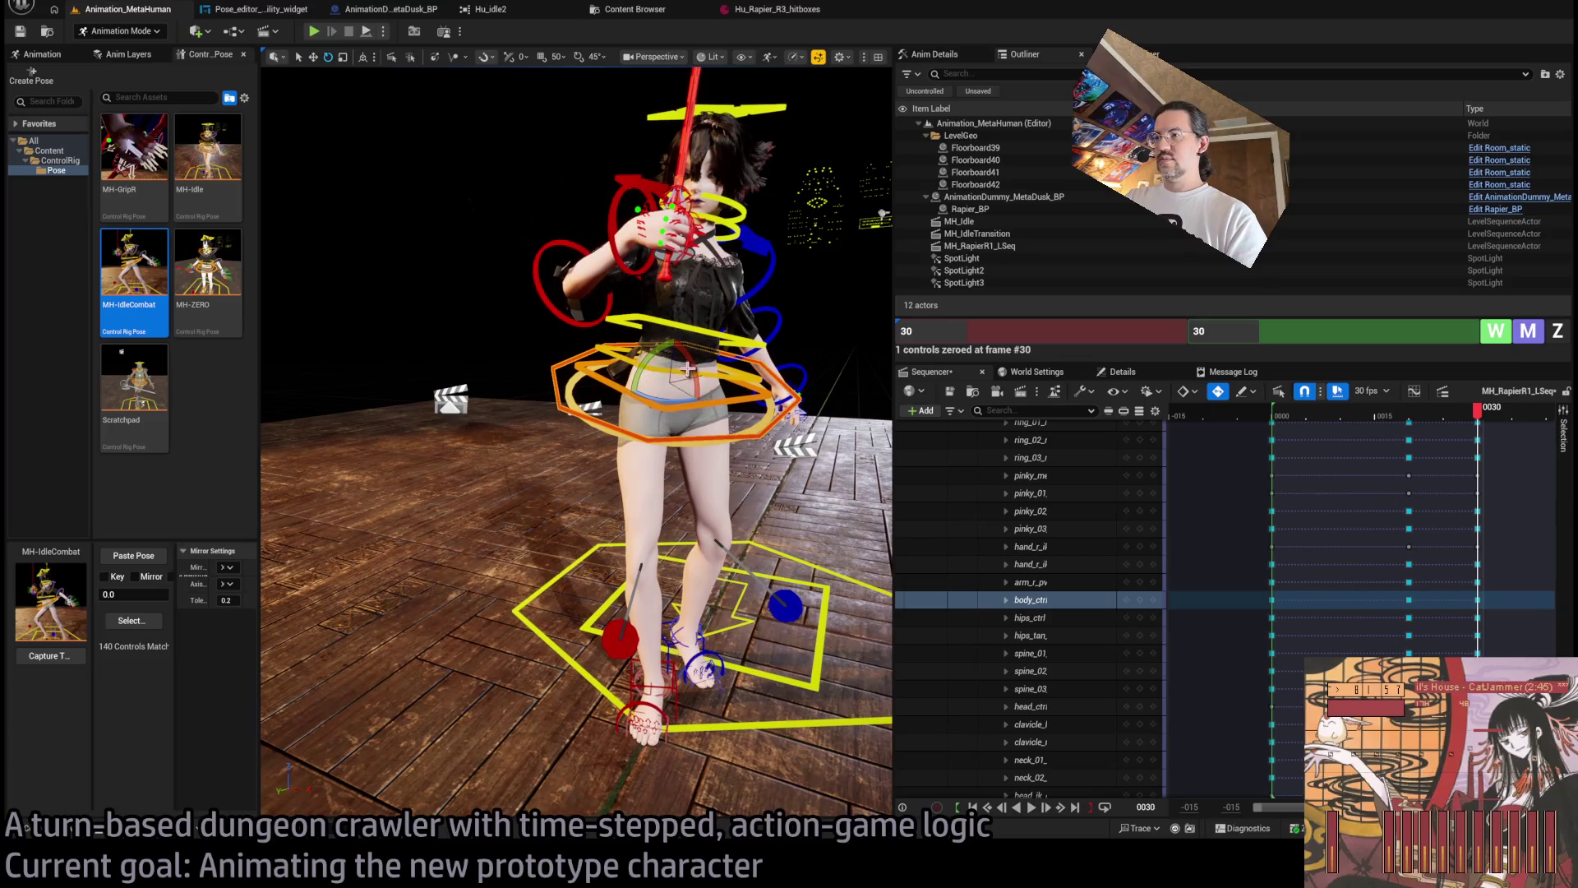
scroll(687, 369, up, 3)
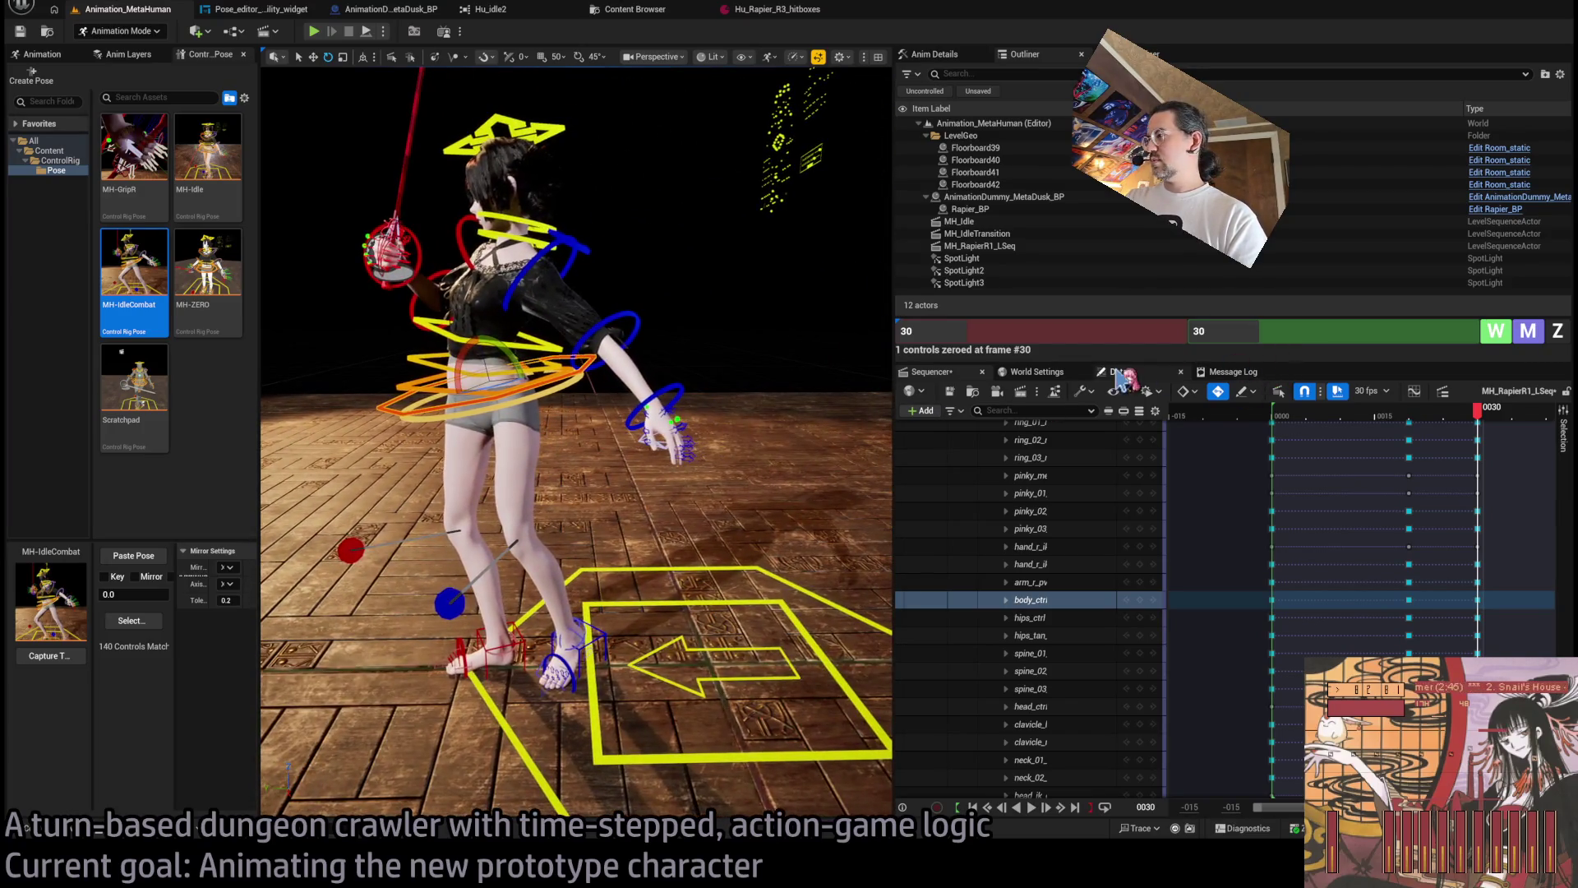
Cycle through World Settings, Details and Message Log, show the body control's transform, and undo twice.
click(1071, 378)
click(1123, 371)
click(1233, 372)
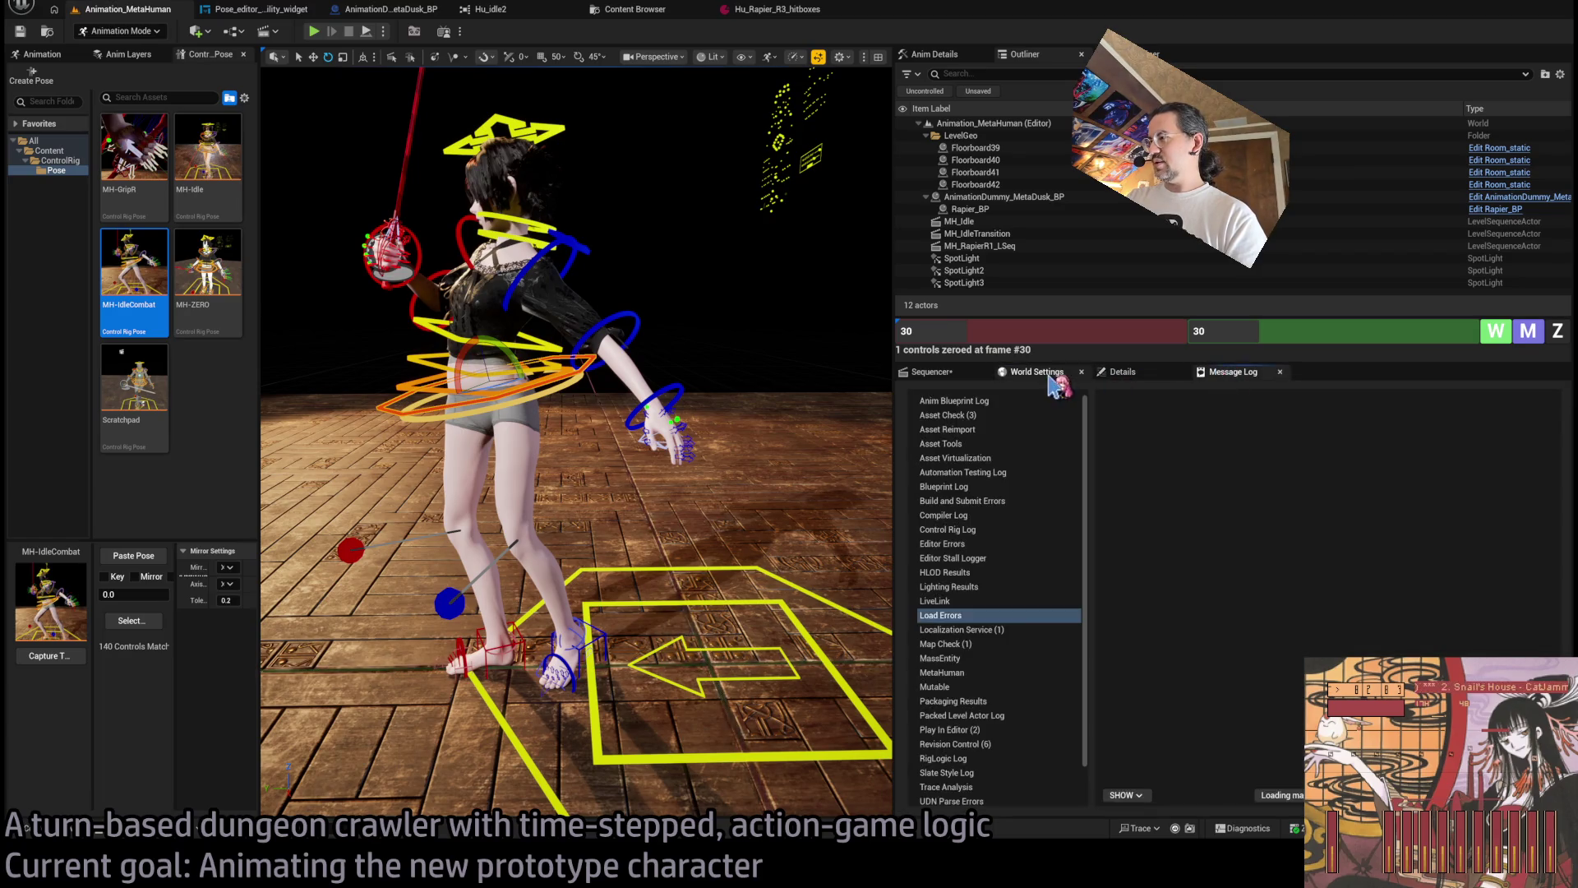
click(1038, 372)
click(958, 374)
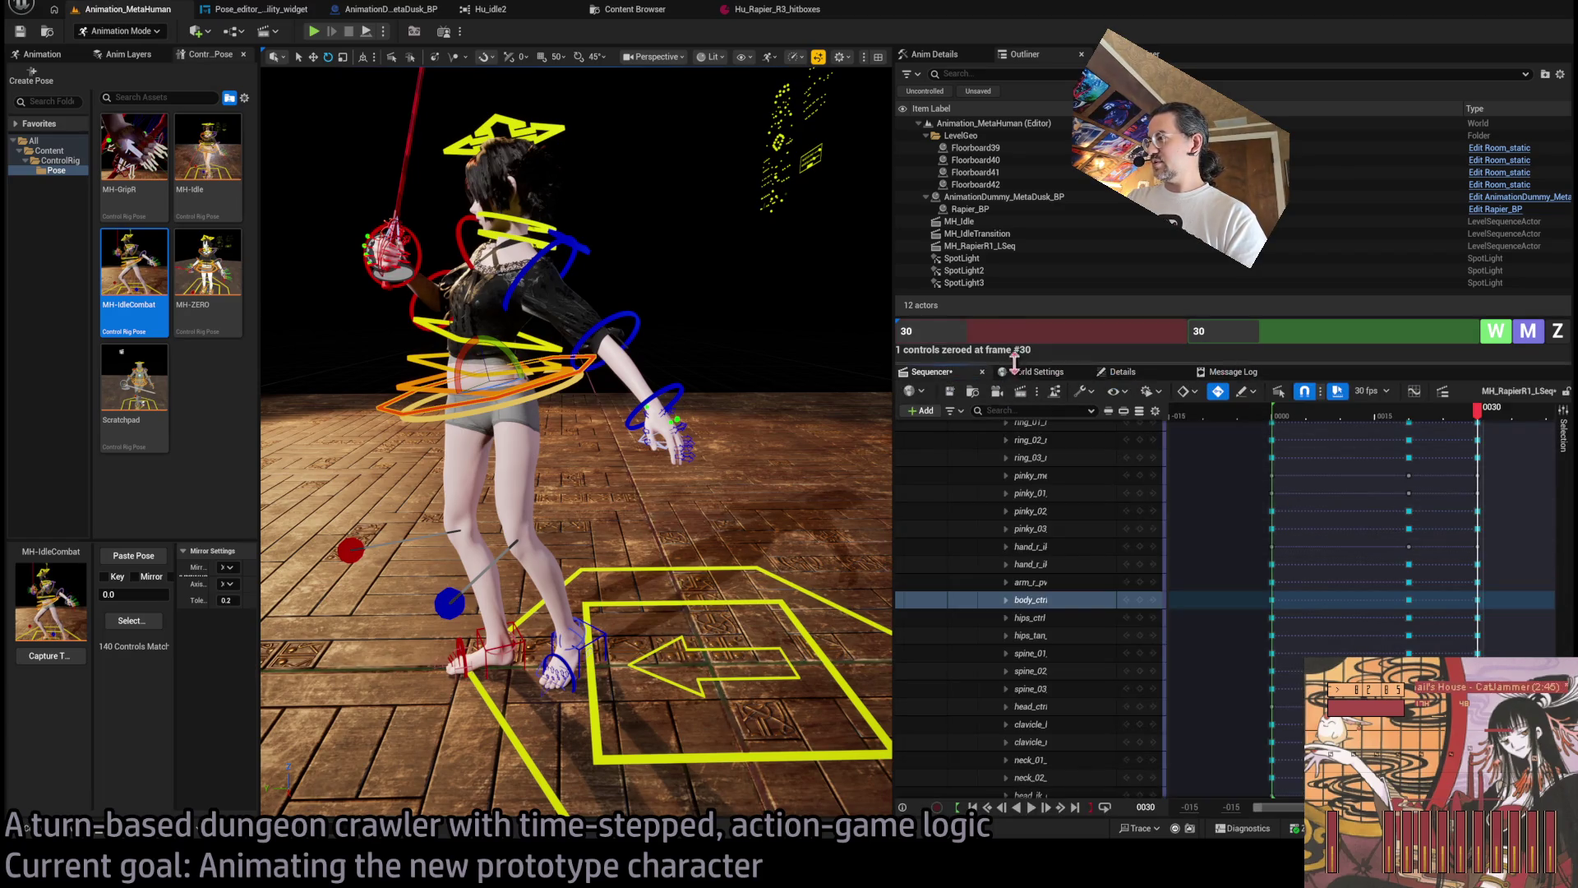
click(946, 54)
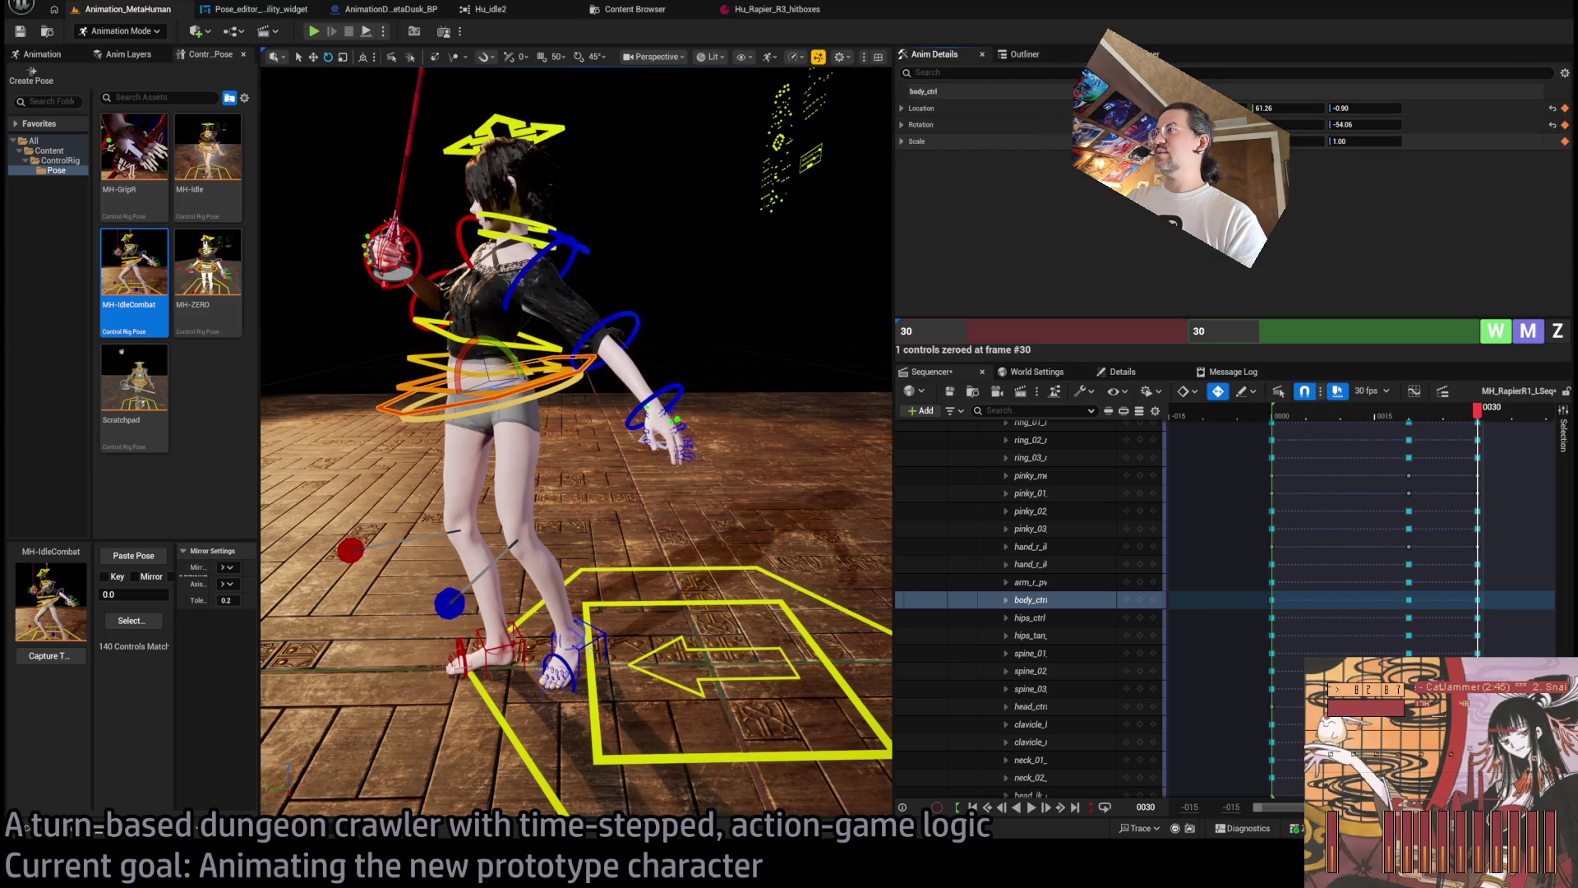
key(ctrl+z)
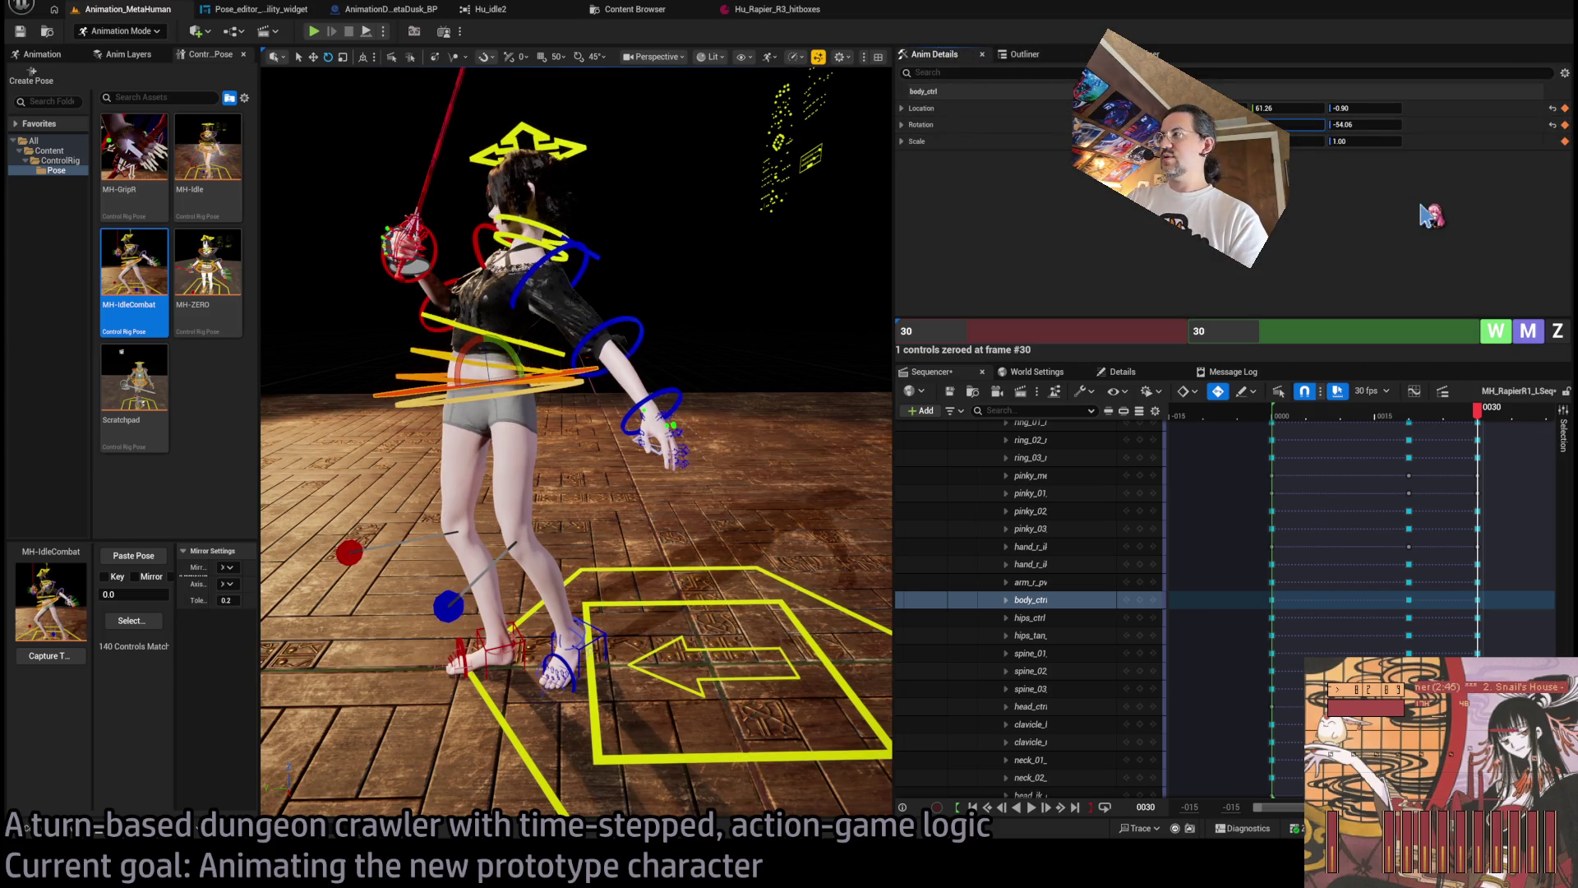
key(ctrl+z)
Orbit down to the feet and back up, ending with body_ctrl selected.
mouse_move(516, 308)
mouse_down()
mouse_move(447, 280)
mouse_move(543, 301)
mouse_up()
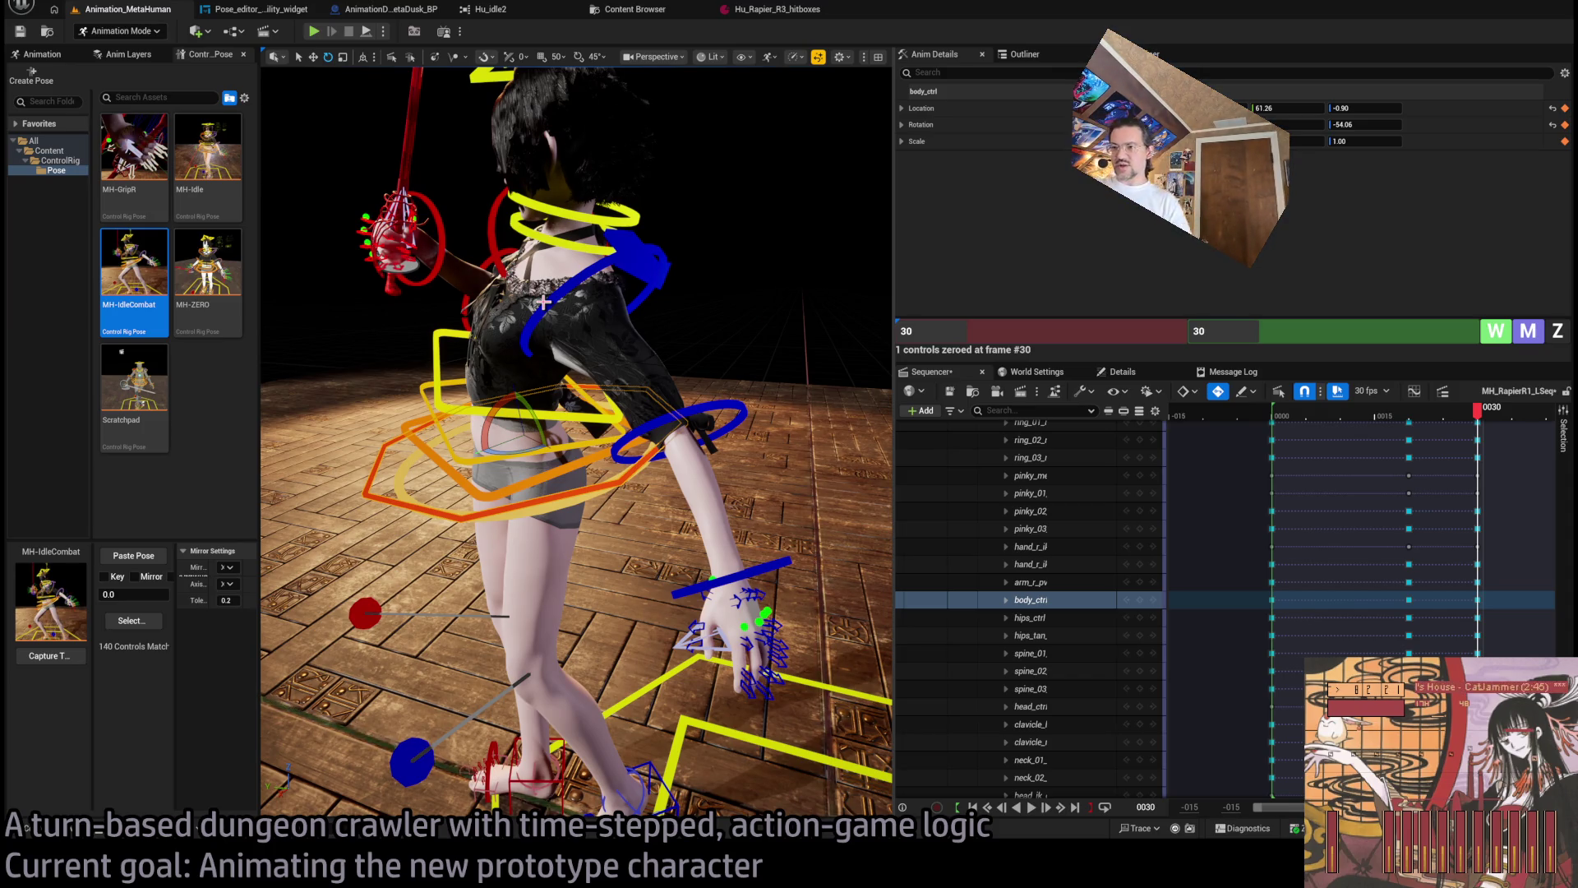
mouse_move(541, 420)
mouse_down()
mouse_move(662, 675)
mouse_move(643, 632)
mouse_move(664, 629)
mouse_up()
click(658, 631)
mouse_move(574, 609)
mouse_down()
mouse_move(883, 440)
mouse_move(483, 483)
mouse_up()
click(483, 484)
click(472, 447)
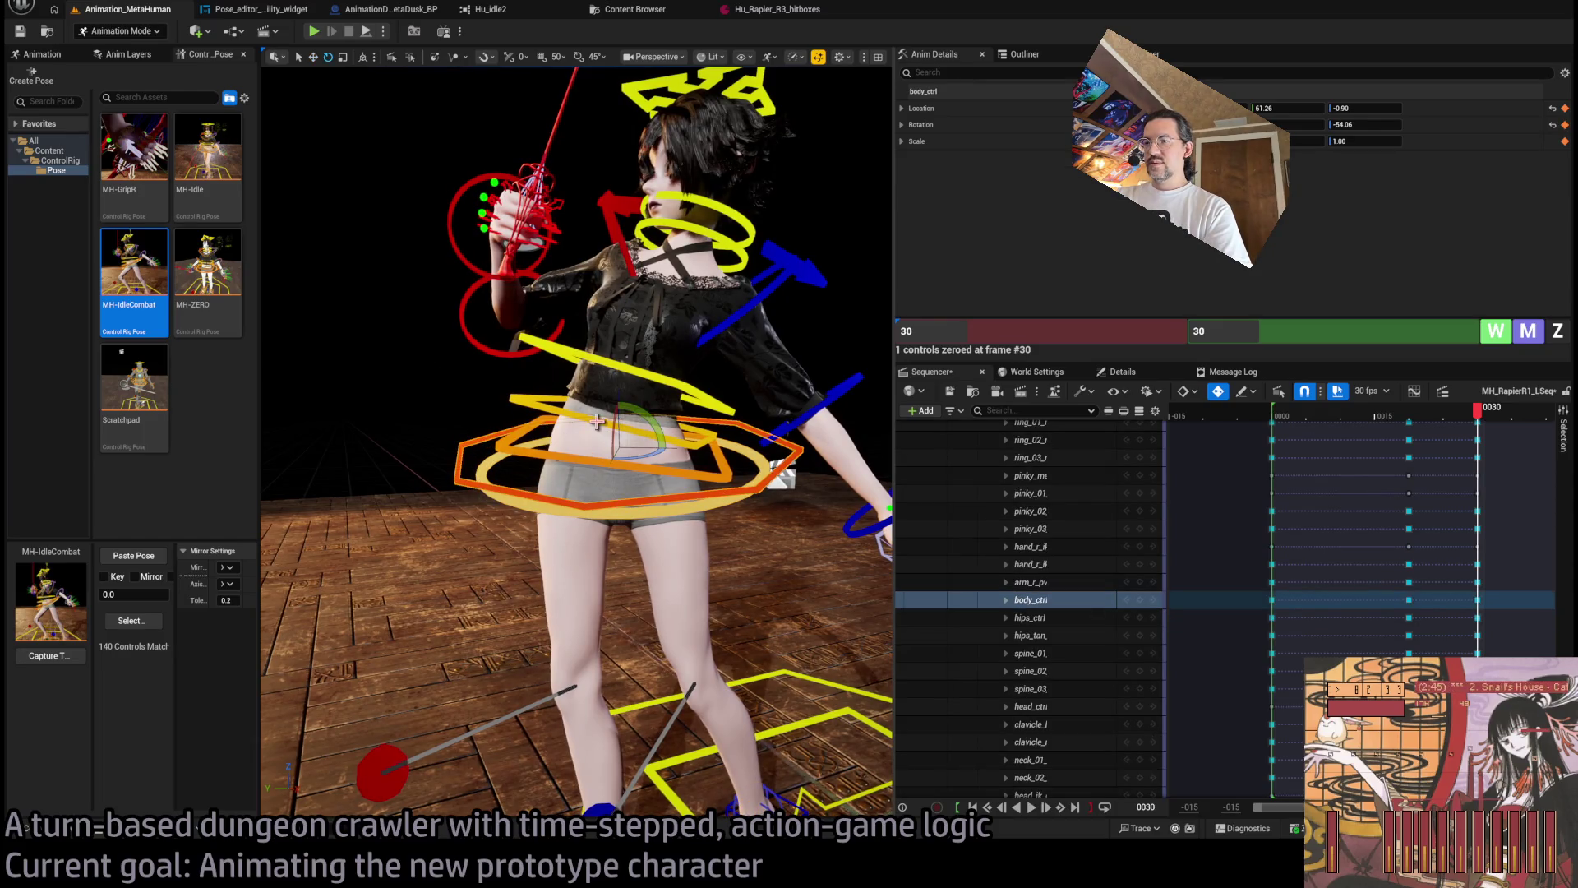
Rotate body_ctrl to about -52.45 and nudge its location slightly.
mouse_move(637, 415)
mouse_down()
mouse_move(665, 444)
mouse_move(620, 434)
mouse_up()
scroll(620, 434, up, 2)
scroll(621, 434, down, 3)
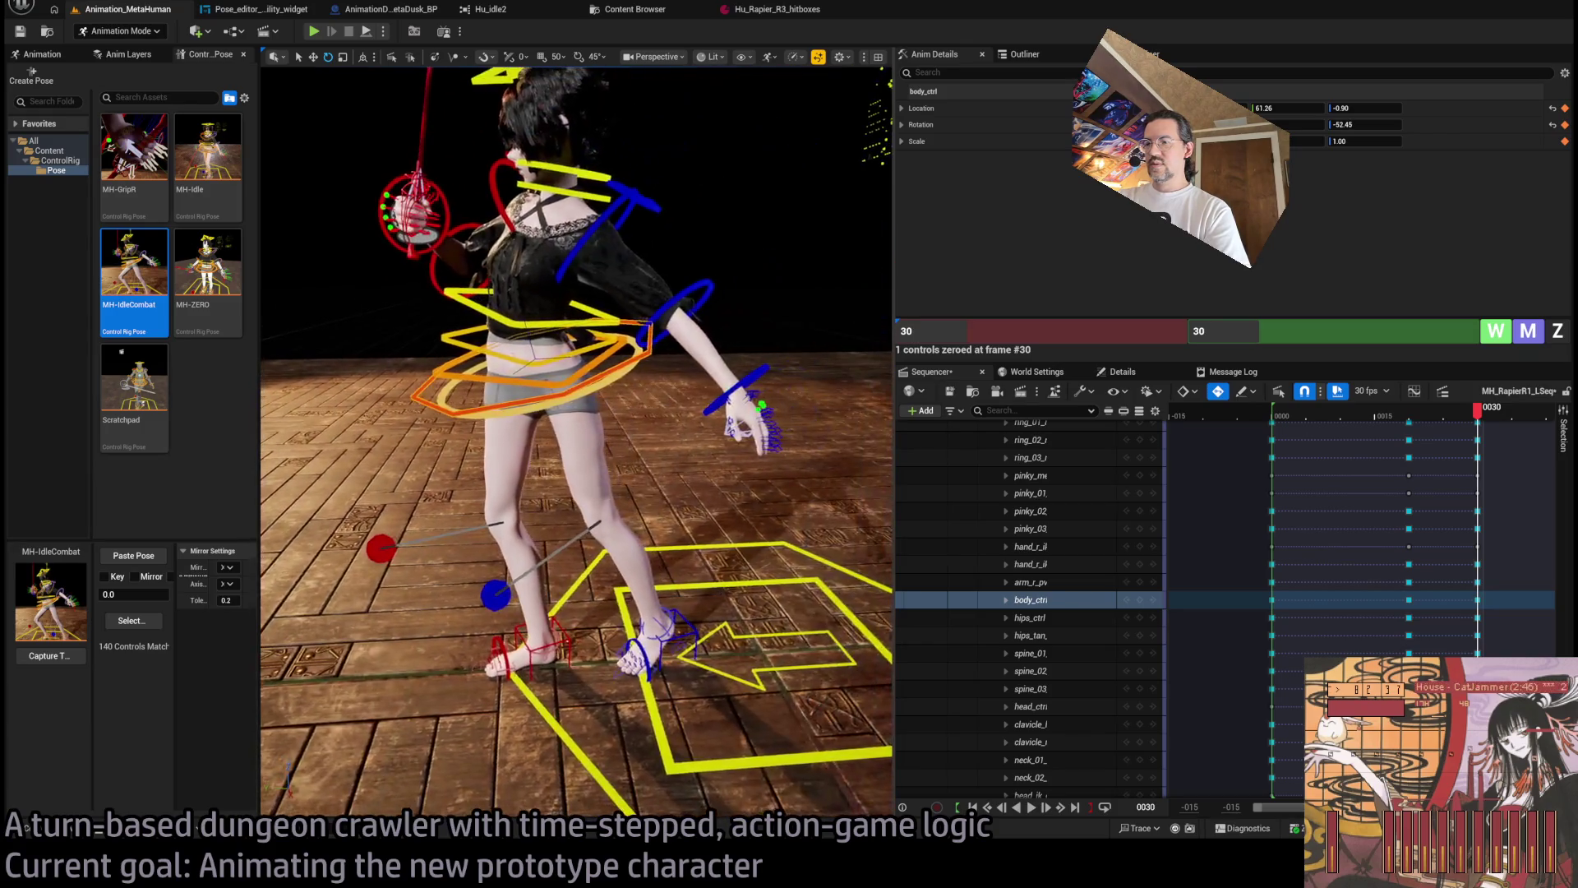
key(w)
drag(534, 338, 650, 411)
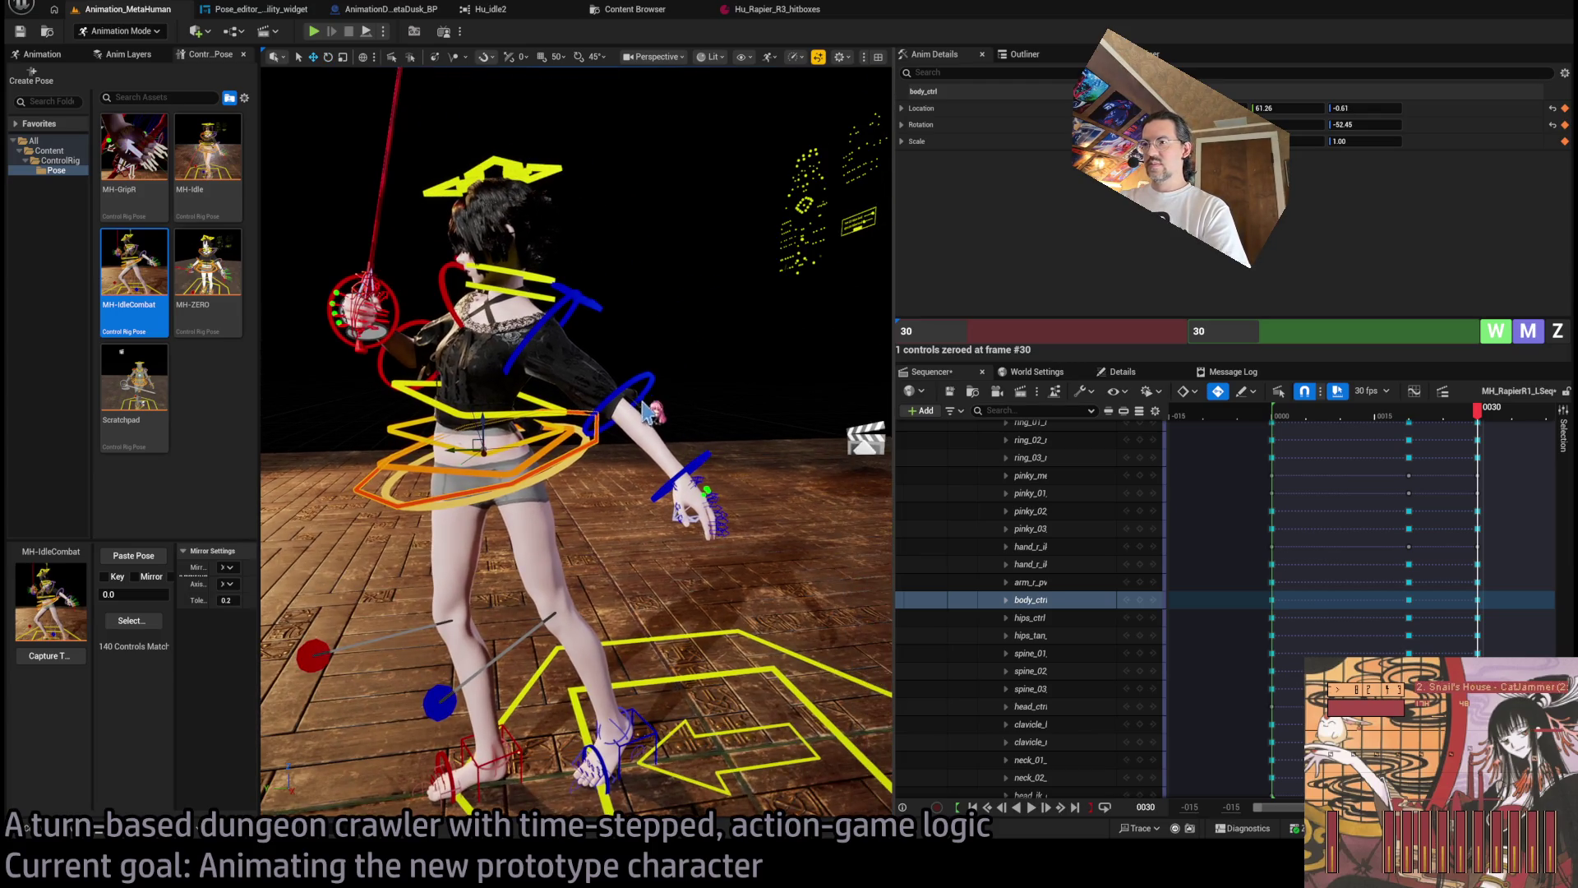
click(558, 310)
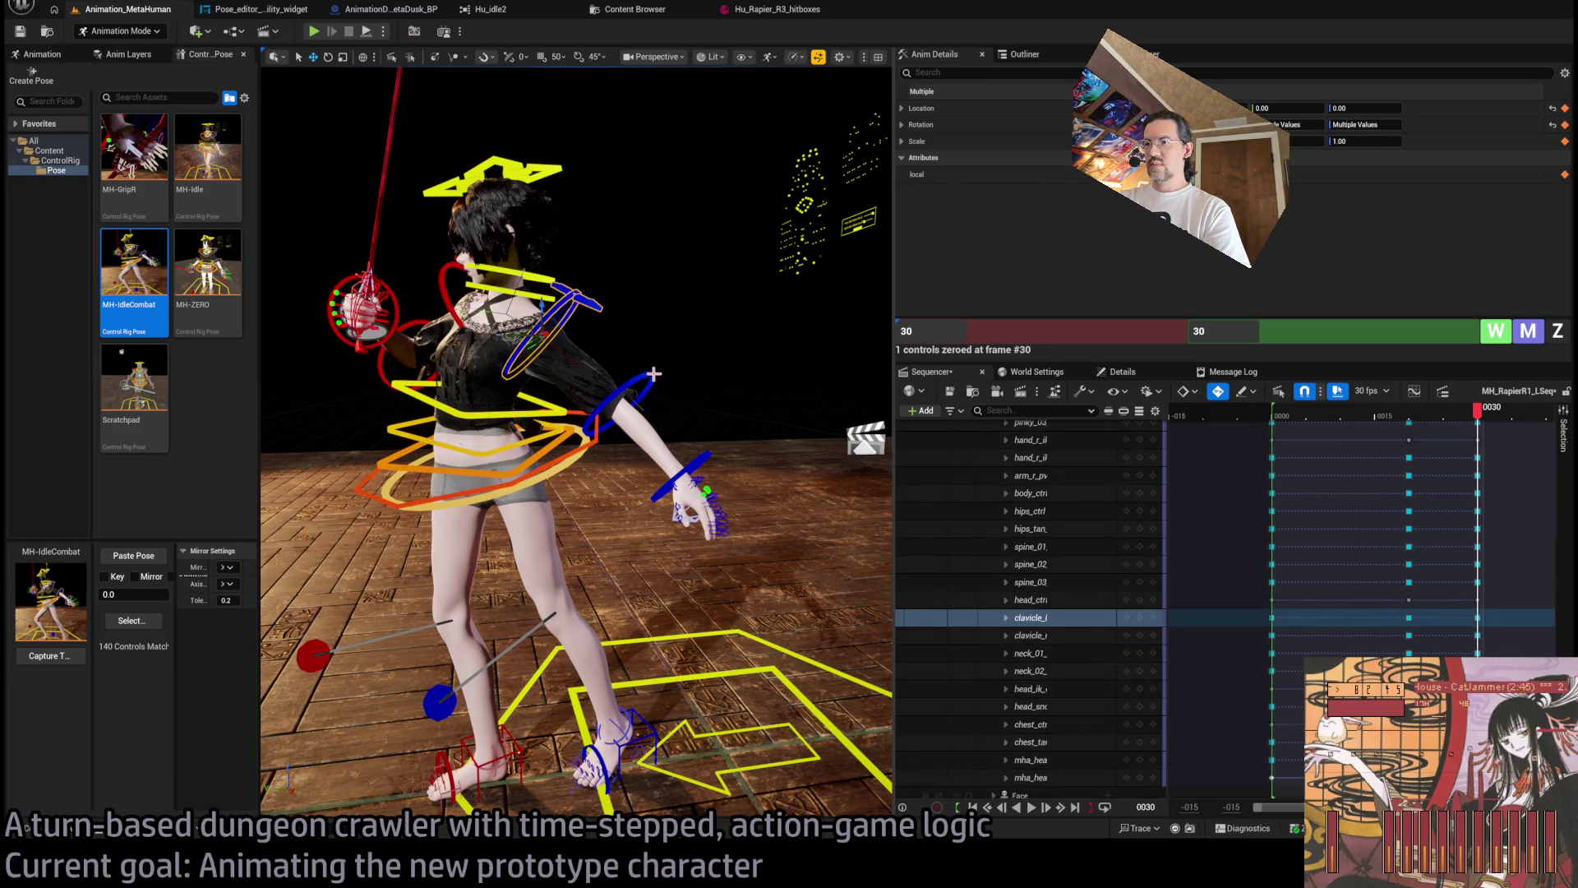
Zero the left upper arm, lower arm and hand FK controls.
ctrl+click(699, 457)
ctrl+click(699, 457)
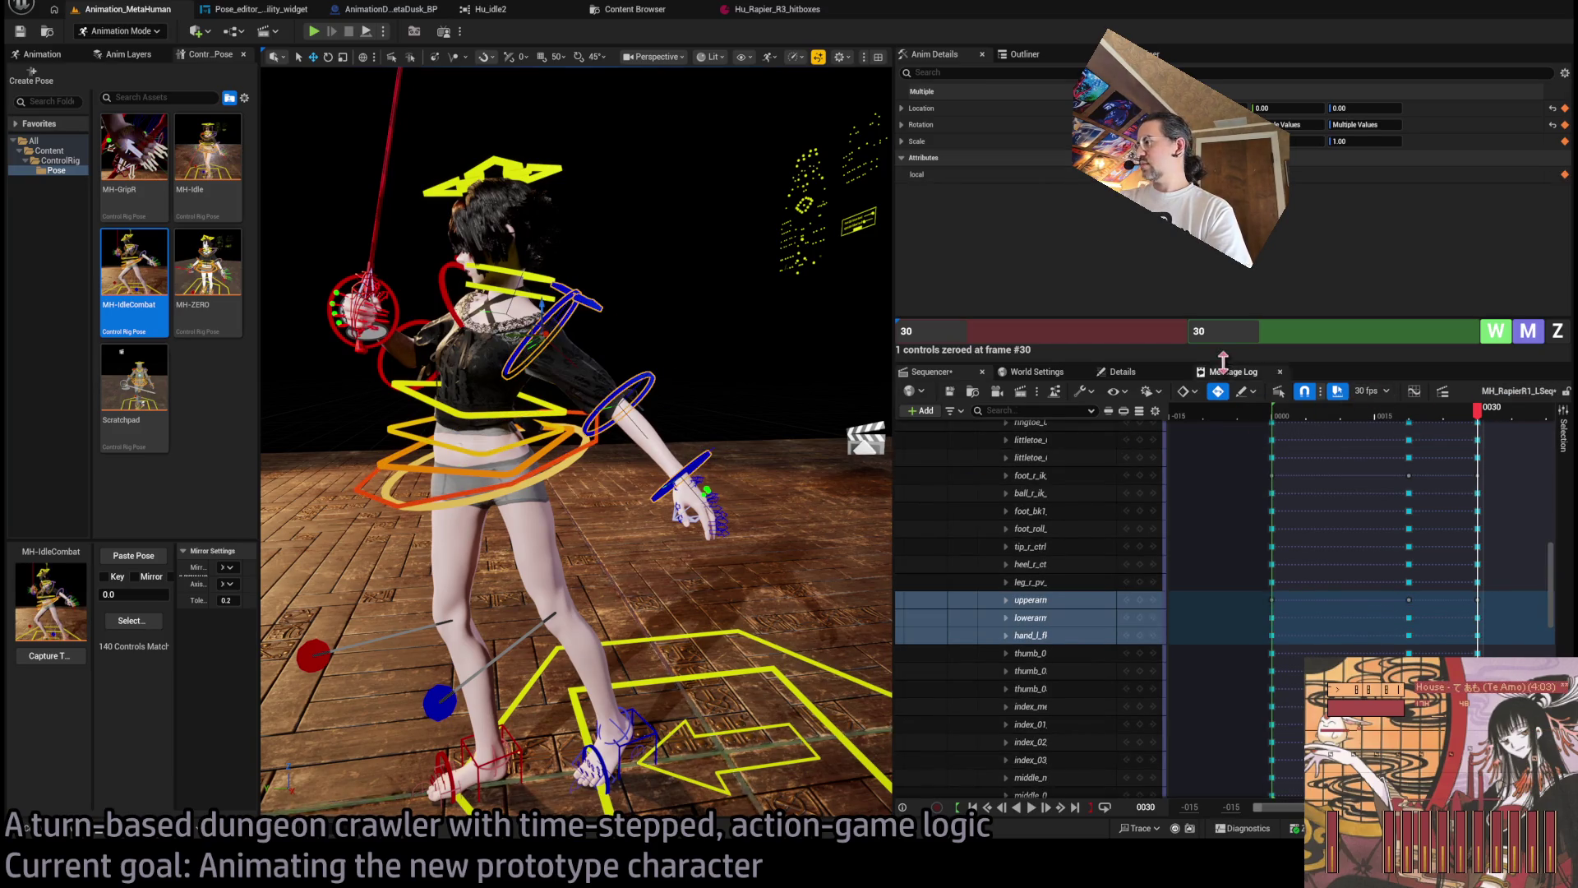
click(1554, 339)
click(599, 288)
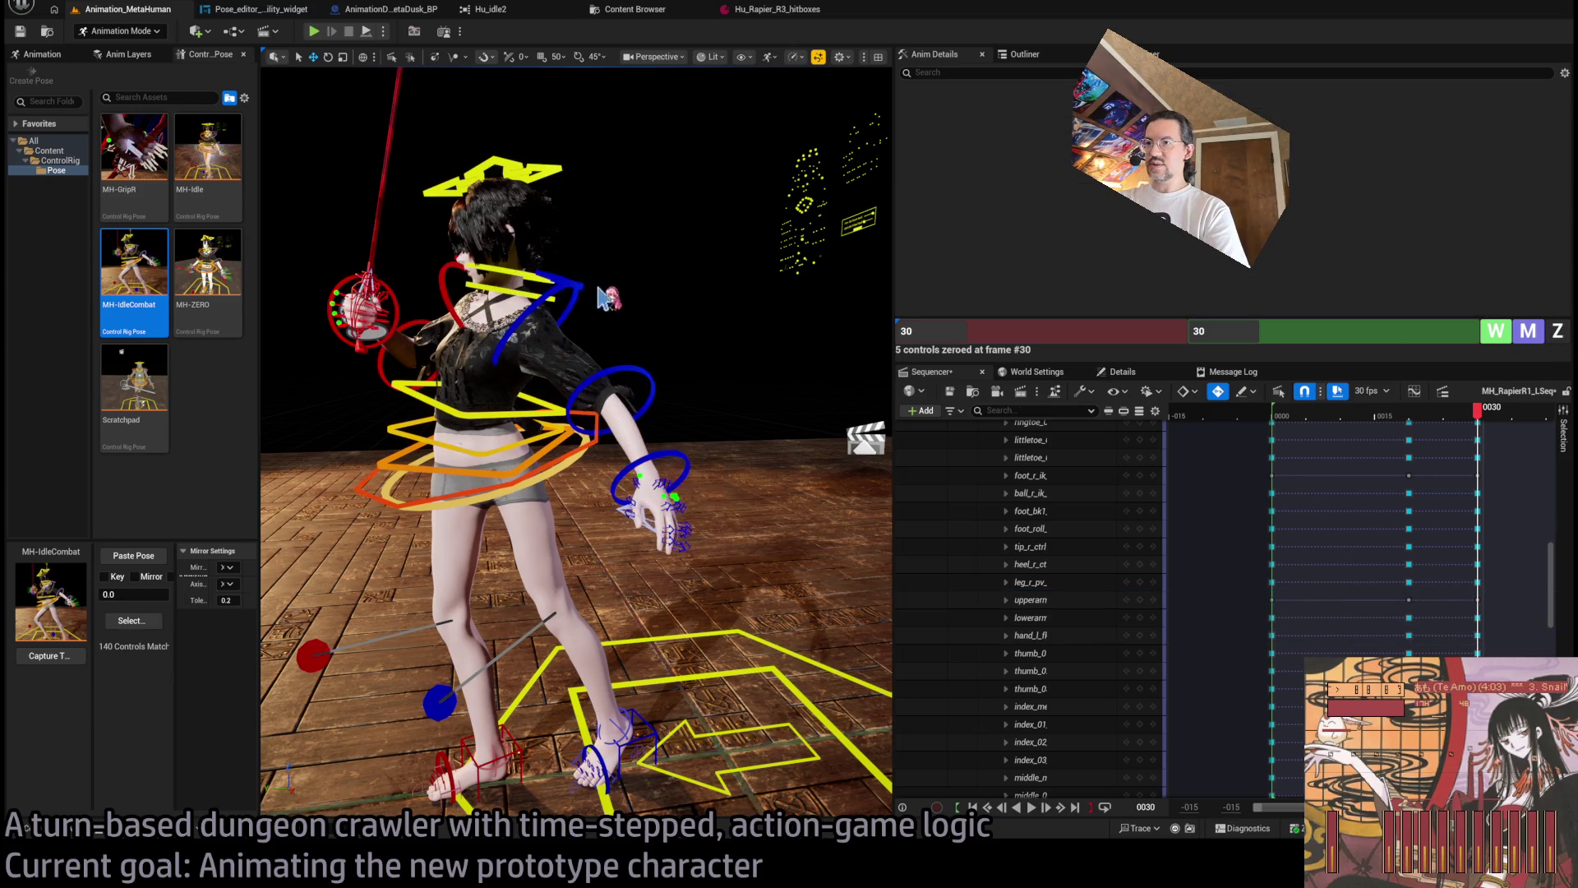
Rotate the left upper arm forward and bend the left forearm.
click(550, 291)
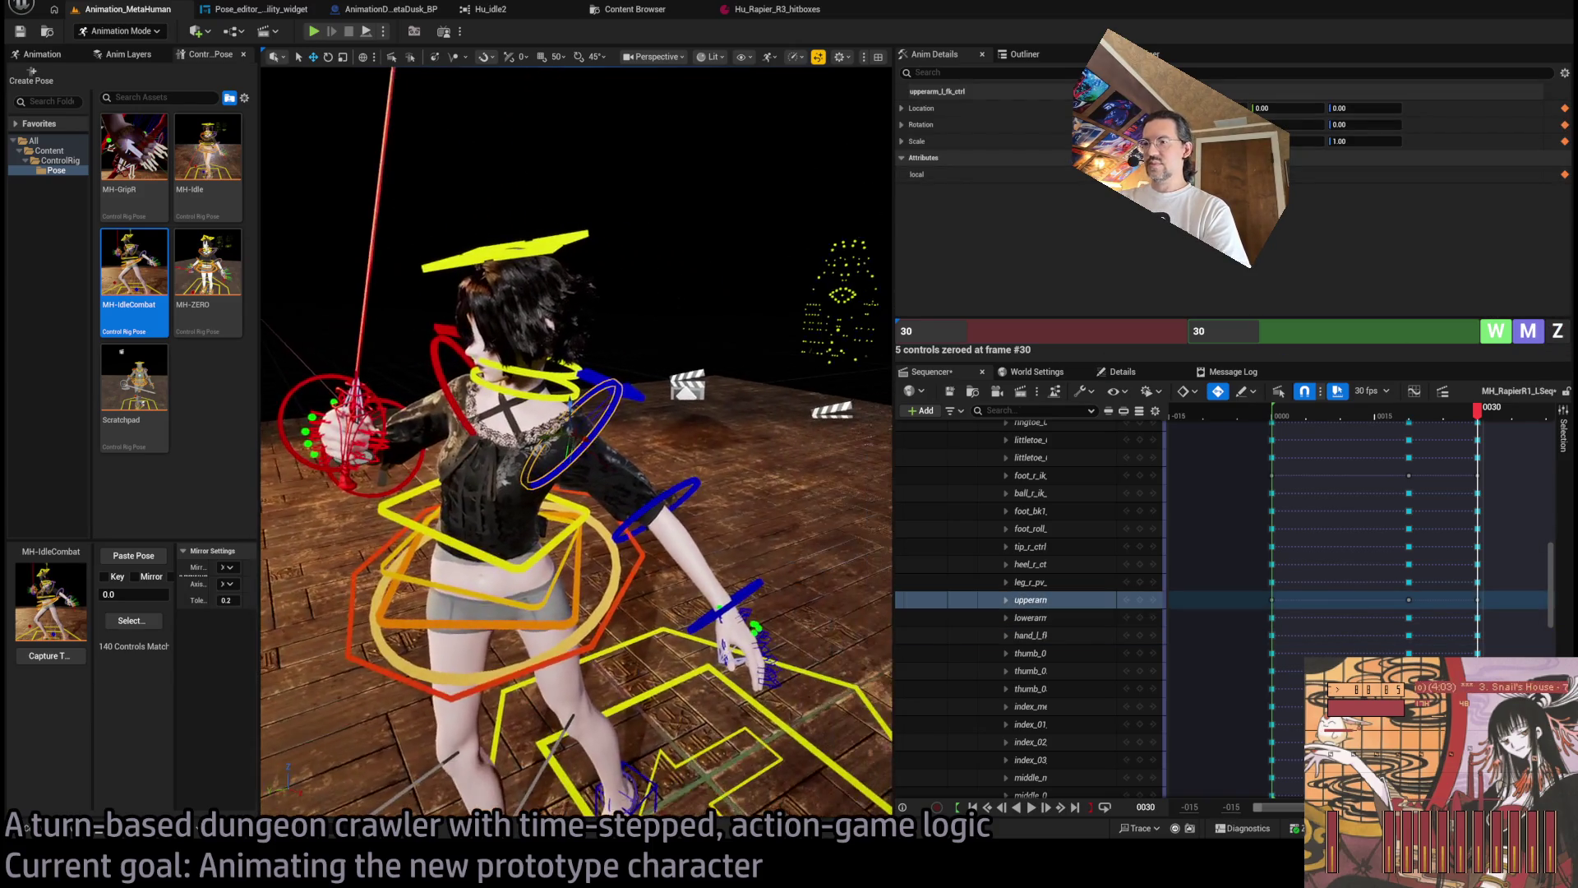
mouse_move(594, 430)
mouse_down()
mouse_move(617, 401)
mouse_move(588, 436)
mouse_move(606, 454)
mouse_move(626, 446)
mouse_up()
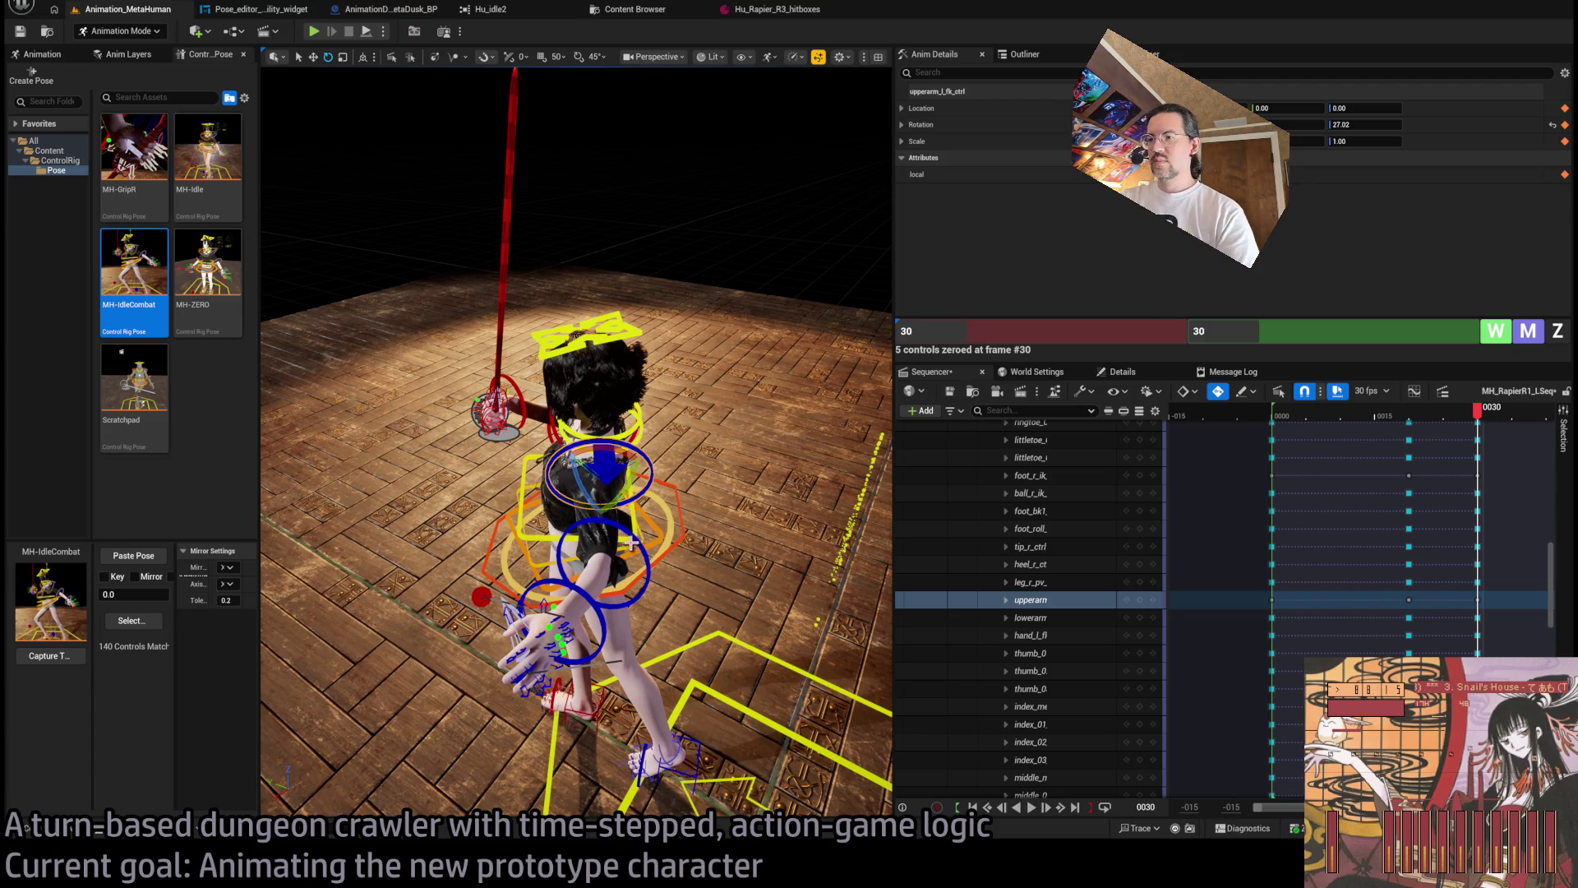
click(624, 567)
mouse_move(649, 575)
mouse_down()
mouse_move(650, 612)
mouse_move(559, 533)
mouse_move(526, 575)
mouse_move(378, 582)
mouse_up()
Raise the left upper arm further to about -4.57 and inspect it close up.
click(458, 390)
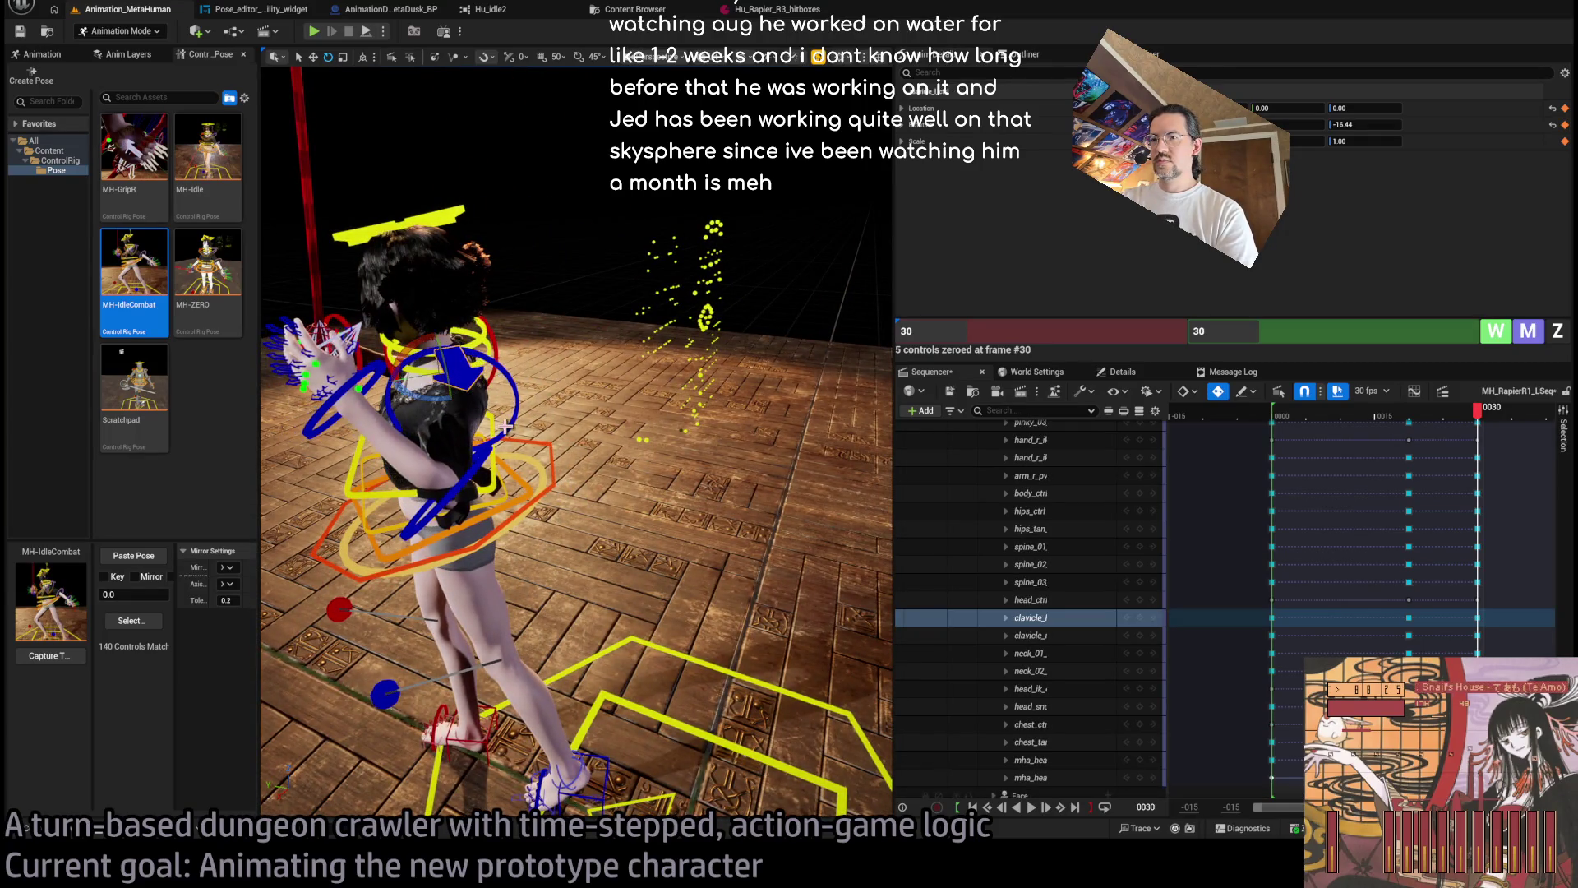
click(511, 428)
drag(493, 415, 476, 422)
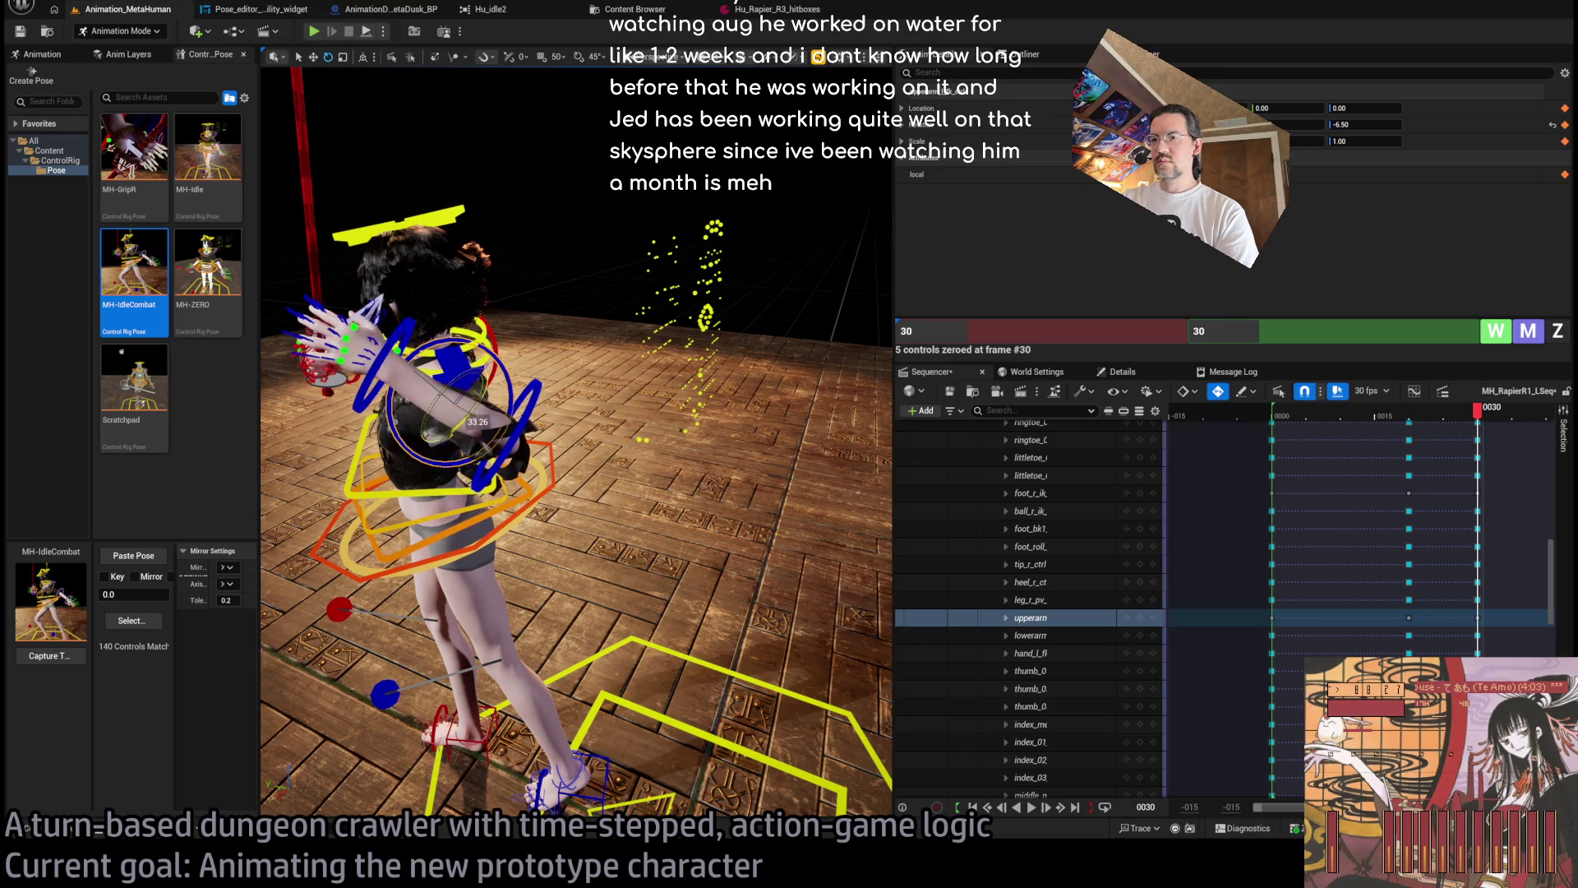
mouse_move(575, 444)
mouse_down()
mouse_move(772, 444)
mouse_move(789, 509)
mouse_move(814, 448)
mouse_move(797, 481)
mouse_up()
drag(434, 458, 434, 458)
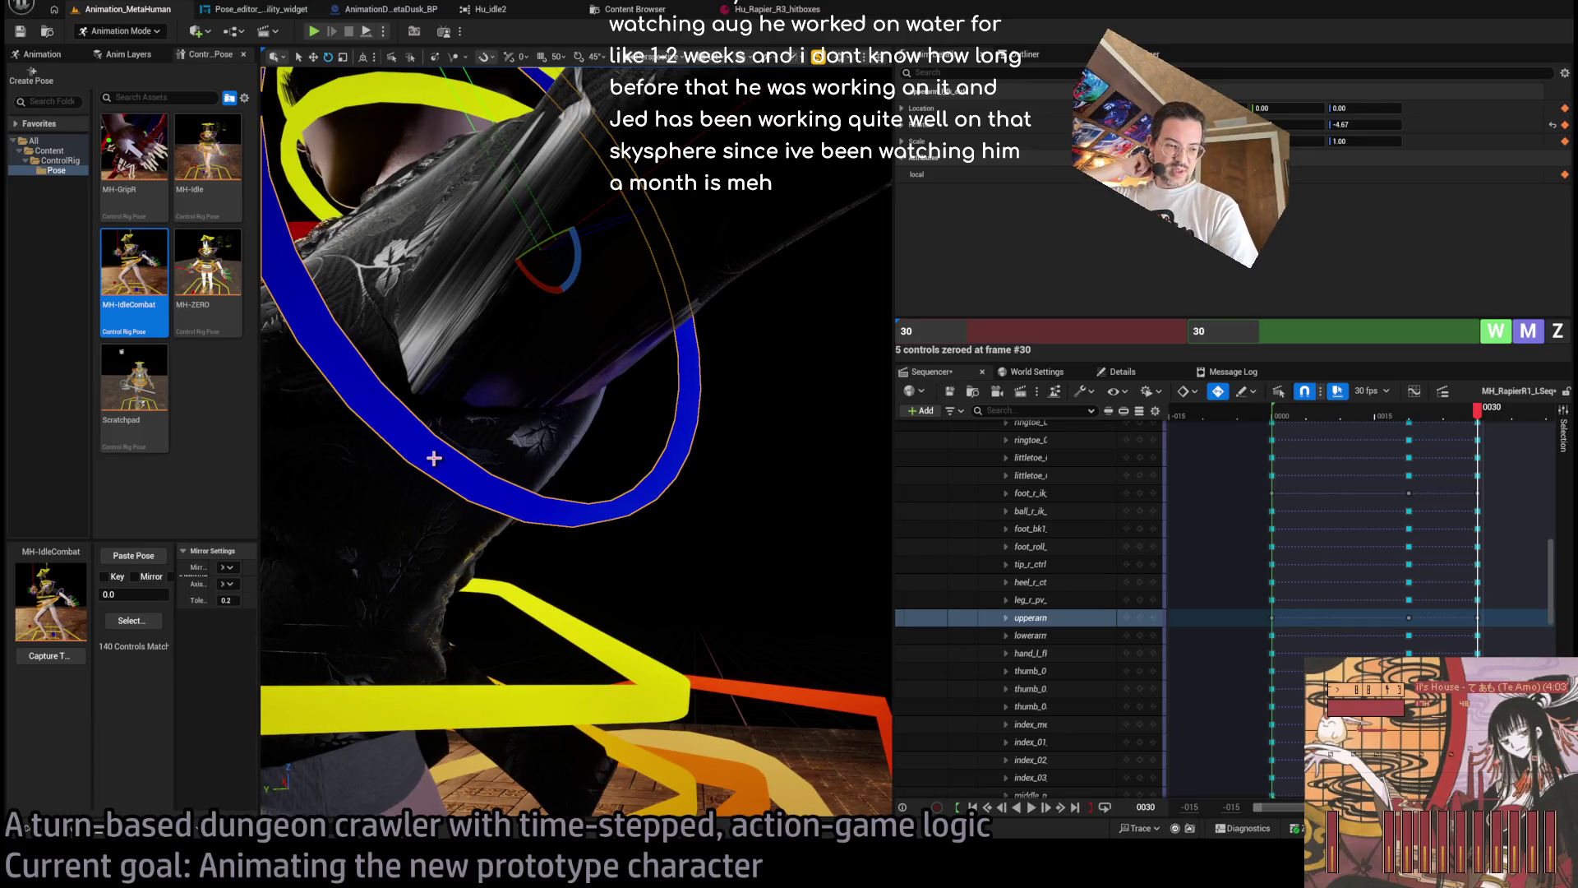
drag(506, 388, 460, 411)
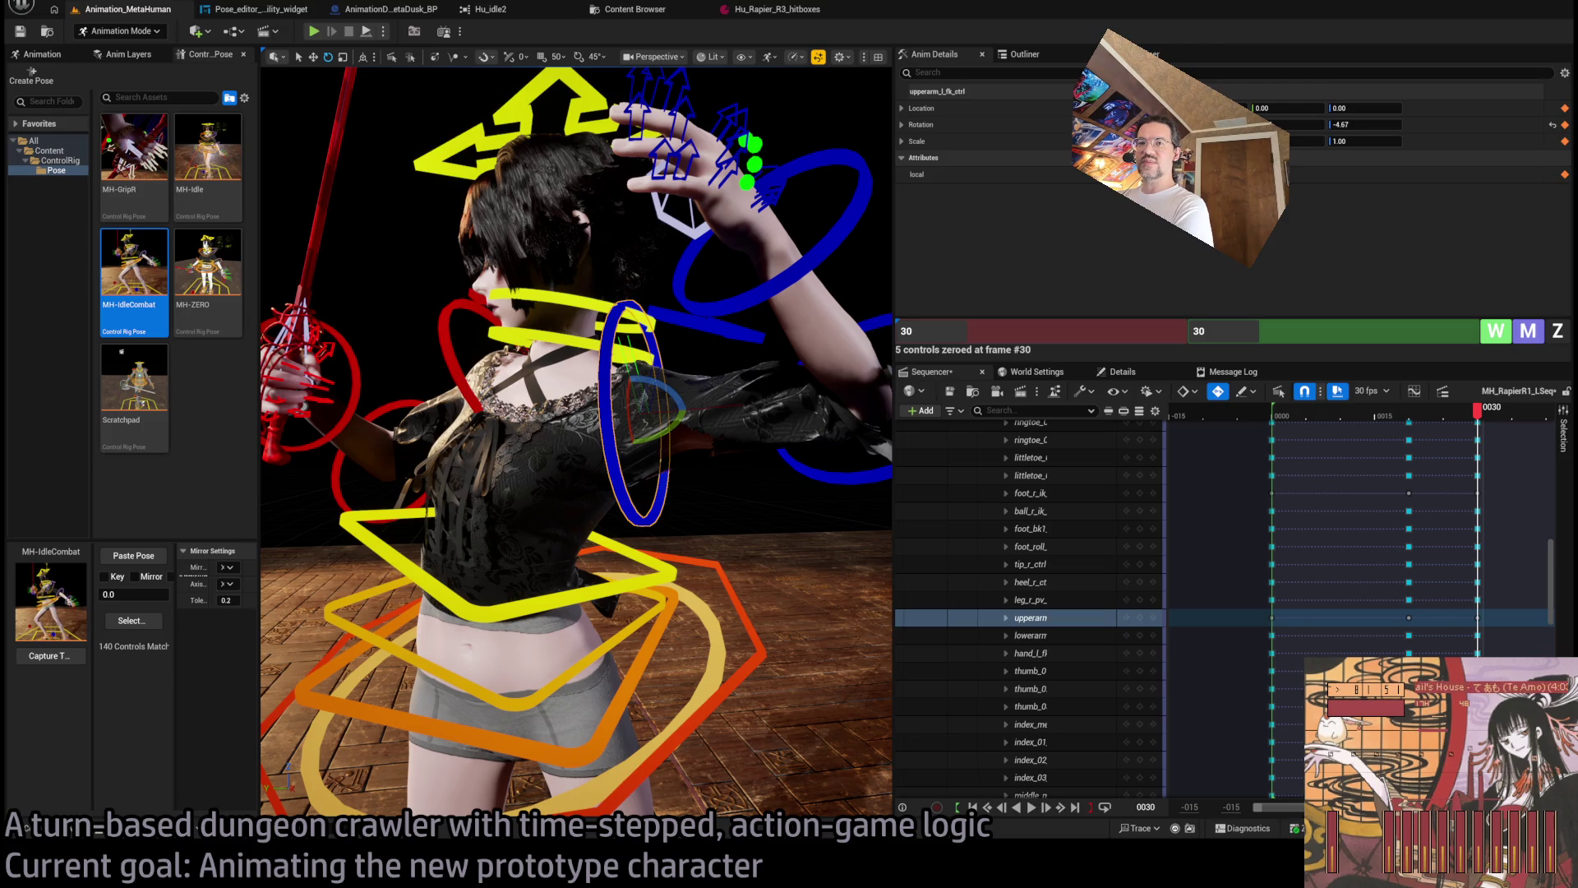
Bring the browser with the Google homepage to the front.
key(alt+Tab)
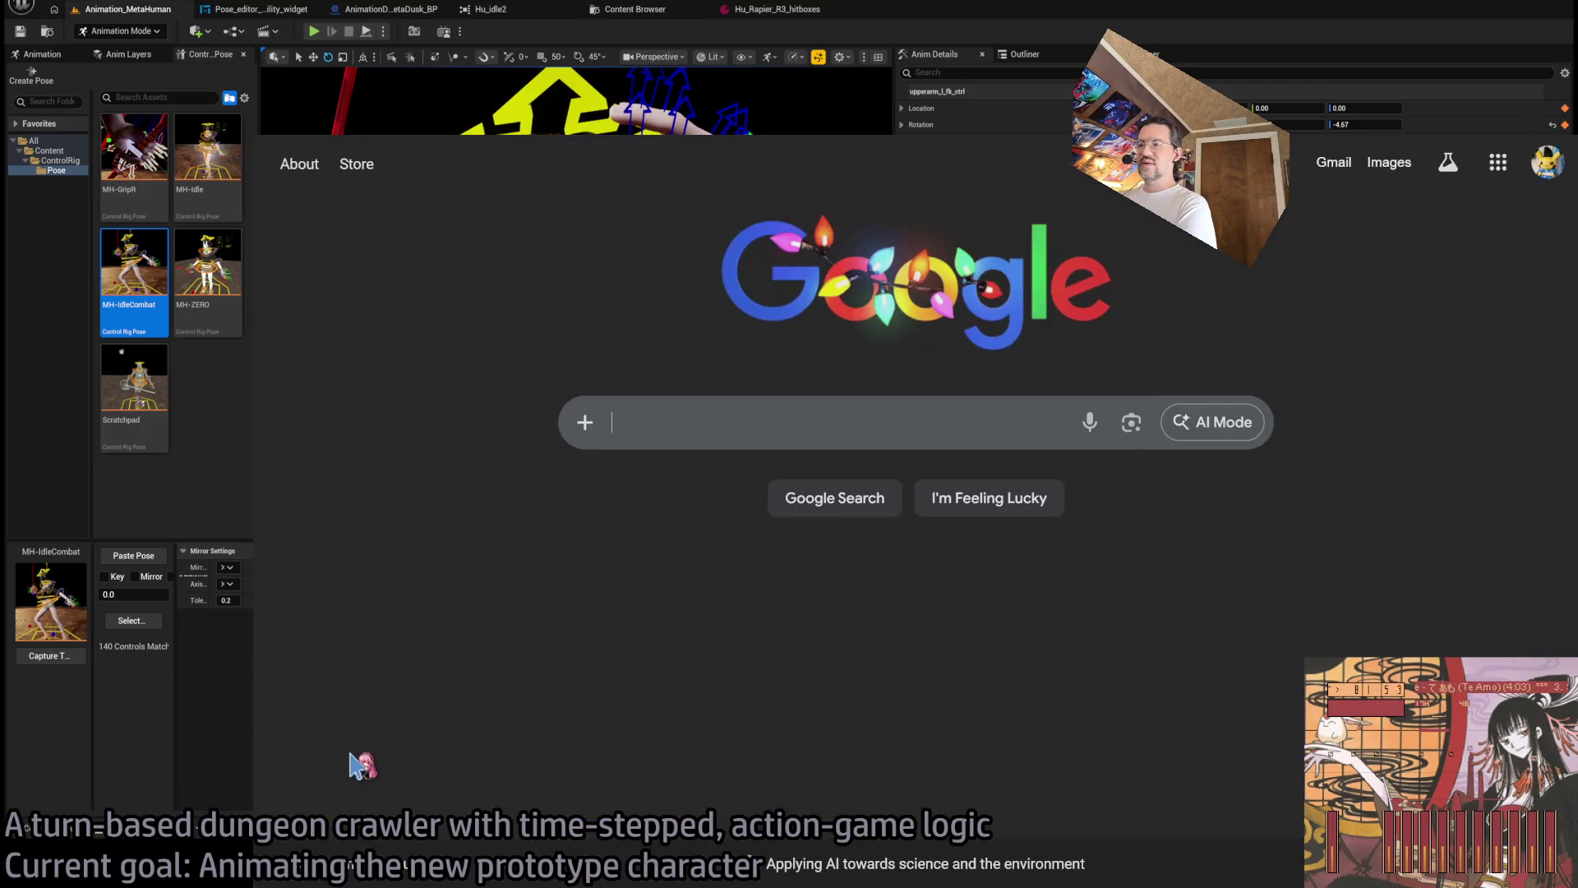
Go to your channel's Videos and filter them to Past Broadcasts.
key(Return)
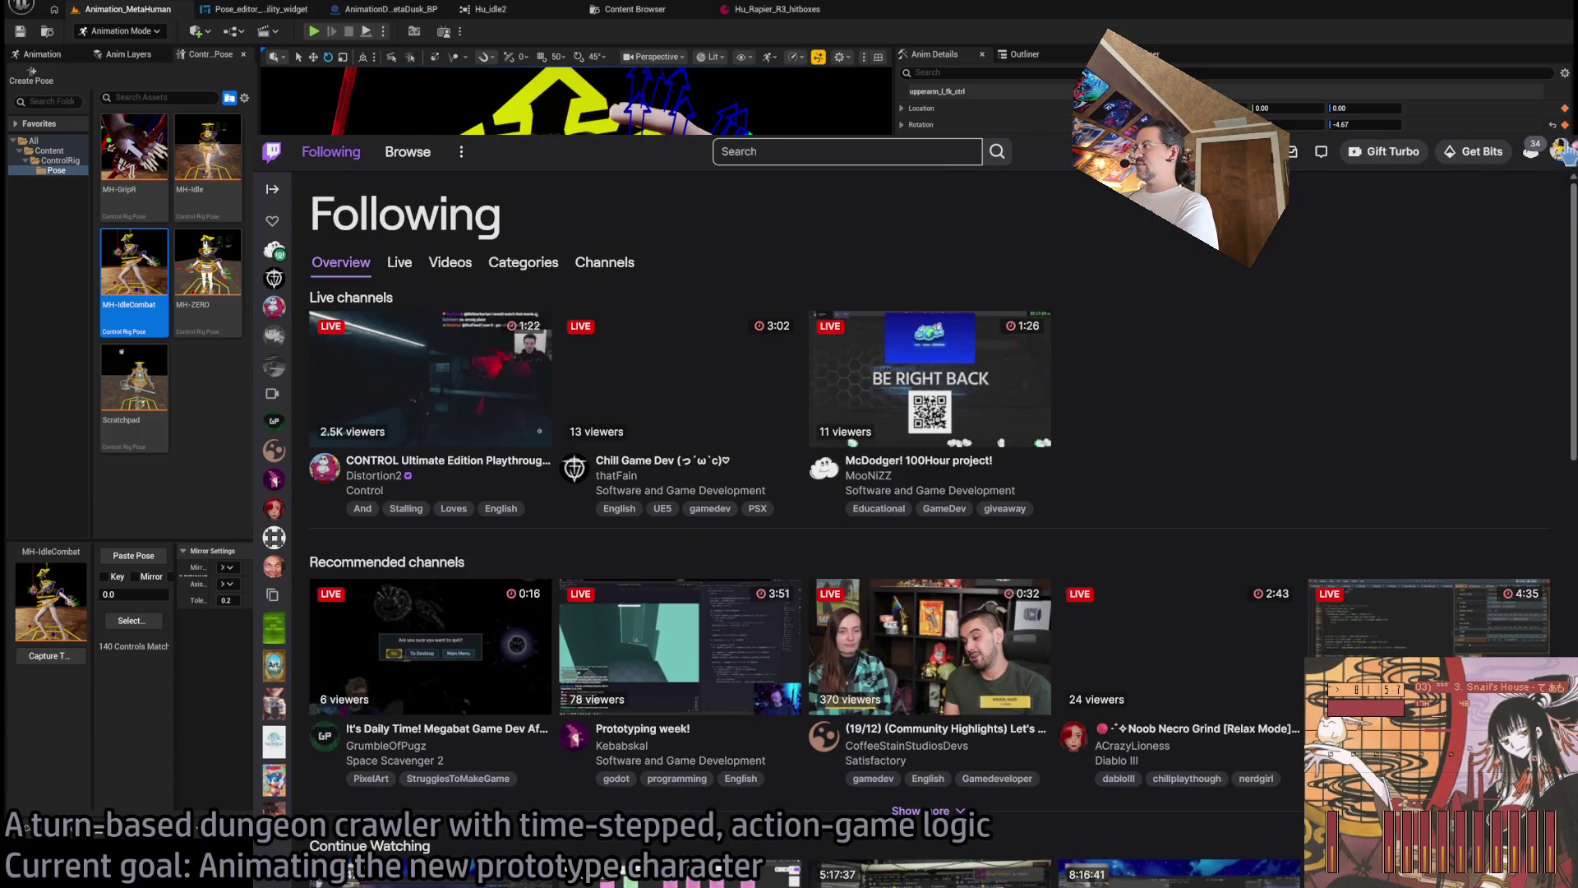
click(1560, 151)
click(1492, 222)
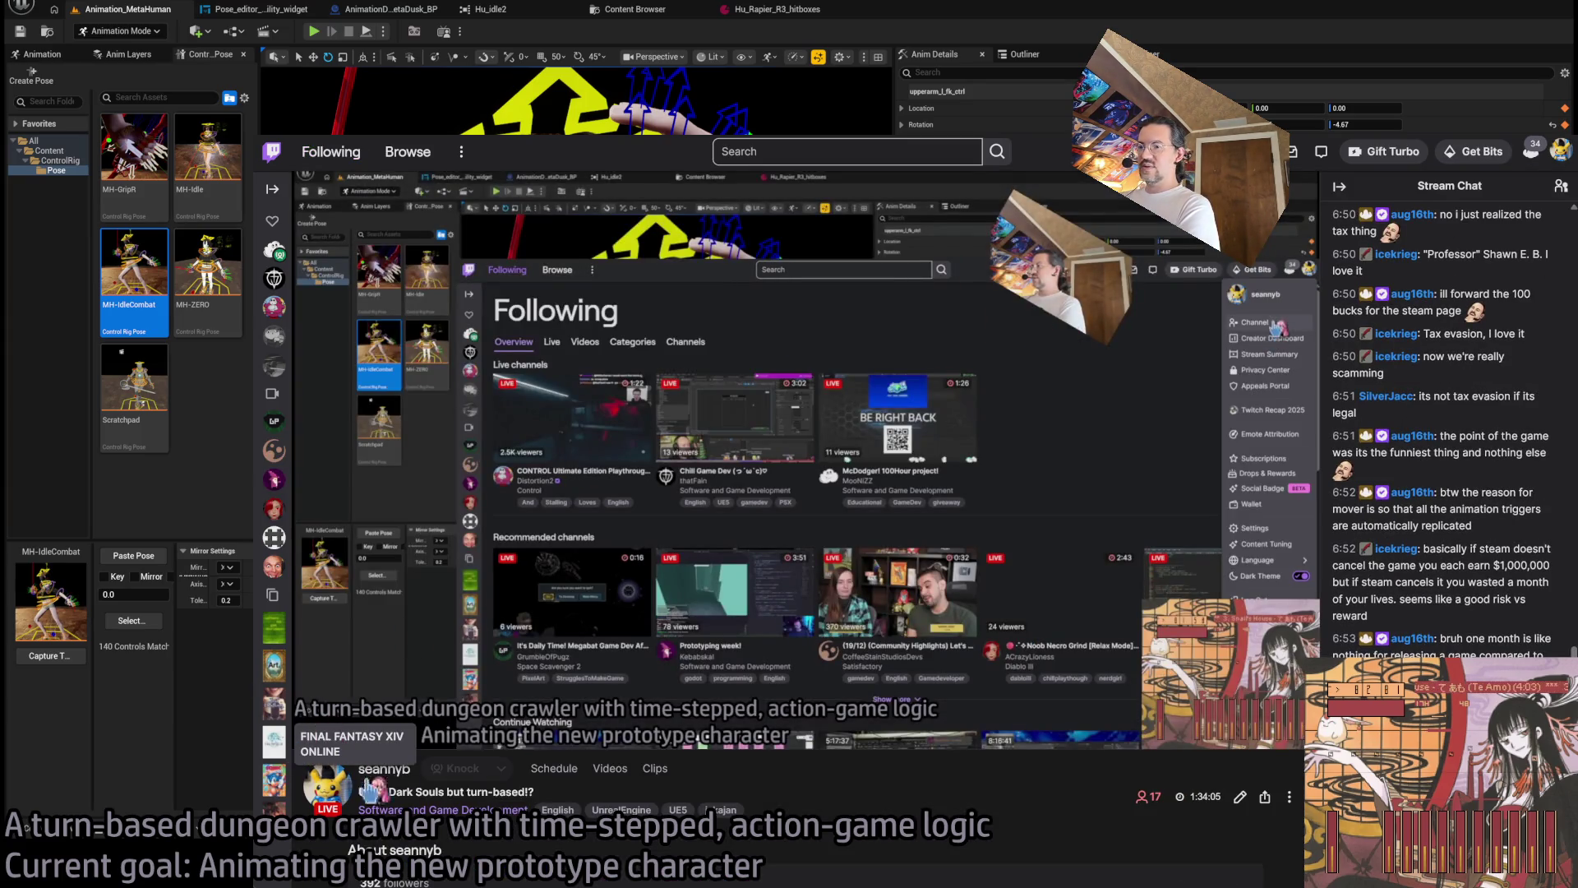
click(610, 768)
click(396, 665)
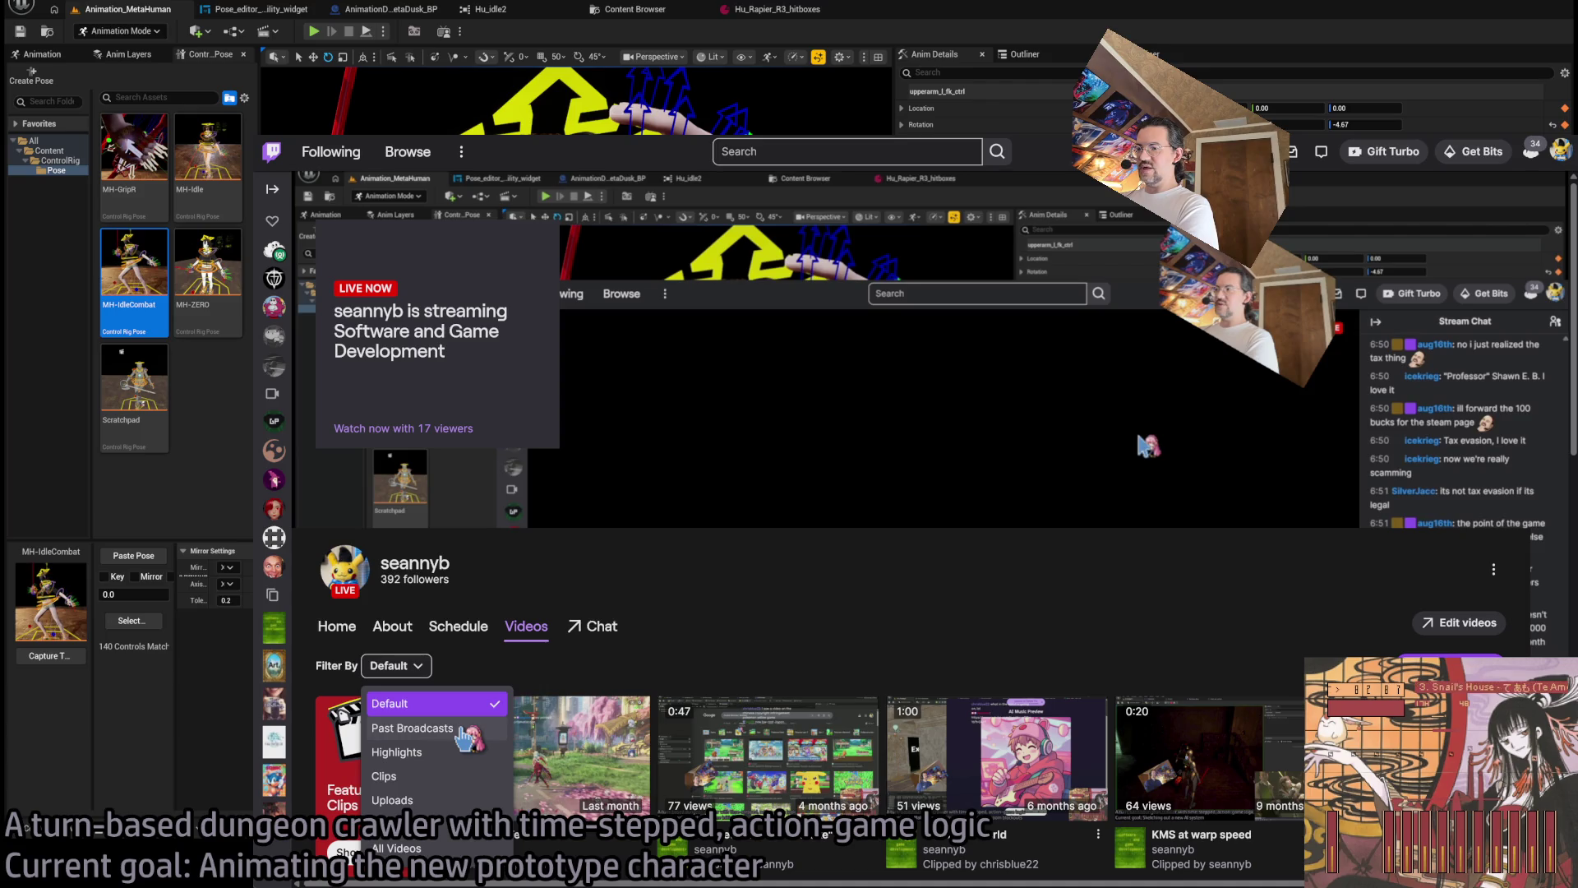
click(465, 729)
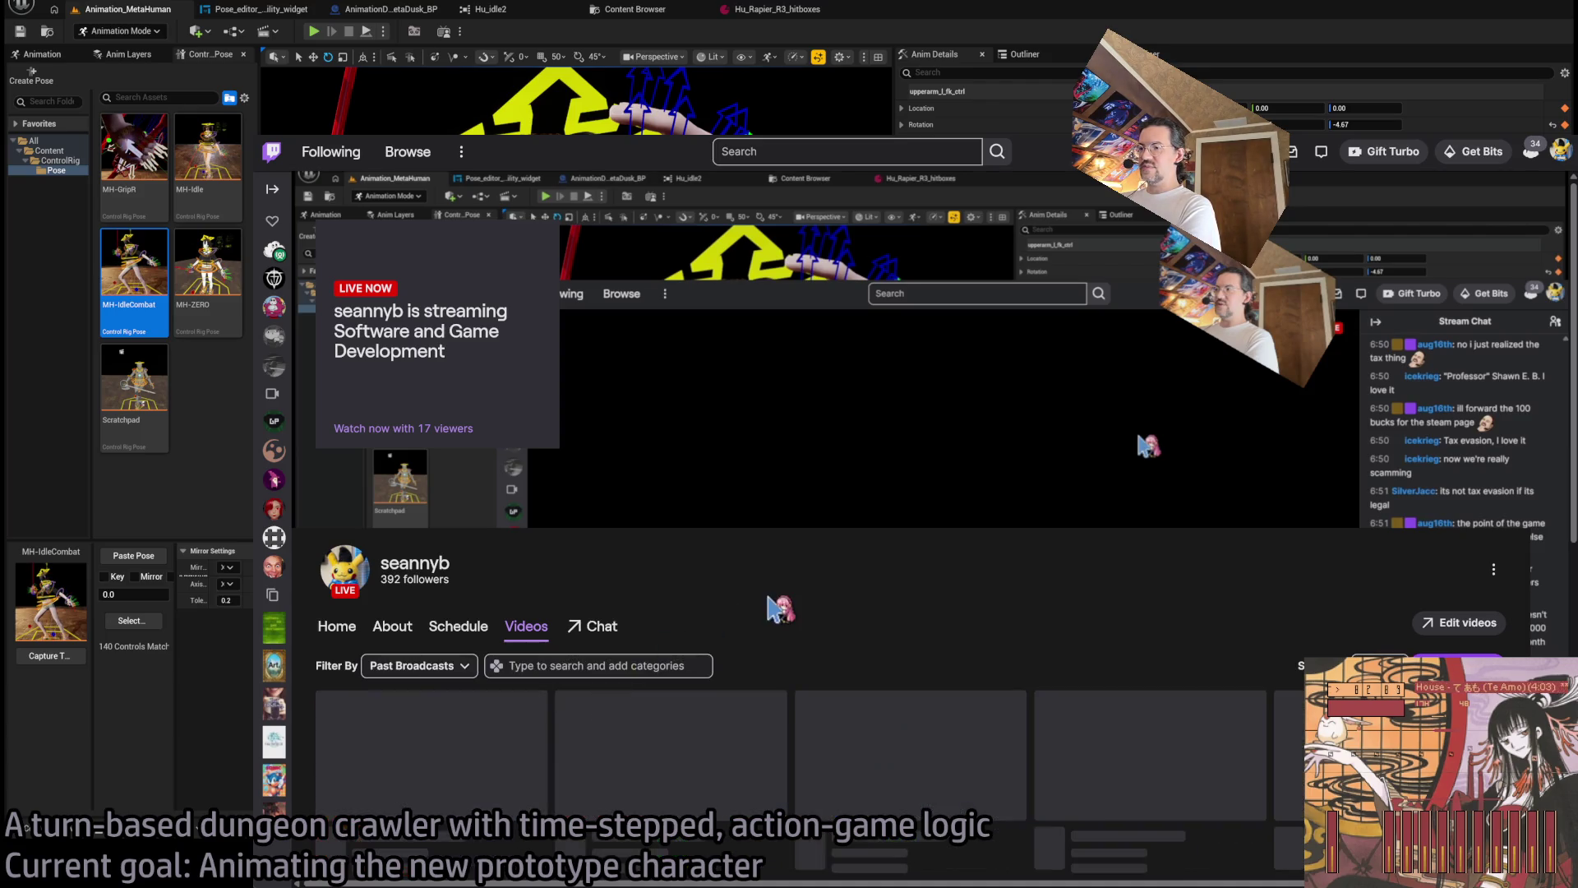
Open the Chaos Cloth broadcast and pause it.
scroll(781, 608, down, 4)
scroll(809, 538, down, 10)
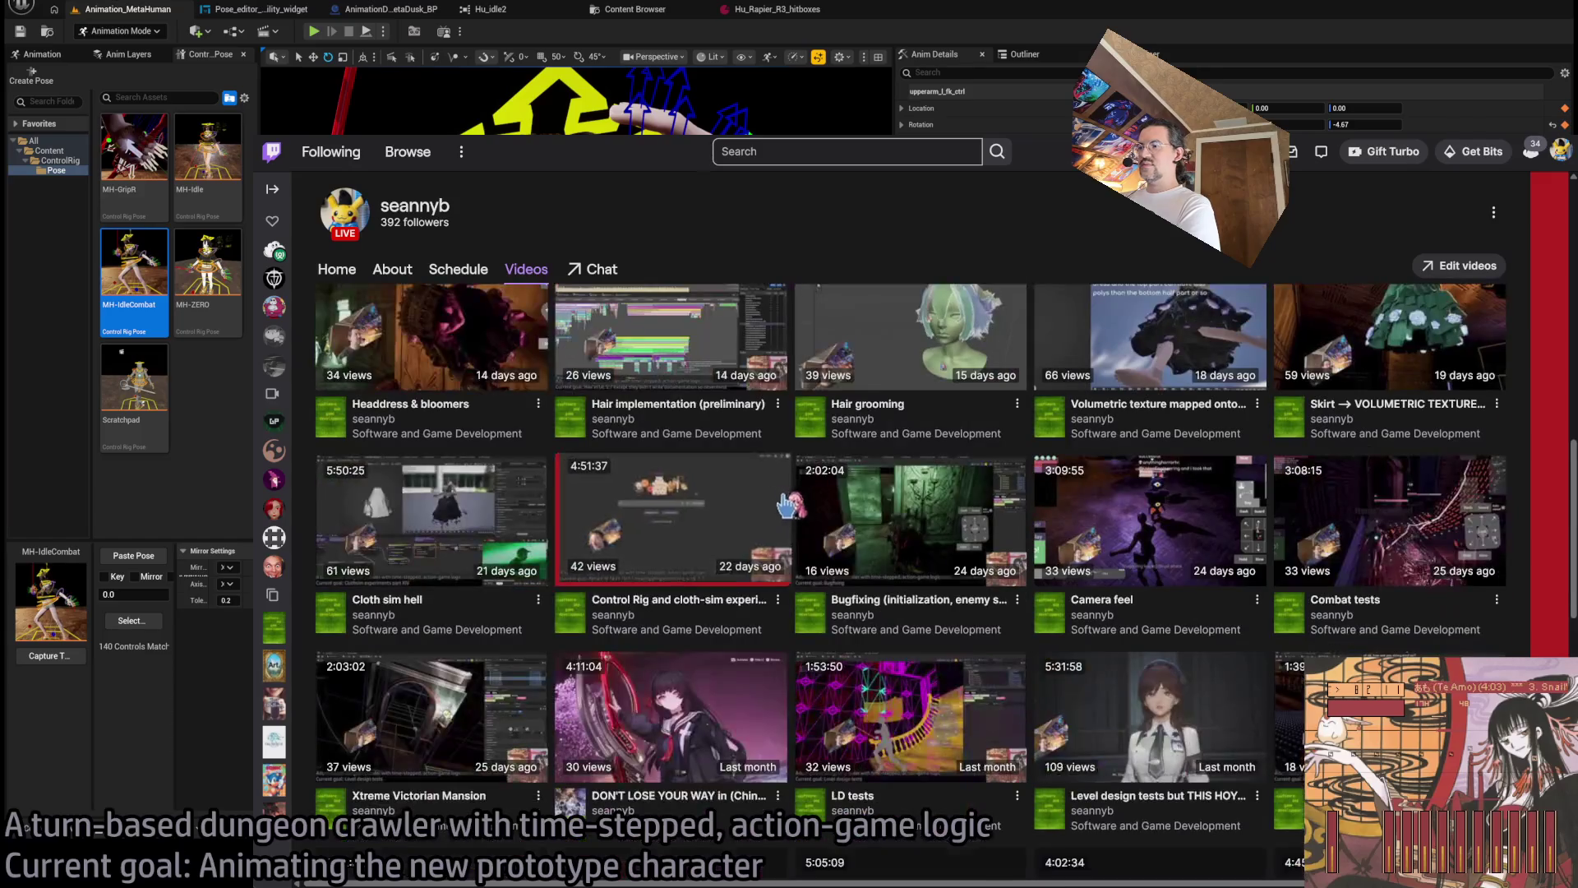
scroll(1048, 760, down, 5)
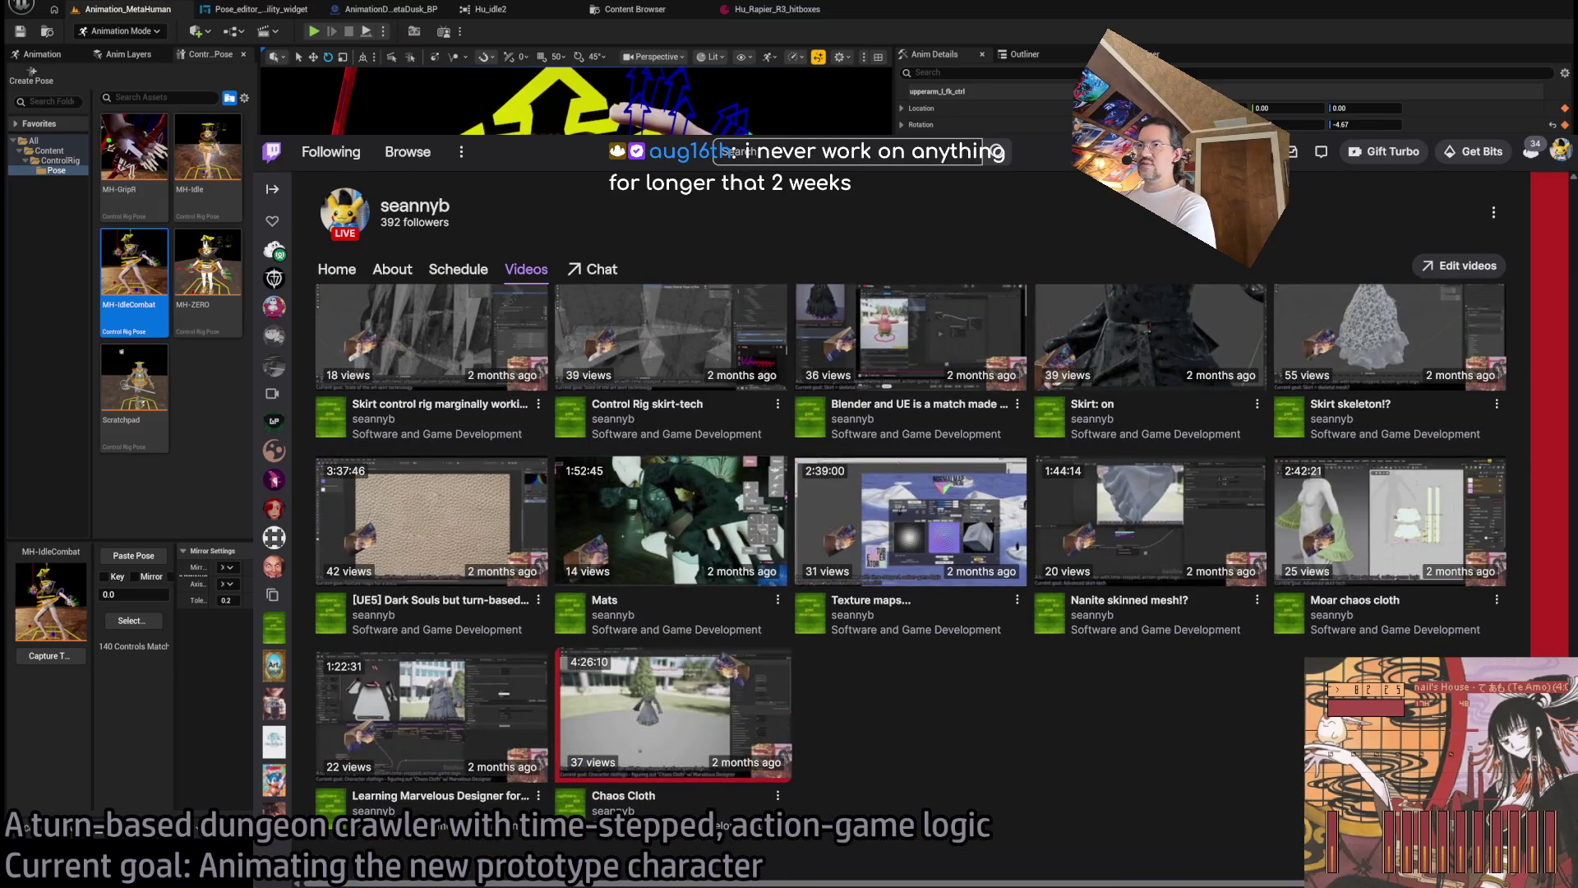
click(724, 715)
click(309, 731)
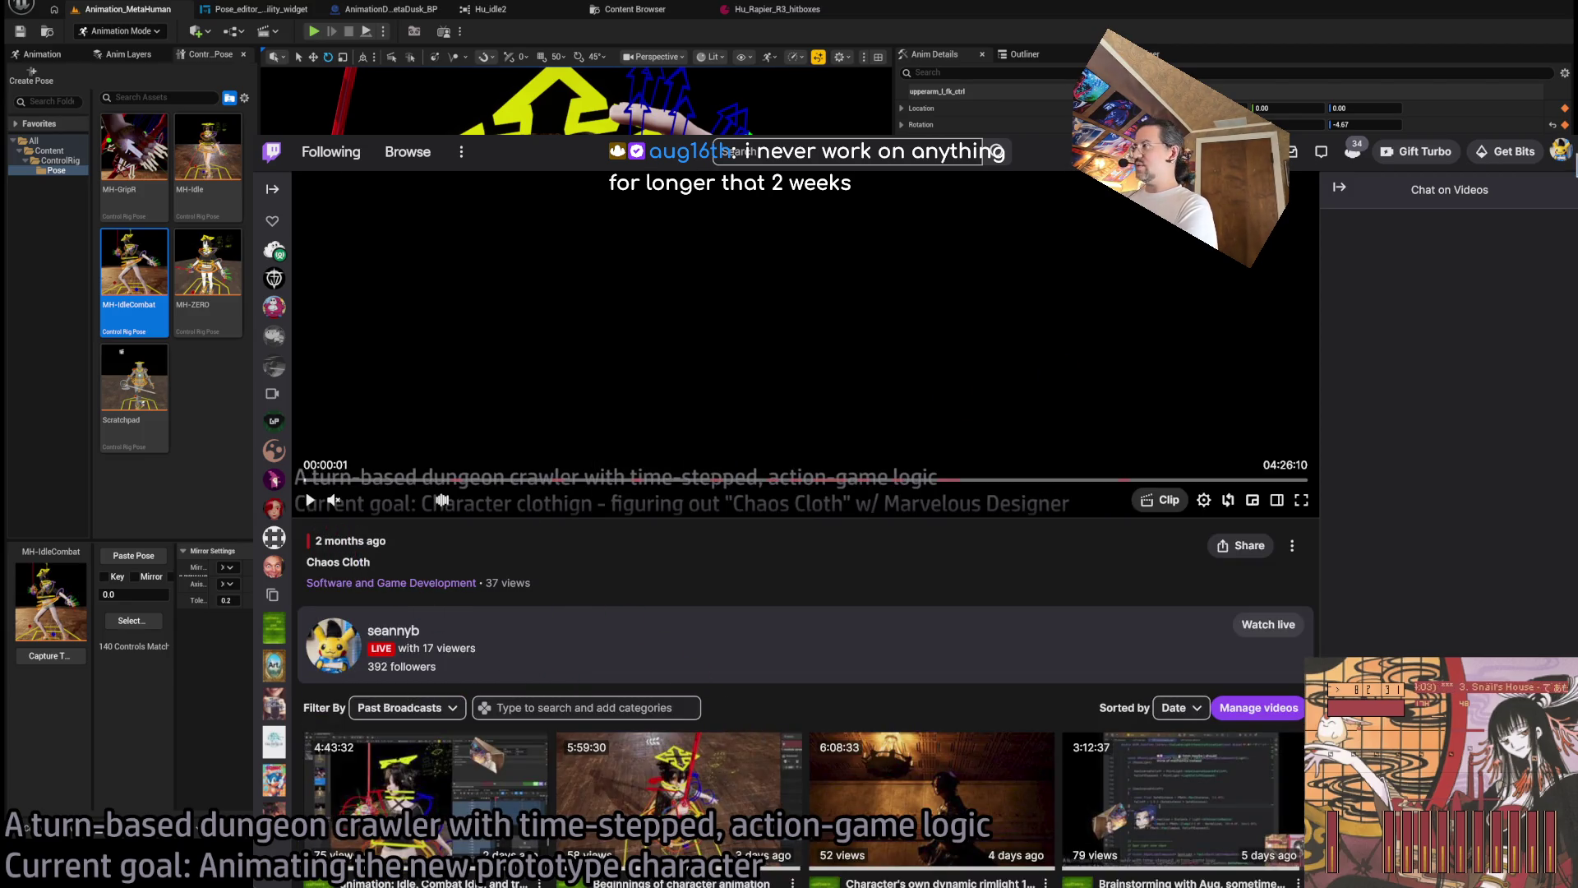
click(1560, 150)
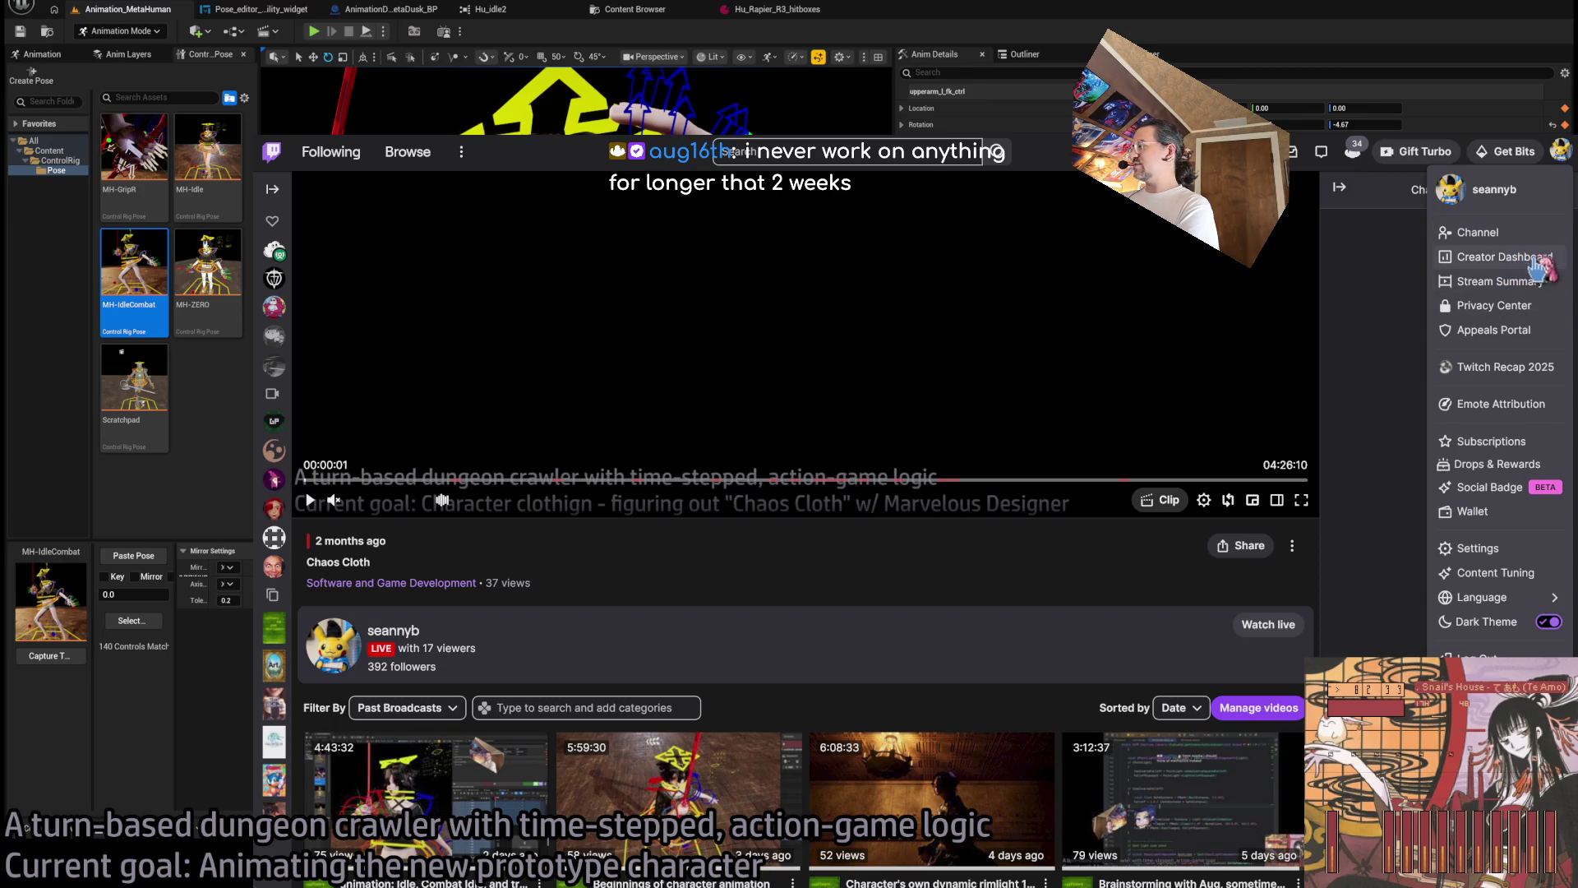
Open the Video Producer list under Content in the Twitch creator dashboard.
click(1504, 256)
click(329, 335)
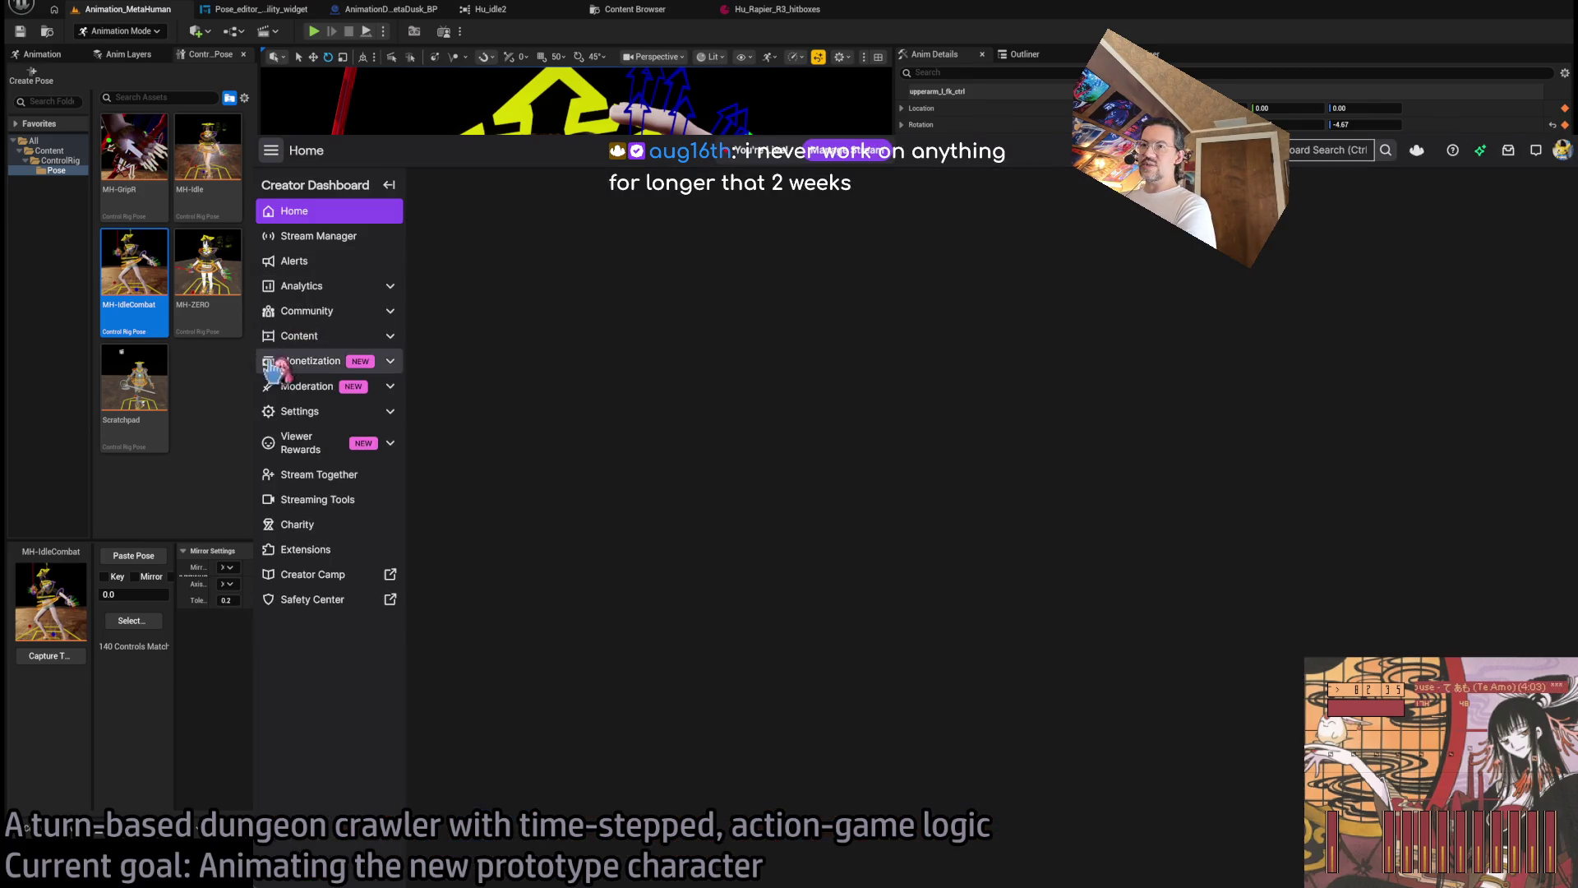
click(359, 362)
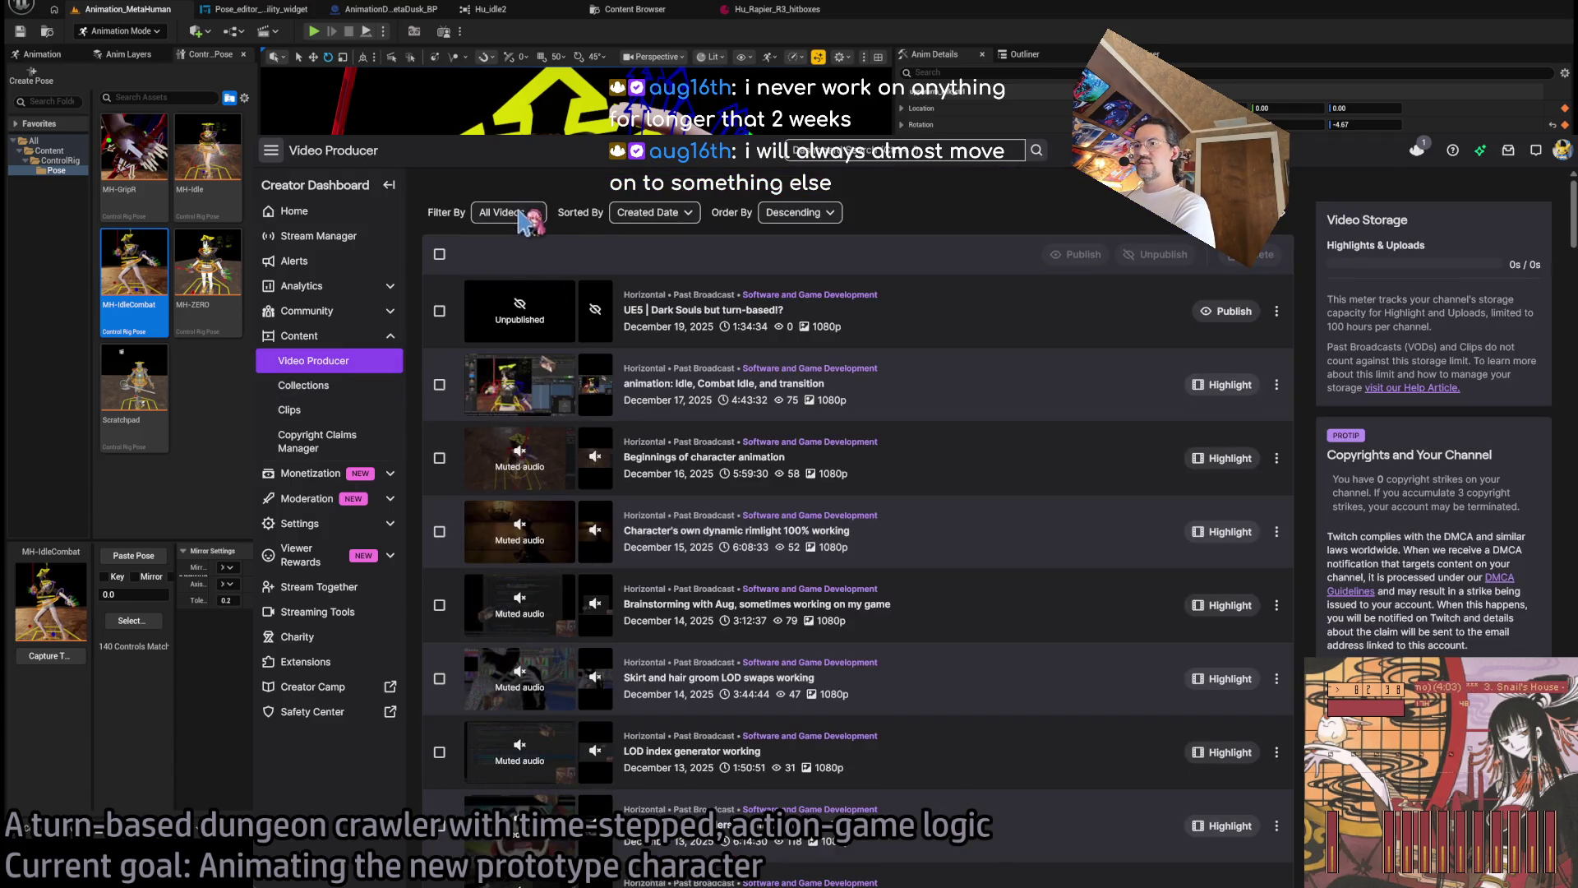
click(508, 212)
click(508, 212)
Scroll through the past broadcasts, go back to the channel's Videos page, then switch to Unreal Editor.
scroll(881, 549, down, 20)
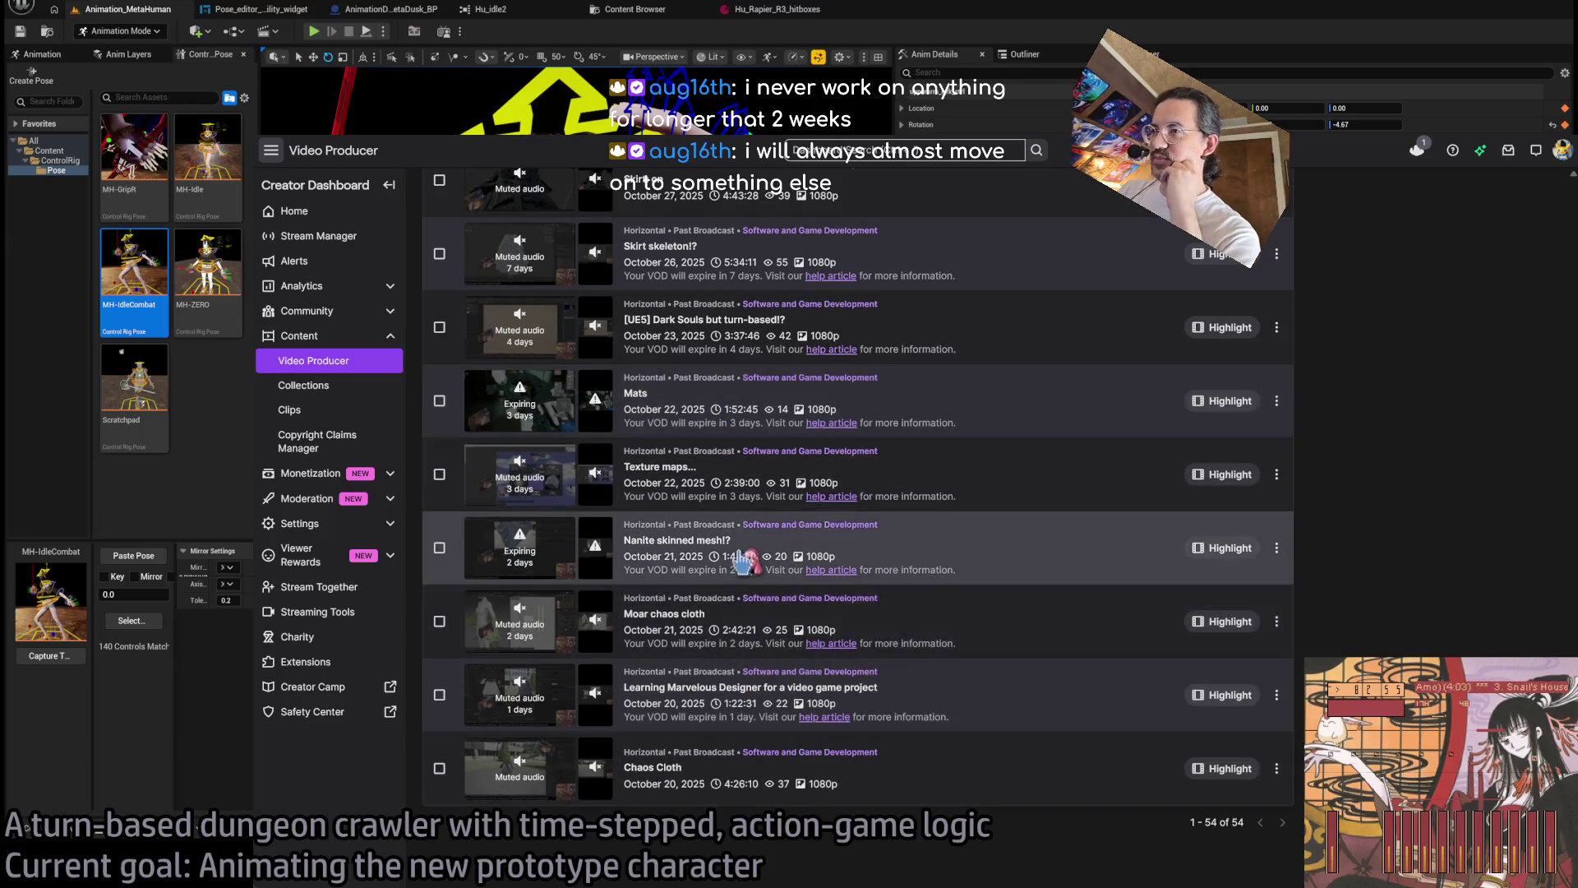
scroll(761, 658, up, 2)
scroll(764, 606, up, 2)
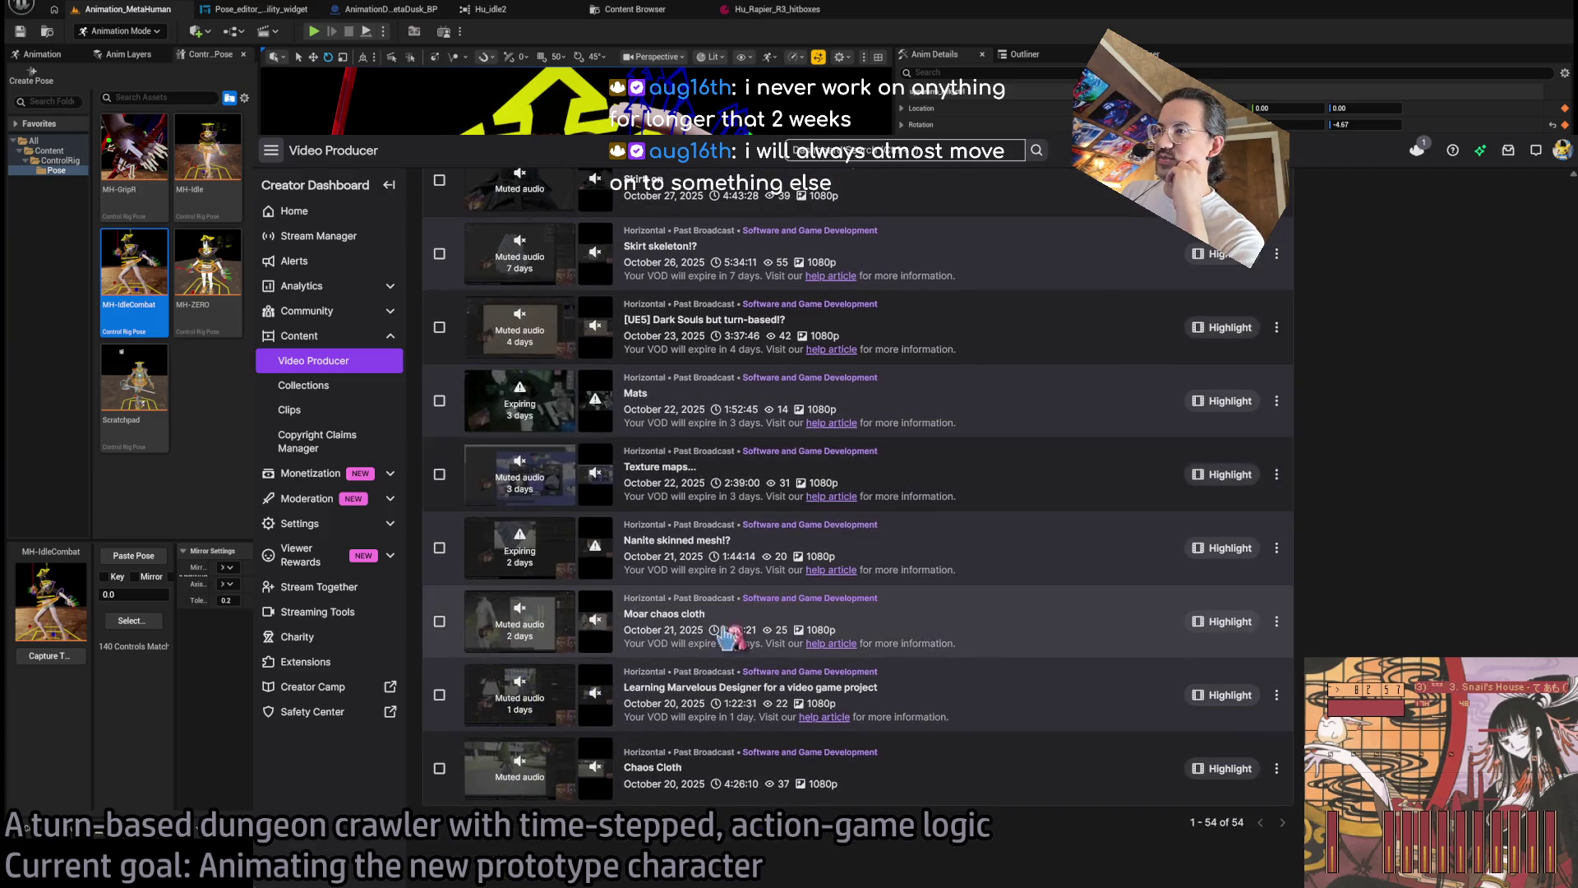
scroll(715, 575, up, 2)
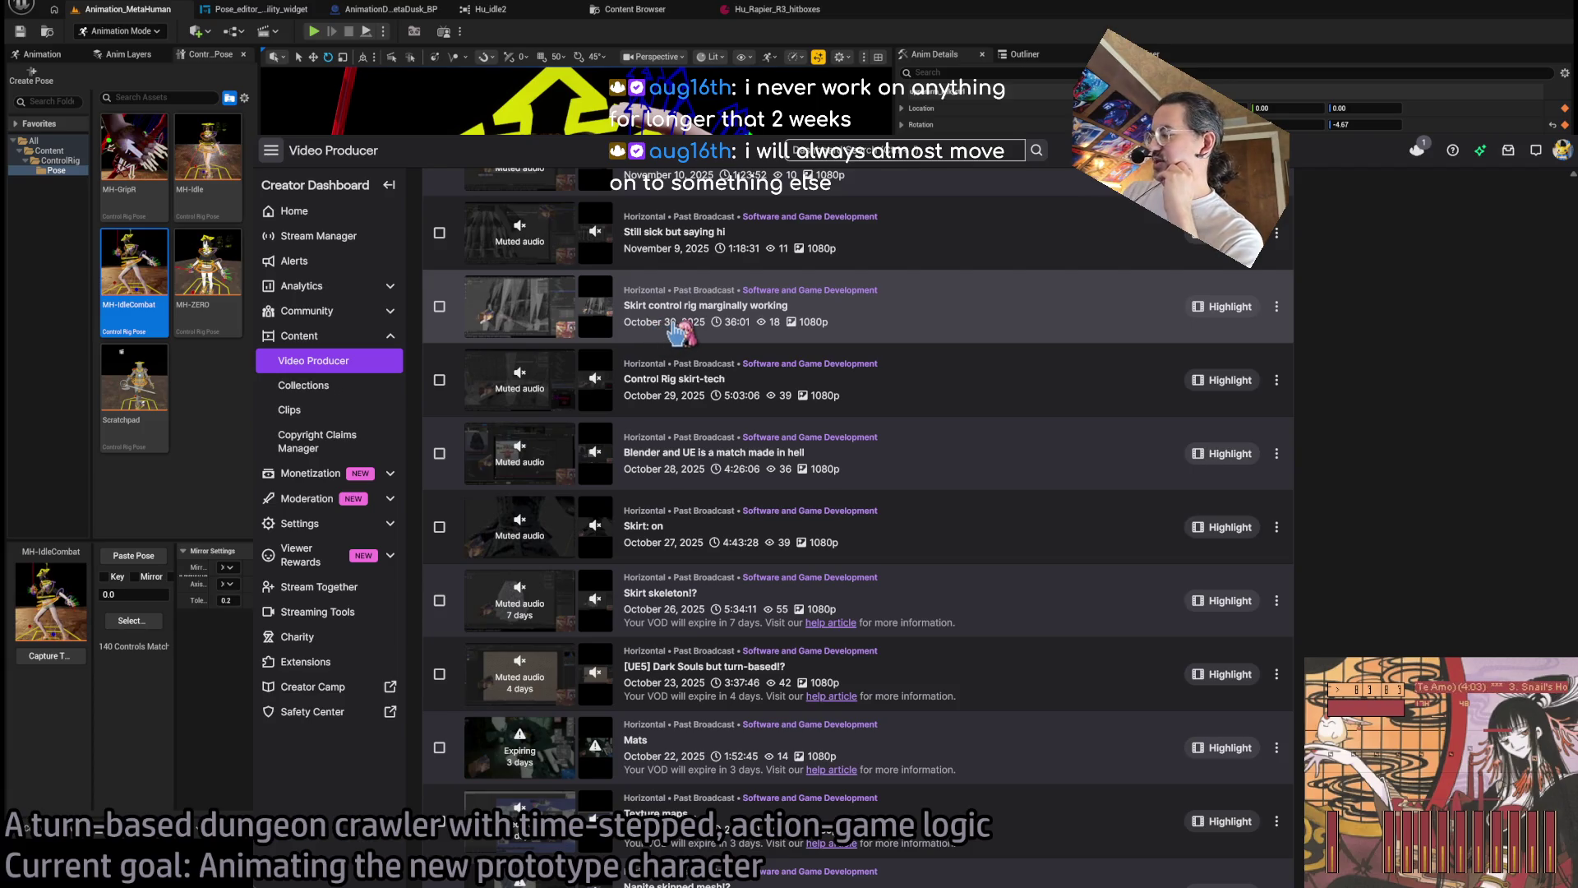
scroll(707, 350, up, 2)
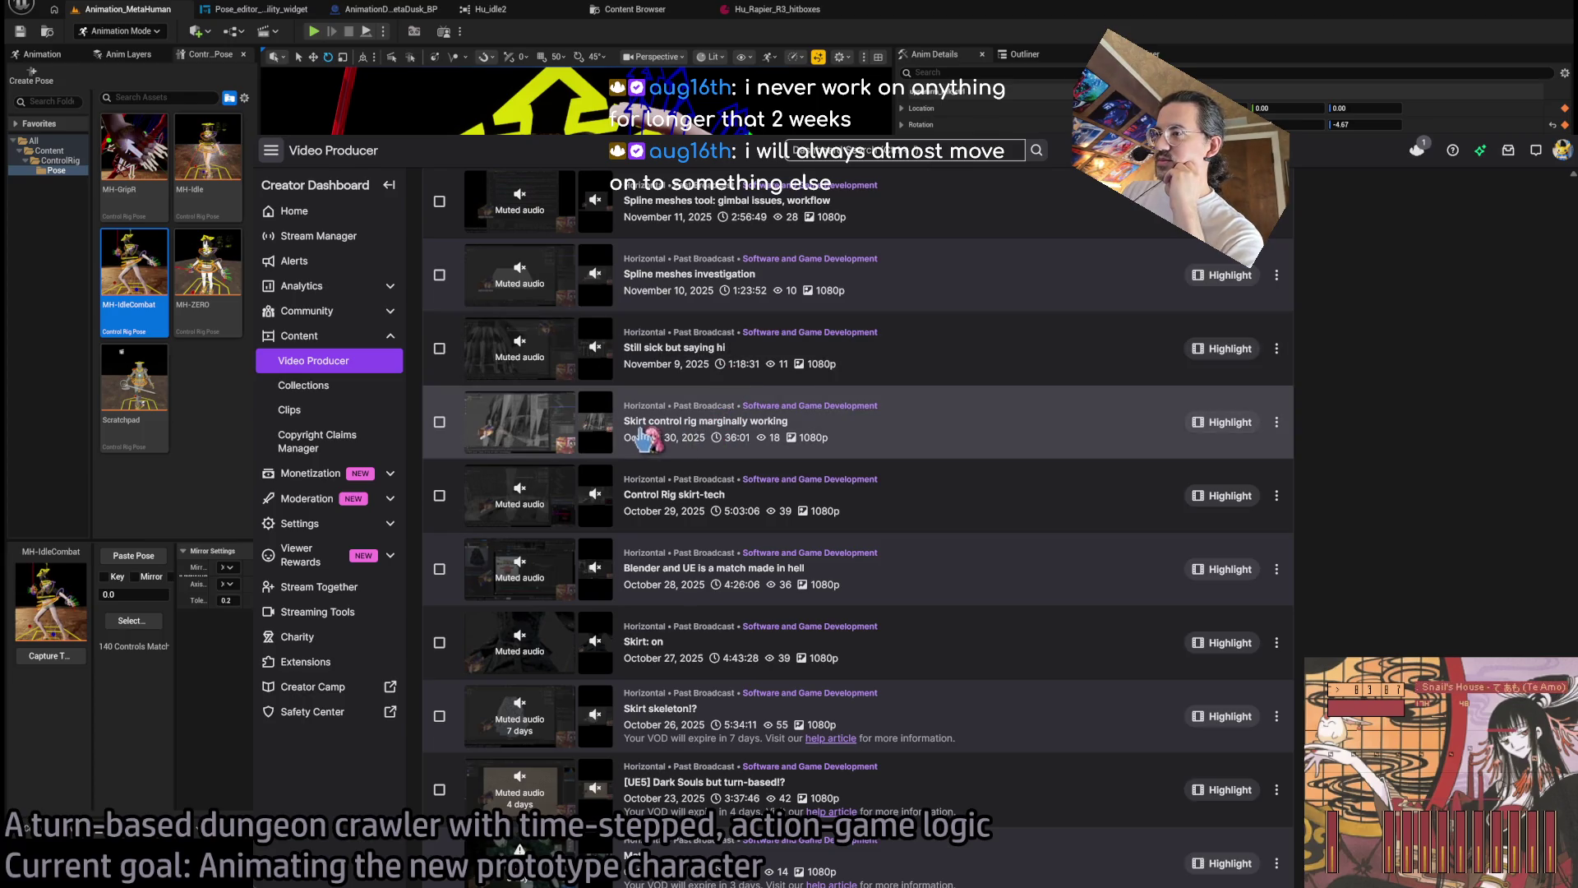
scroll(649, 493, down, 6)
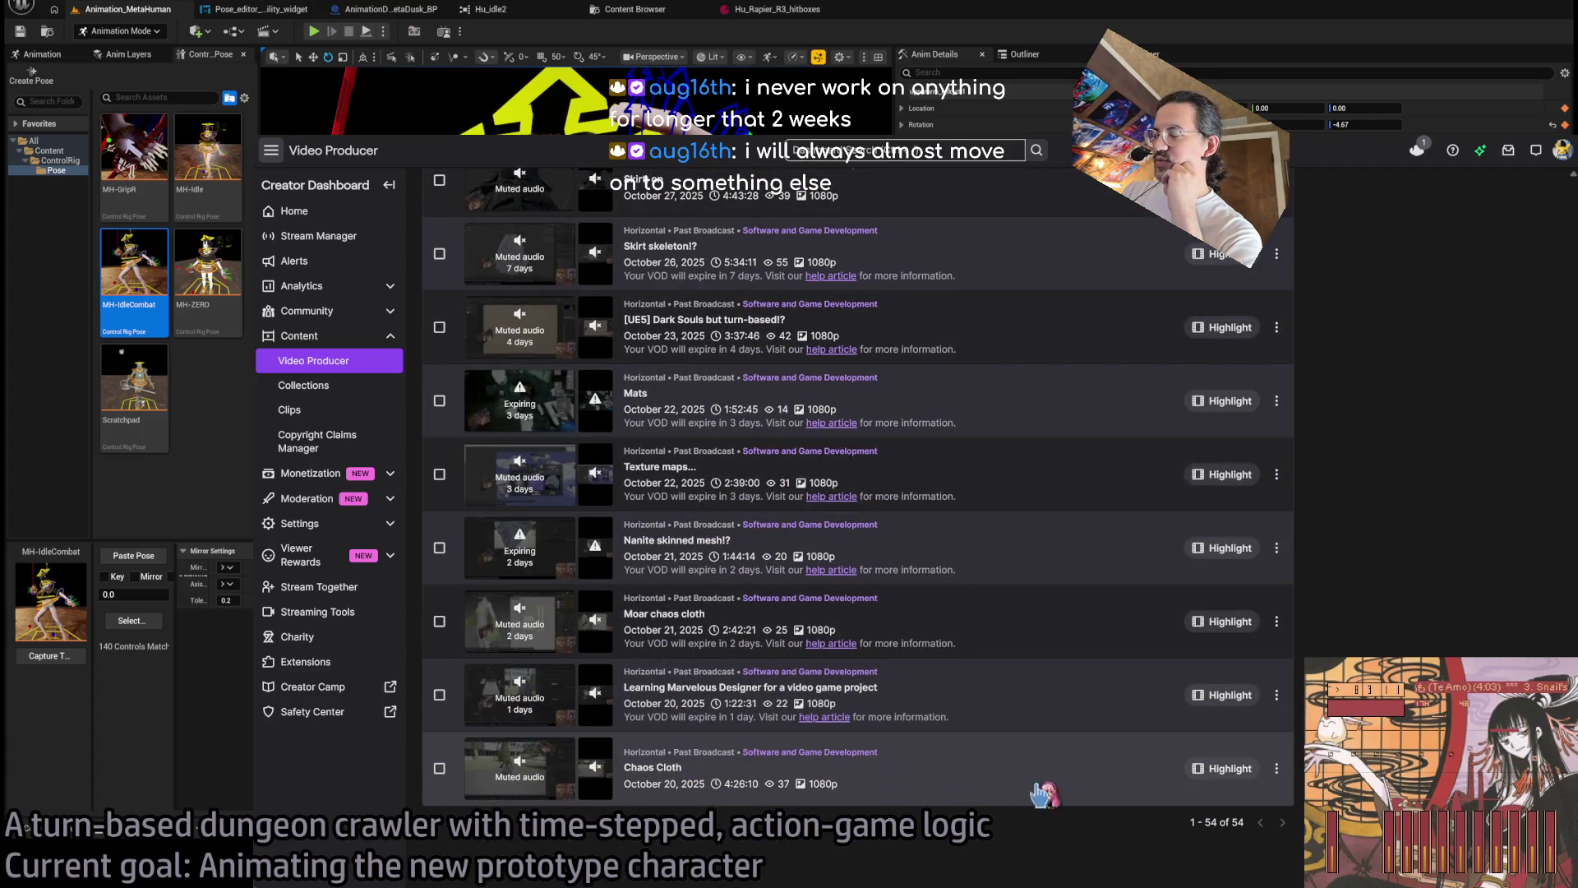
scroll(904, 801, up, 10)
scroll(904, 801, up, 10)
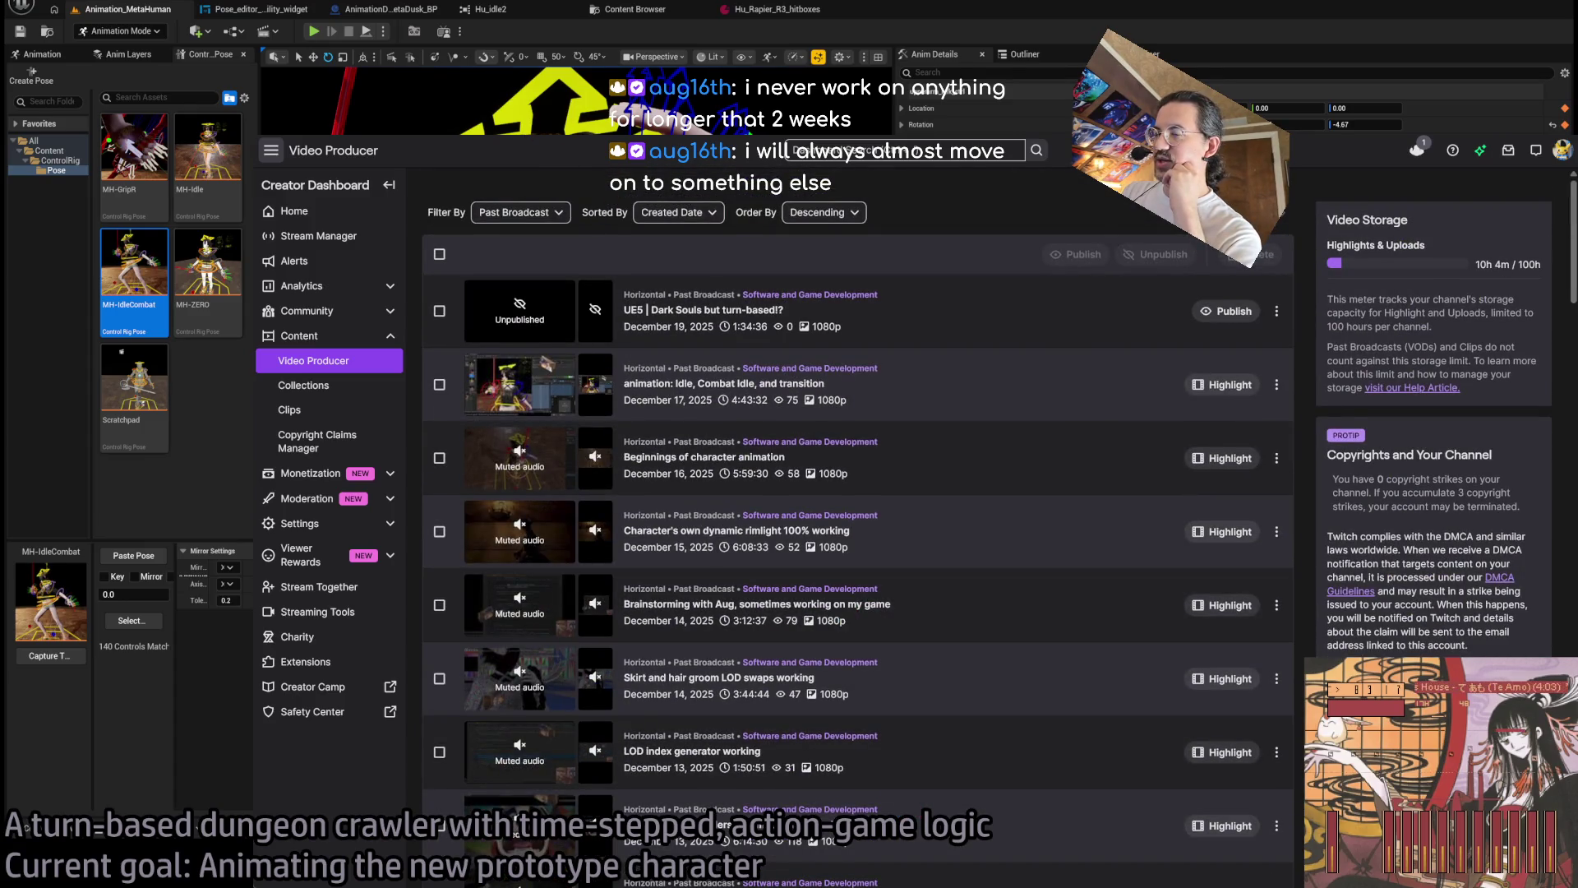
key(alt+Left)
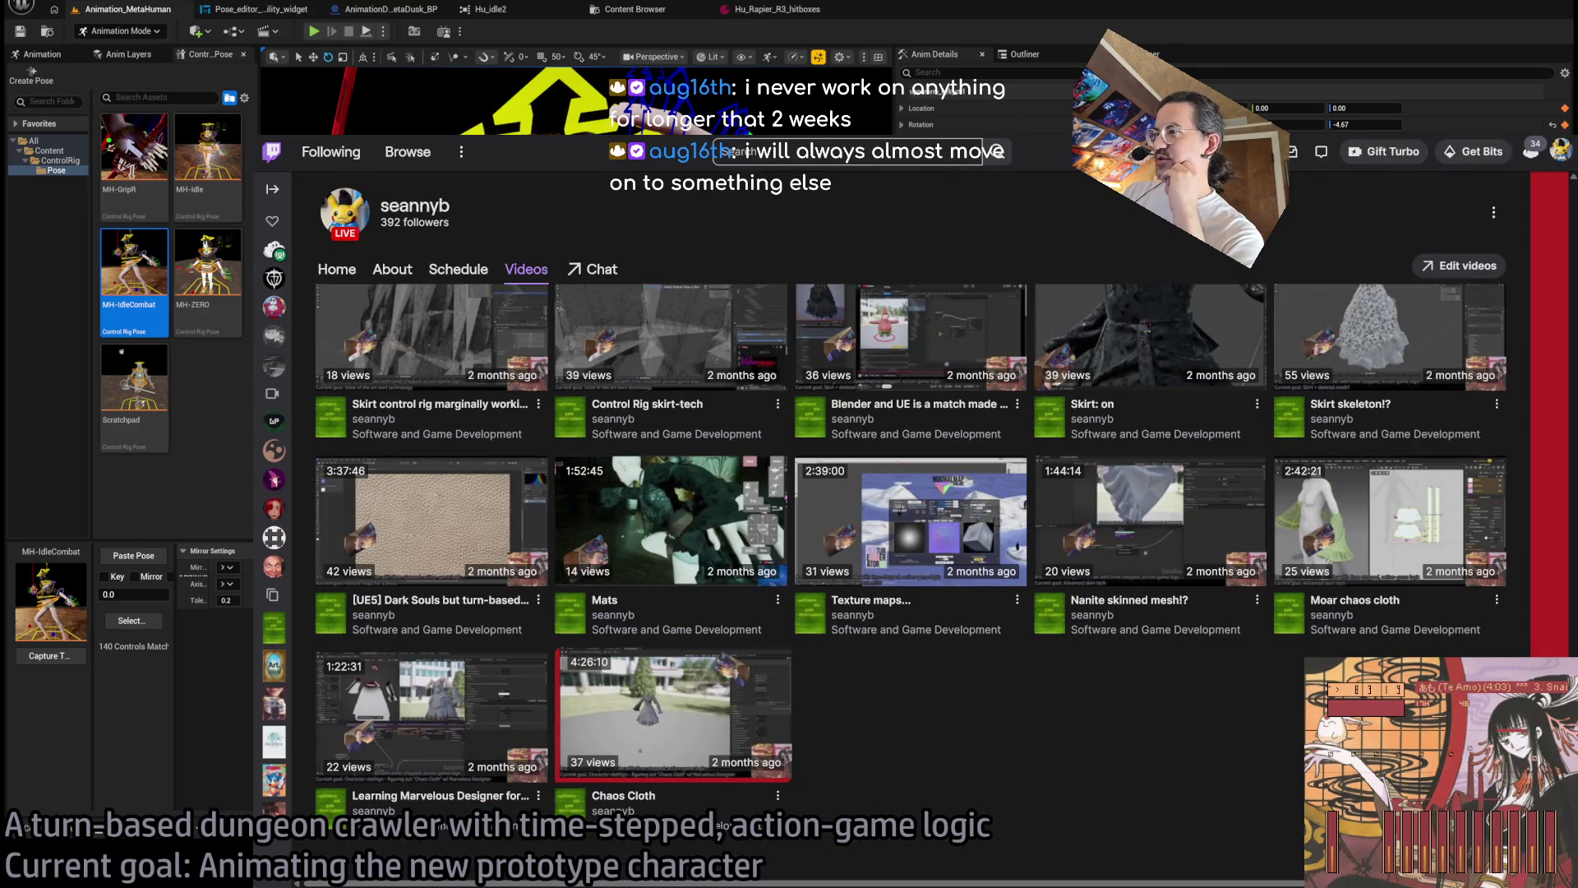
key(alt+Tab)
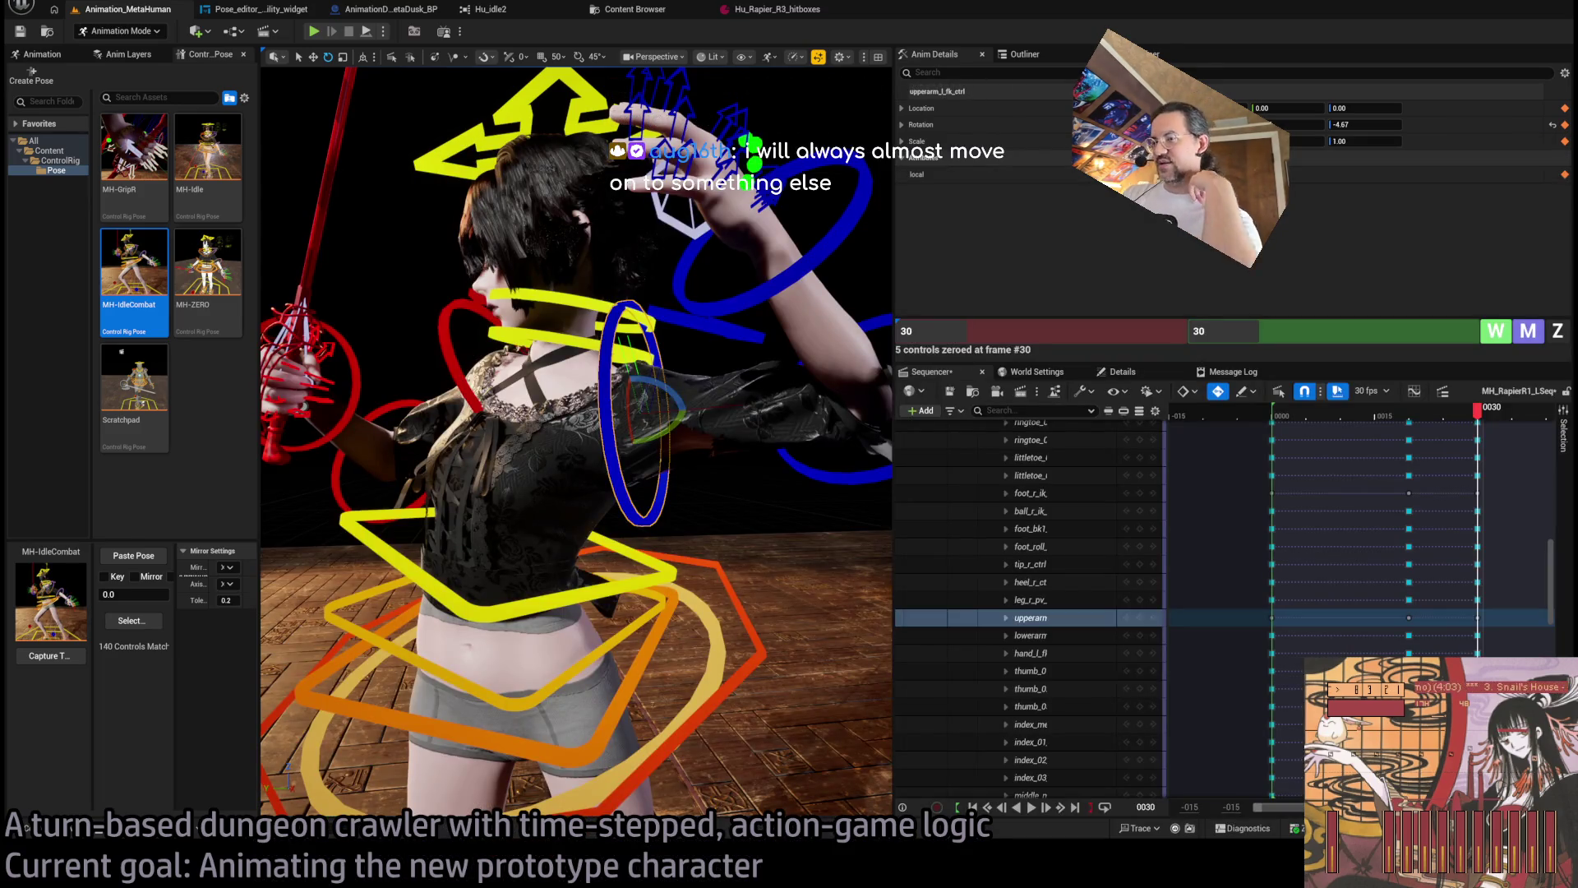